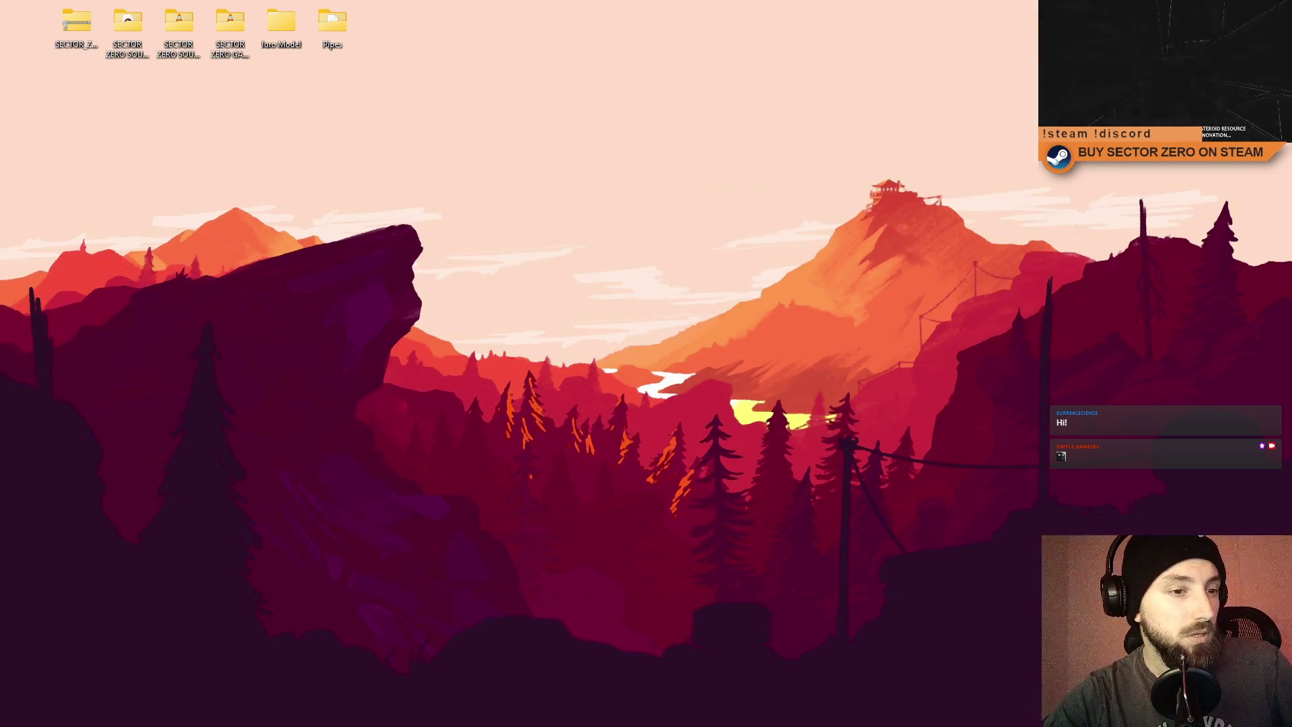
Clear the Input Manager deprecation warning from Unity's console, then check Sourcetree for uncommitted changes.
key("alt+Tab")
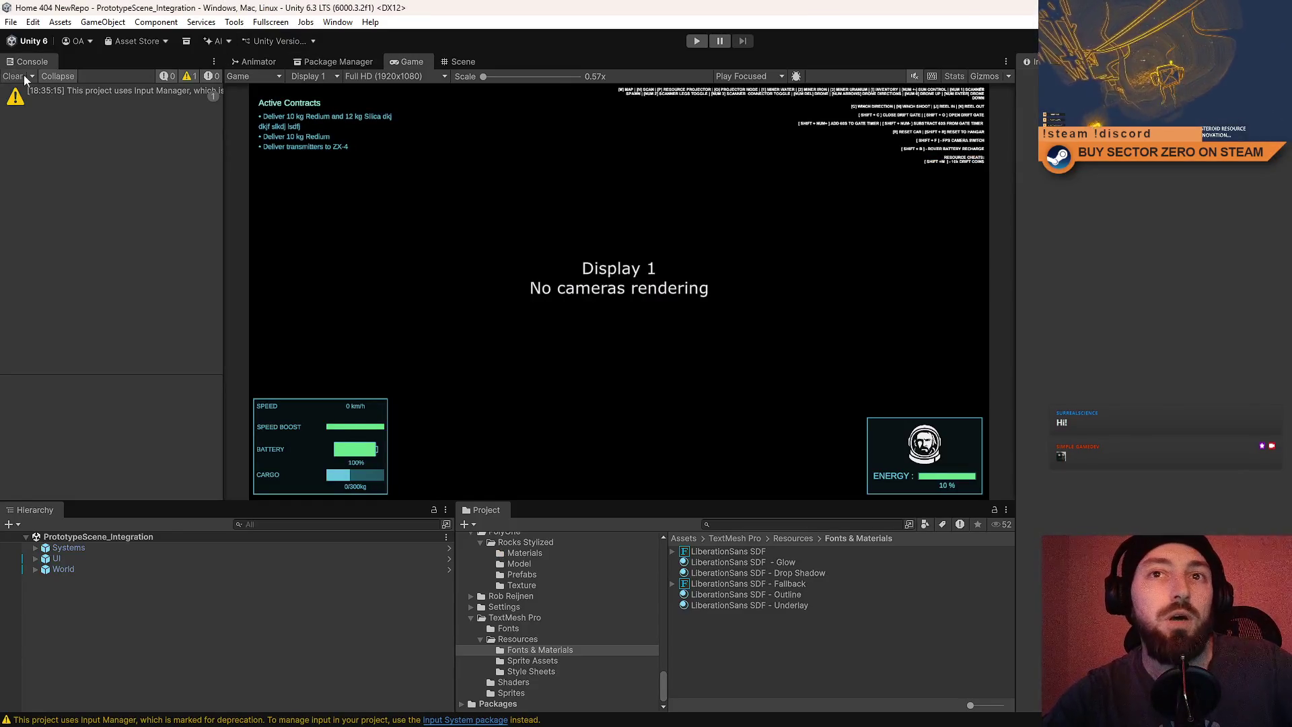
left_click(23, 78)
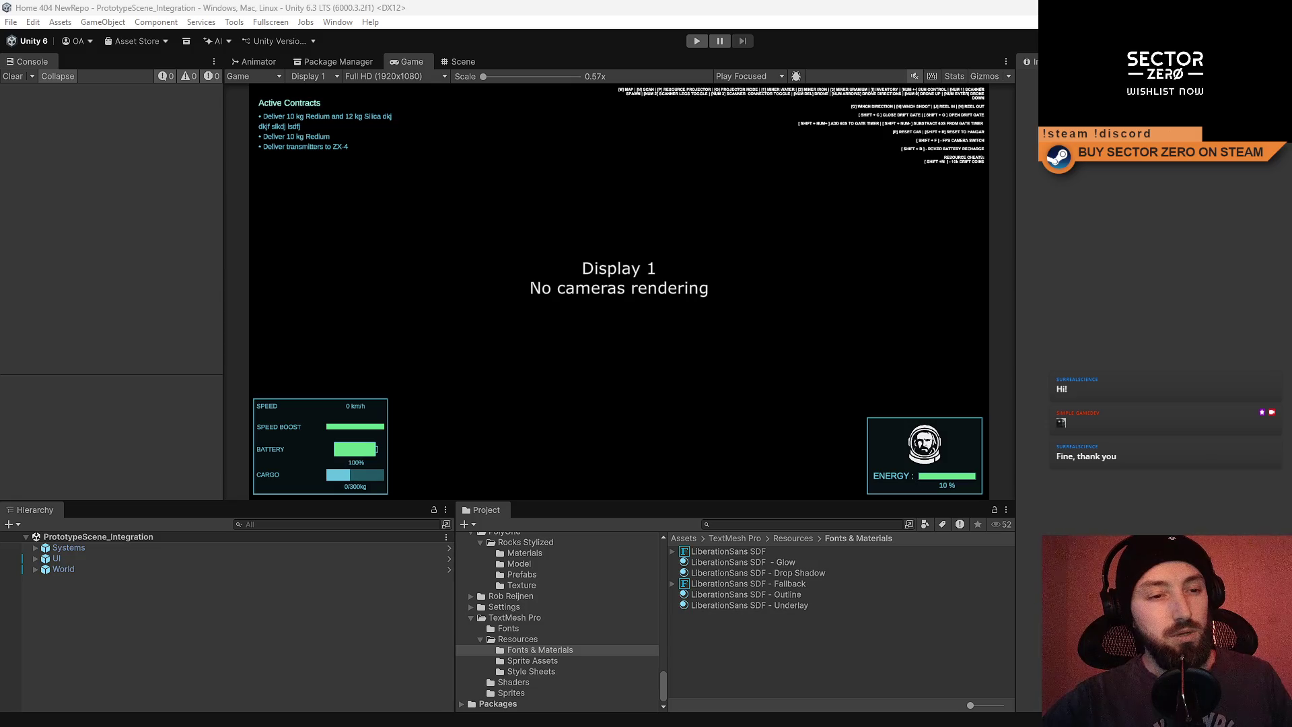
key("alt+Tab")
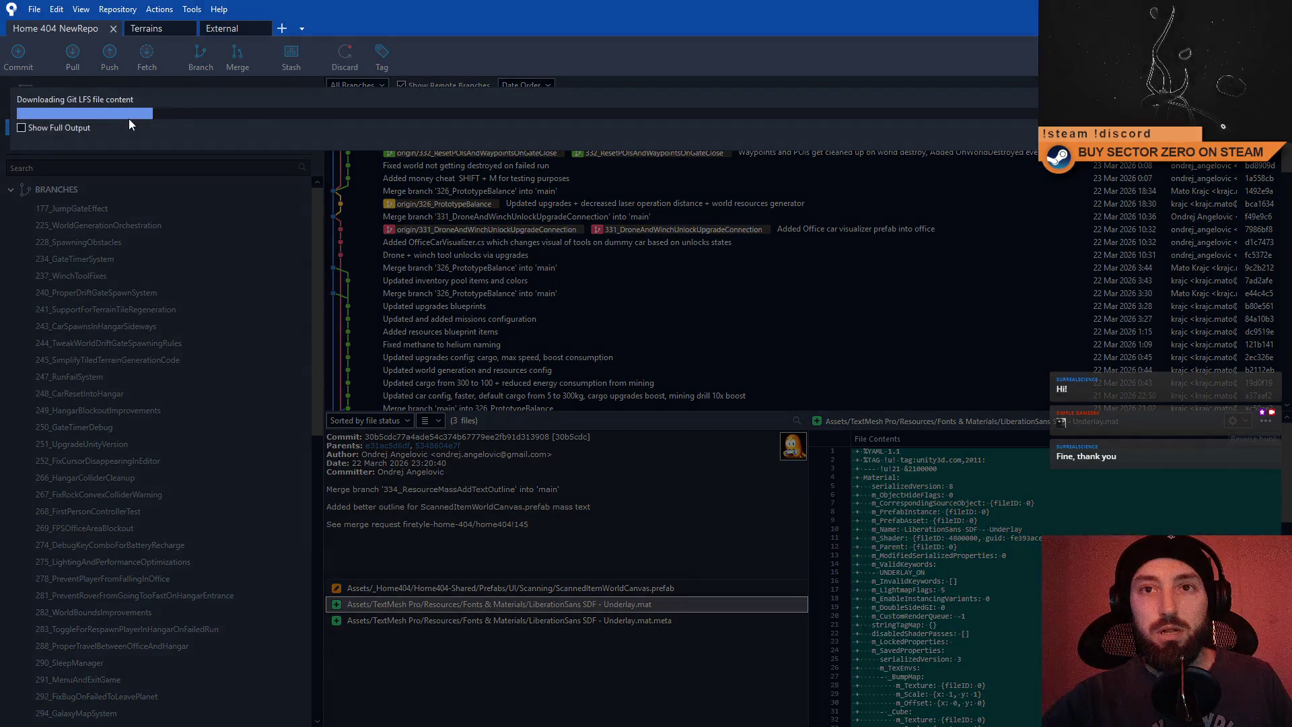
left_click(128, 117)
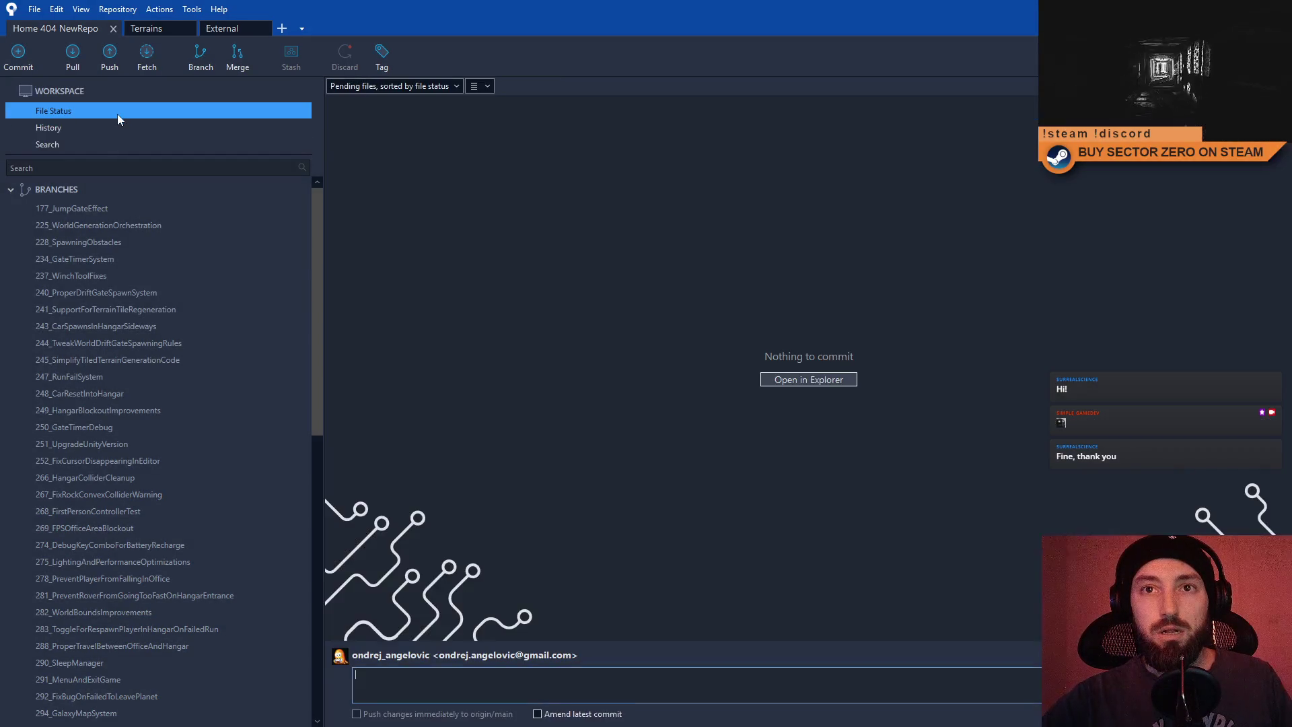
Confirm nothing is pending and show the 330_LightPerformanceImprovementsOffice branch's latest commit.
scroll(169, 353, "down", 4)
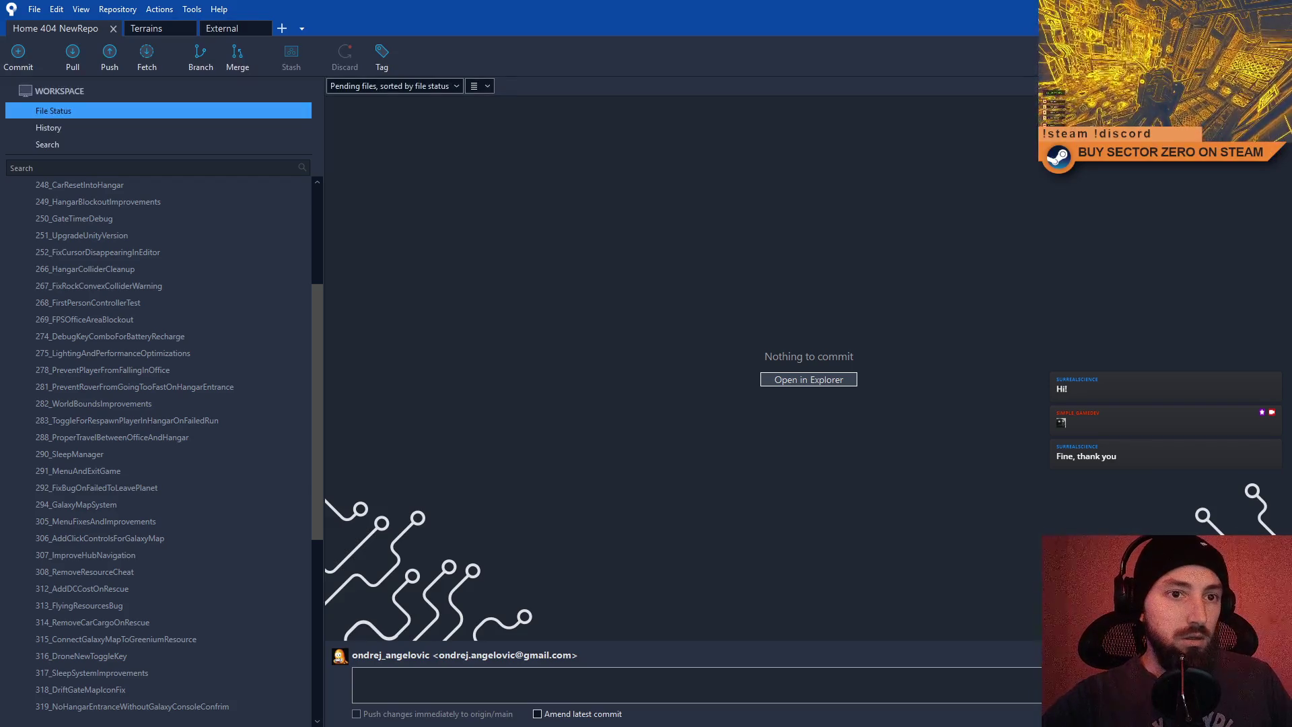
mouse_move(319, 356)
left_mouse_down()
mouse_move(333, 527)
mouse_move(338, 471)
left_mouse_up()
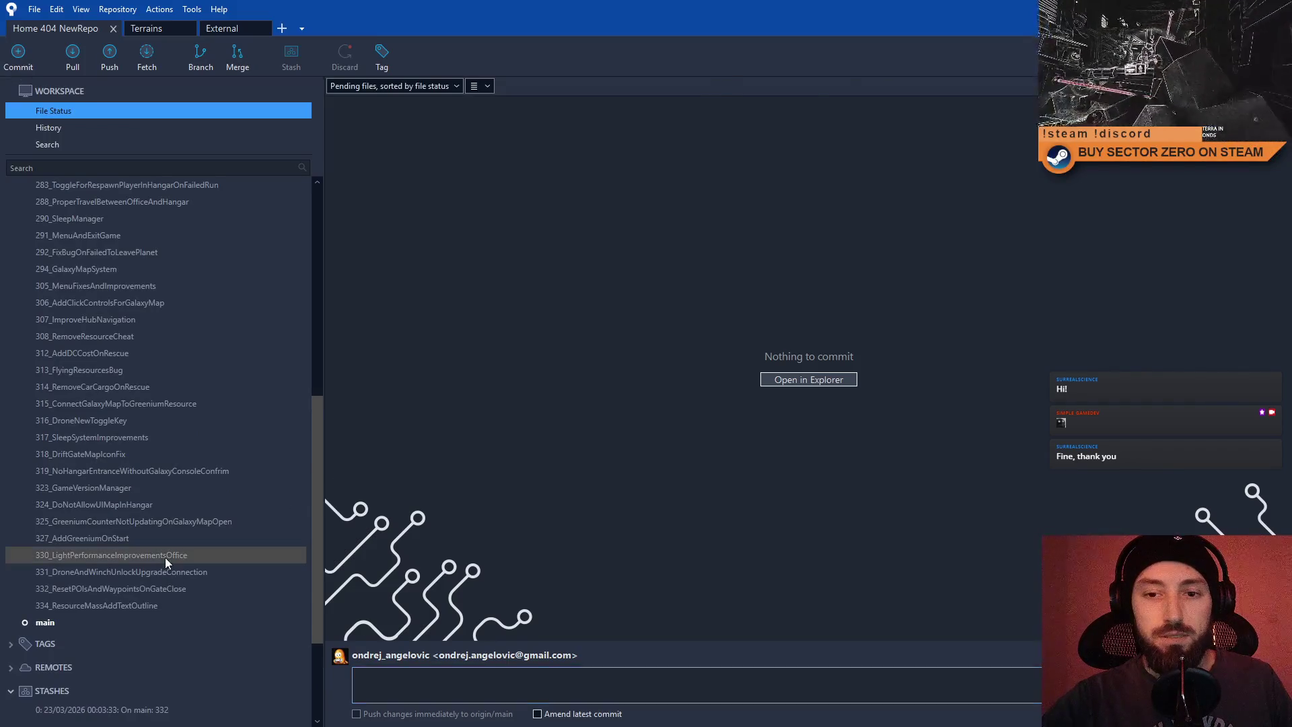
left_click(166, 558)
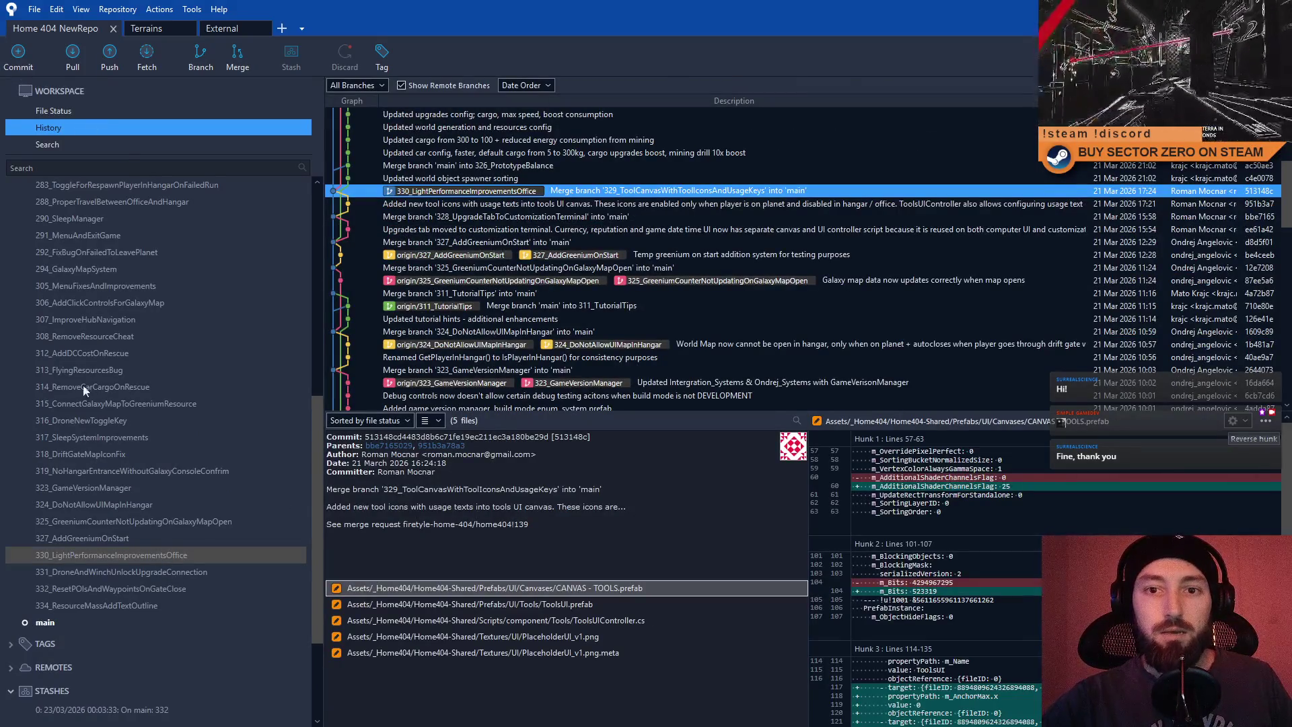
Pull the latest main branch from origin.
left_click(78, 624)
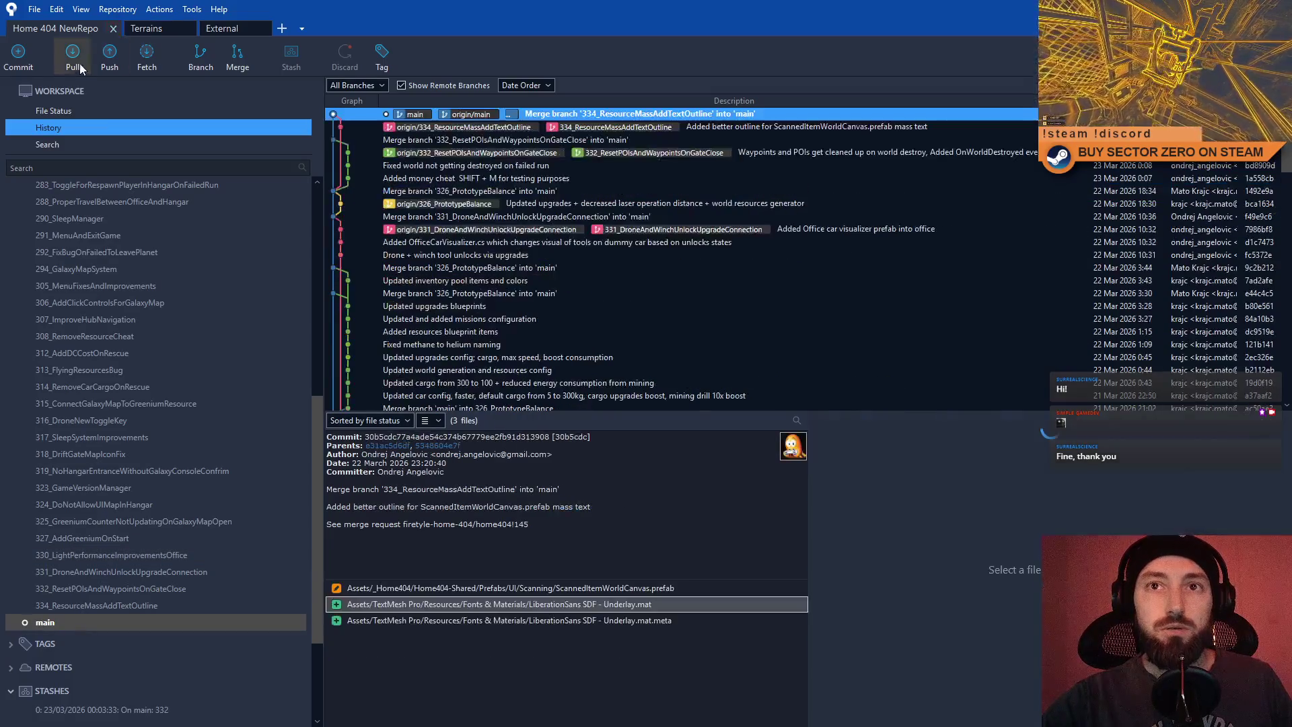
left_click(77, 60)
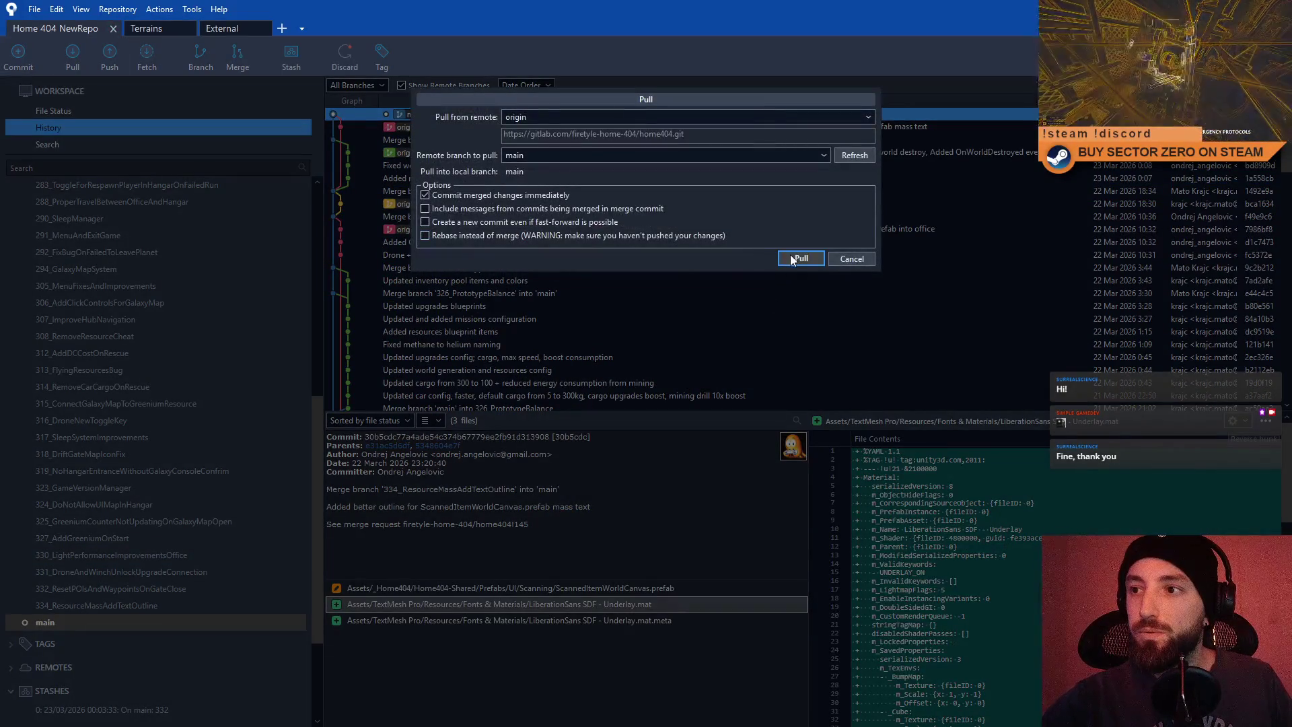
left_click(790, 254)
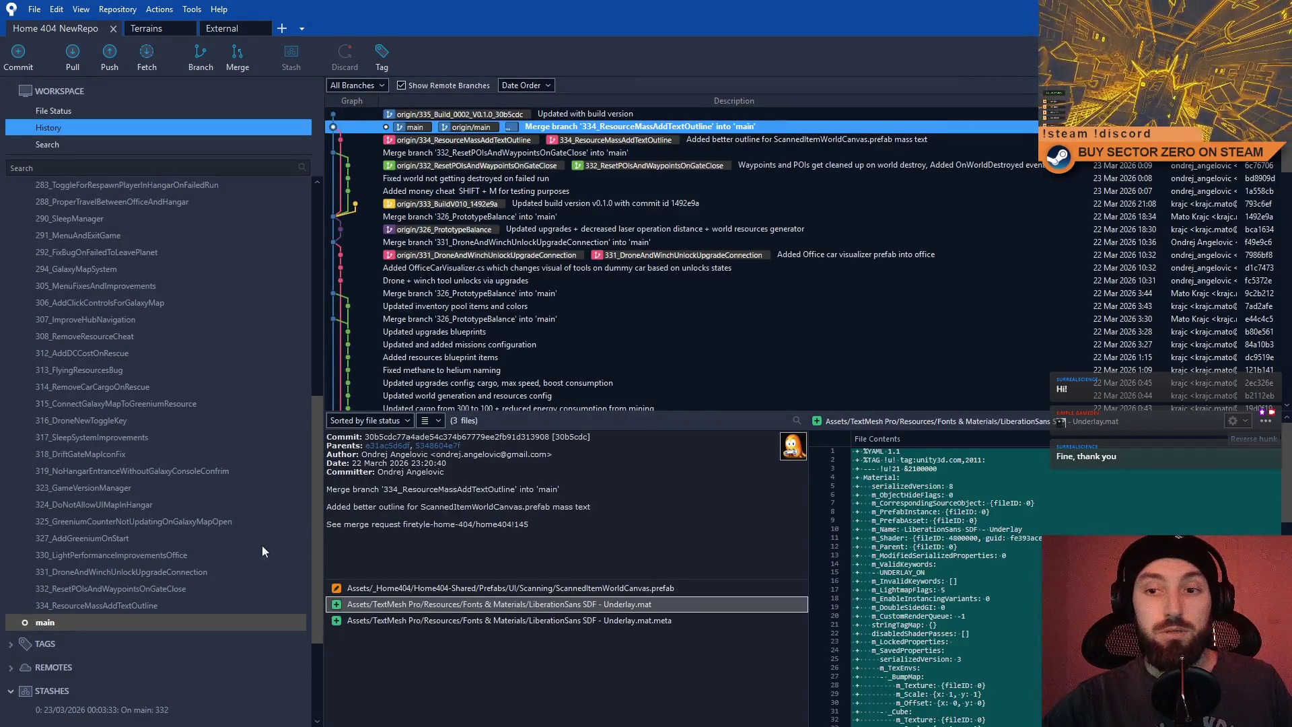
Return to the 330_LightPerformanceImprovementsOffice branch's commit in the history.
scroll(315, 490, "up", 3)
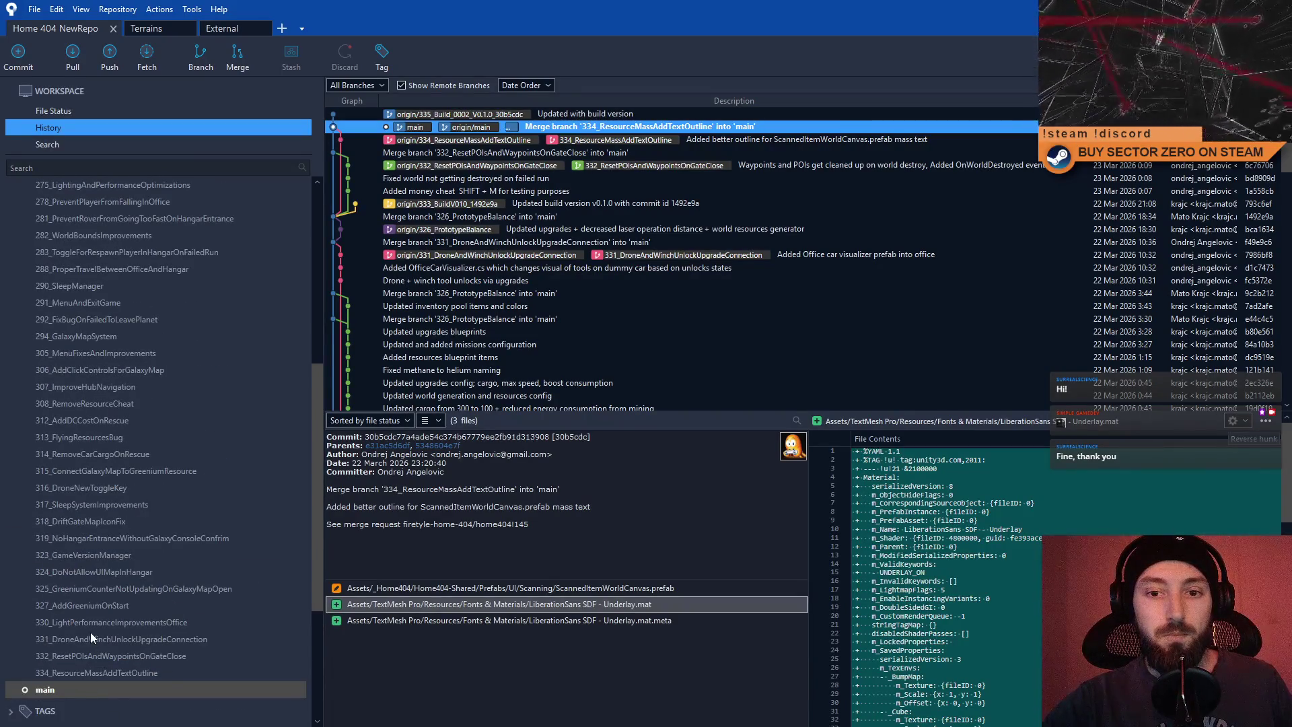
left_click(111, 627)
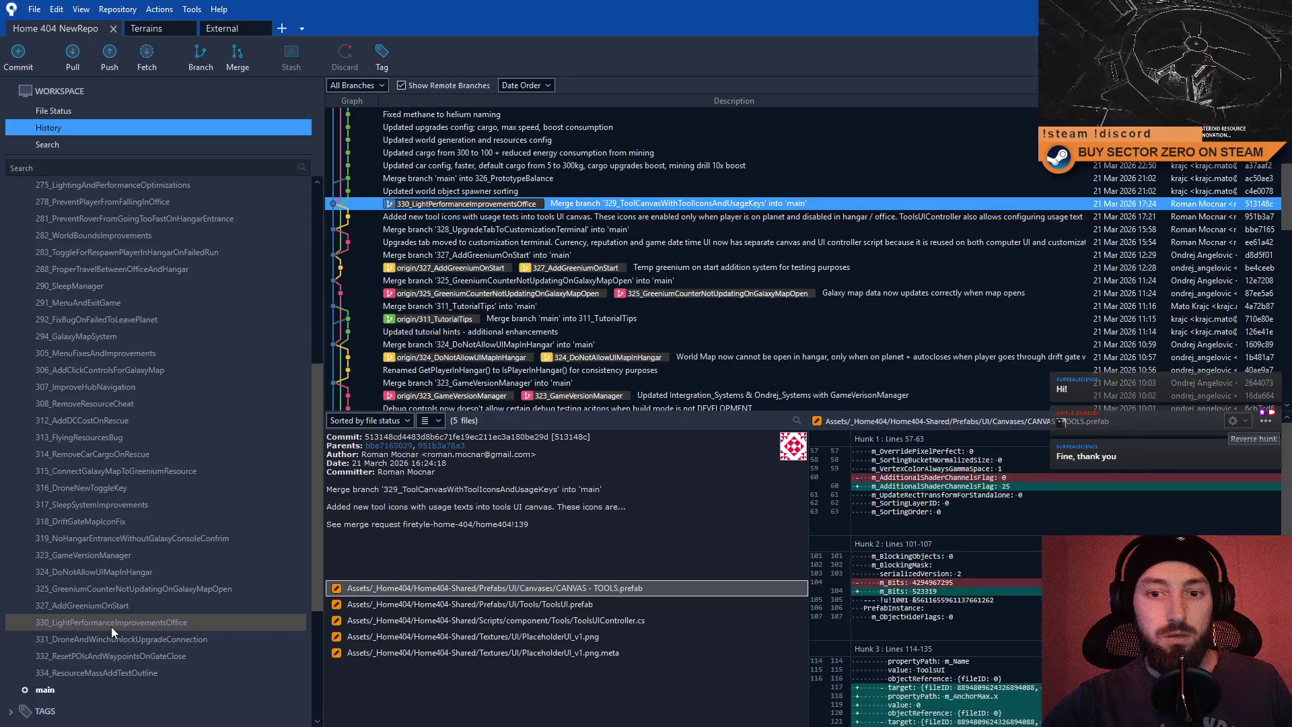
right_click(121, 620)
Check out 330_LightPerformanceImprovementsOffice, merge main into it, and confirm no pending changes remain.
double_click(92, 623)
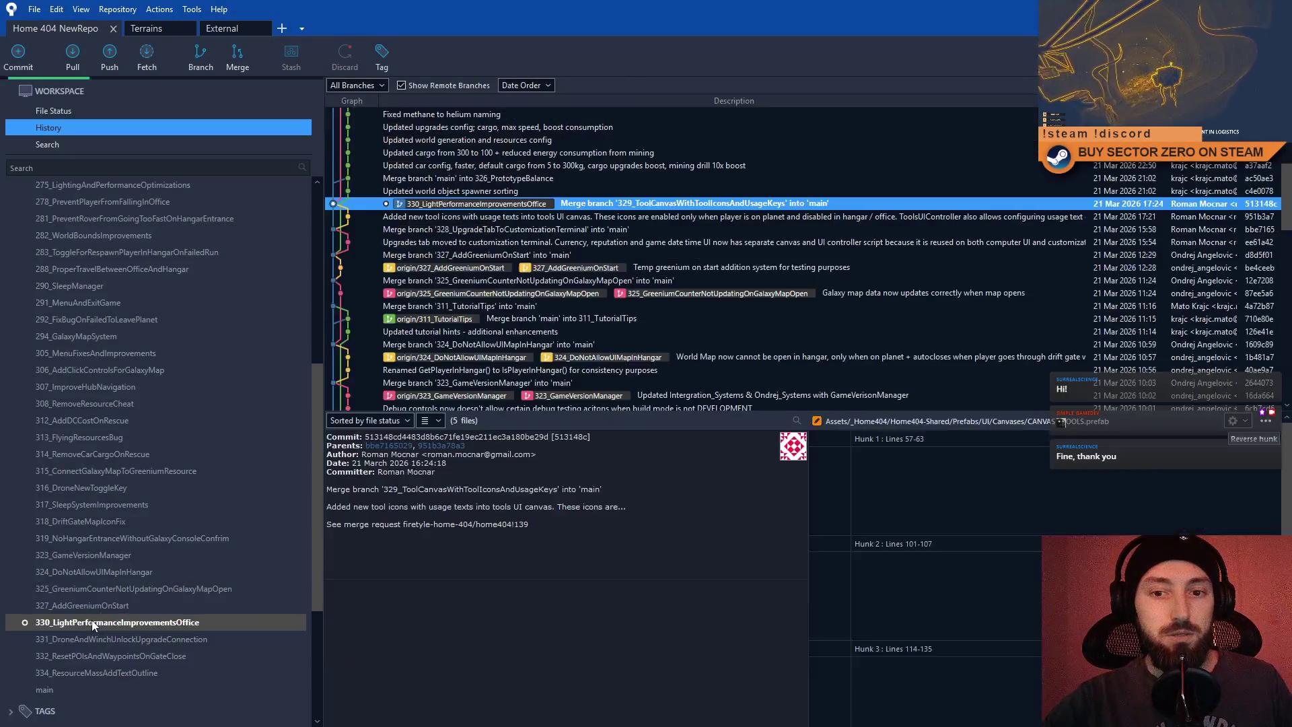
right_click(92, 622)
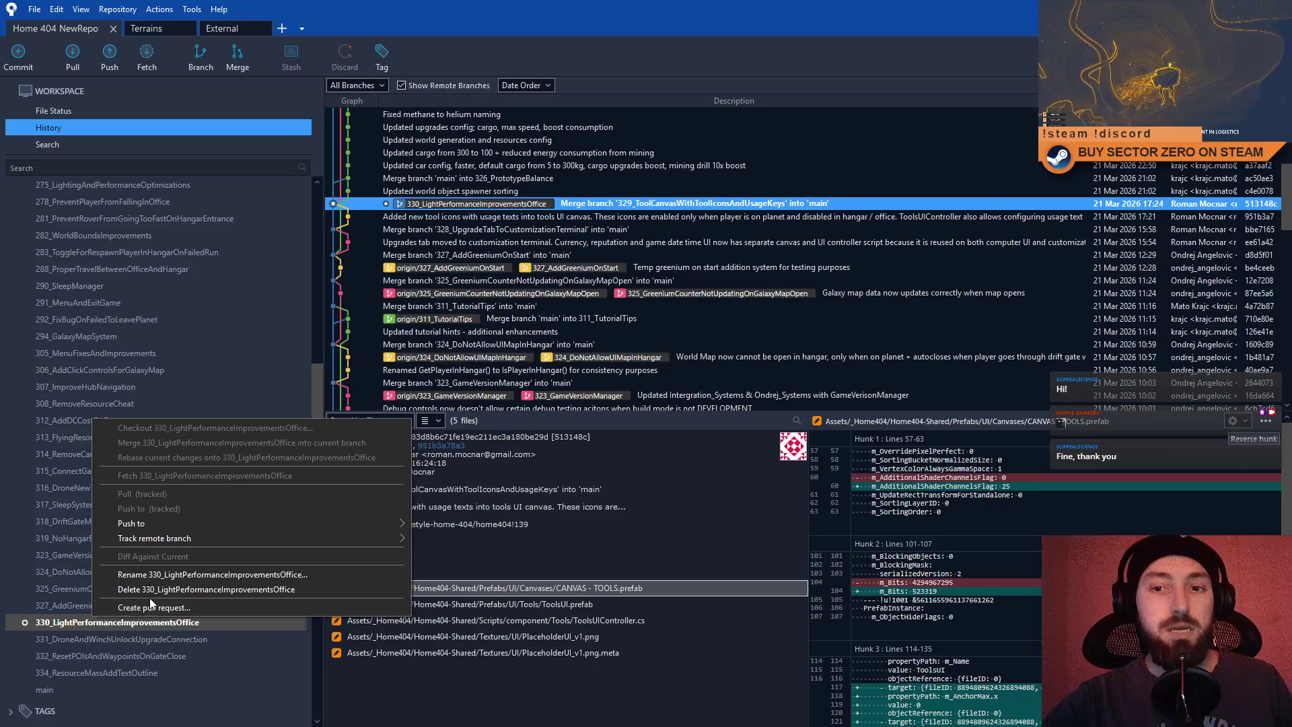
right_click(50, 687)
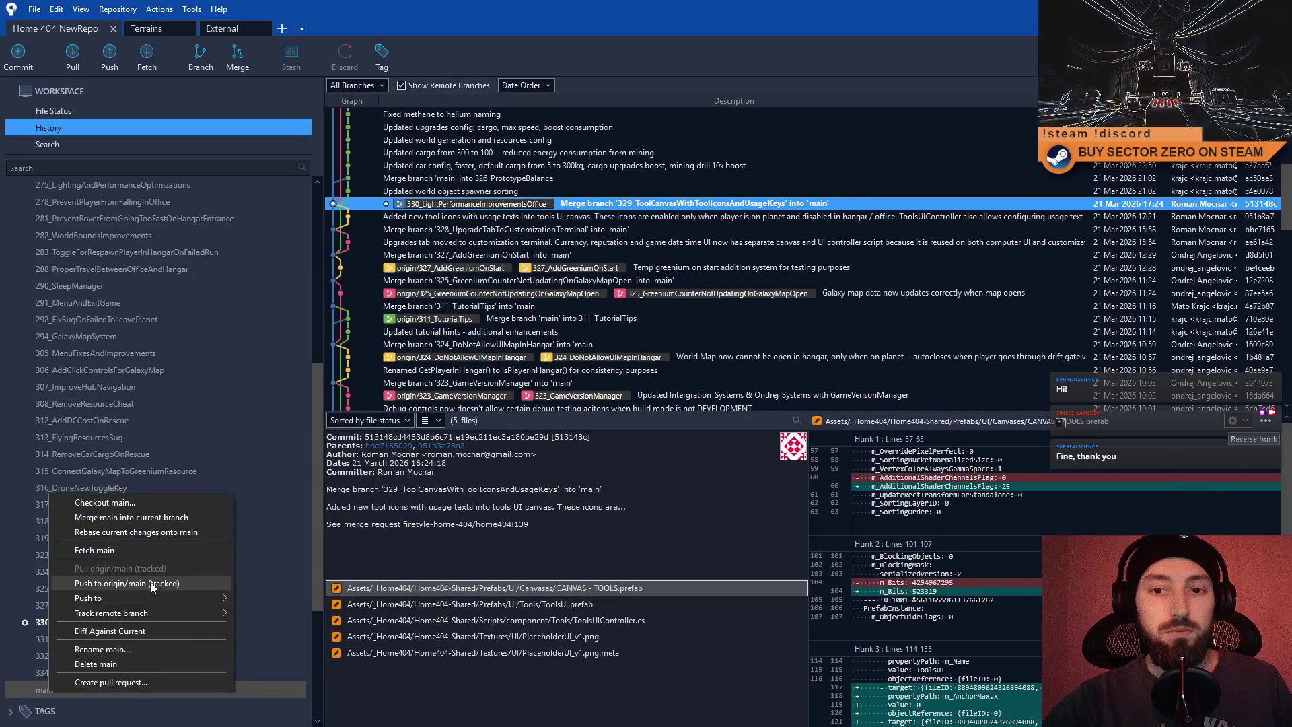
left_click(164, 518)
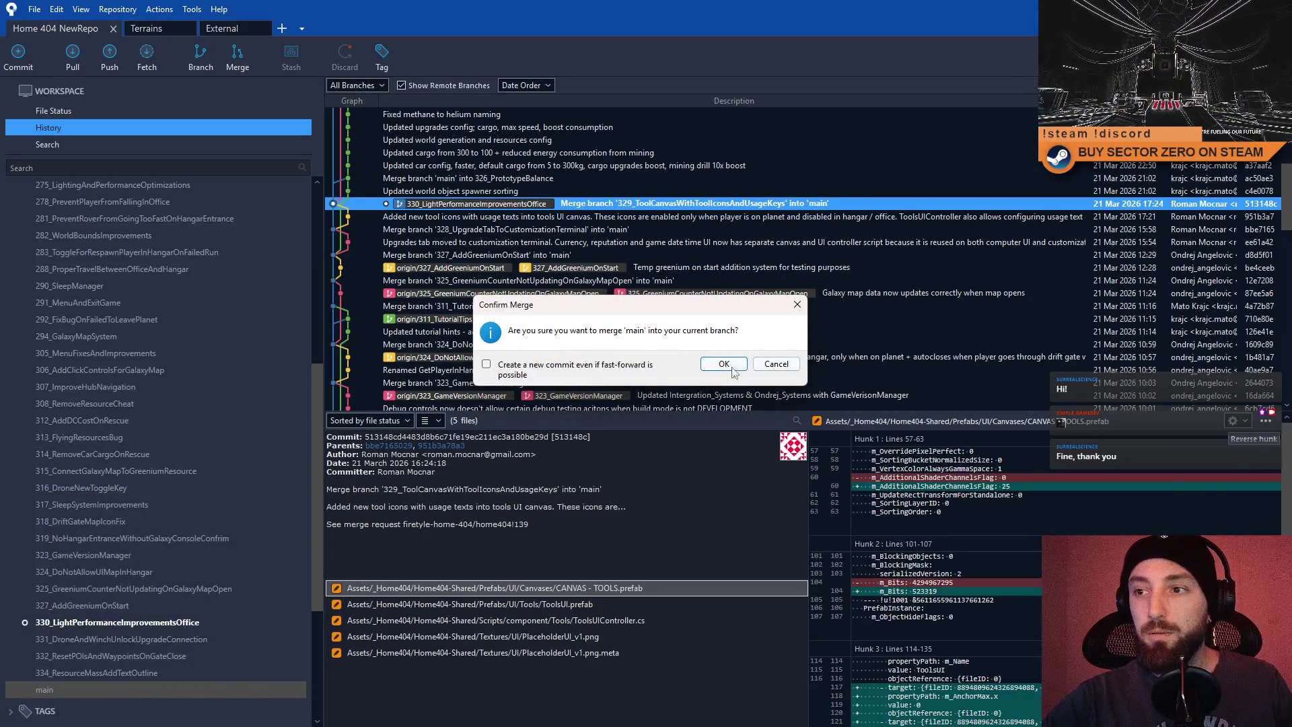
left_click(719, 371)
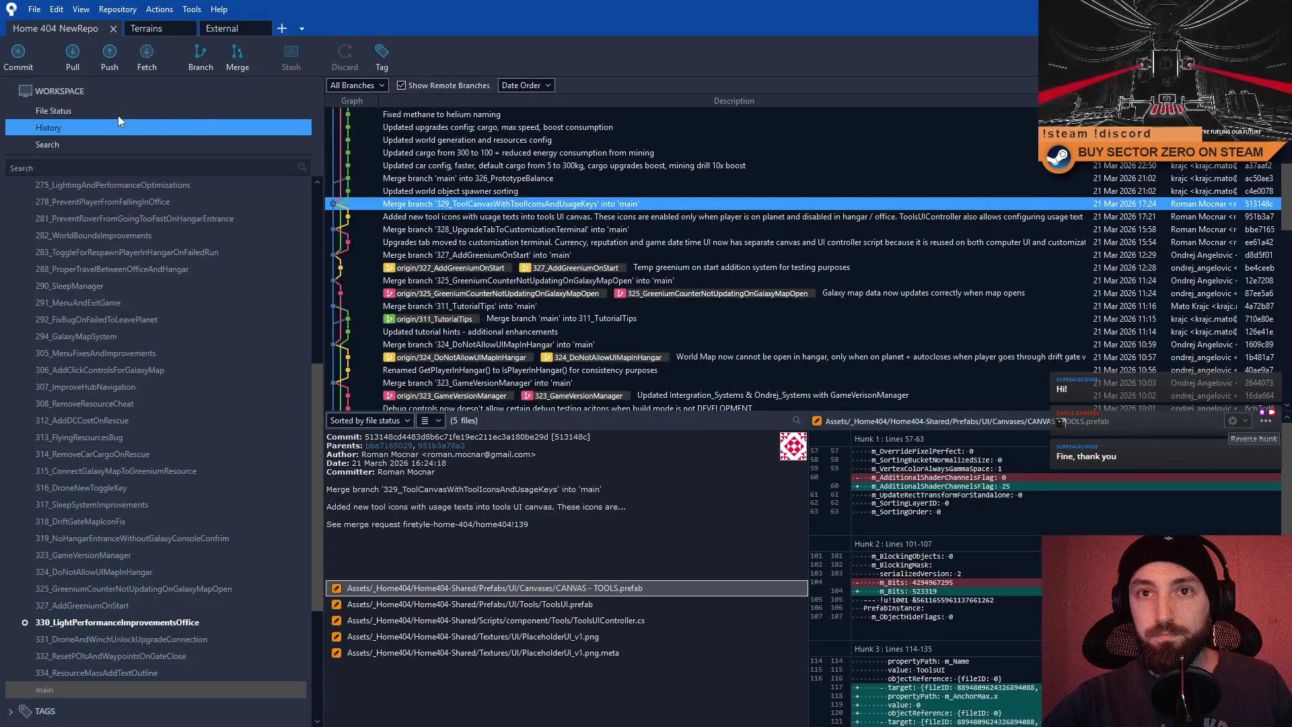
left_click(119, 112)
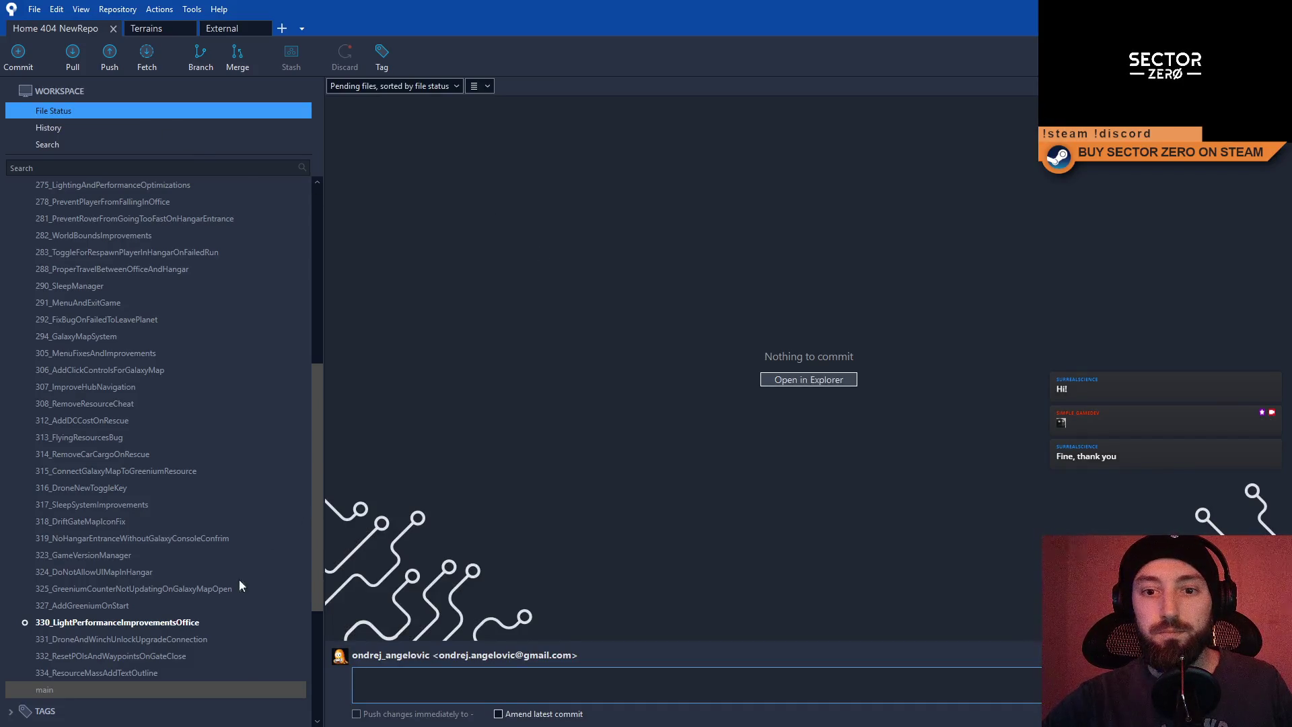
left_click(204, 623)
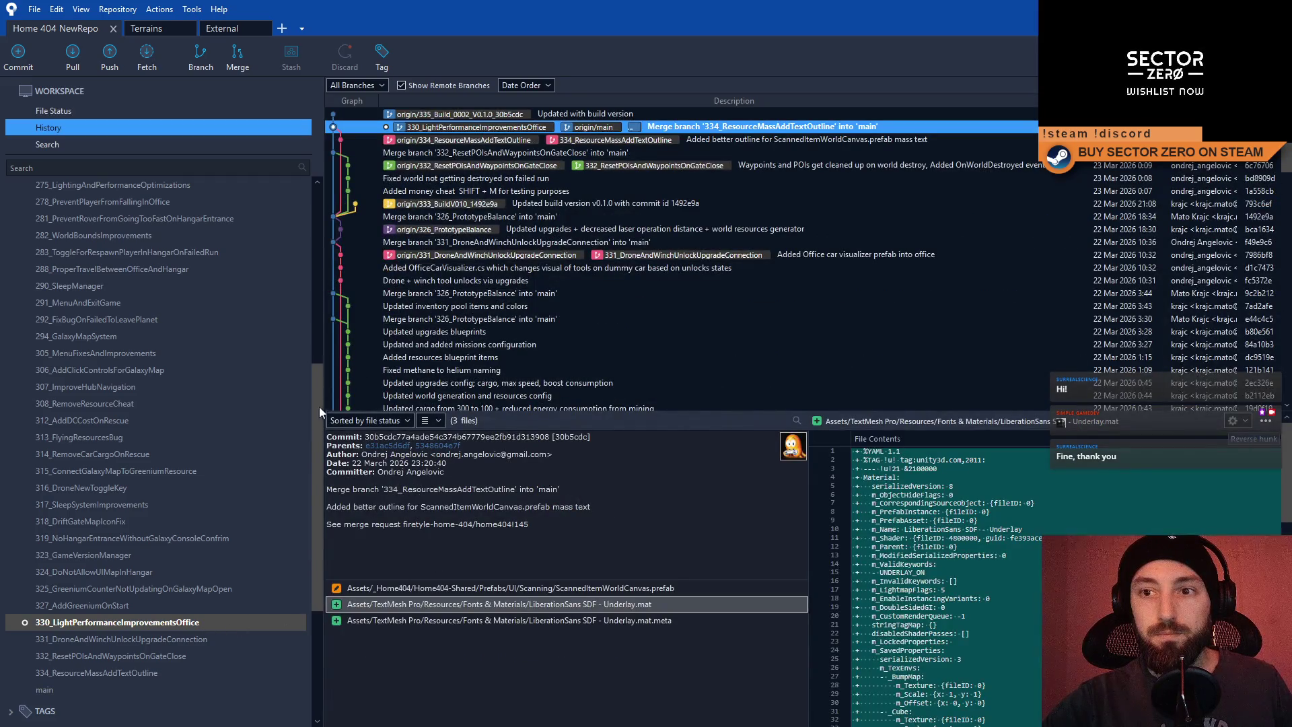
Shrink Sourcetree to a floating window, move it aside, and enter play mode in Unity.
scroll(319, 407, "up", 6)
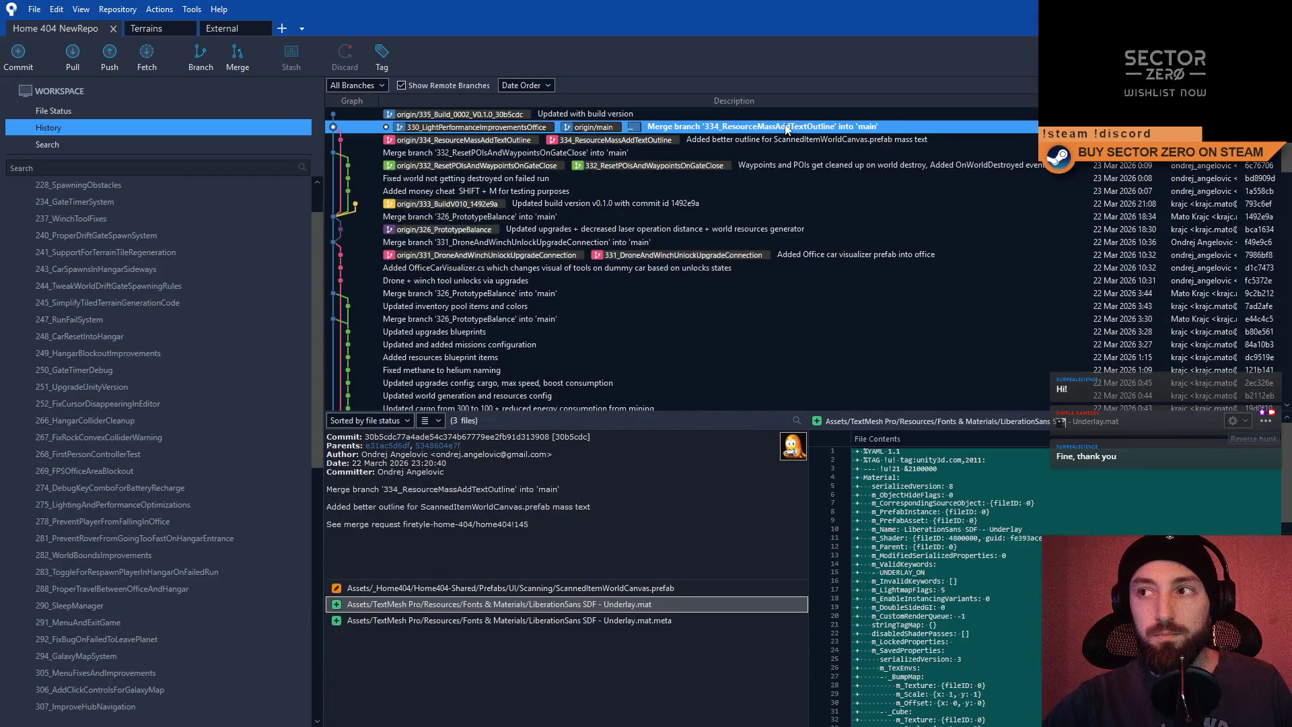
mouse_move(740, 1)
left_mouse_down()
mouse_move(663, 126)
mouse_move(665, 144)
mouse_move(667, 125)
left_mouse_up()
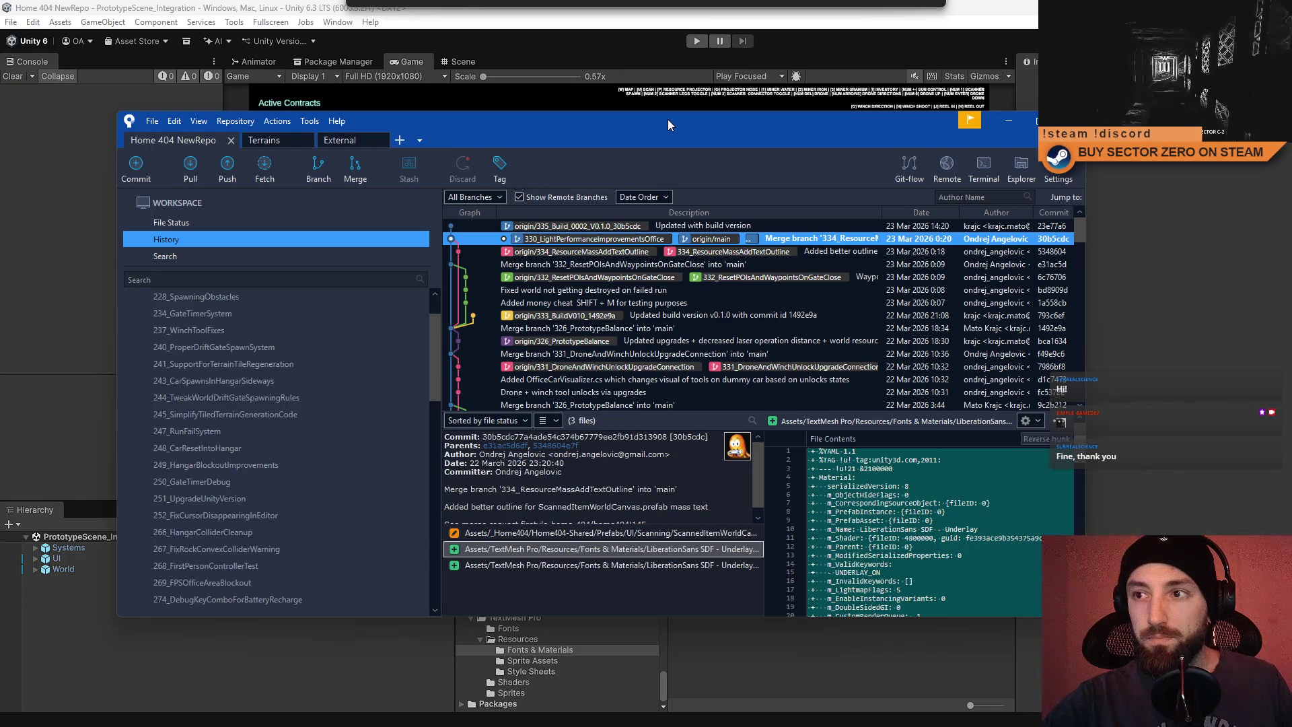
left_click_drag(668, 119, 661, 119)
scroll(708, 288, "down", 3)
scroll(708, 288, "up", 3)
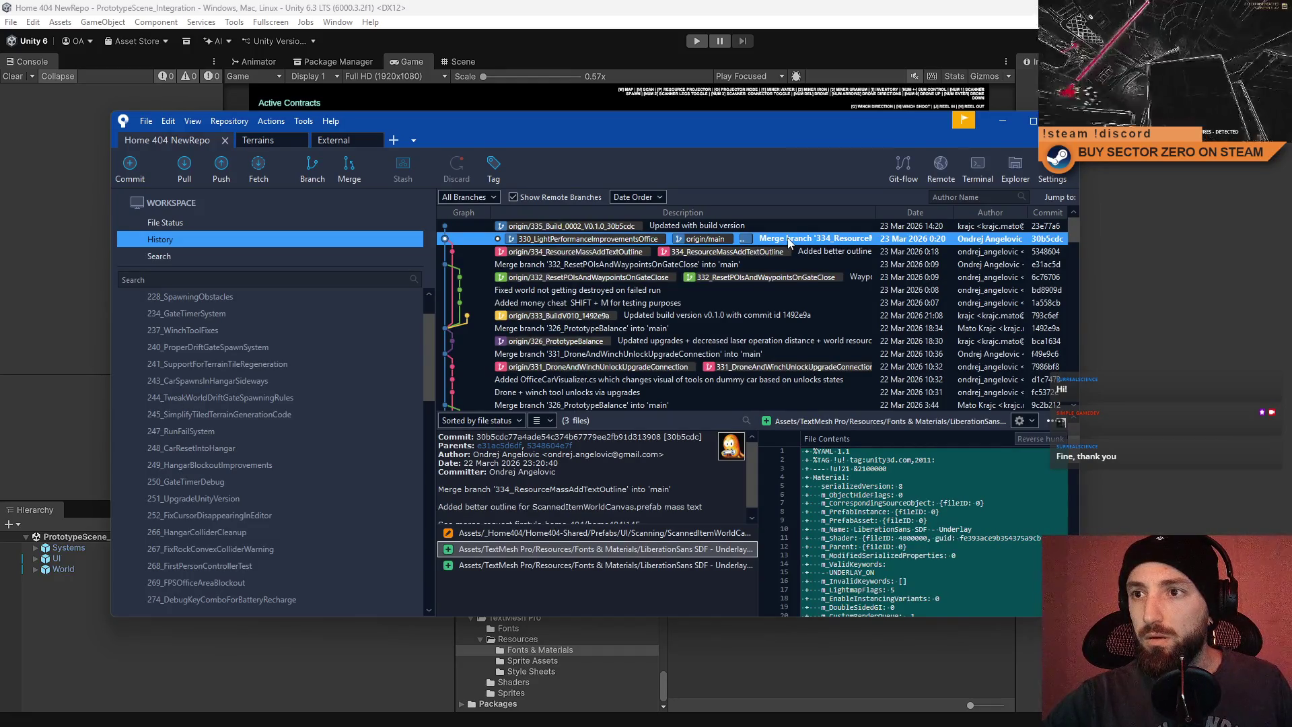
mouse_move(984, 128)
left_mouse_down()
mouse_move(55, 202)
mouse_move(0, 195)
left_mouse_up()
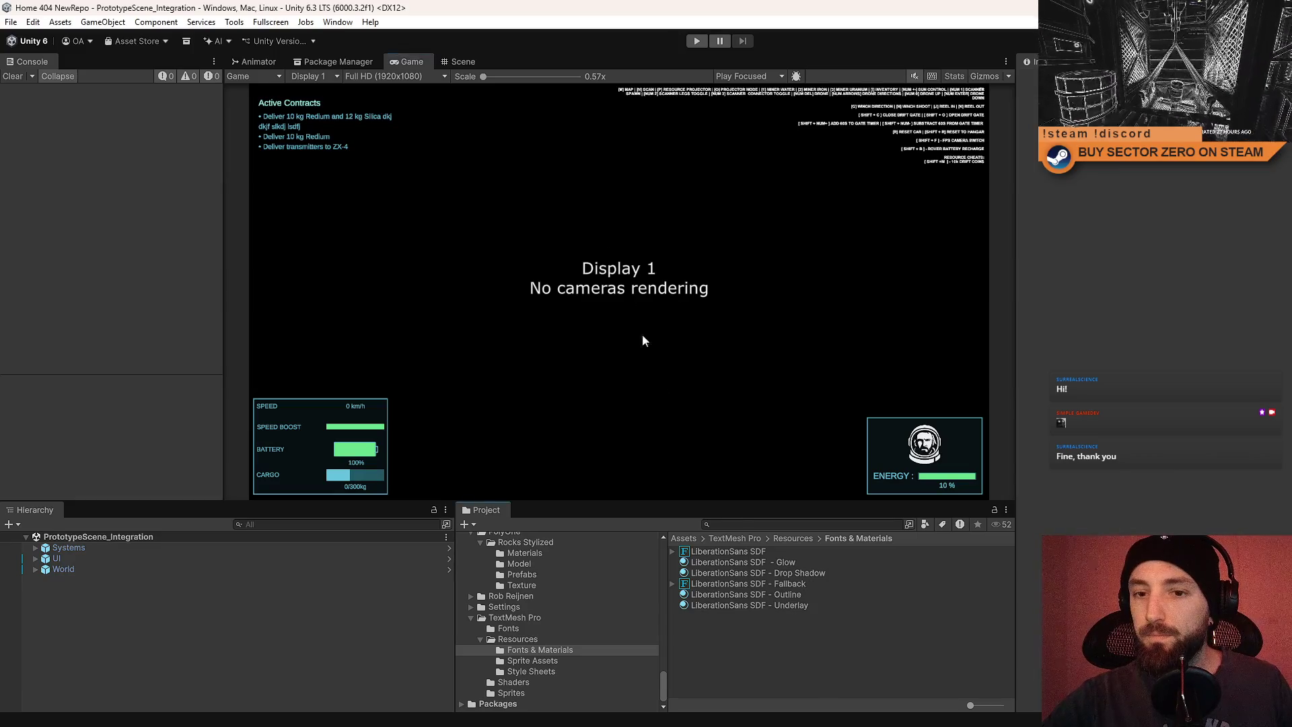
left_click(697, 41)
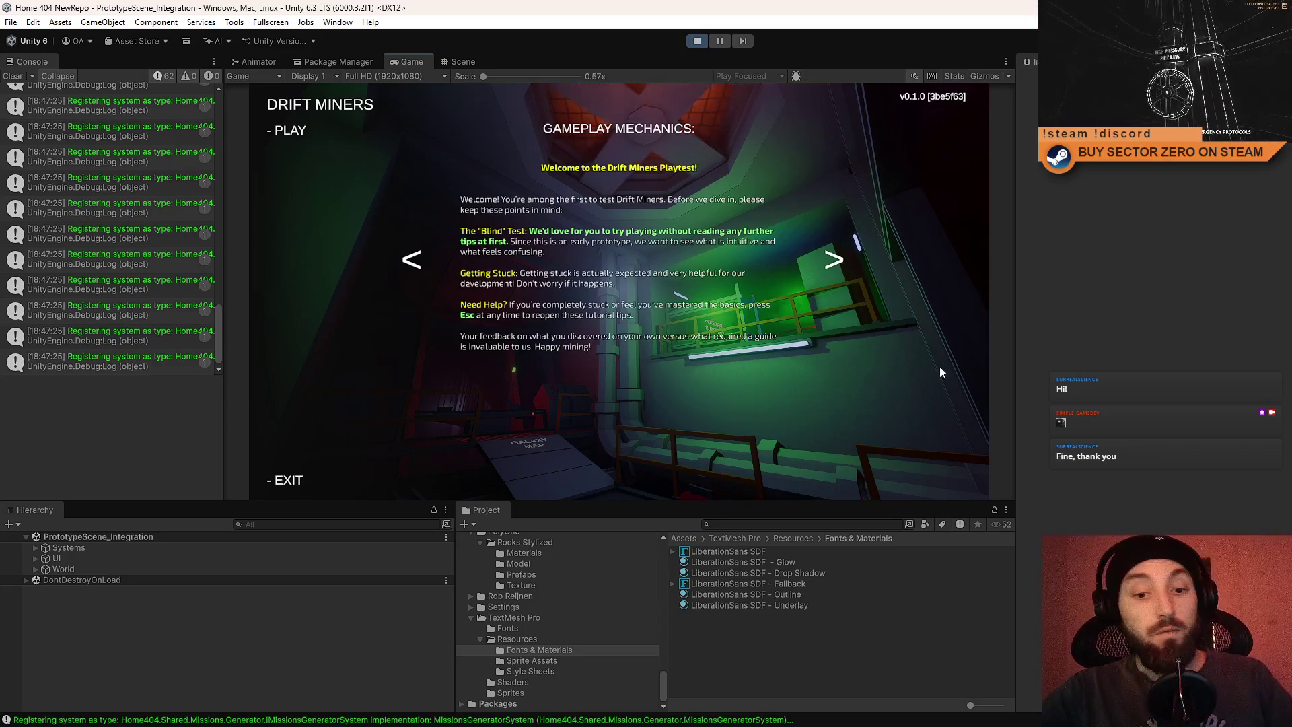
Switch the running Game view to fullscreen at the Drift Miners menu.
key("F11")
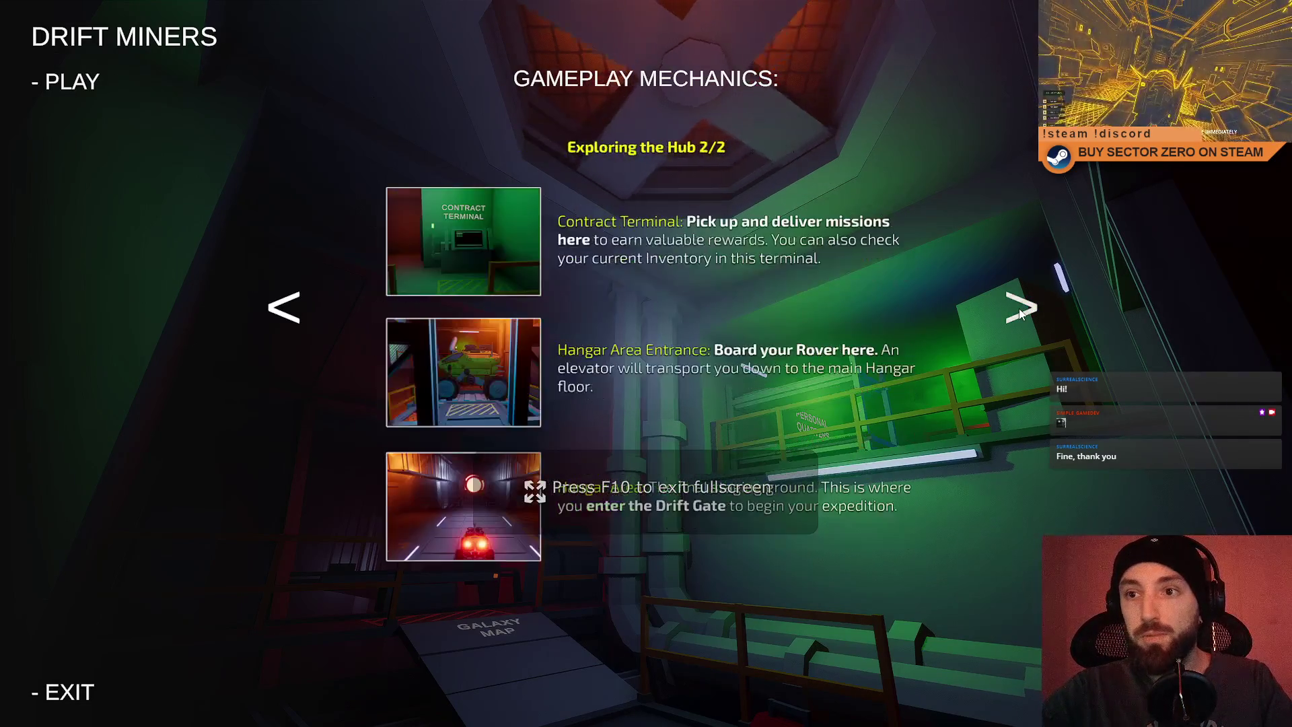
Start the game and walk through the hangar, terminal room and green corridor to the galaxy map.
left_click(166, 81)
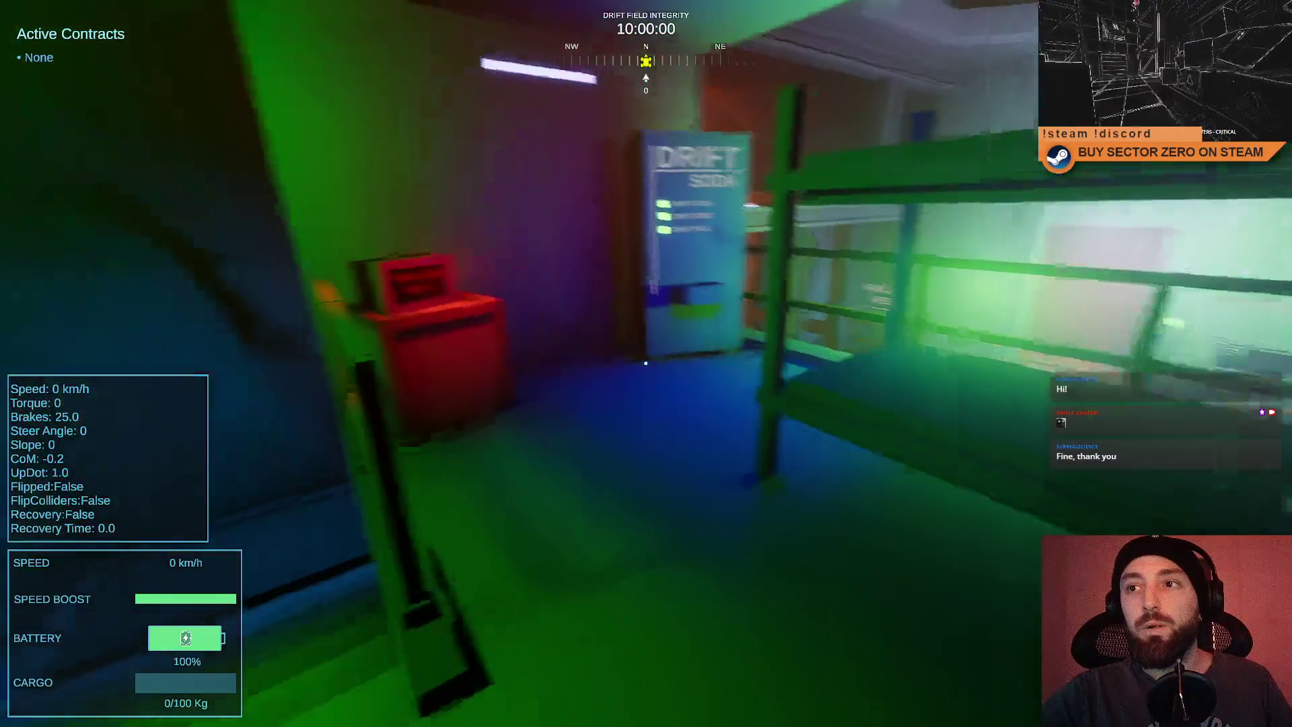
key("w")
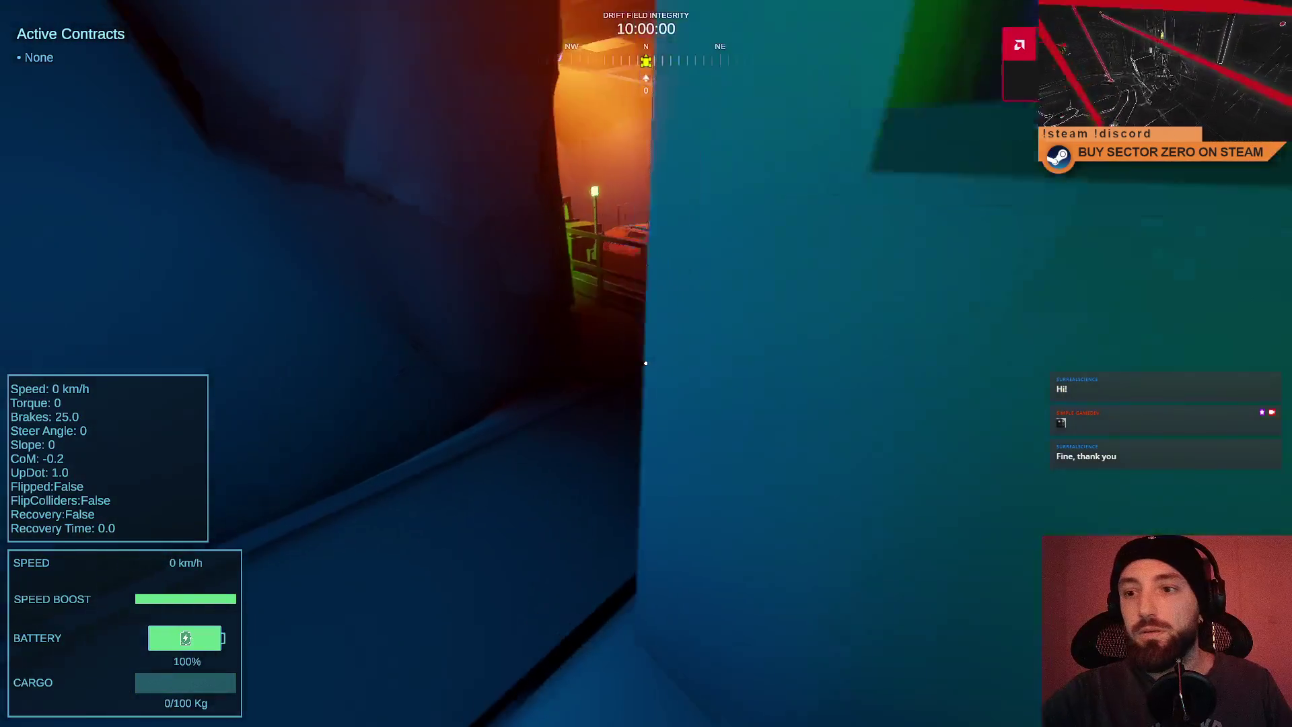
key("w")
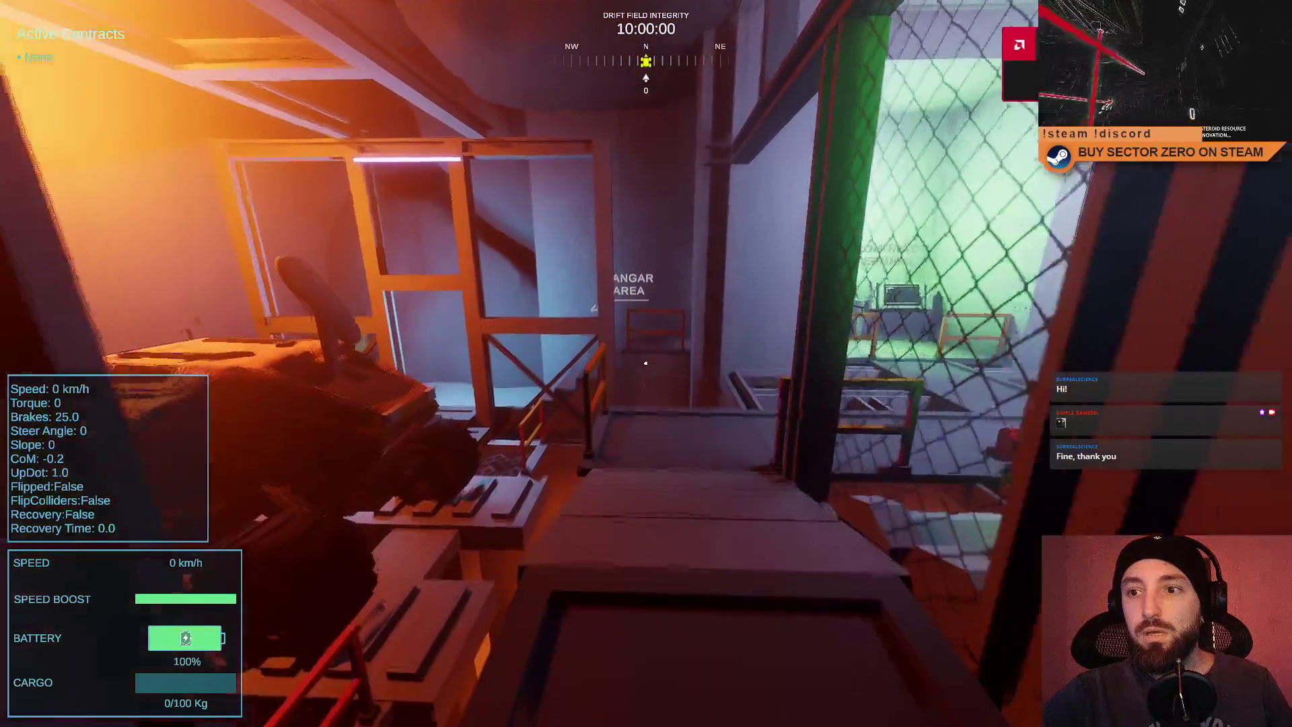
key("w")
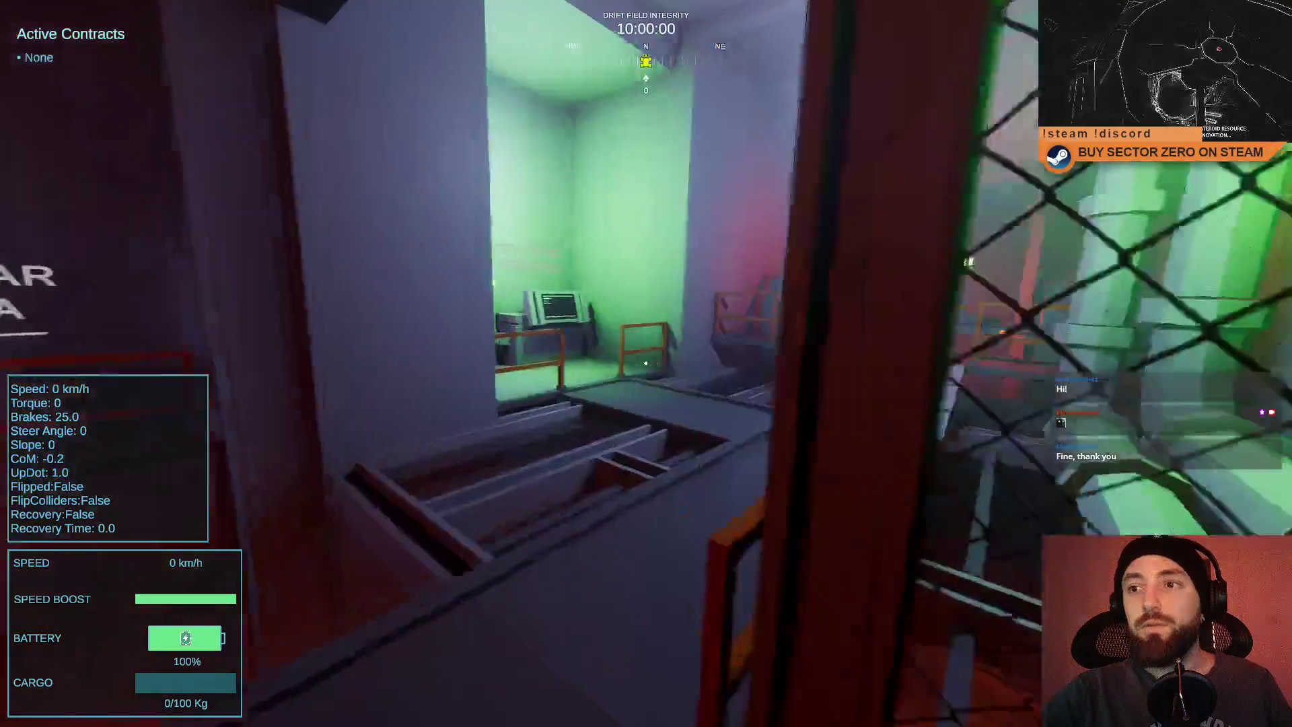
key("w")
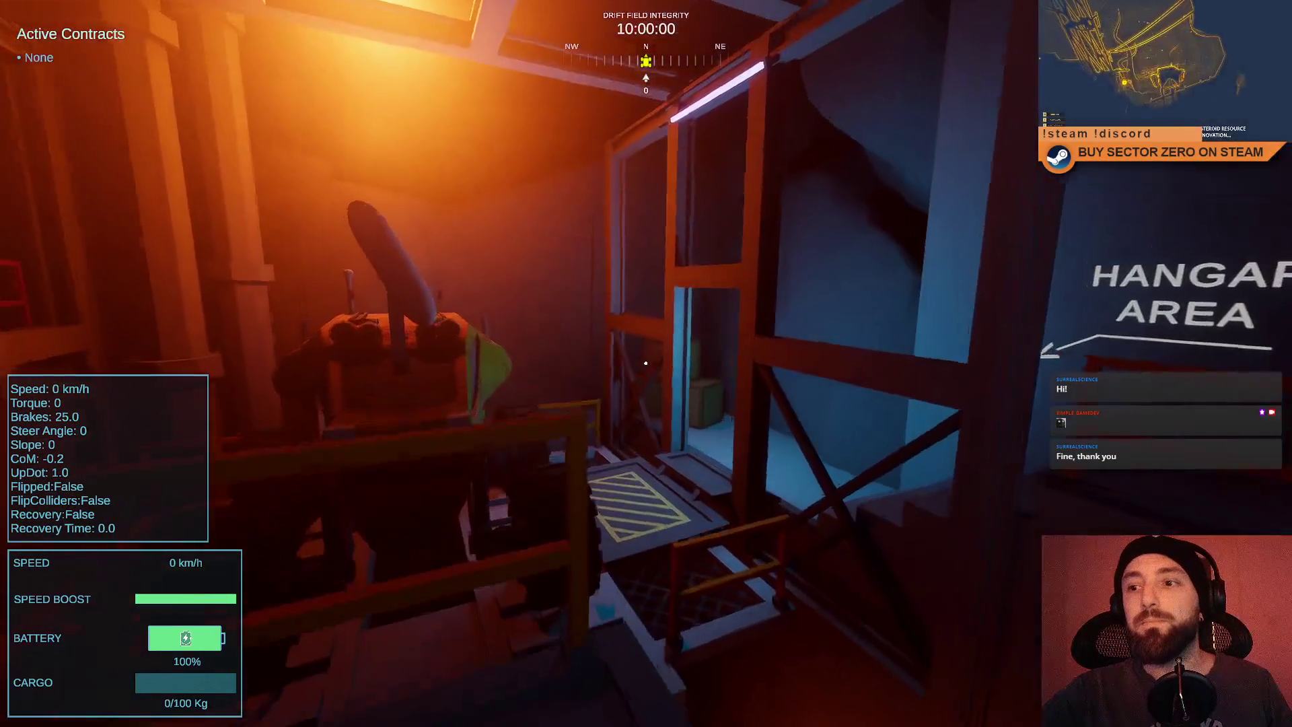
key("w")
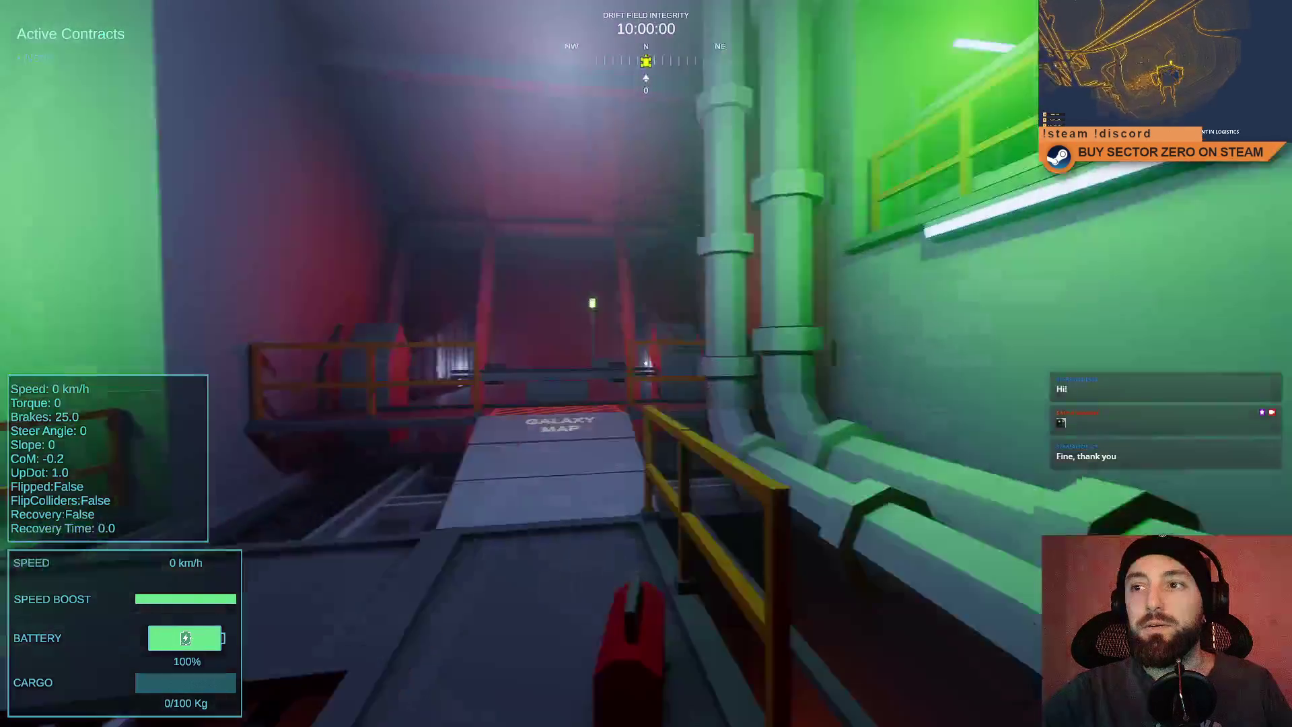
key("w")
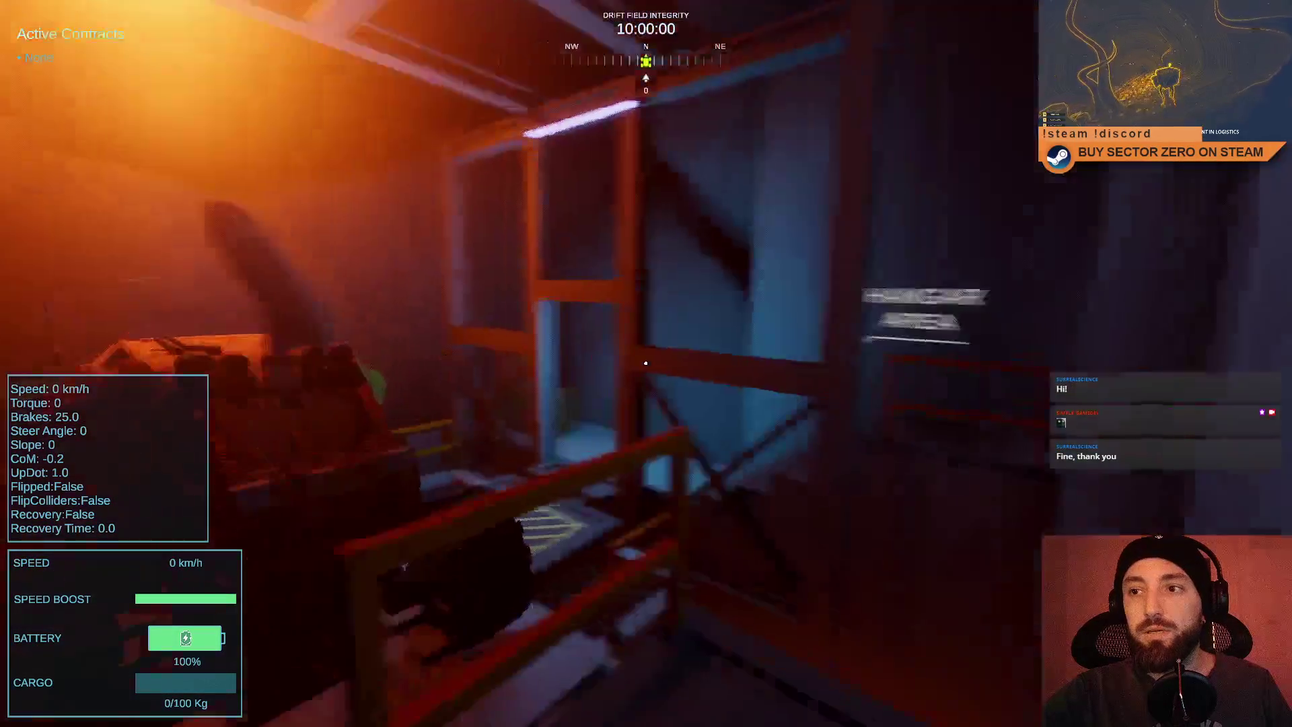
key("w")
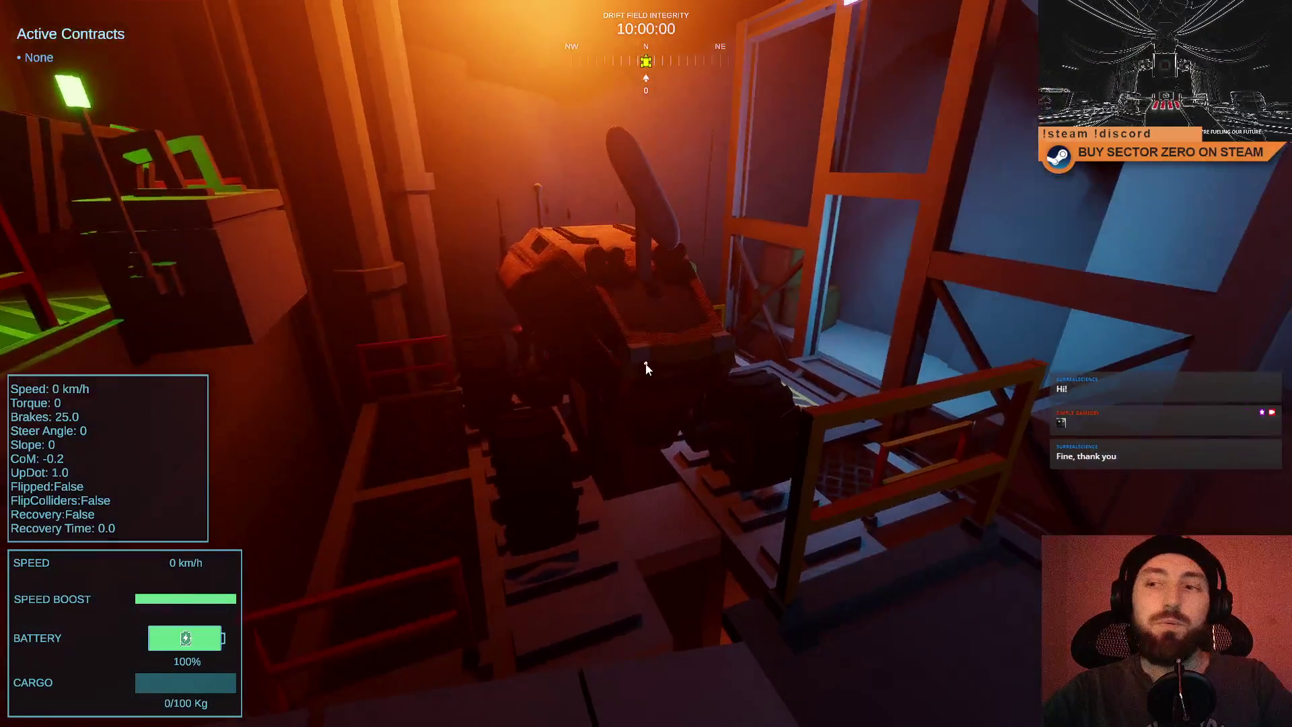
Leave fullscreen and return to the editor's Scene view.
key("F11")
key("Escape")
key("Escape")
key("ctrl+1")
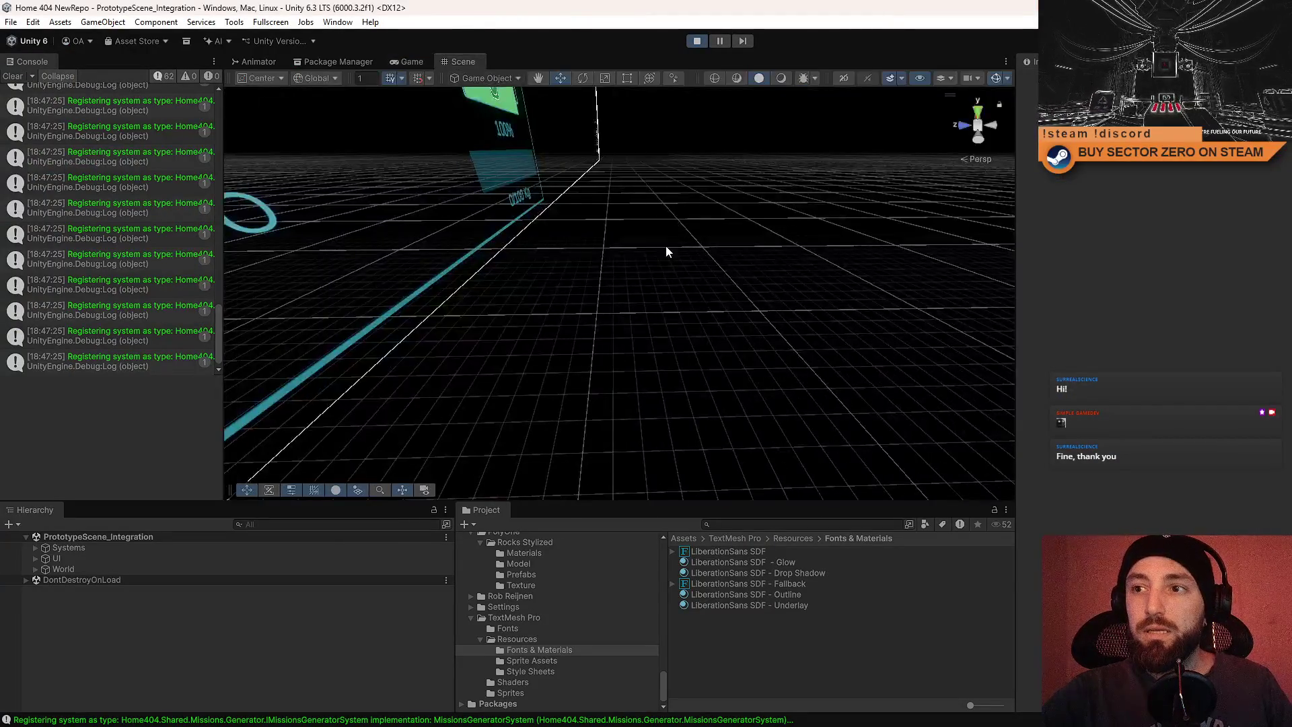
Expand World in the Hierarchy and move the Scene view into the hangar interior.
left_click(36, 569)
scroll(134, 604, "down", 3)
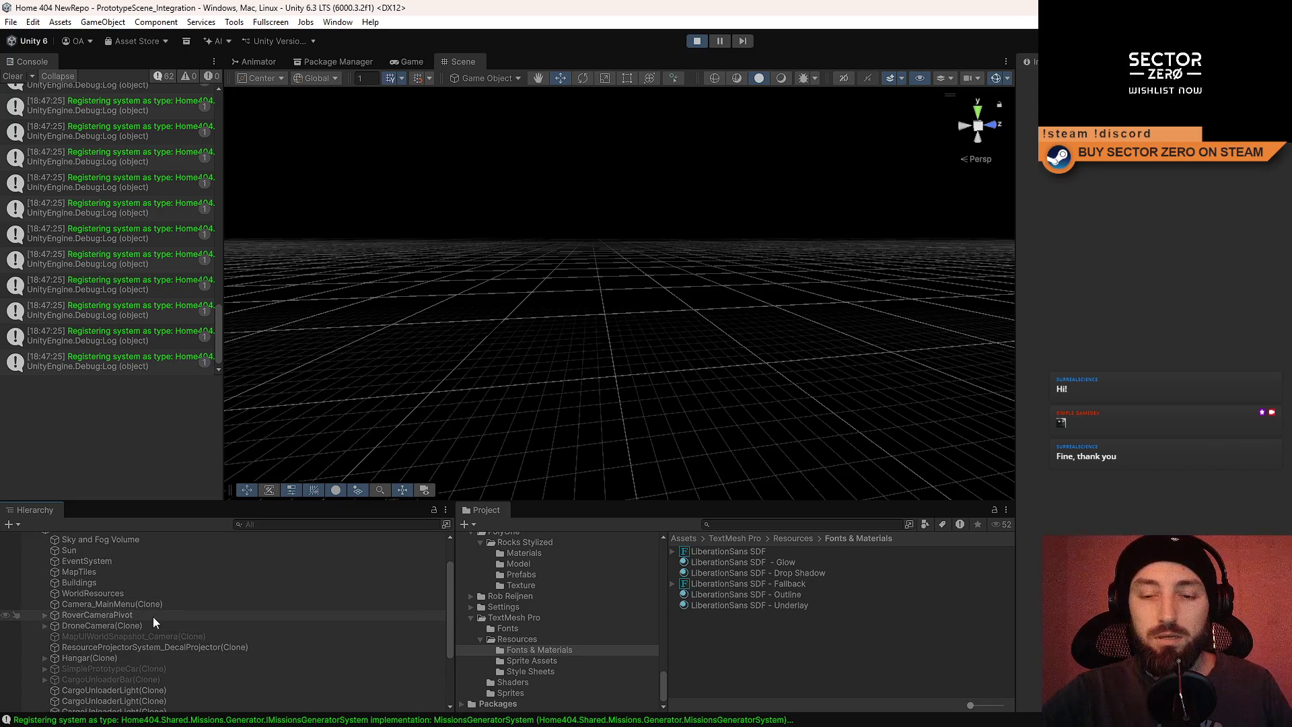
left_click(153, 614)
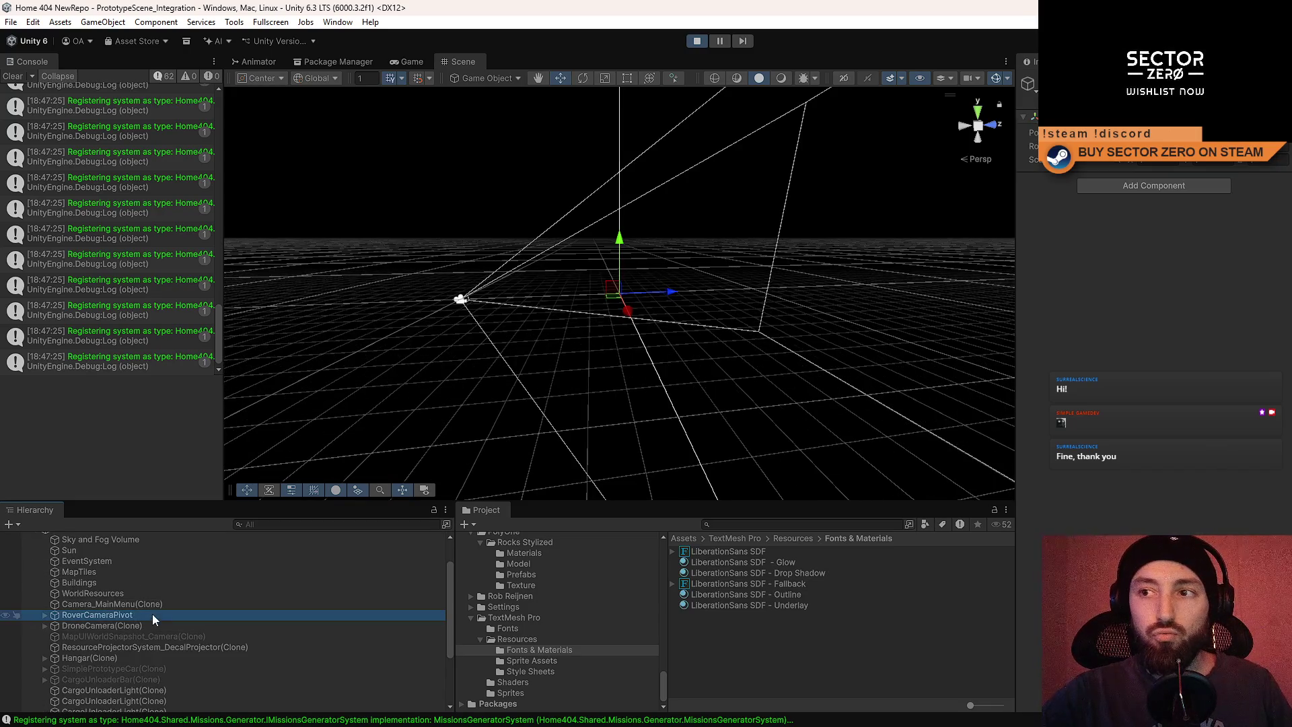
left_click(412, 62)
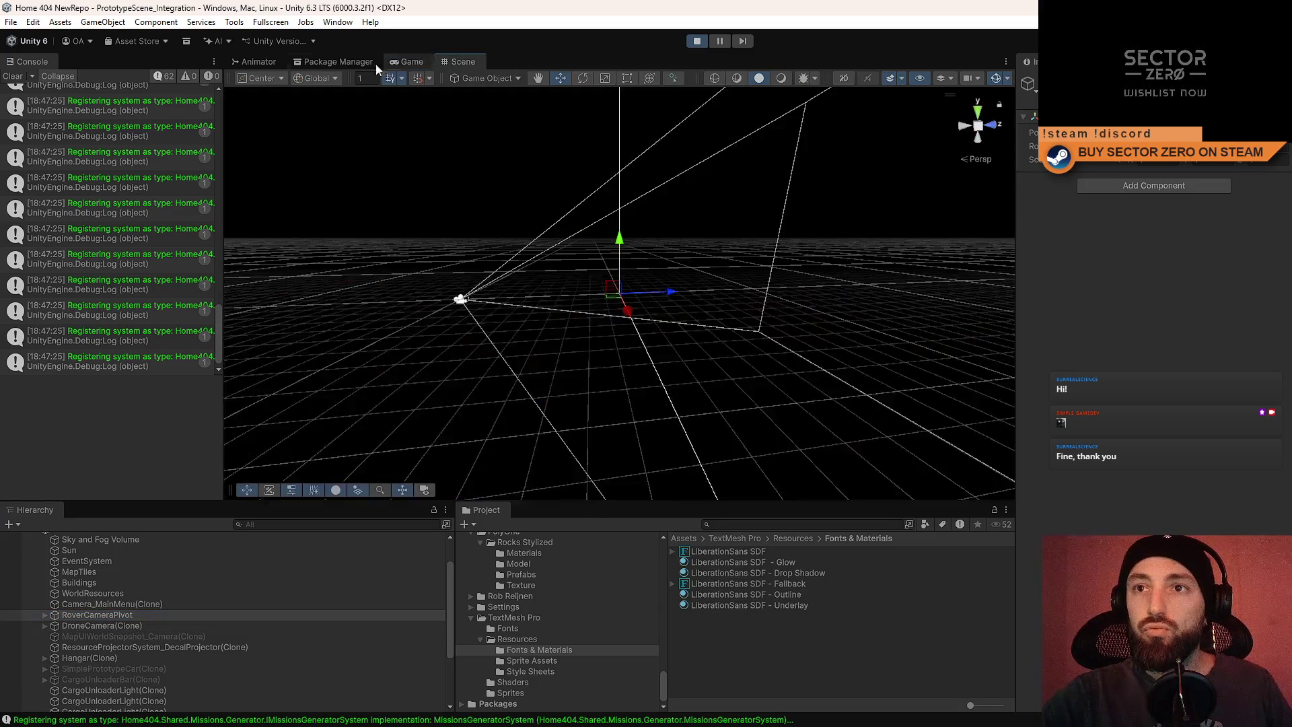
left_click(406, 62)
left_click(463, 61)
mouse_move(484, 269)
left_mouse_down()
mouse_move(519, 501)
mouse_move(651, 454)
left_mouse_up()
left_click(631, 330)
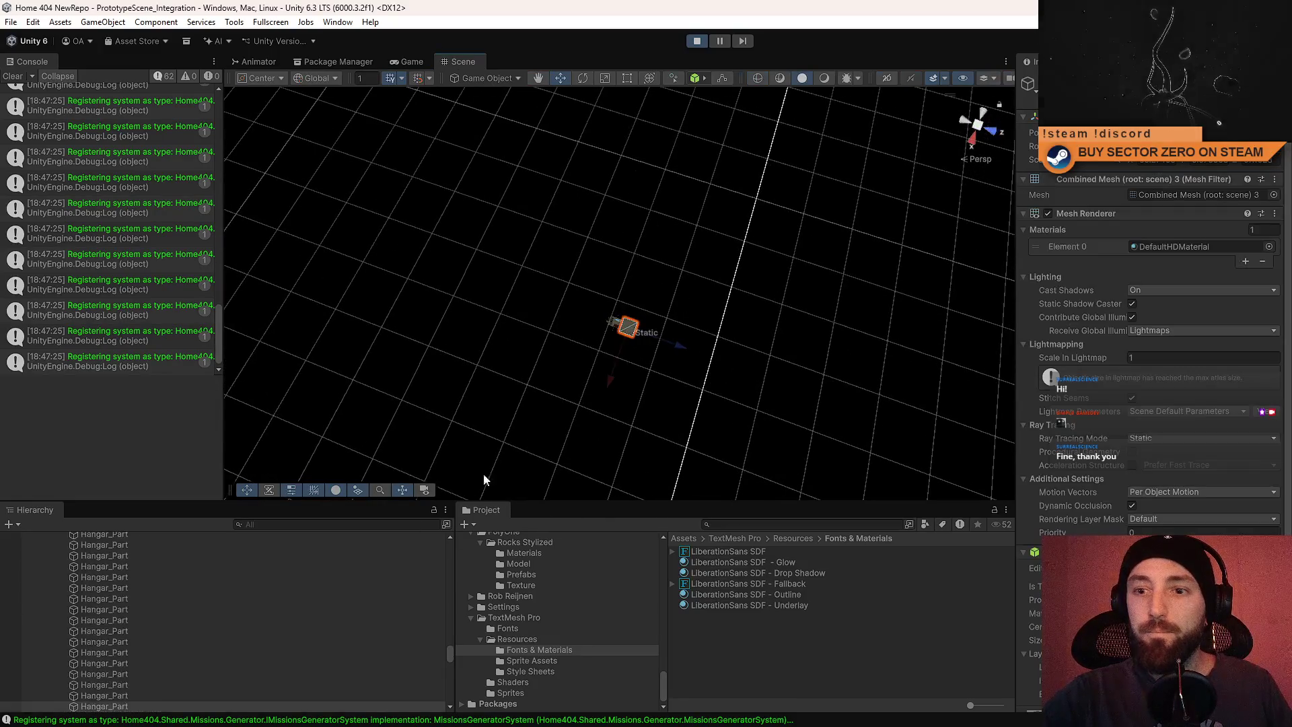
key("f")
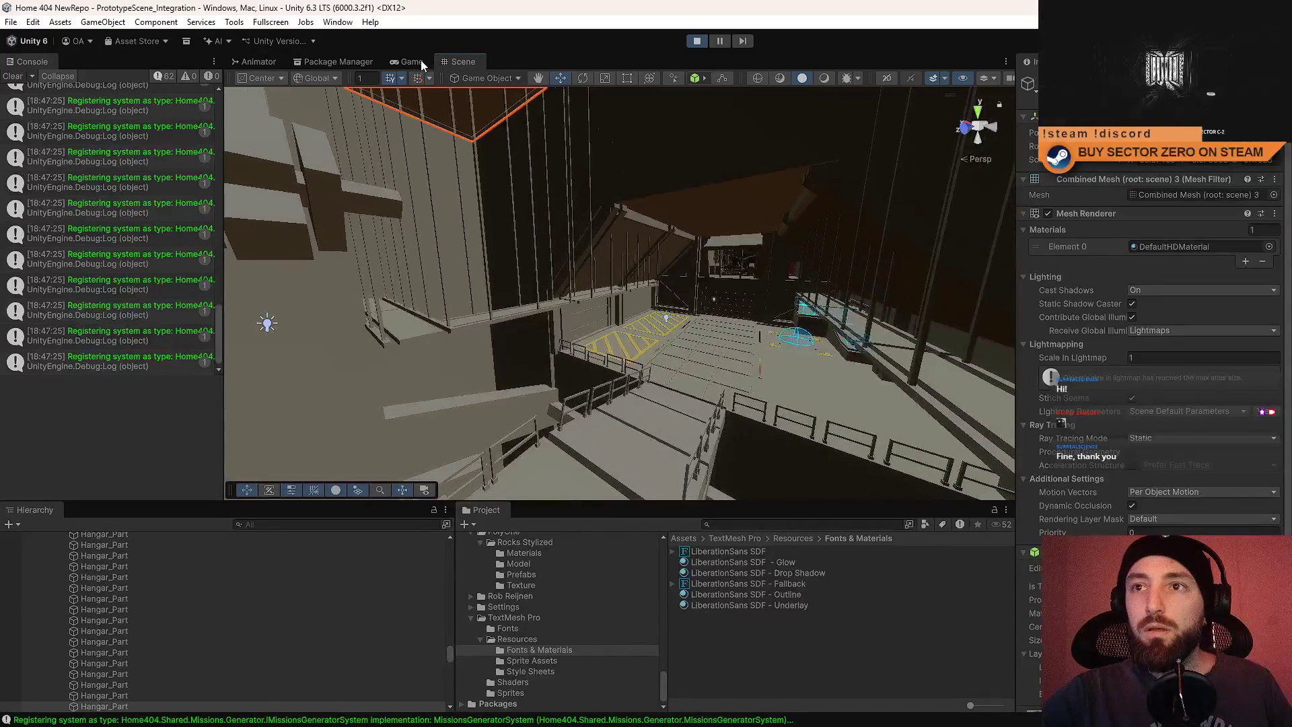
left_click(418, 62)
left_click(457, 61)
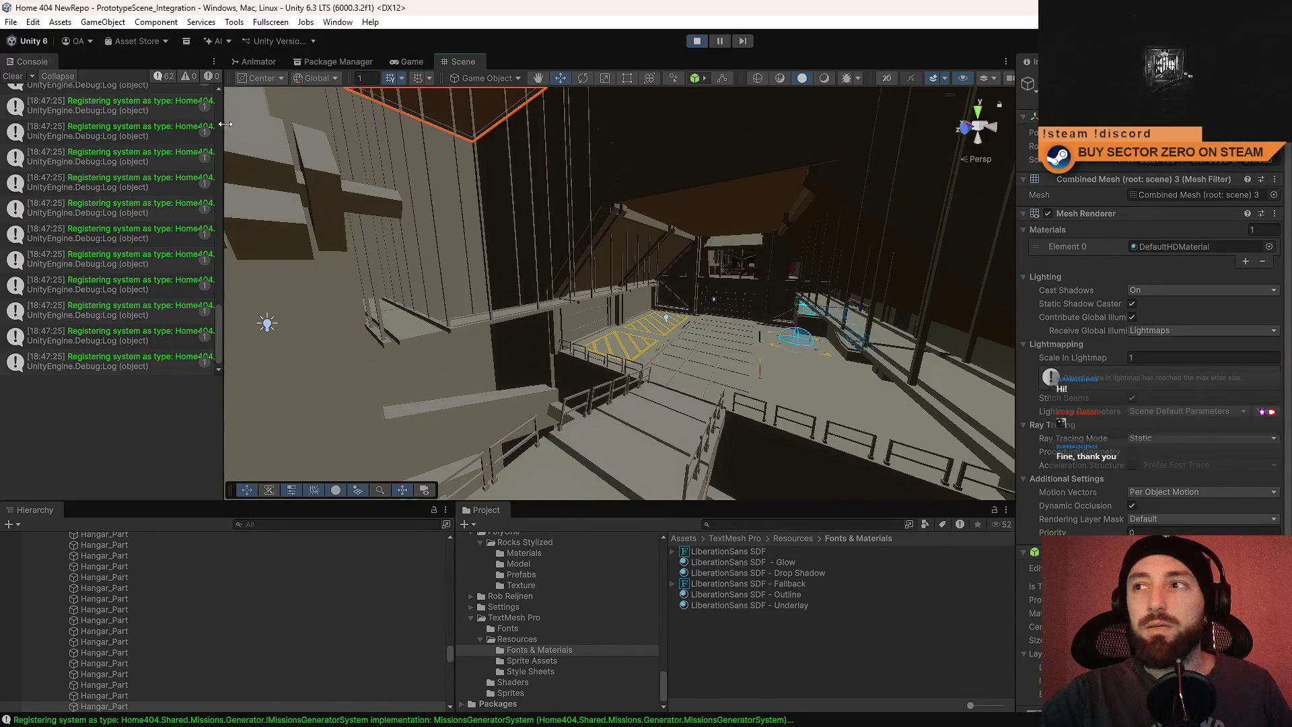
mouse_move(547, 140)
left_mouse_down()
mouse_move(418, 229)
mouse_move(814, 225)
mouse_move(801, 160)
mouse_move(501, 318)
mouse_move(661, 195)
mouse_move(590, 236)
left_mouse_up()
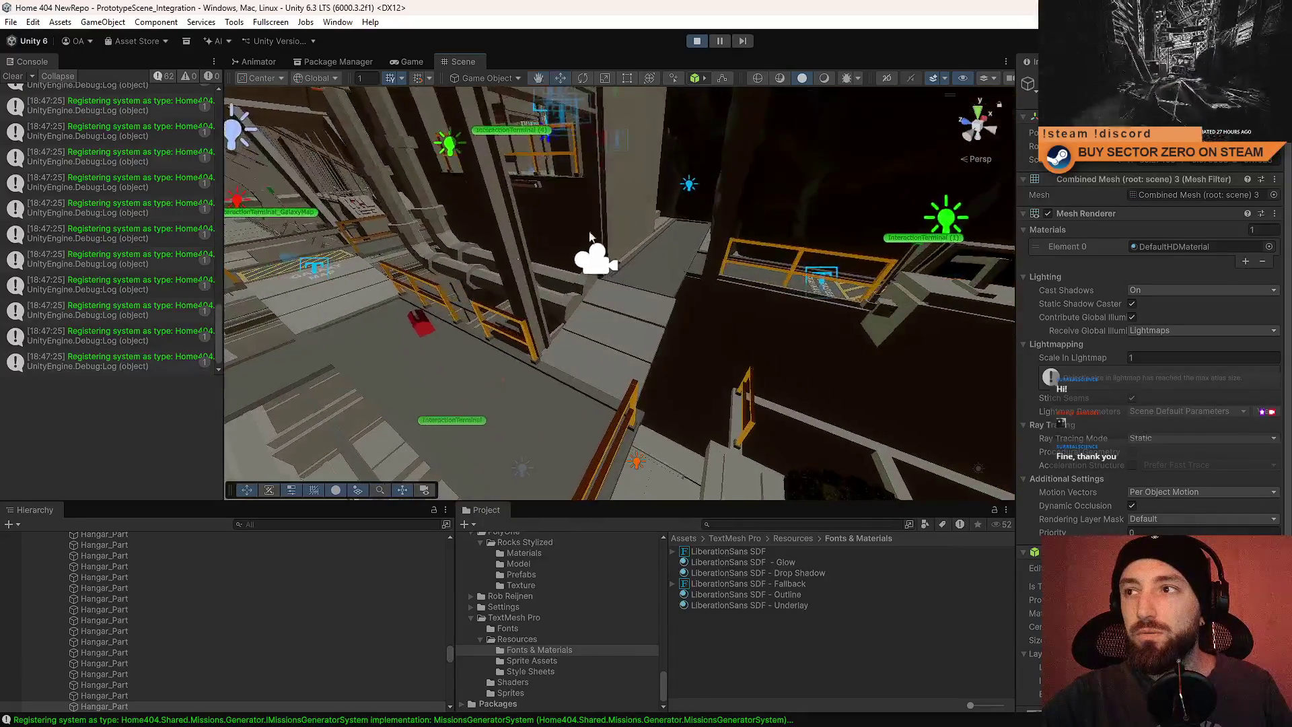
Turn on scene lighting, then select and frame the blue point light by the hangar doorway.
left_click(825, 78)
mouse_move(538, 235)
left_mouse_down()
mouse_move(494, 247)
mouse_move(61, 242)
left_mouse_up()
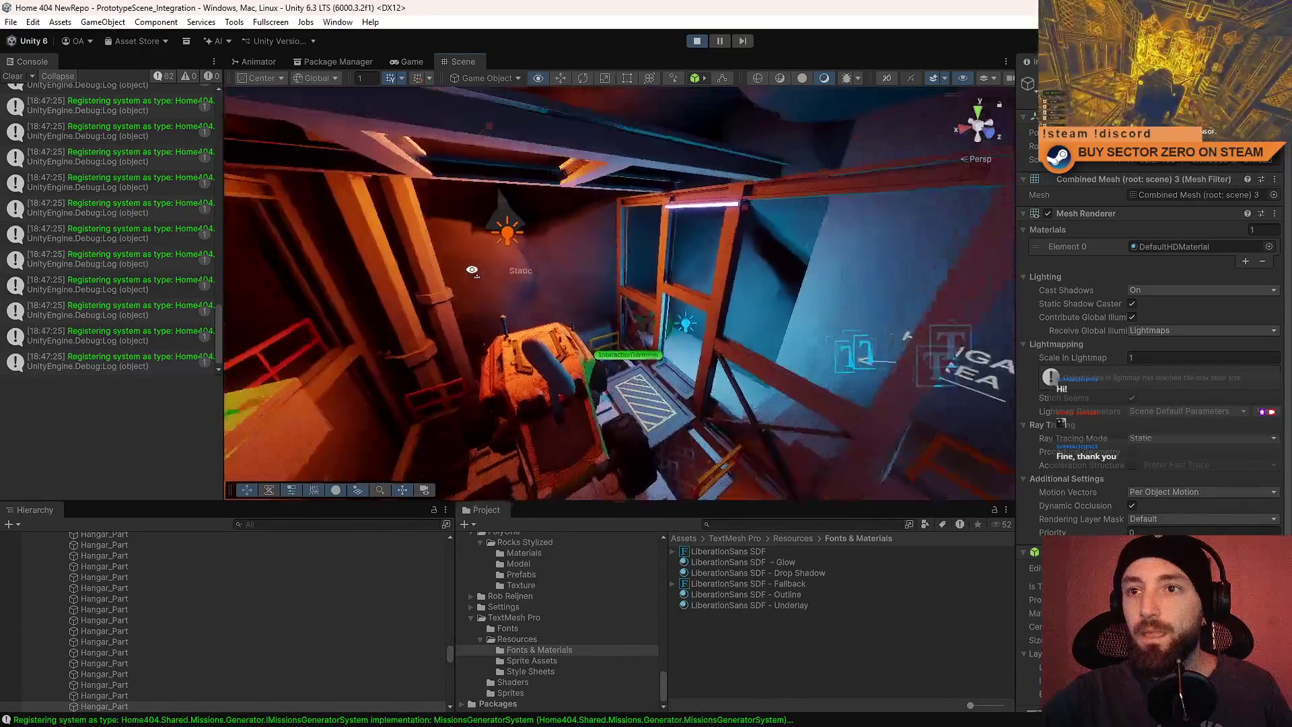
left_click(526, 222)
mouse_move(716, 257)
left_mouse_down()
mouse_move(625, 290)
mouse_move(687, 279)
left_mouse_up()
scroll(1227, 380, "down", 5)
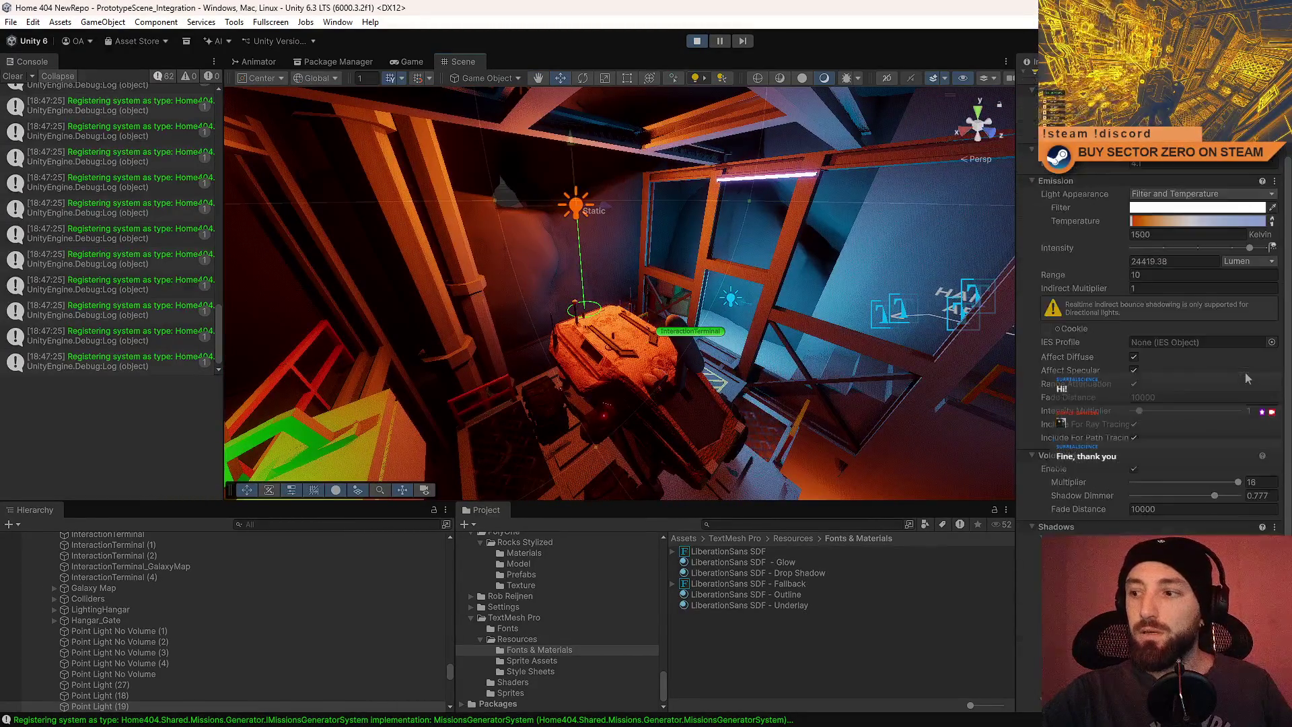
left_click_drag(774, 310, 806, 336)
left_click(539, 273)
mouse_move(539, 272)
left_mouse_down()
mouse_move(730, 282)
mouse_move(764, 269)
mouse_move(832, 332)
mouse_move(559, 293)
left_mouse_up()
key("f")
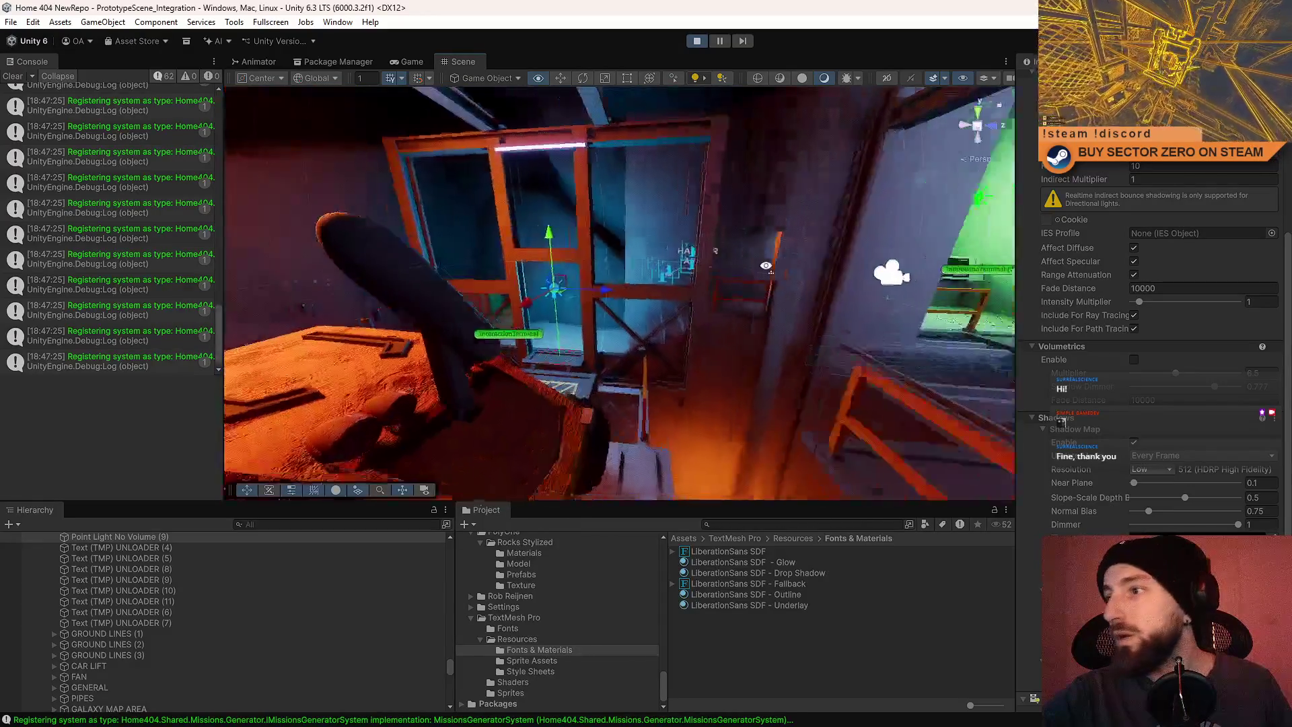
Bring up the light's Shadow Map settings and keep its resolution at Low.
scroll(1165, 406, "down", 1)
scroll(824, 355, "down", 5)
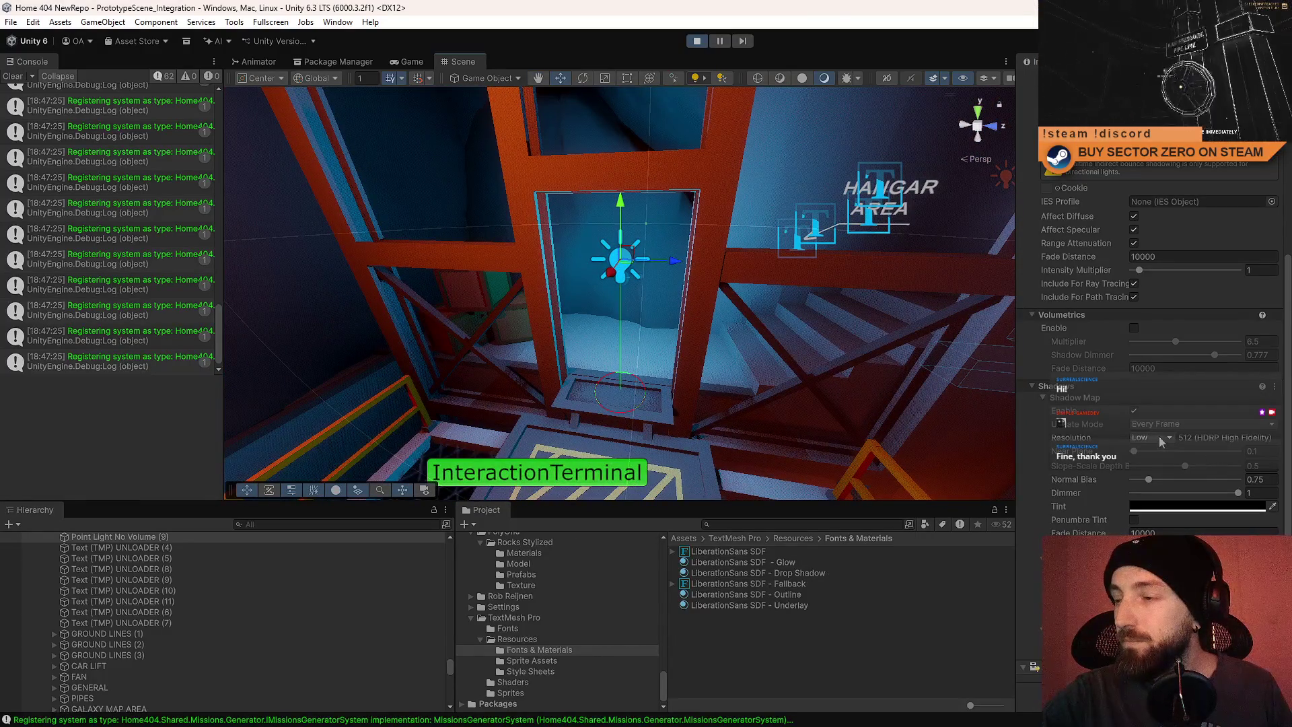
left_click_drag(629, 323, 622, 317)
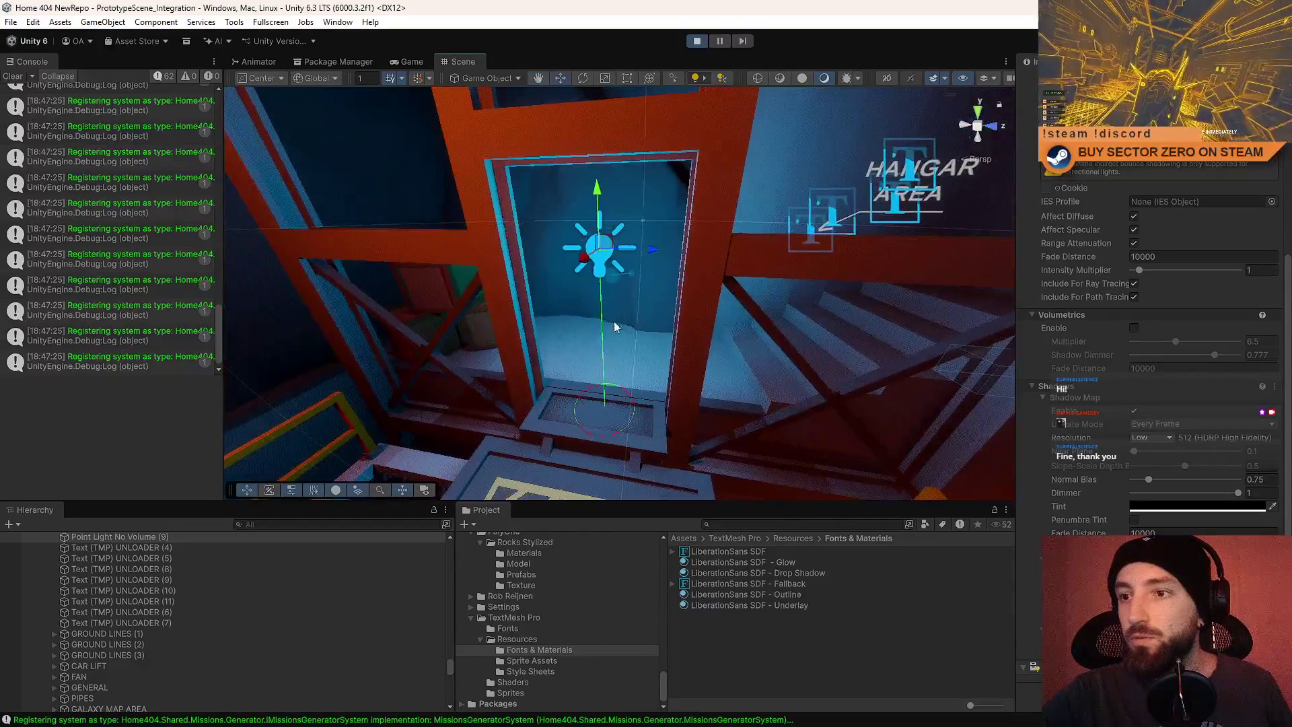
left_click(1162, 439)
left_click(1159, 447)
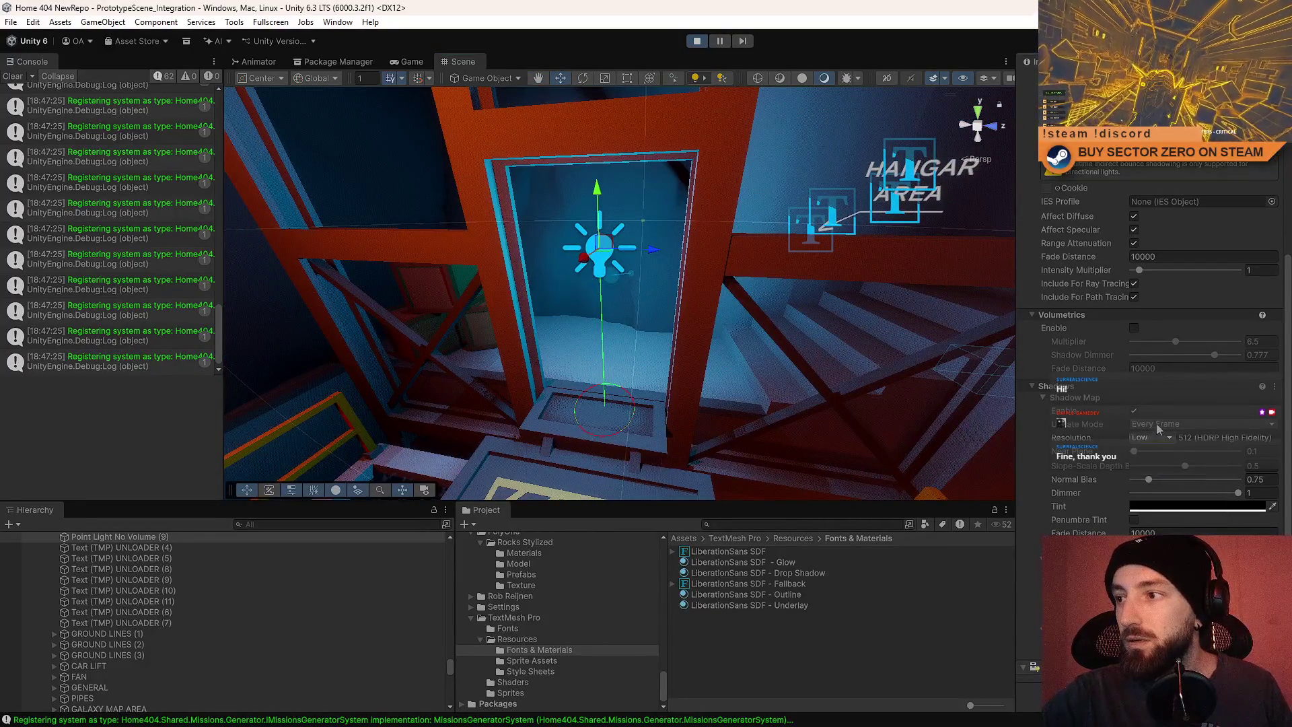
left_click(1156, 424)
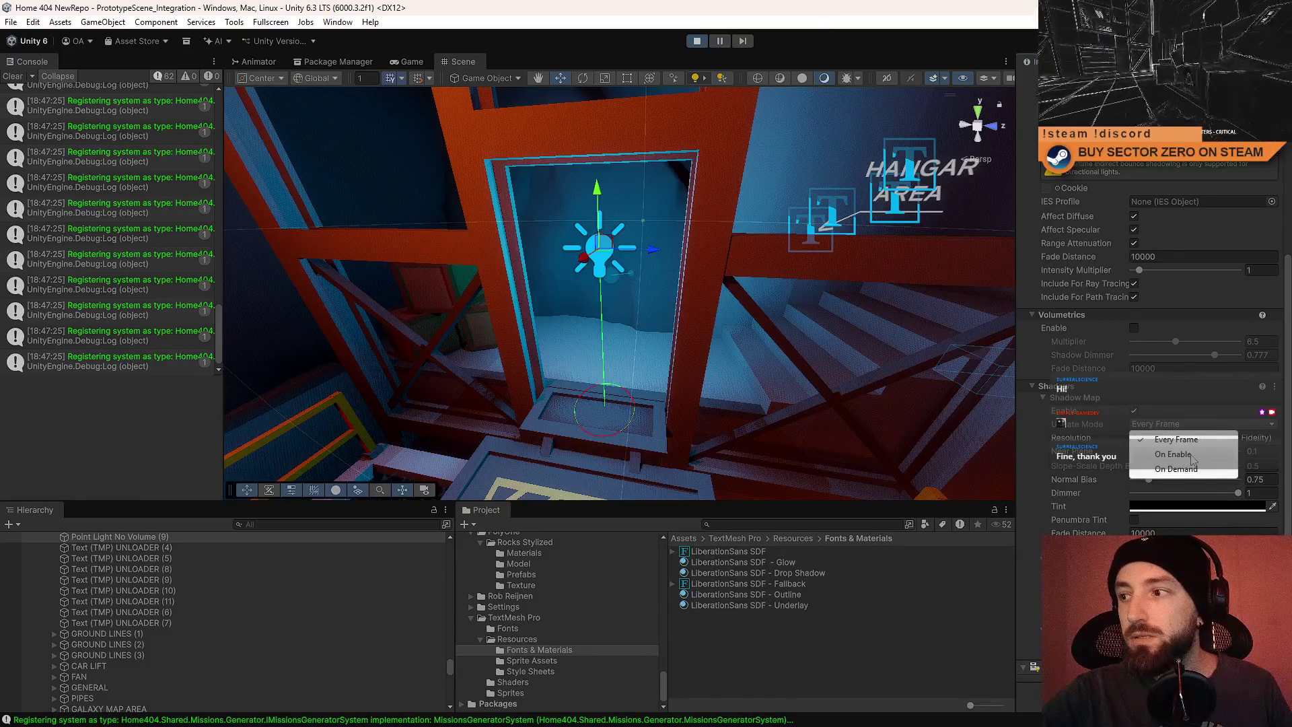
Set the doorway light's shadow Update Mode to On Enable.
left_click(1190, 455)
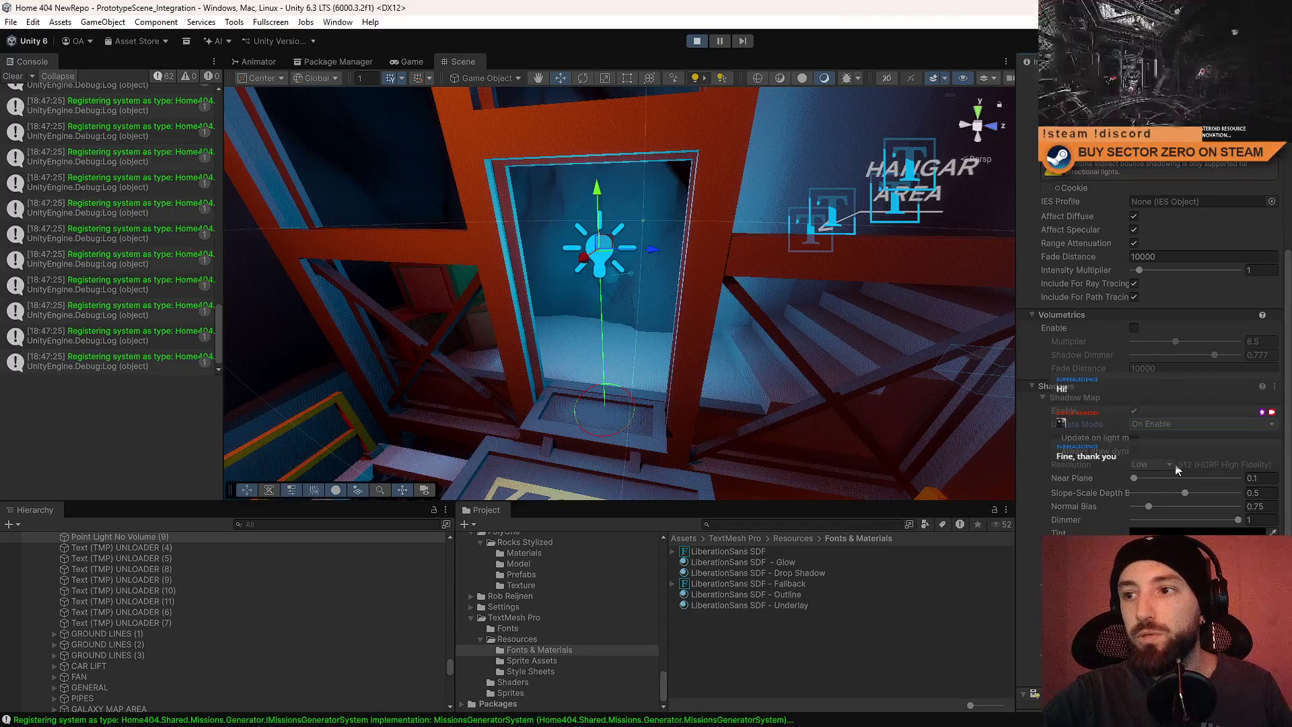
mouse_move(766, 343)
left_mouse_down()
mouse_move(577, 309)
mouse_move(459, 368)
mouse_move(449, 391)
mouse_move(558, 380)
mouse_move(499, 379)
left_mouse_up()
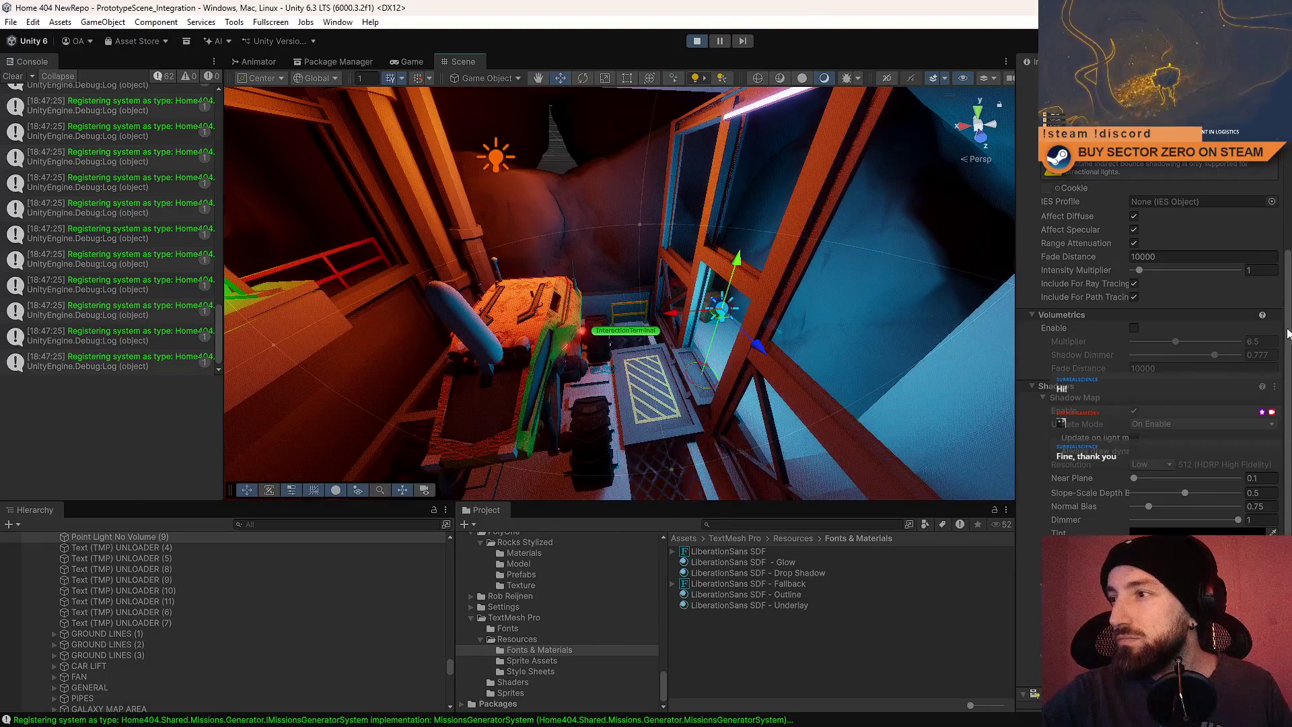
scroll(1289, 330, "up", 6)
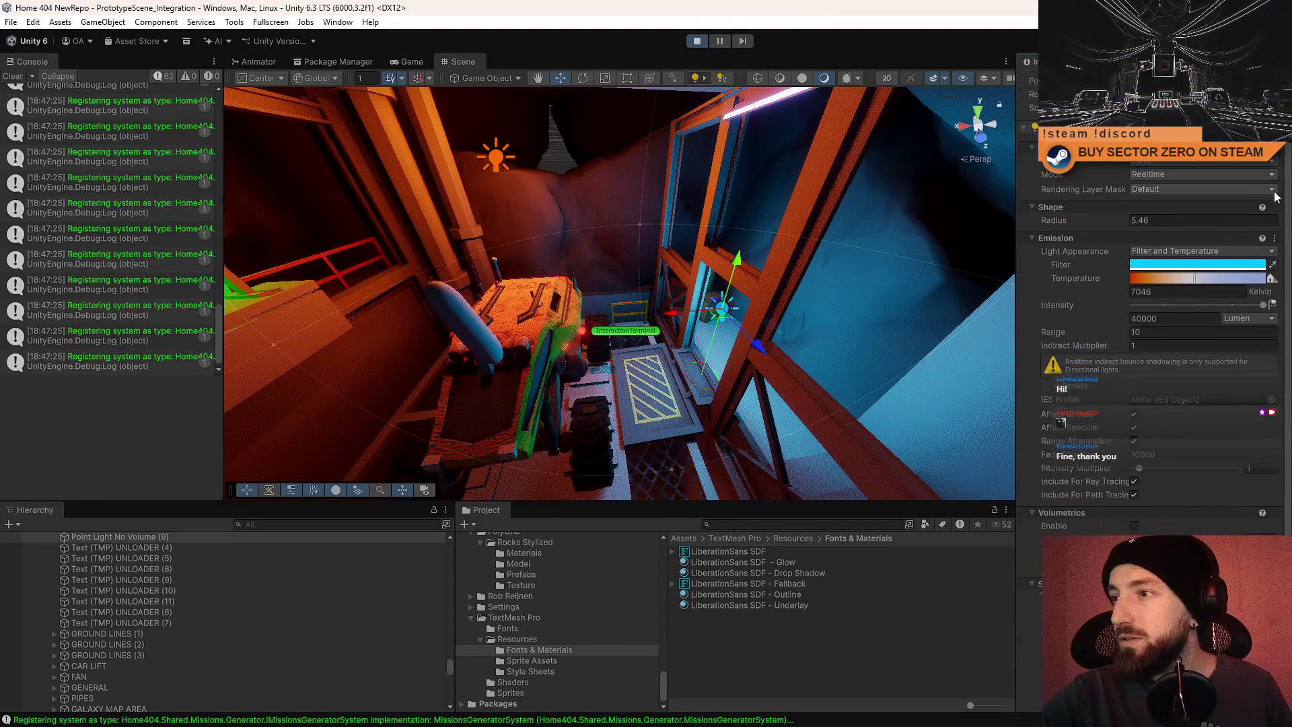
scroll(1279, 203, "down", 3)
mouse_move(646, 276)
left_mouse_down()
mouse_move(667, 269)
mouse_move(650, 273)
mouse_move(652, 228)
left_mouse_up()
Select the orange point light above the rover and set its shadow Update Mode to On Enable.
left_click(651, 227)
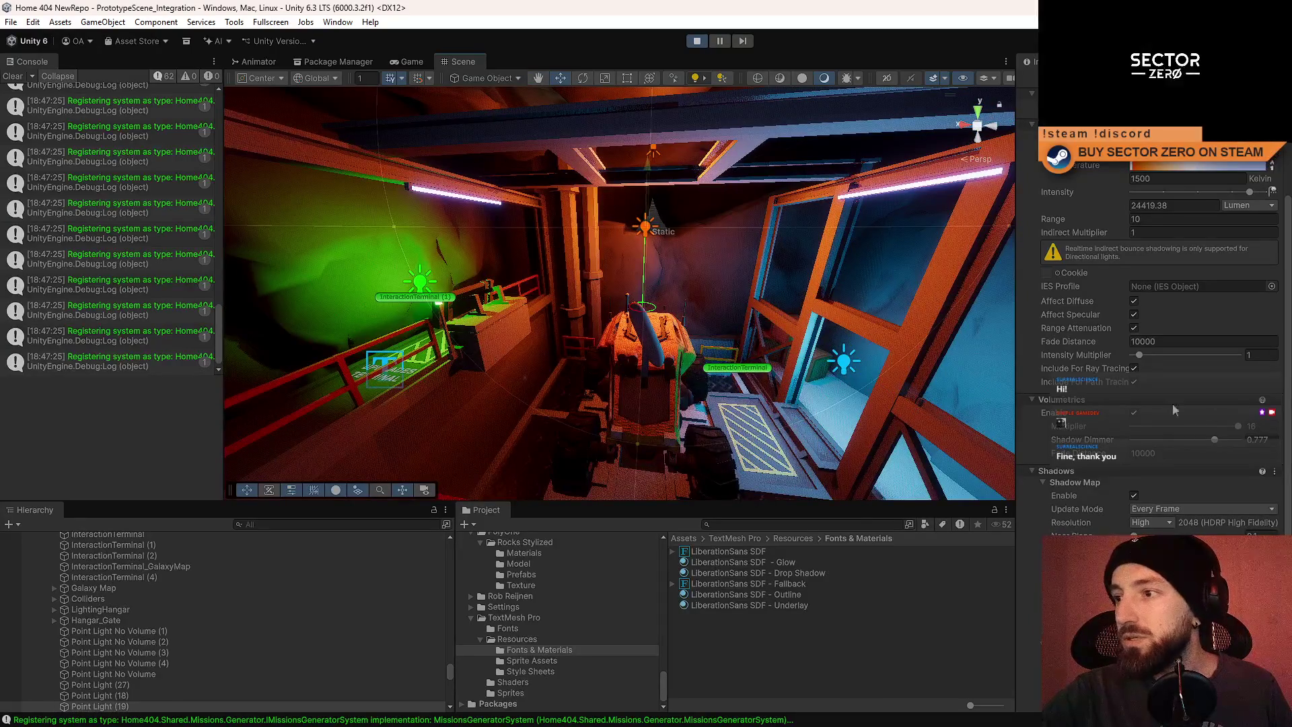
scroll(1171, 441, "down", 1)
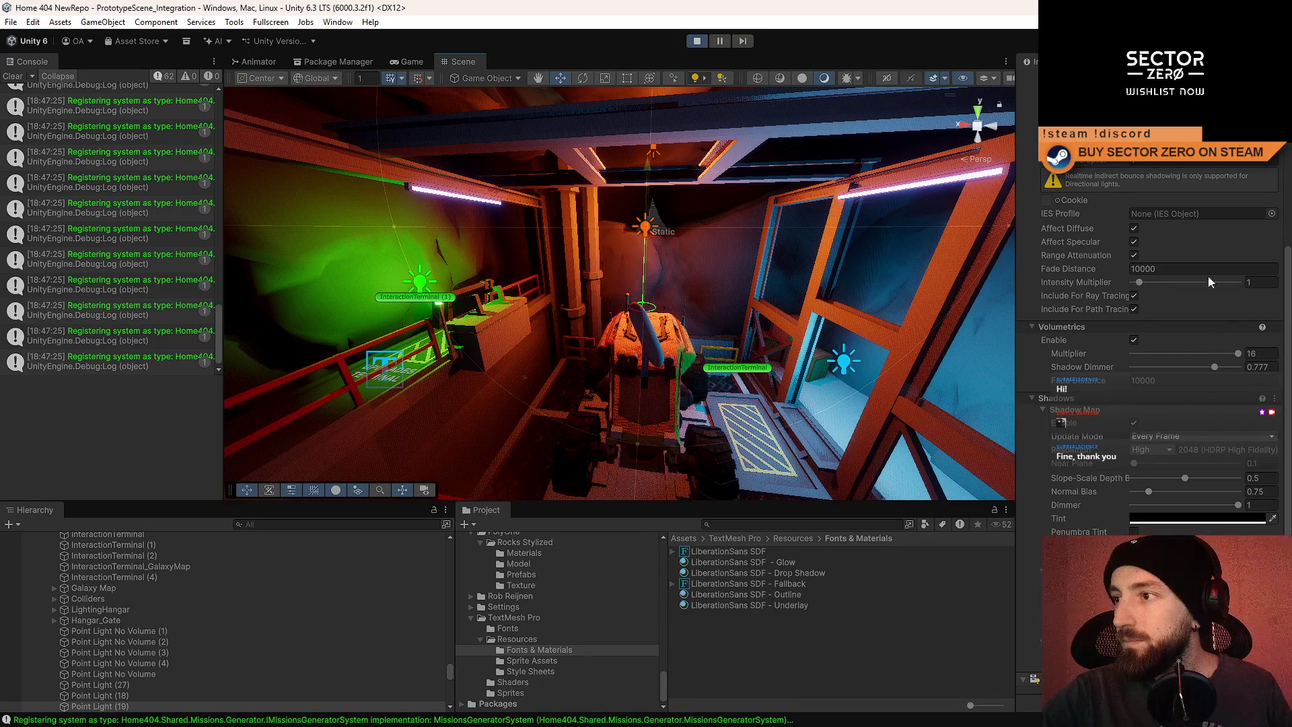
scroll(1222, 314, "up", 3)
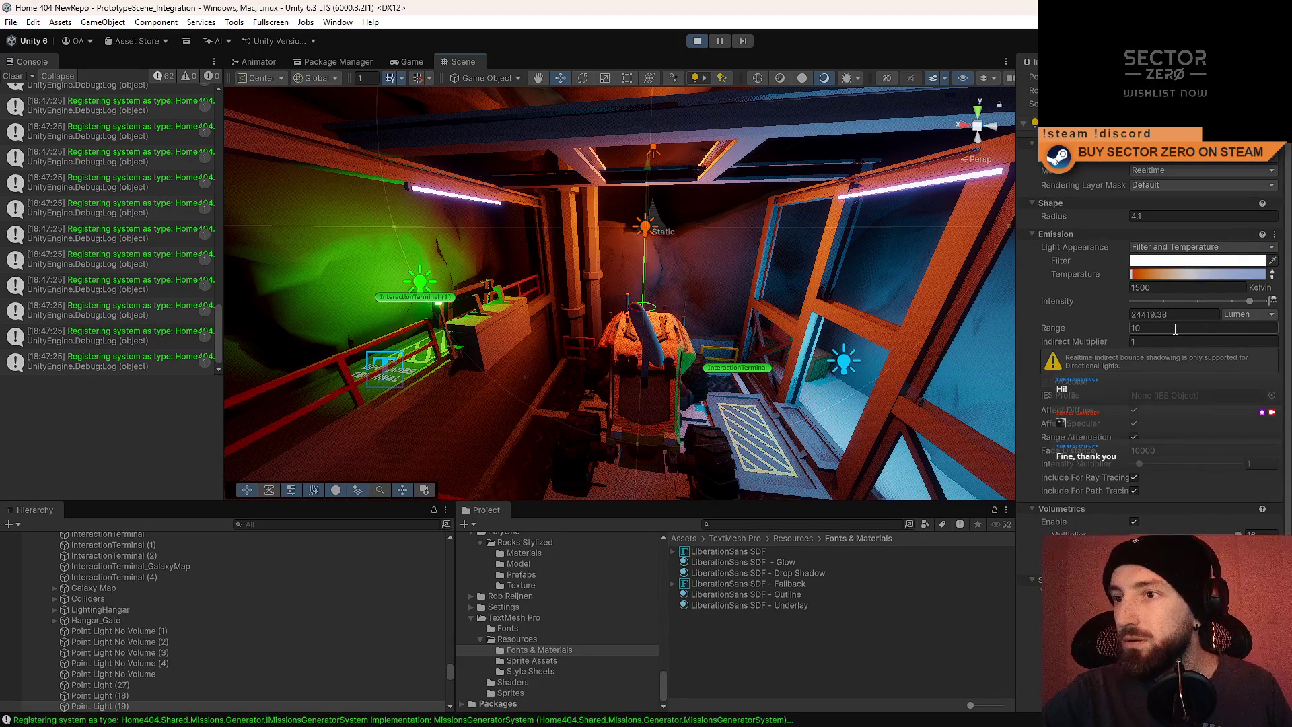
scroll(1031, 380, "down", 2)
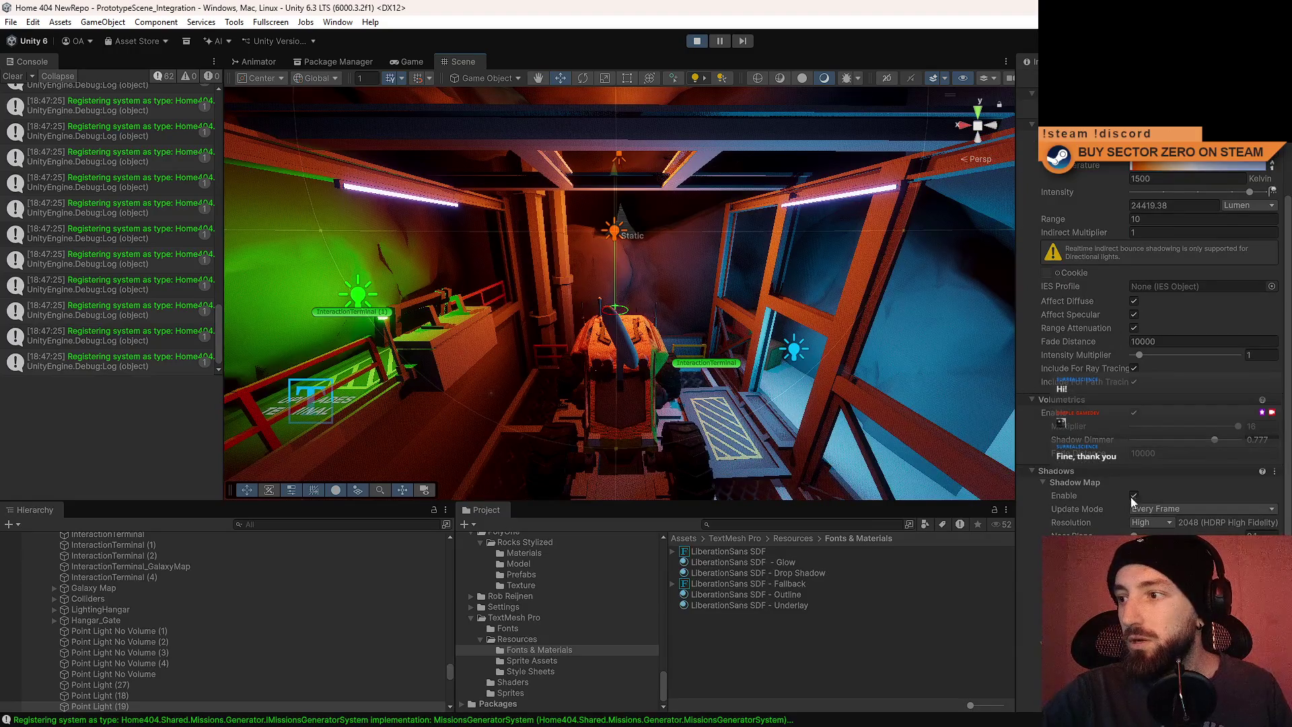
left_click(1152, 522)
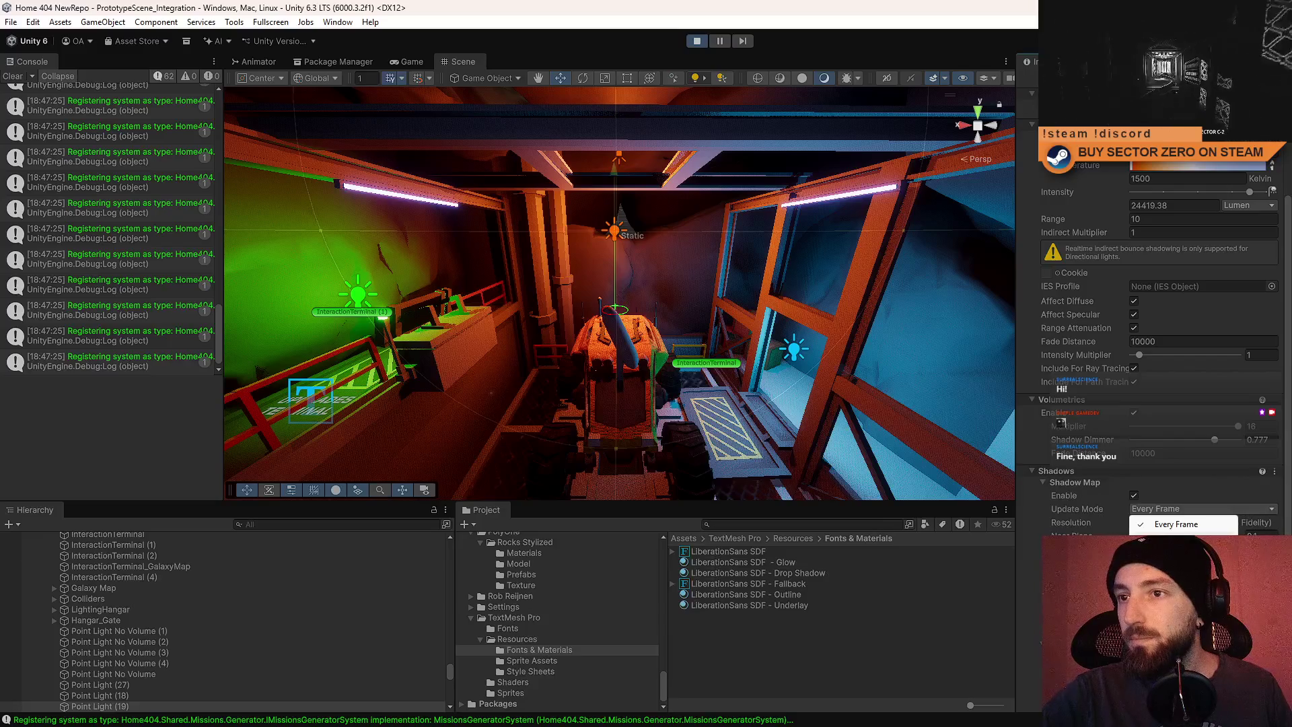
left_click(1178, 537)
Select and frame the Point Light No Volume (1) light.
left_click_drag(571, 277, 535, 284)
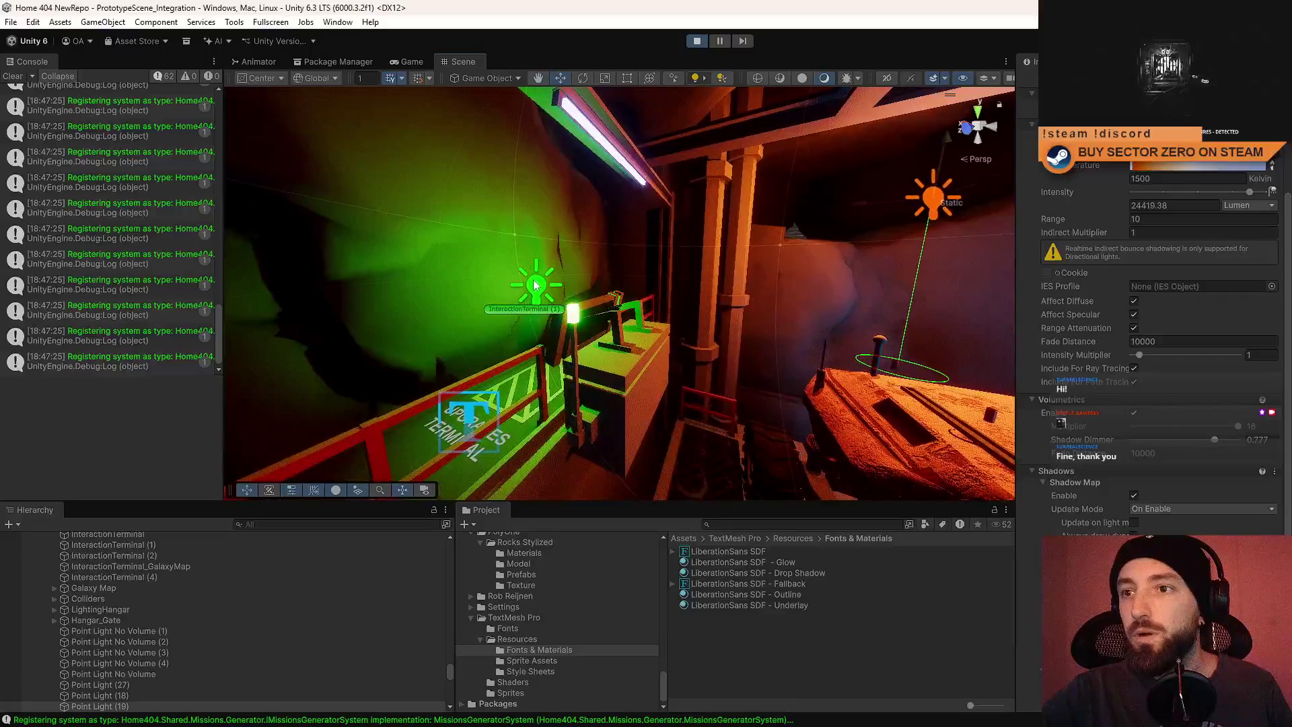
left_click(535, 284)
key("f")
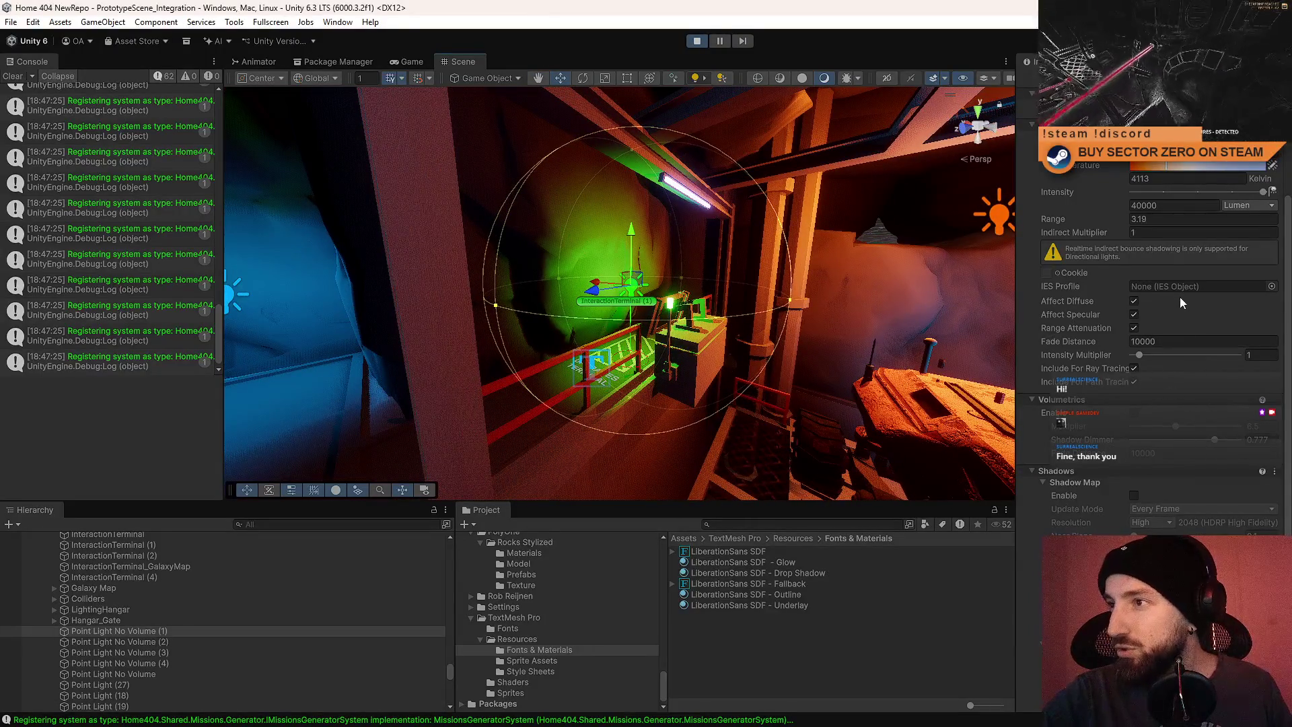
Enable shadow casting on the green point light by the terminal.
scroll(1171, 289, "up", 2)
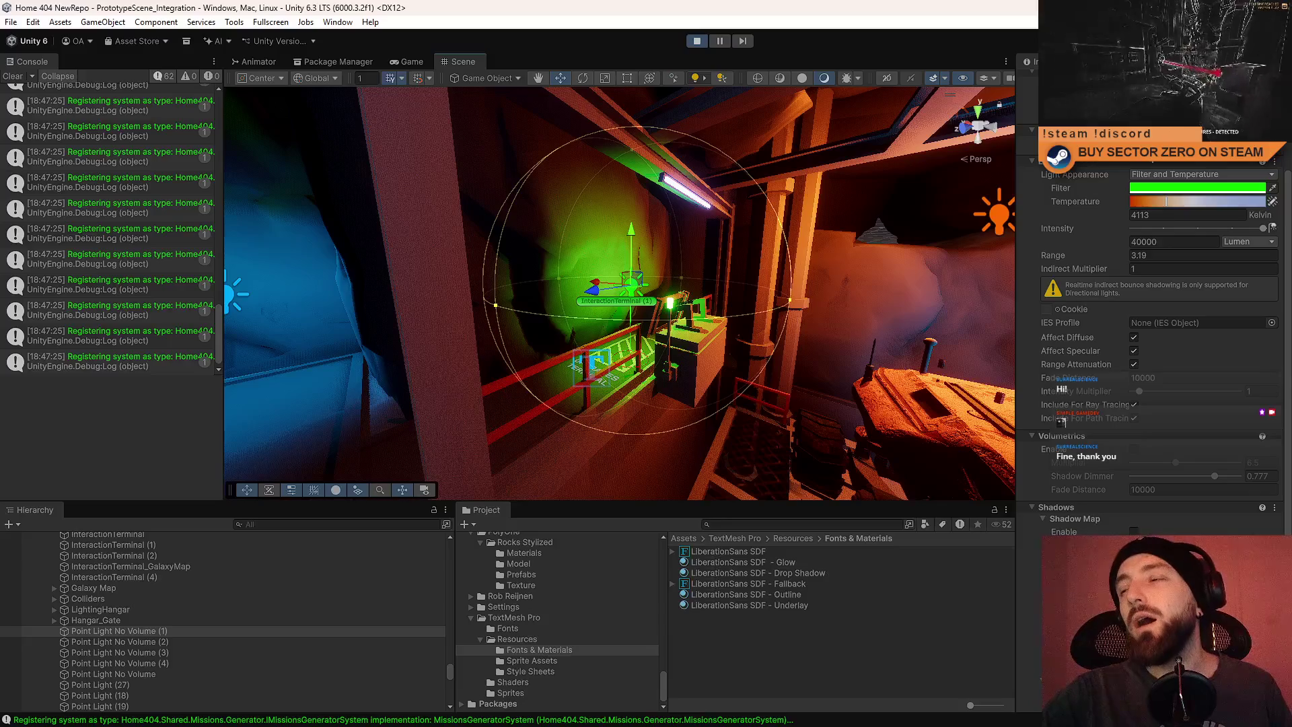
scroll(703, 282, "up", 3)
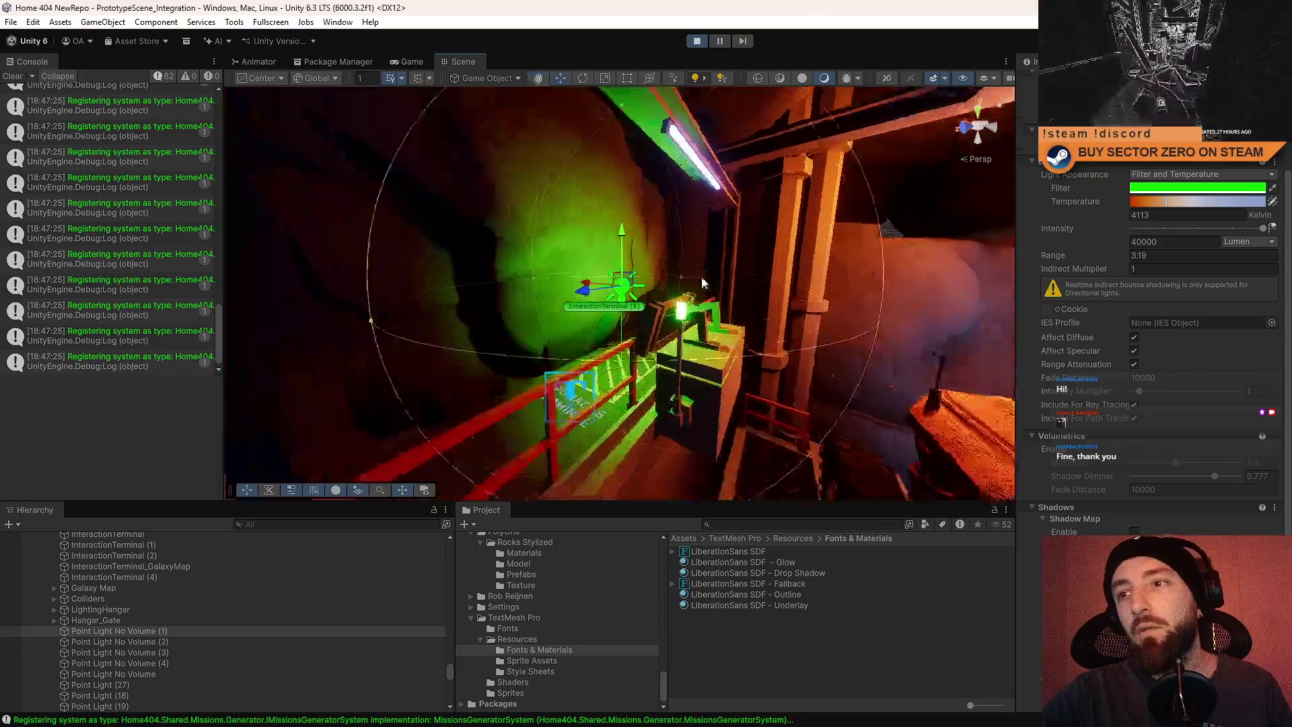
scroll(704, 282, "up", 1)
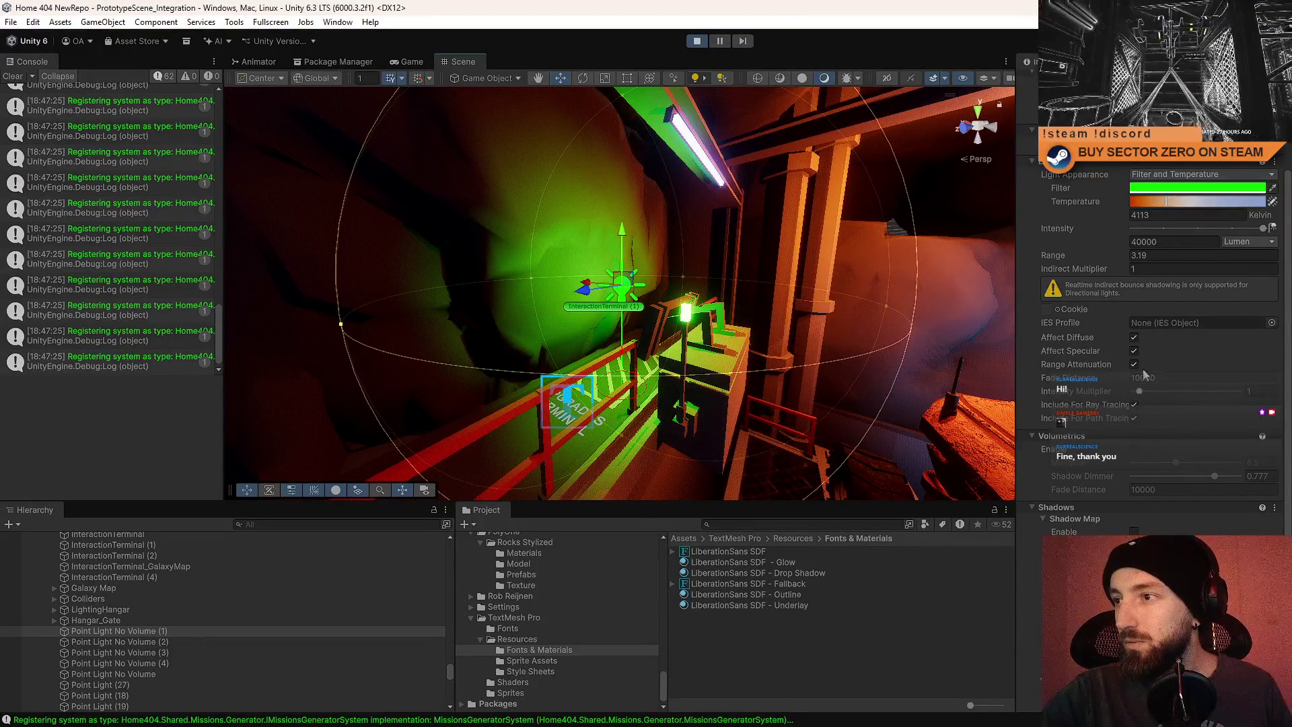
scroll(1144, 282, "up", 3)
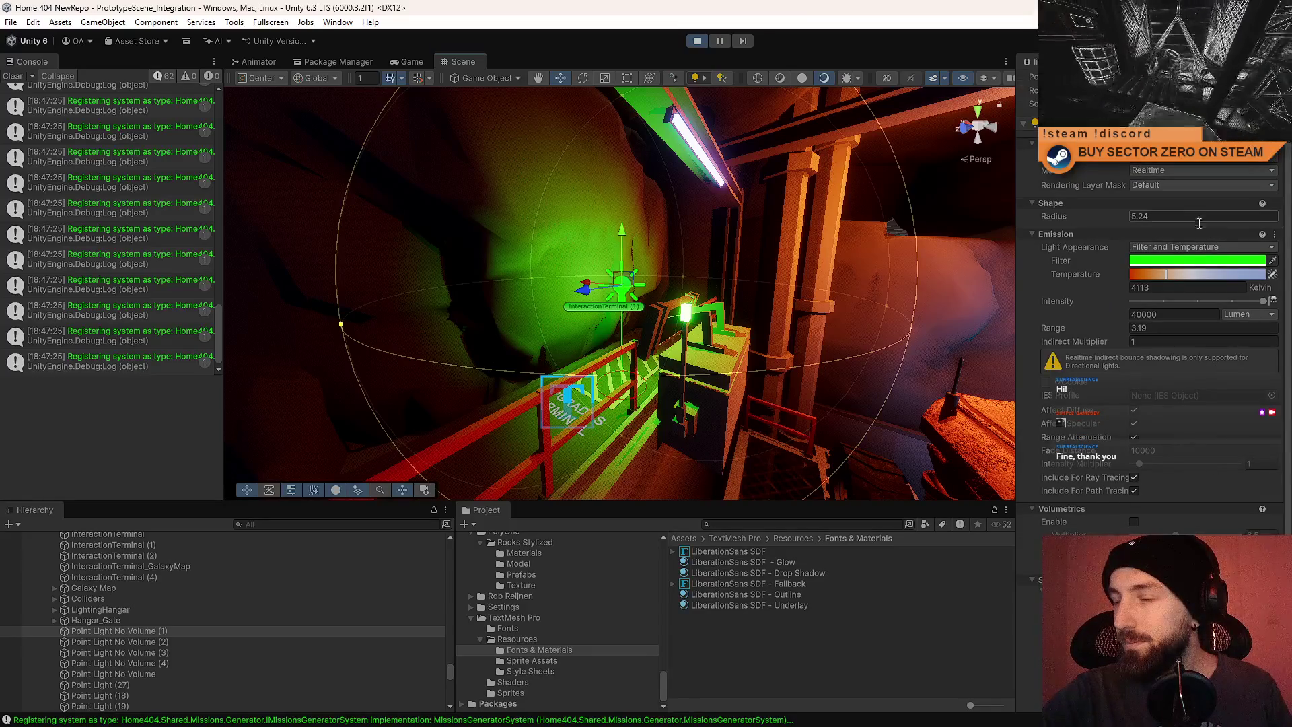
scroll(1199, 223, "down", 3)
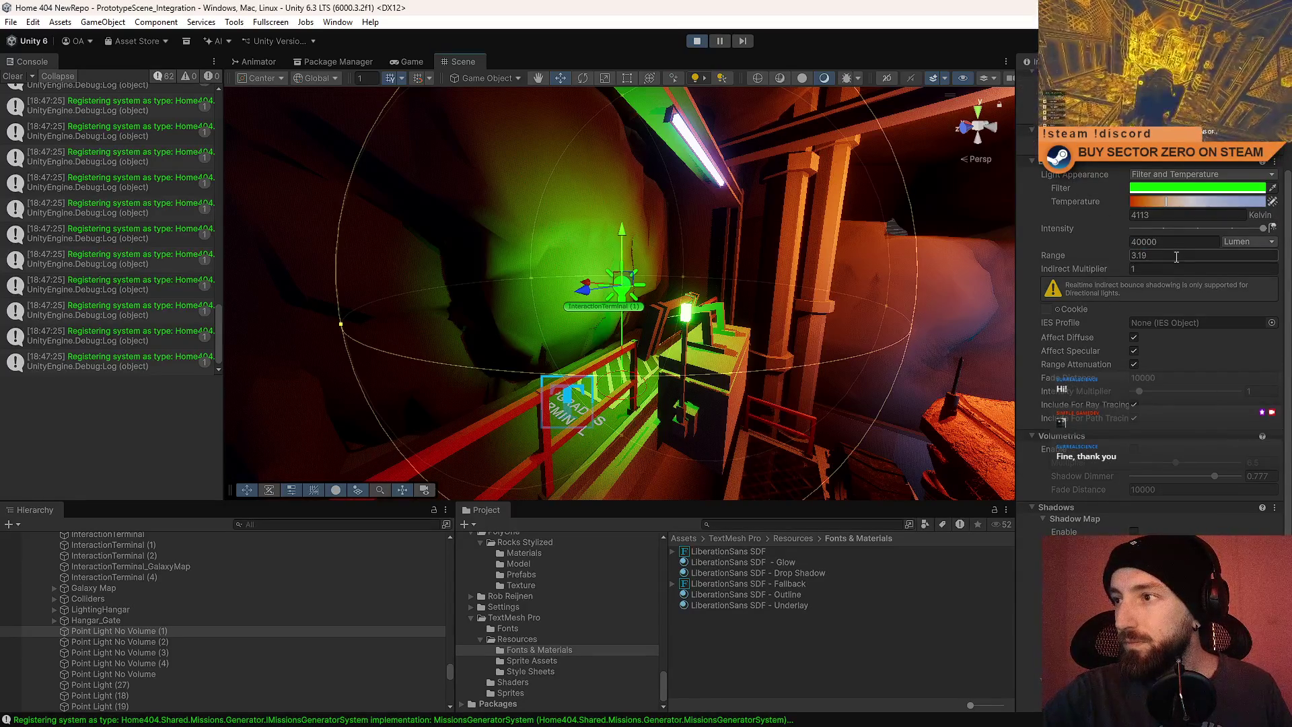
scroll(1177, 262, "down", 2)
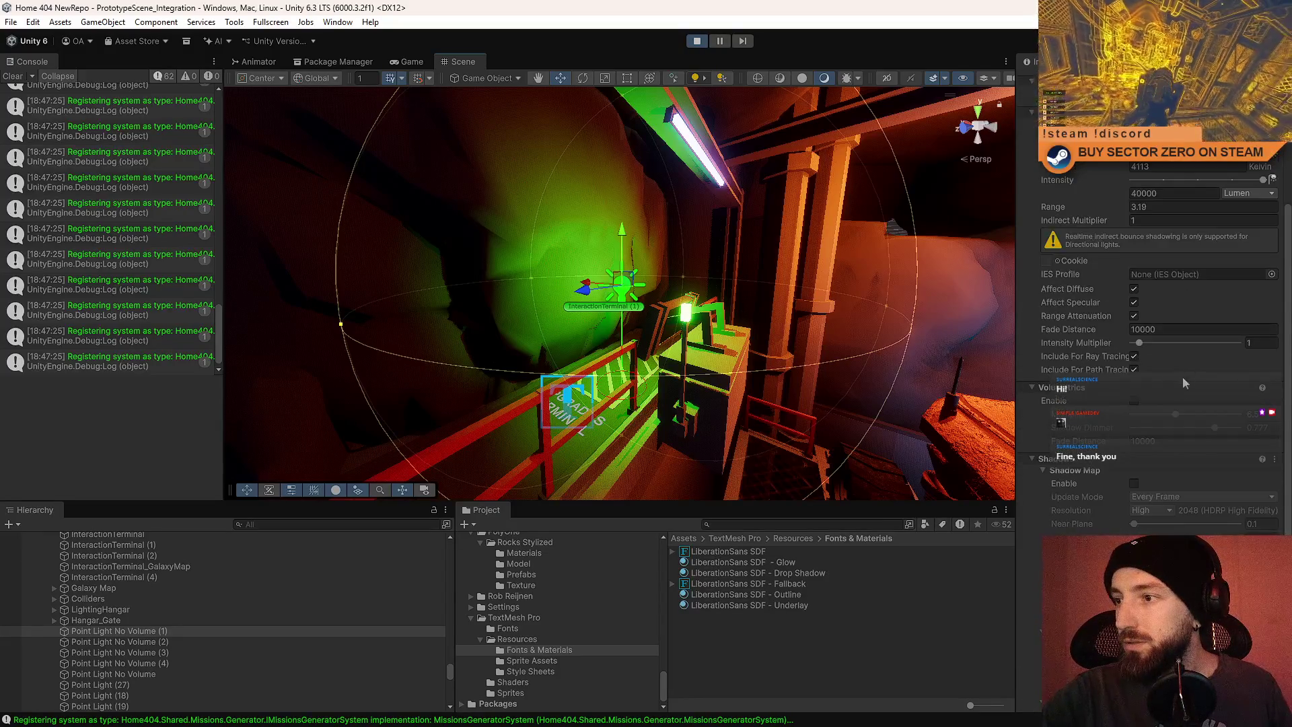
left_click_drag(673, 363, 714, 371)
left_click(1134, 483)
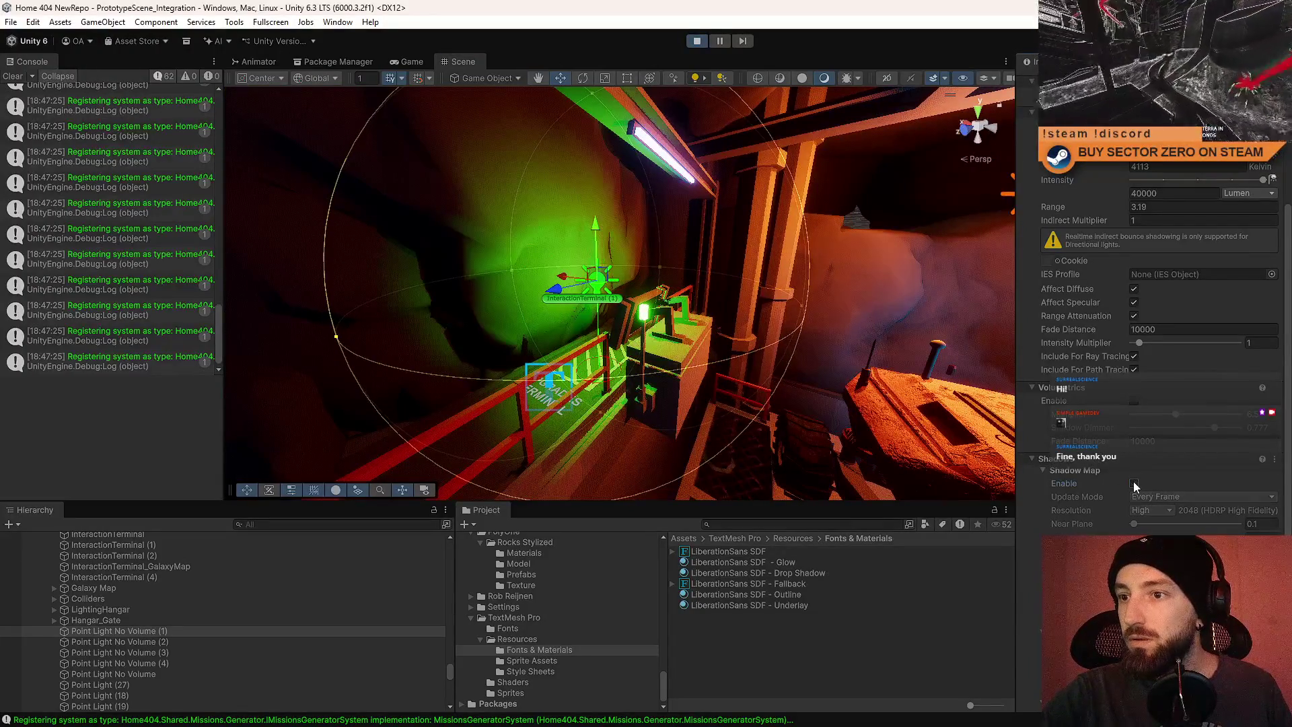
Try Low 512, then set the shadow resolution to Custom 128.
left_click(1161, 511)
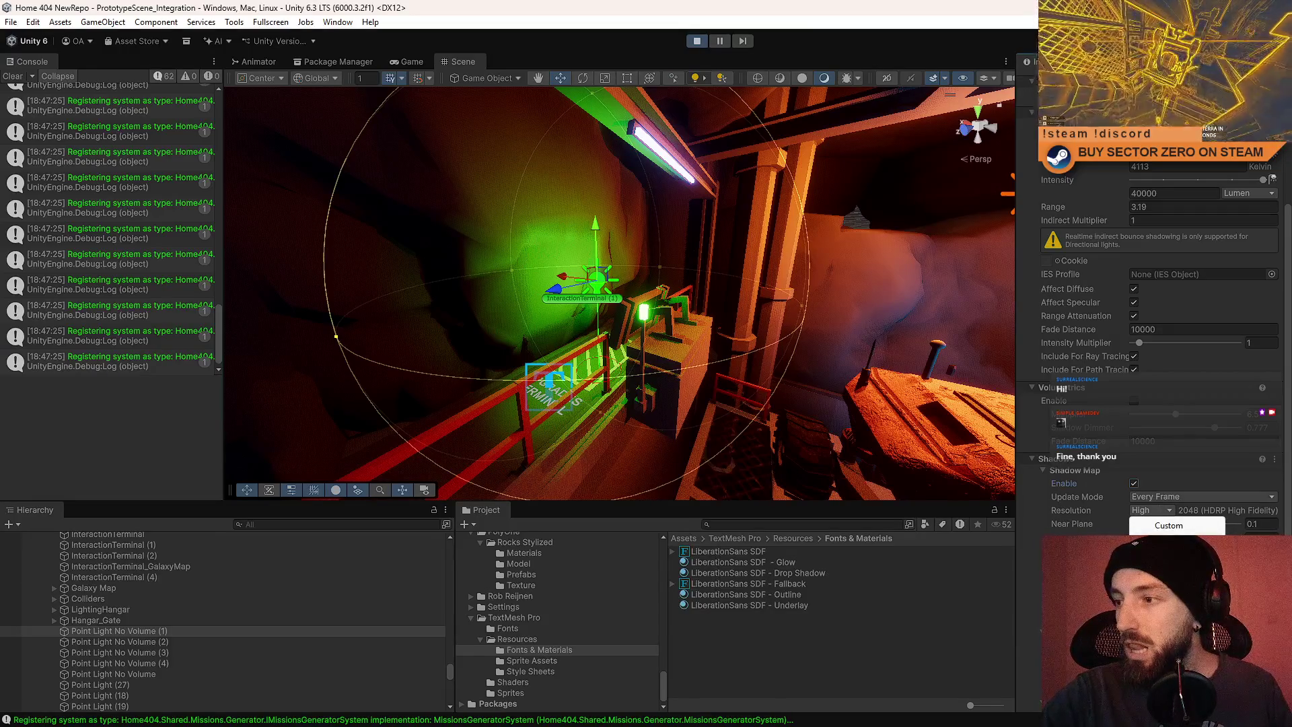
left_click(1169, 538)
left_click(1169, 526)
left_click(1269, 508)
type("25")
key("BackSpace")
key("BackSpace")
type("12")
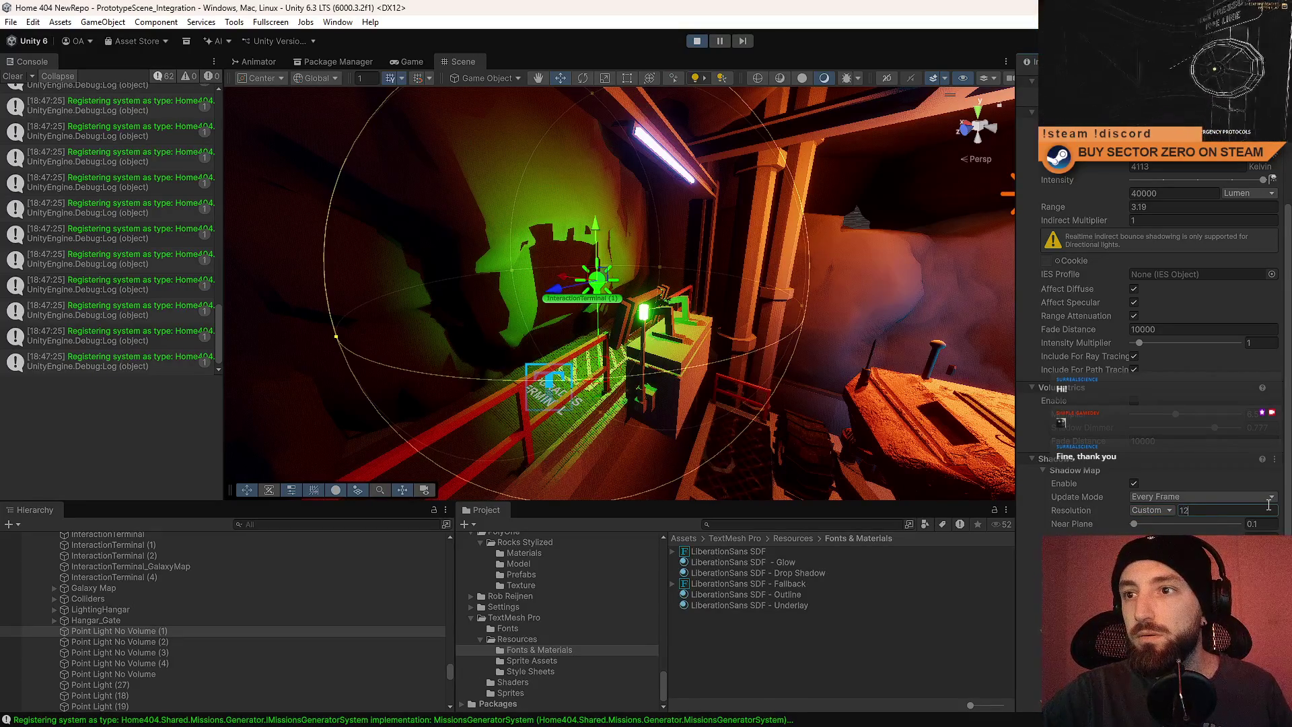
type("8")
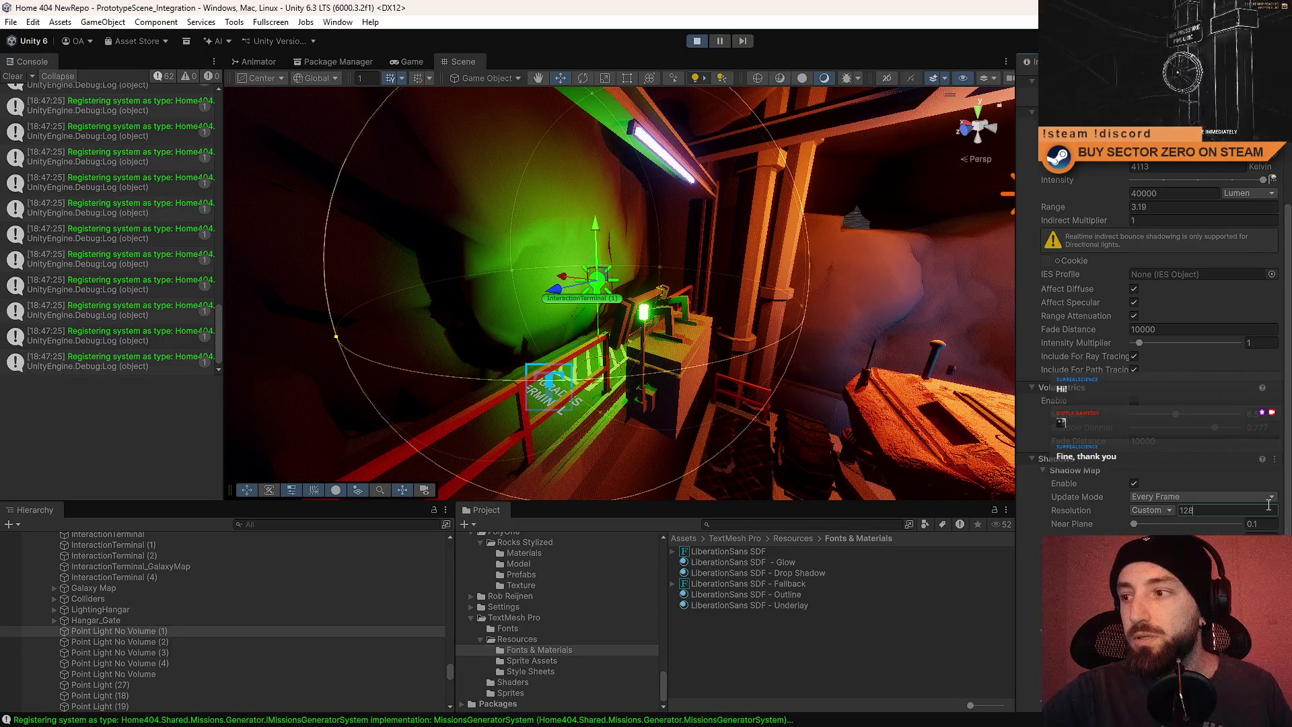
left_click_drag(640, 404, 641, 432)
key("f")
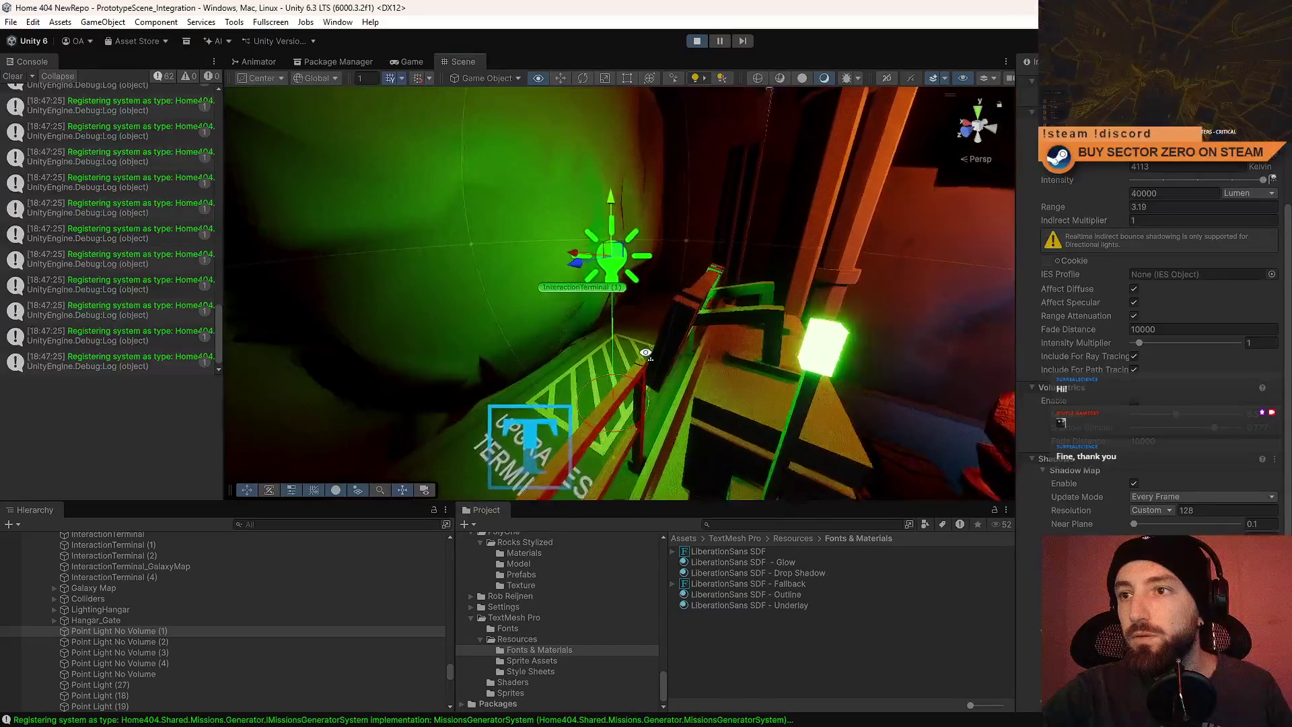
Compare Low 512 and High 2048 shadows, then settle on a Custom resolution of 256.
left_click(1167, 511)
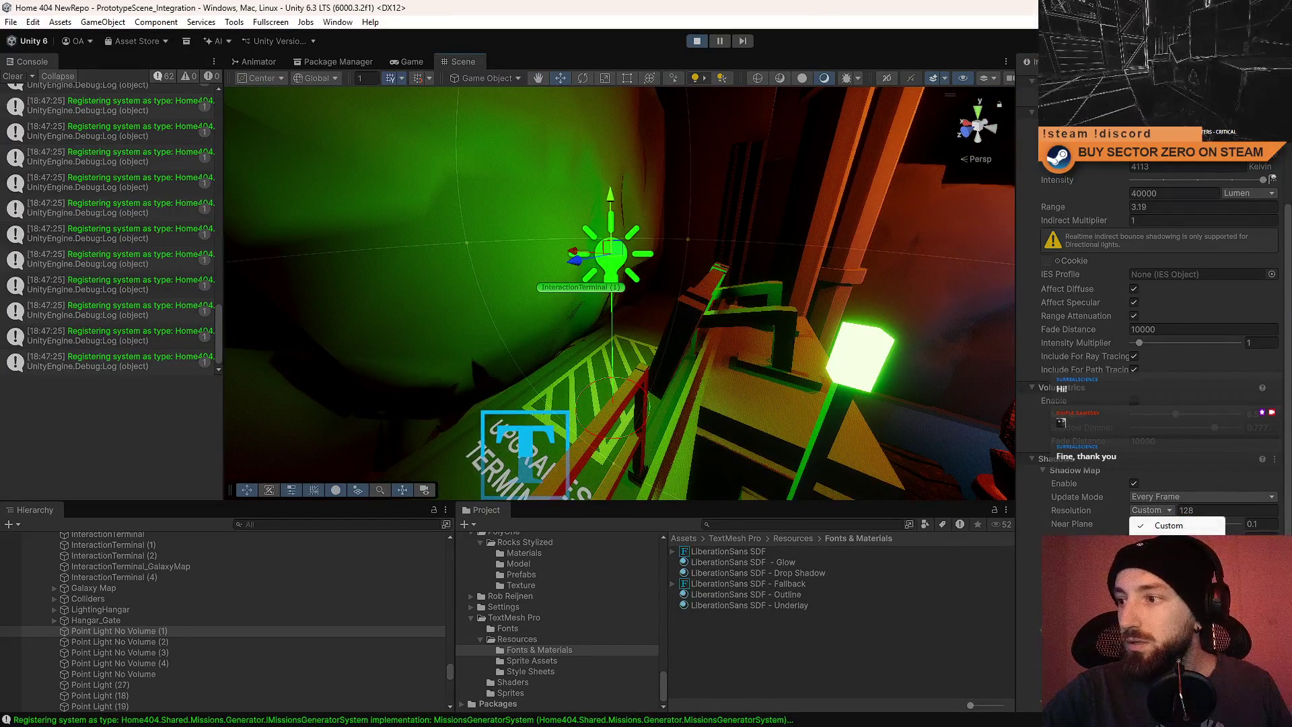
left_click(1155, 538)
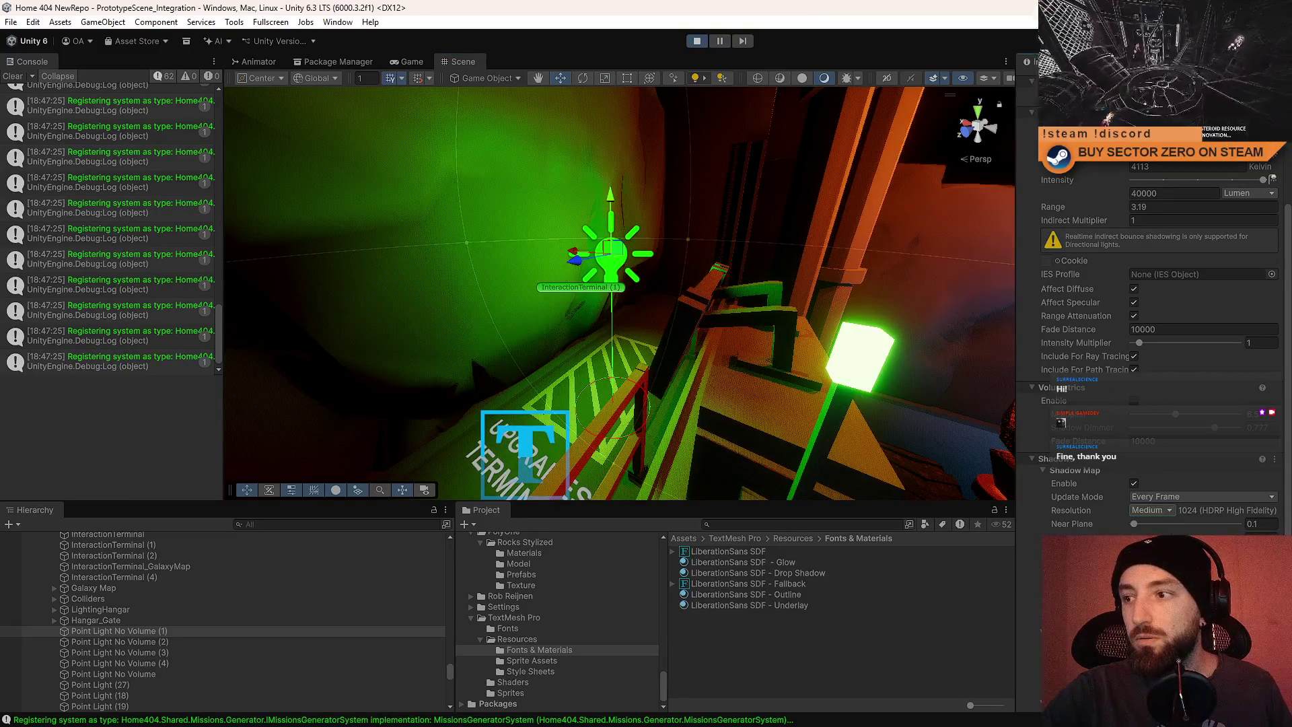
left_click(1160, 512)
left_click(1155, 565)
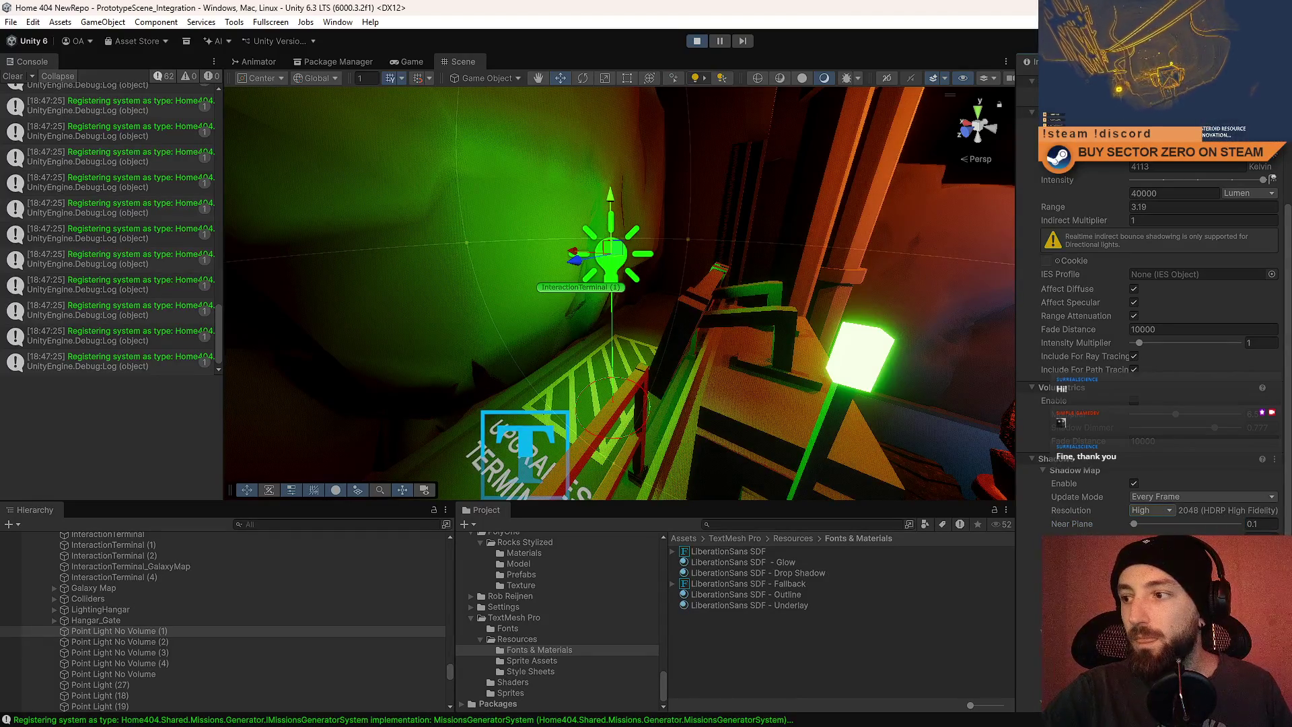
left_click(1169, 539)
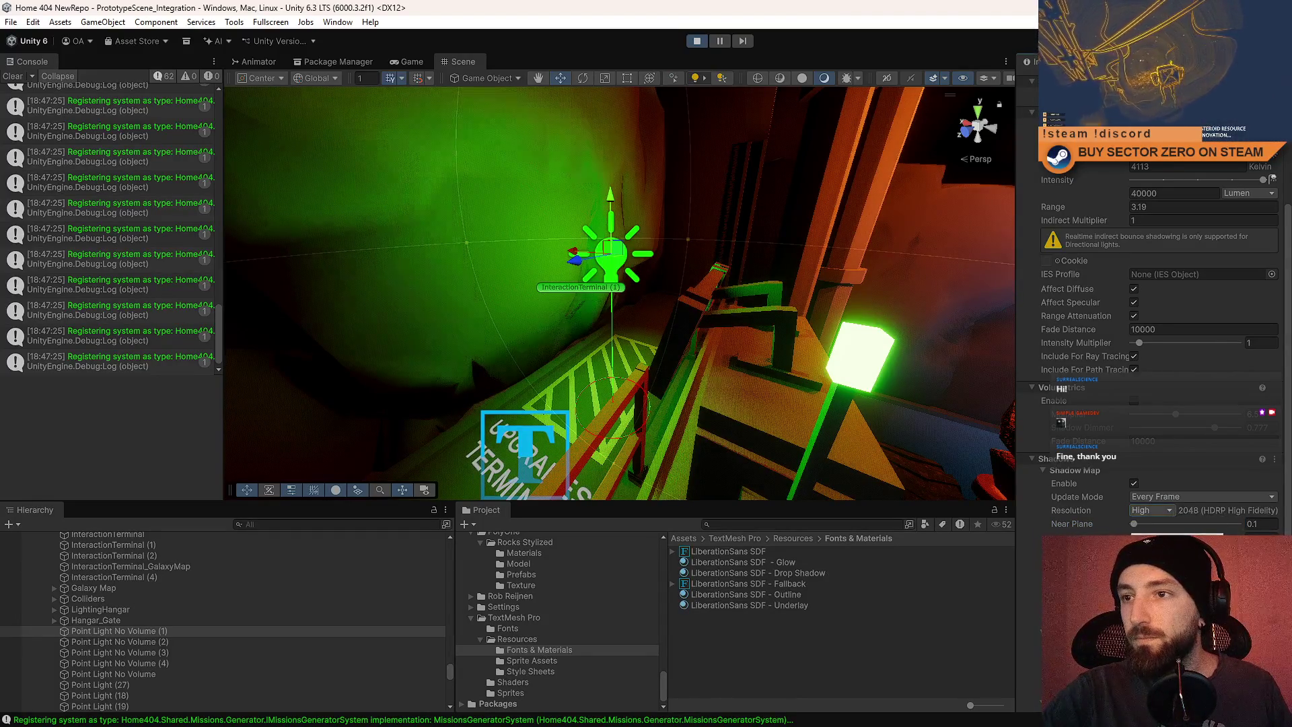
left_click(1166, 511)
left_click(1195, 528)
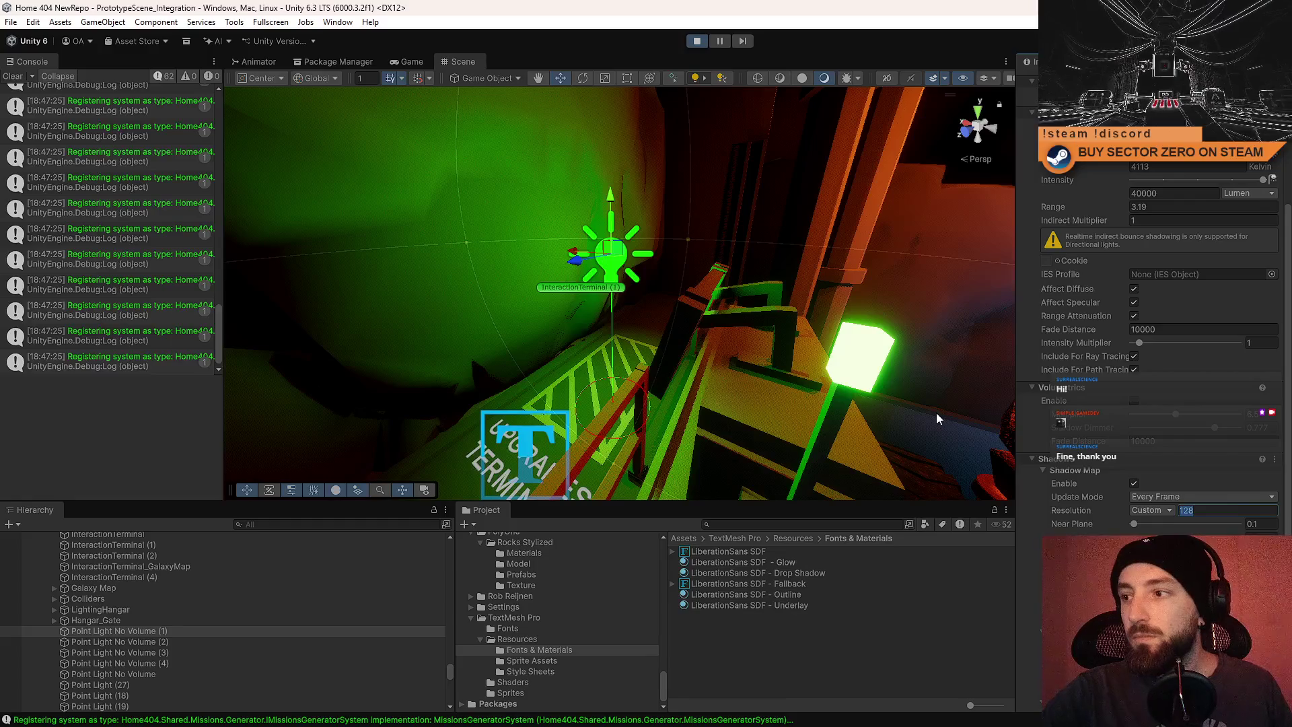
type("256")
mouse_move(492, 165)
left_mouse_down()
mouse_move(827, 307)
mouse_move(920, 313)
mouse_move(696, 256)
left_mouse_up()
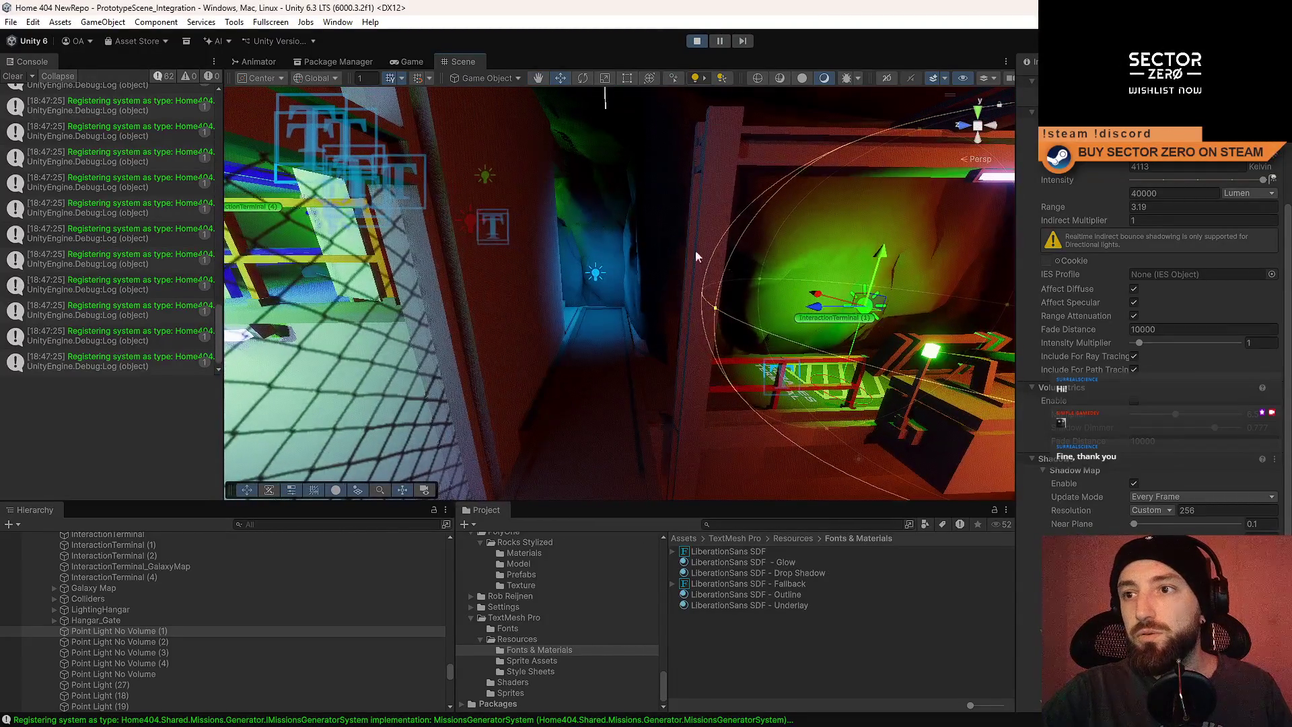
Select the blue corridor point light and try shadow resolutions: Low, Custom 256, High and Ultra.
left_click(596, 276)
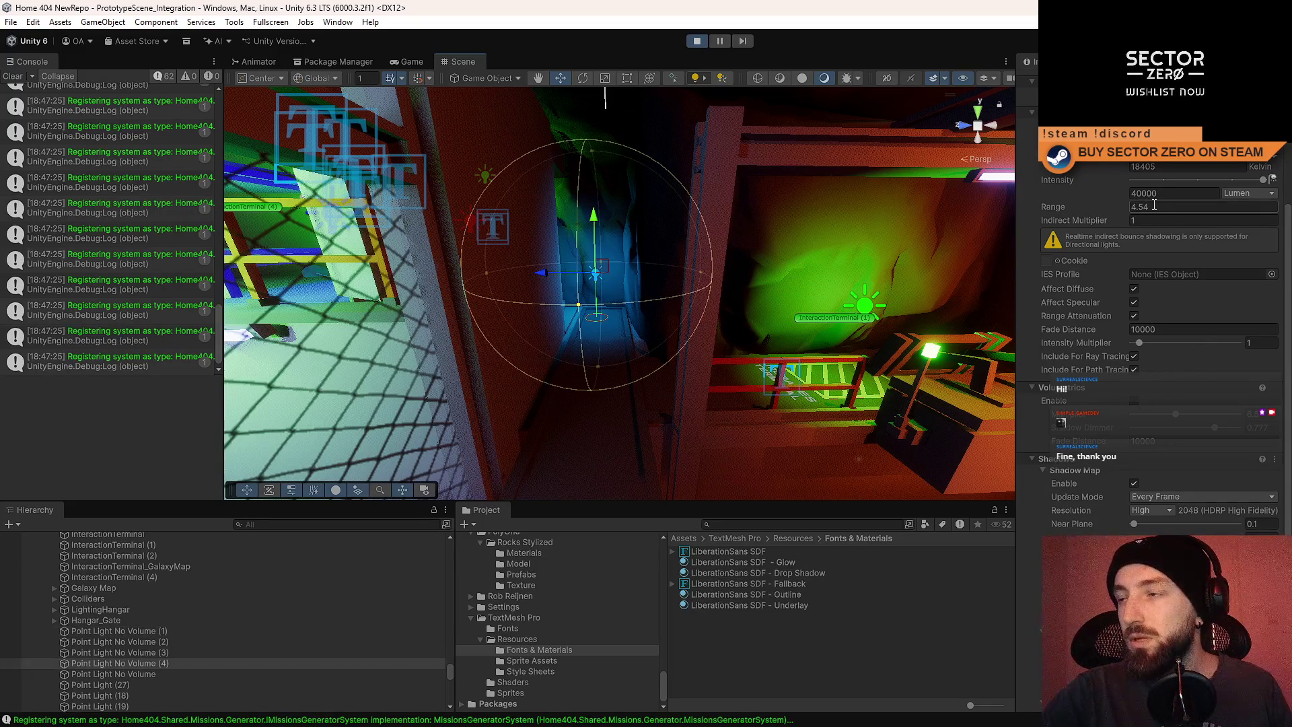
mouse_move(717, 283)
left_mouse_down()
mouse_move(704, 238)
mouse_move(718, 278)
mouse_move(747, 286)
left_mouse_up()
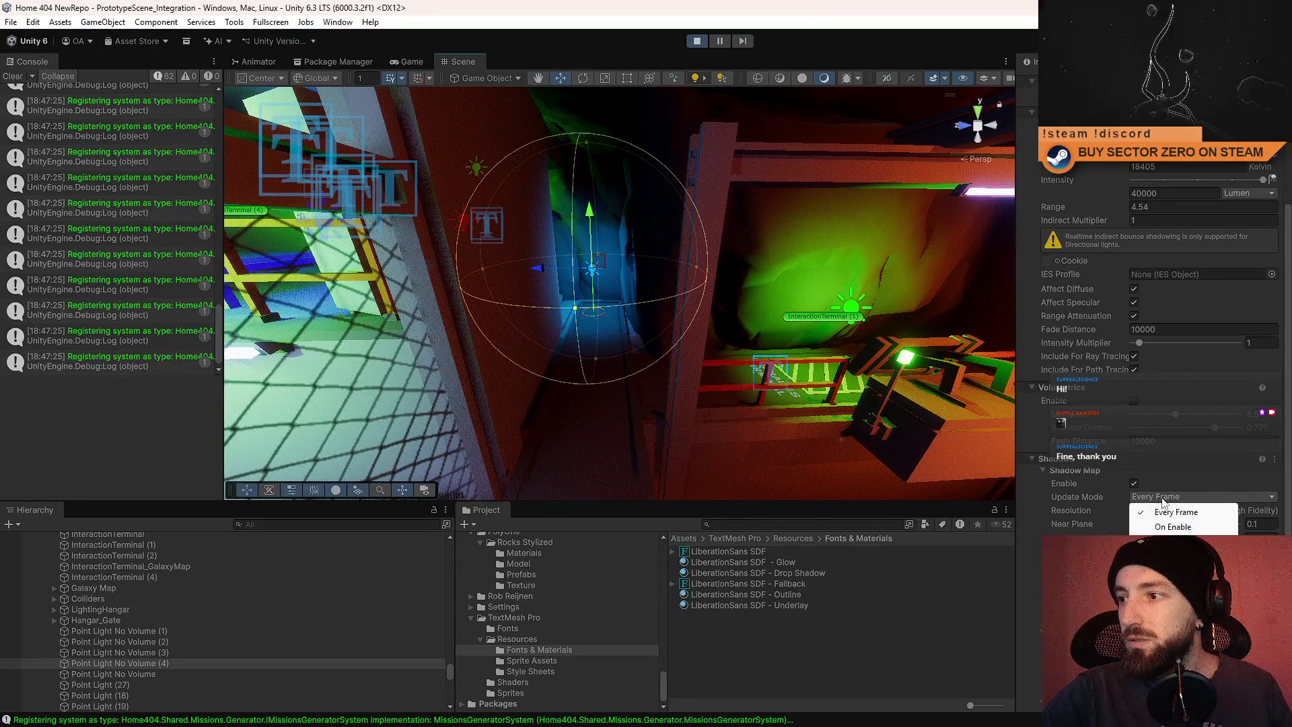
left_click(1099, 514)
left_click(1147, 511)
left_click(1174, 535)
left_click(1167, 525)
left_click(1212, 511)
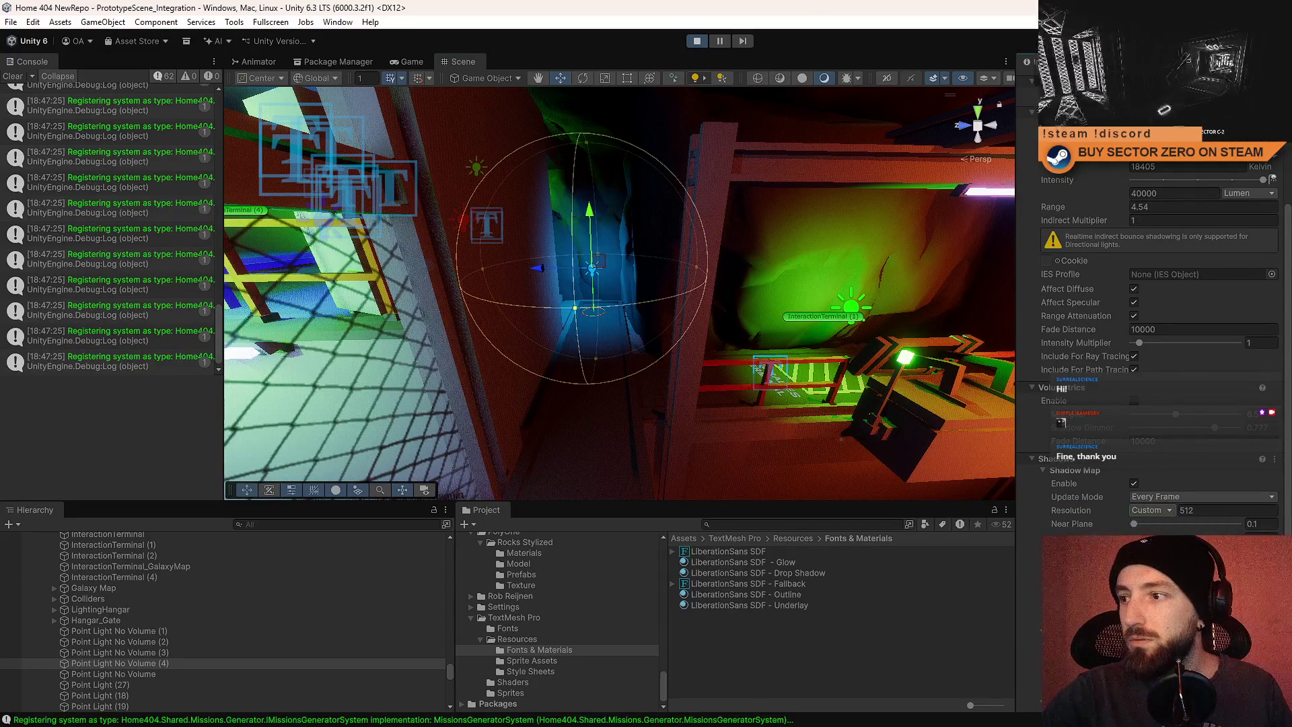
type("256")
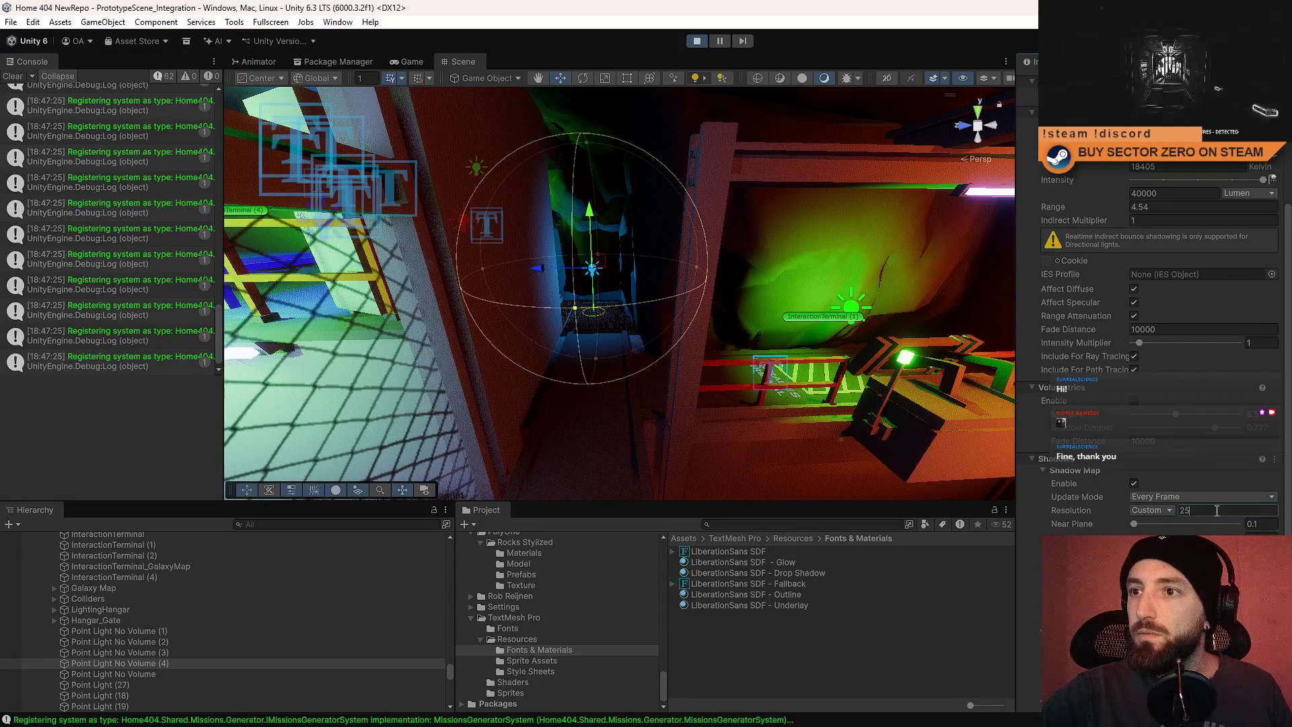
mouse_move(767, 269)
left_mouse_down()
mouse_move(786, 286)
mouse_move(758, 285)
mouse_move(774, 323)
left_mouse_up()
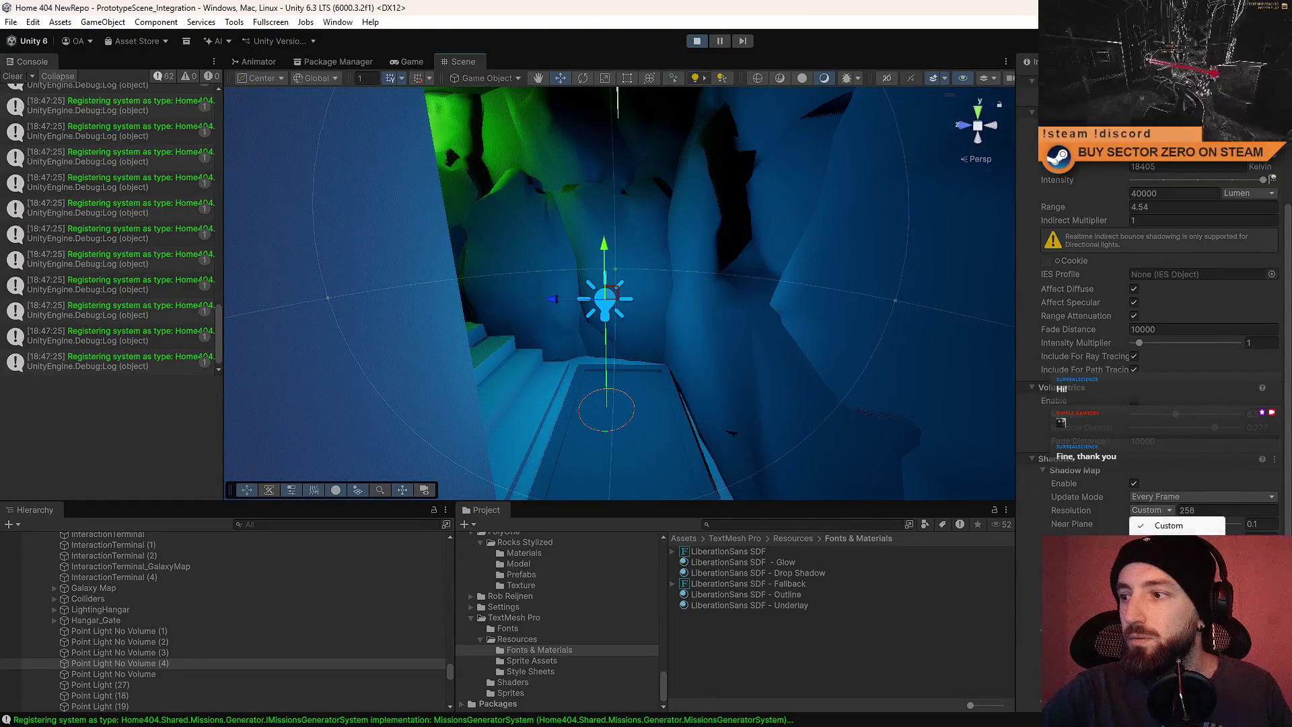
left_click(1171, 565)
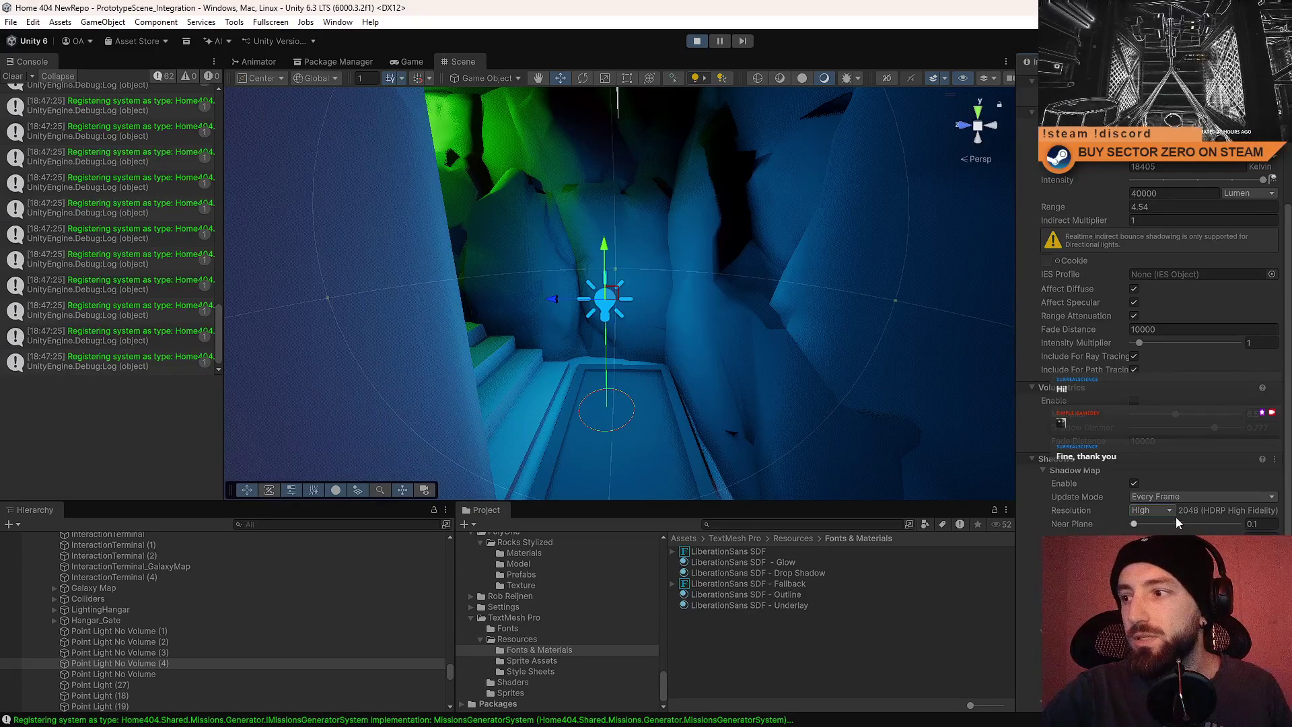
left_click(1171, 579)
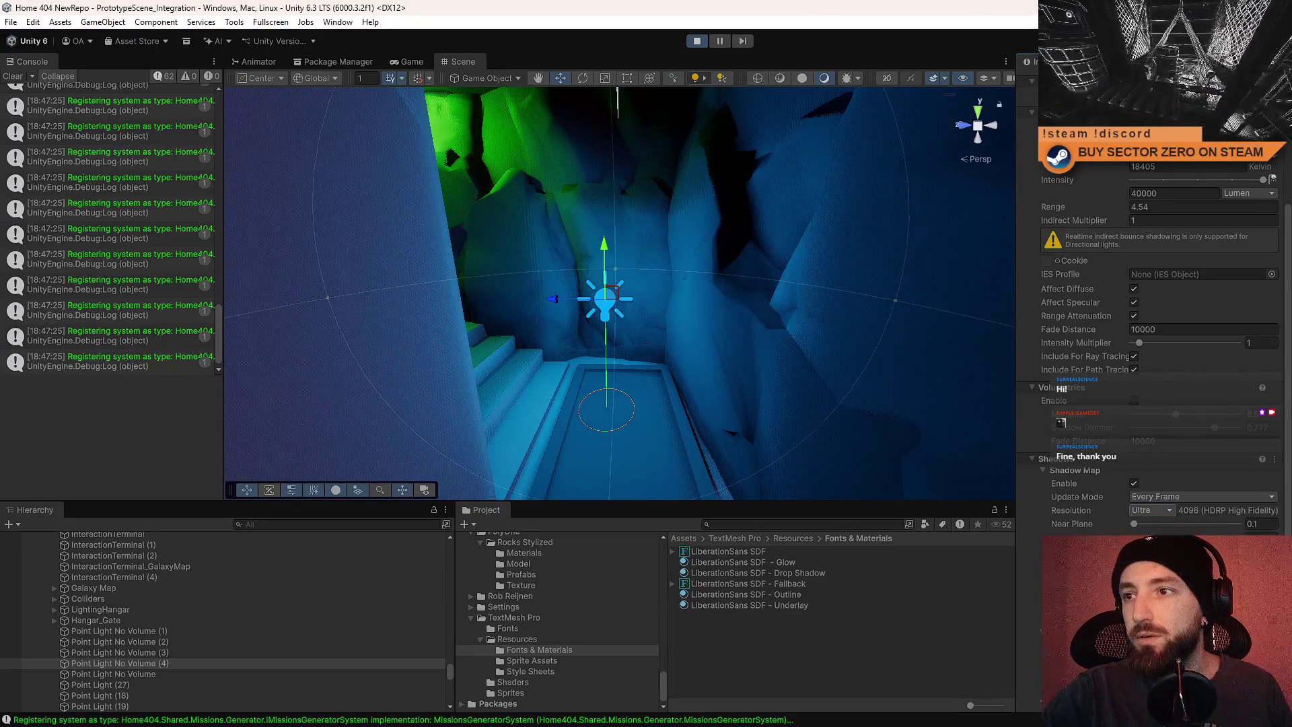
Set the blue light's shadows to High 2048 resolution, updating On Enable.
left_click(1159, 516)
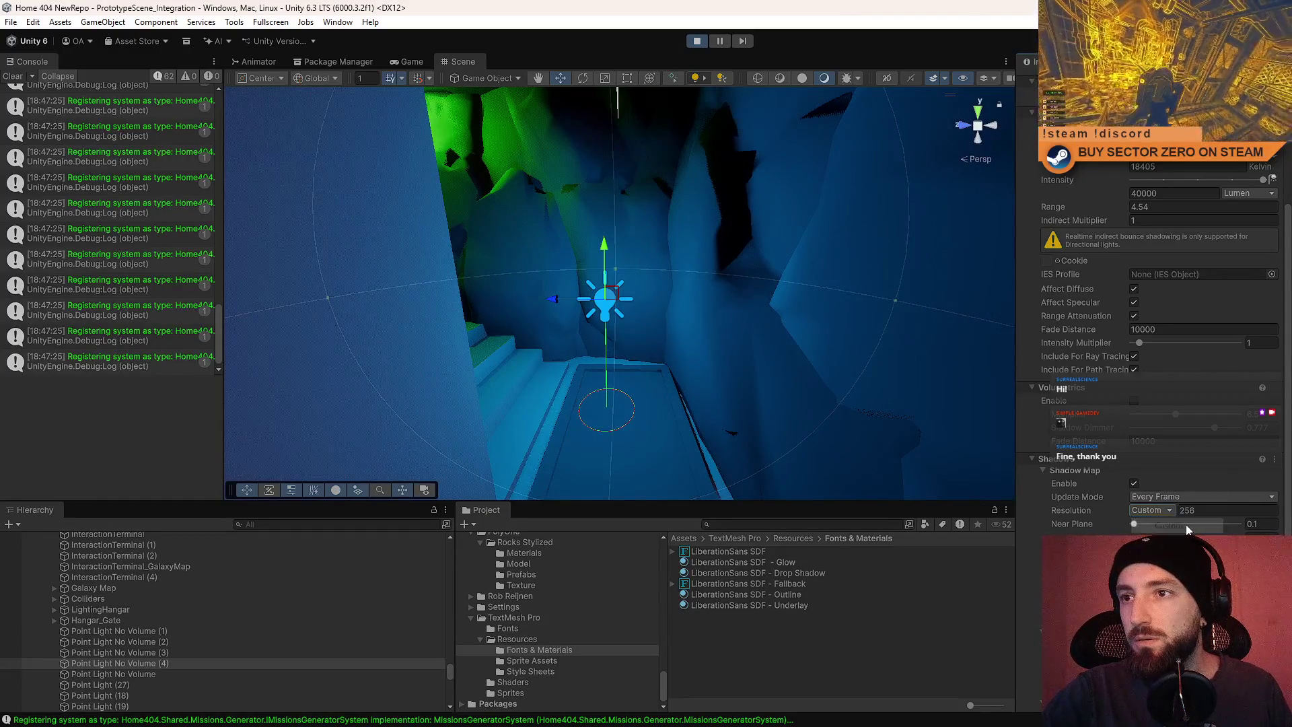
left_click(1226, 511)
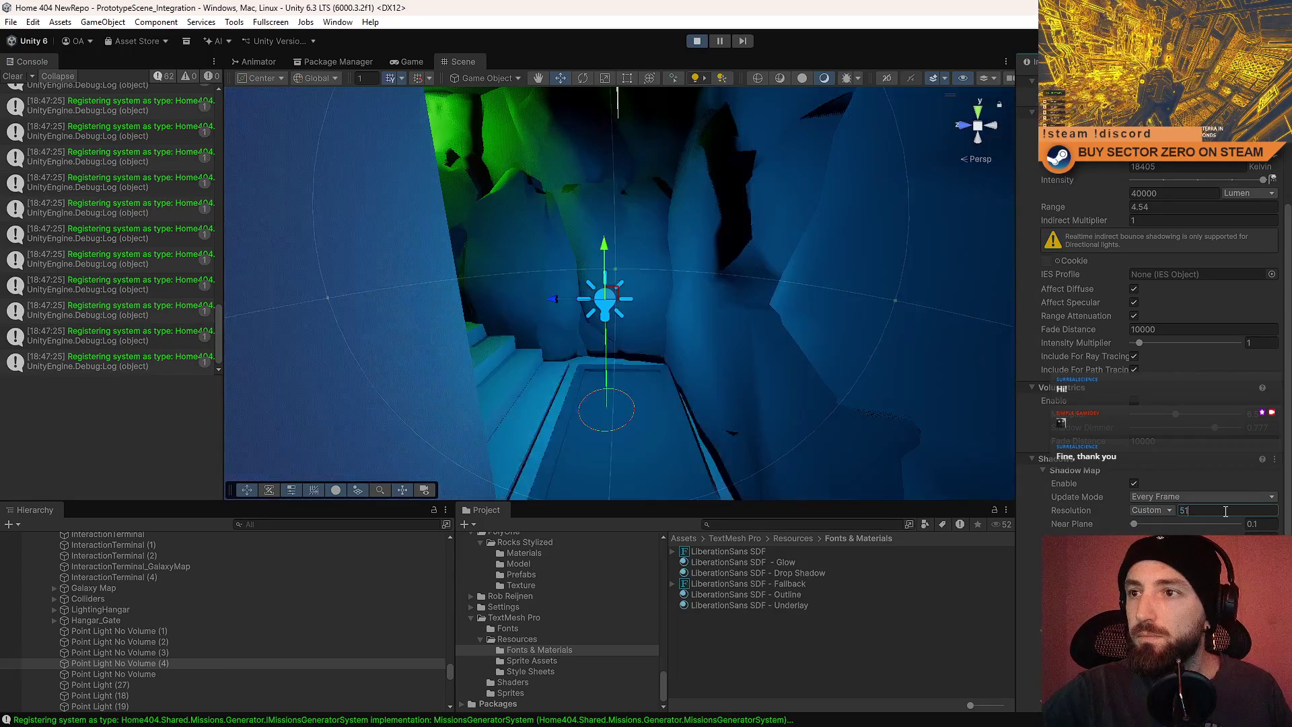
type("2")
mouse_move(791, 348)
left_mouse_down()
mouse_move(696, 340)
mouse_move(706, 251)
mouse_move(941, 381)
mouse_move(745, 306)
mouse_move(522, 312)
mouse_move(634, 354)
mouse_move(680, 340)
left_mouse_up()
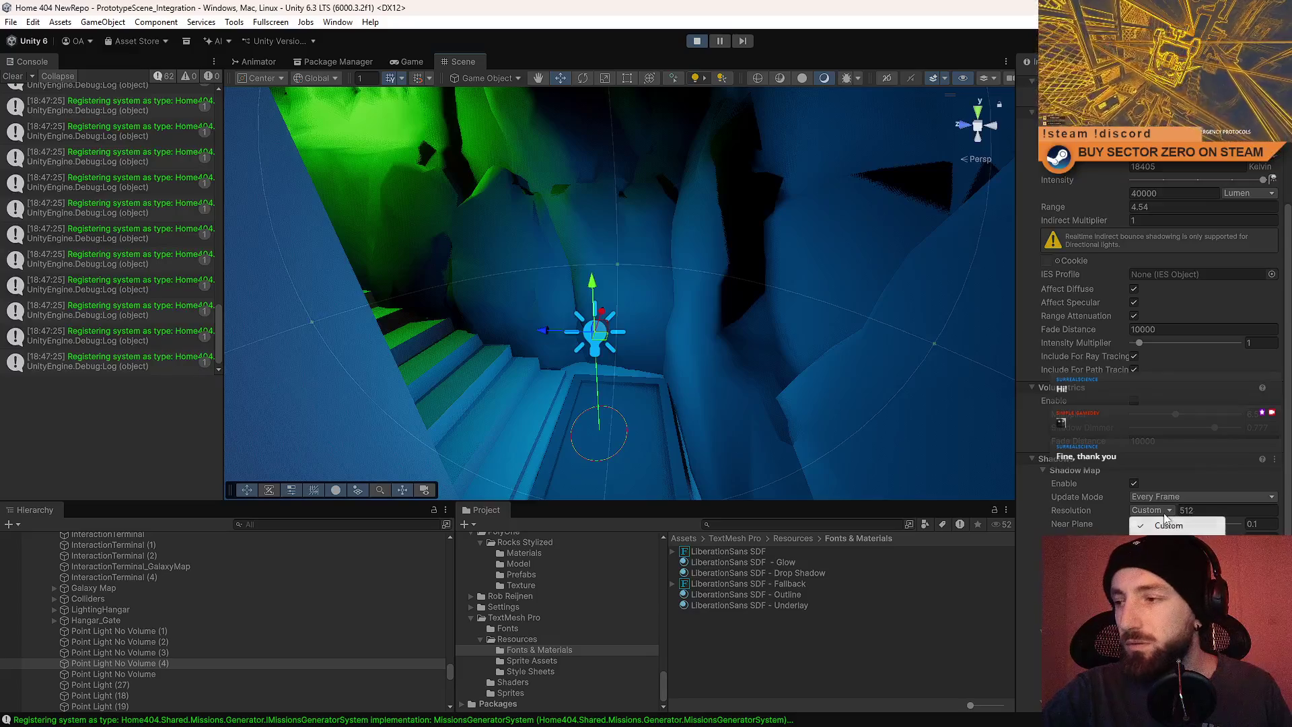
left_click(1169, 566)
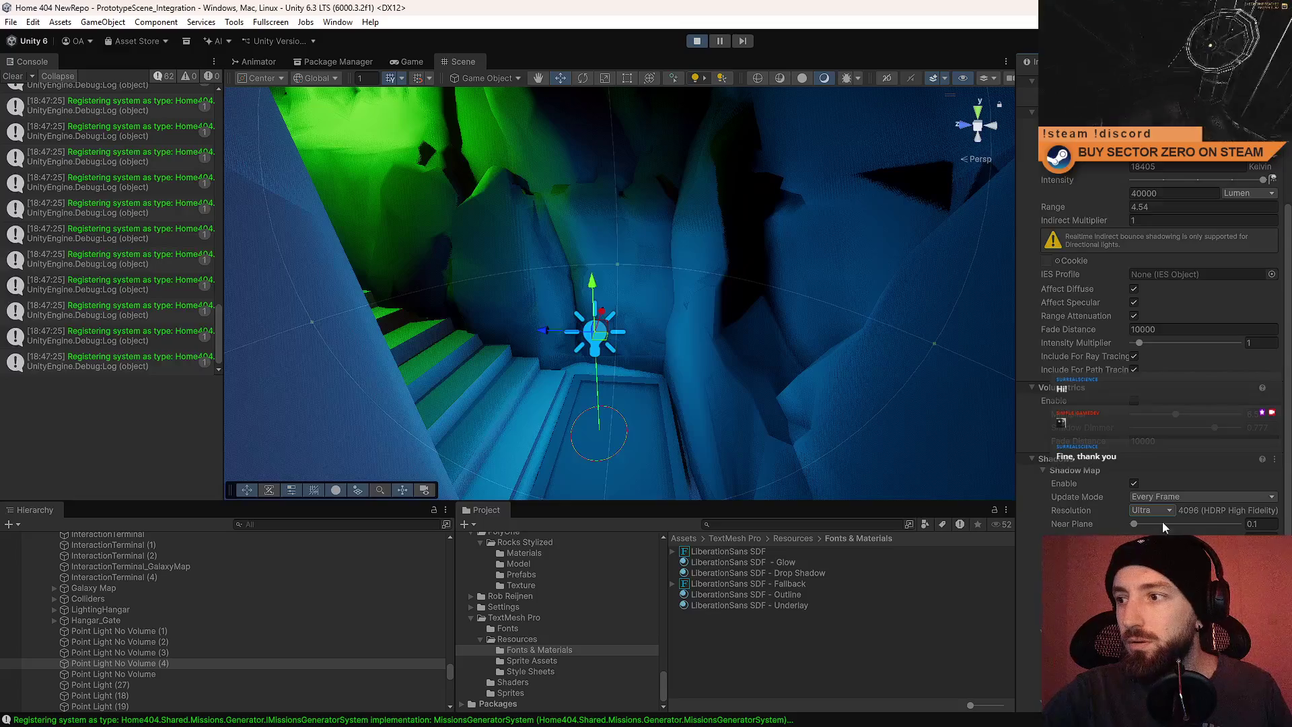
mouse_move(814, 421)
left_mouse_down()
mouse_move(798, 369)
mouse_move(384, 465)
mouse_move(538, 417)
mouse_move(819, 282)
mouse_move(752, 329)
mouse_move(790, 346)
mouse_move(790, 365)
left_mouse_up()
mouse_move(623, 350)
left_mouse_down()
mouse_move(489, 298)
mouse_move(511, 229)
left_mouse_up()
left_click(1136, 495)
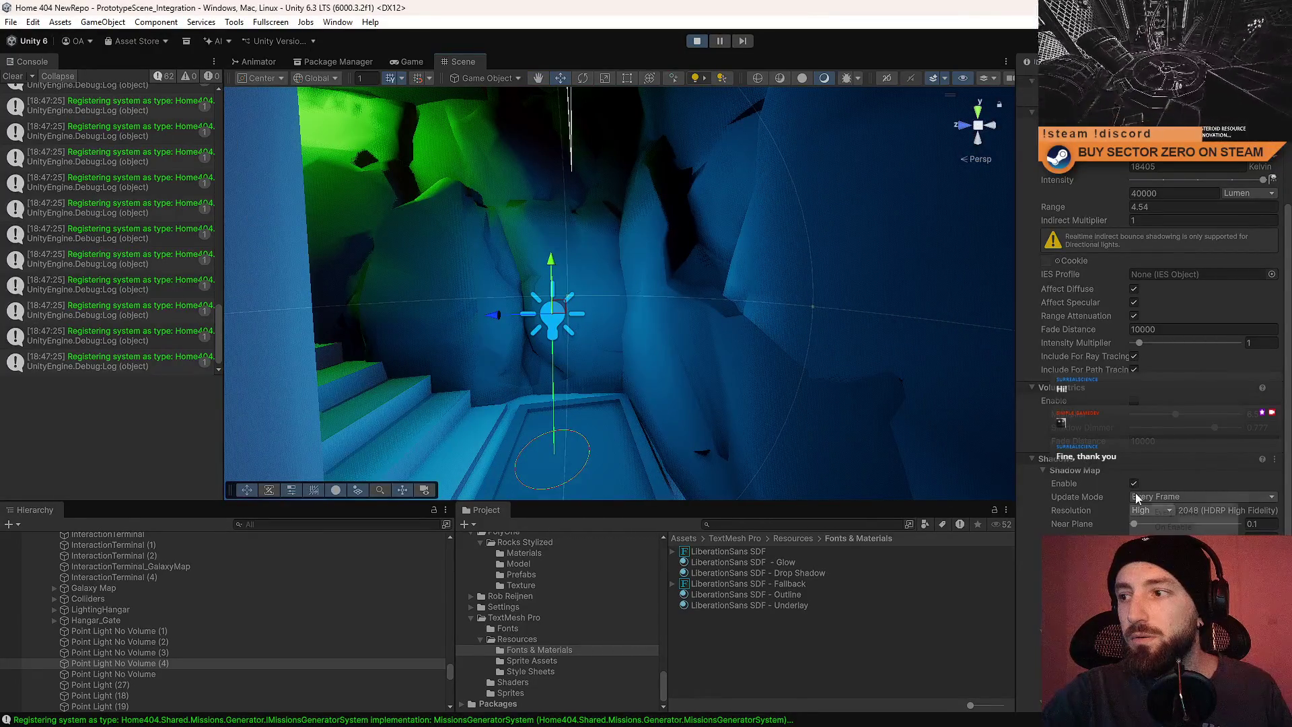
left_click(1173, 527)
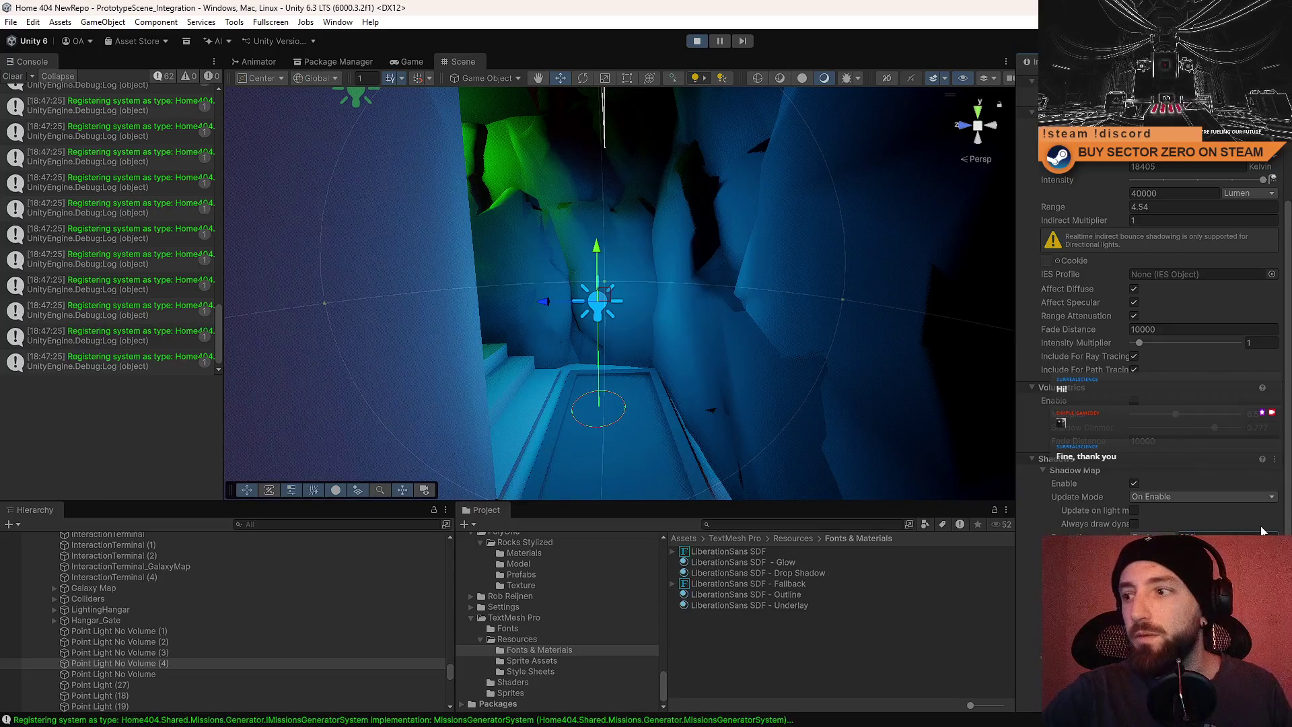
Select the light at InteractionTerminal (1) and set its shadow Update Mode to On Enable.
mouse_move(738, 312)
left_mouse_down()
mouse_move(738, 375)
mouse_move(741, 309)
mouse_move(831, 412)
mouse_move(871, 291)
mouse_move(887, 313)
mouse_move(868, 412)
left_mouse_up()
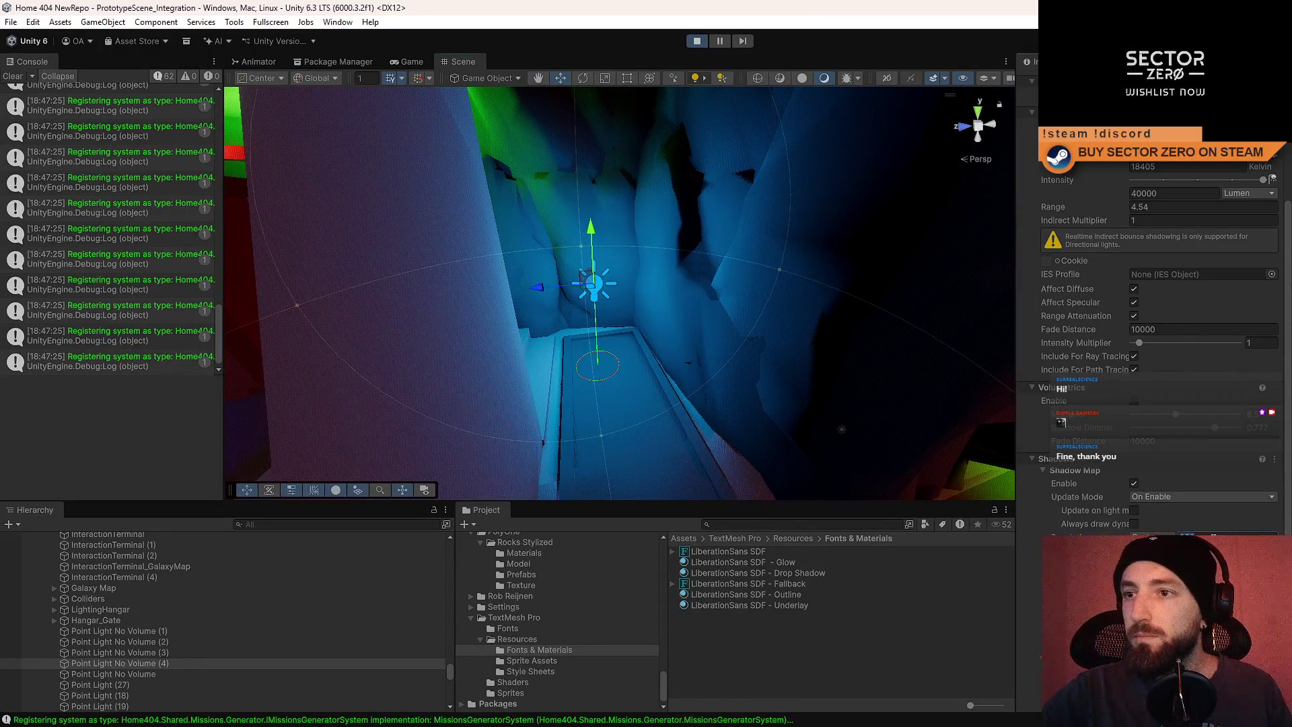
mouse_move(743, 379)
left_mouse_down()
mouse_move(507, 328)
mouse_move(603, 306)
mouse_move(574, 284)
left_mouse_up()
left_click(575, 284)
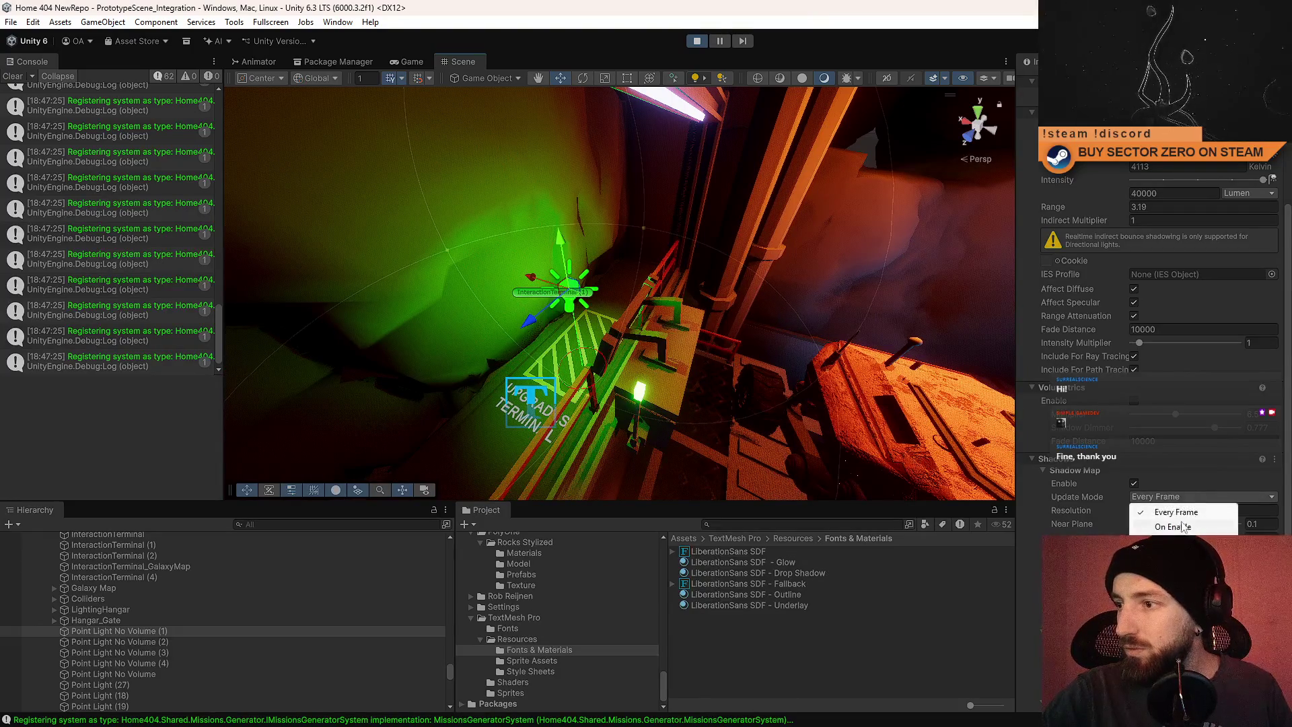
left_click(1181, 528)
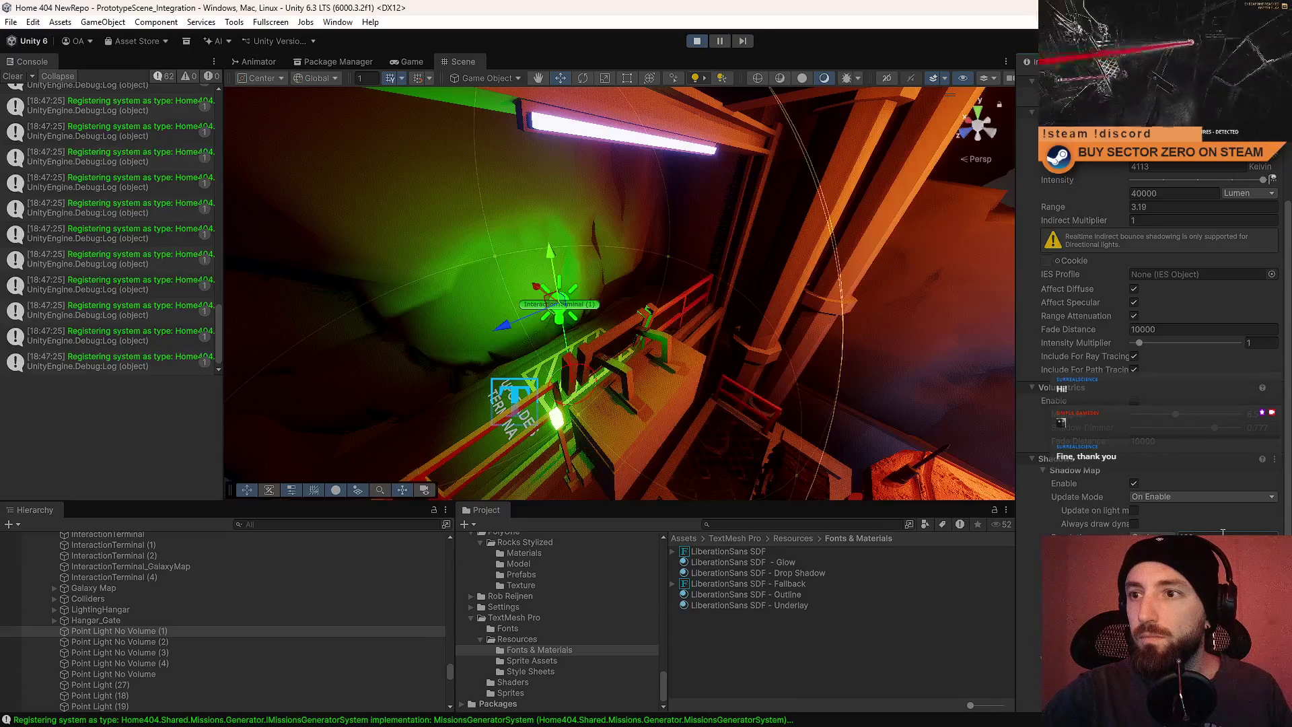
Select Point Light (3), then Point Light (18) in the corridor.
mouse_move(403, 303)
left_mouse_down()
mouse_move(269, 317)
mouse_move(505, 280)
mouse_move(487, 273)
mouse_move(904, 312)
mouse_move(350, 342)
mouse_move(538, 418)
mouse_move(423, 309)
mouse_move(626, 345)
mouse_move(697, 341)
mouse_move(820, 394)
mouse_move(611, 331)
mouse_move(663, 252)
mouse_move(656, 278)
mouse_move(305, 234)
mouse_move(397, 296)
left_mouse_up()
left_click(647, 386)
left_click(697, 340)
left_click(672, 343)
left_click(656, 277)
Multi-select Point Light (18) and the other green pipe corridor point lights.
mouse_move(794, 367)
left_mouse_down()
mouse_move(603, 338)
mouse_move(803, 311)
mouse_move(672, 282)
mouse_move(614, 288)
mouse_move(519, 397)
mouse_move(557, 294)
mouse_move(464, 272)
mouse_move(687, 308)
mouse_move(624, 284)
mouse_move(592, 299)
left_mouse_up()
left_click(615, 288)
scroll(624, 303, "up", 3)
left_click(557, 294, "shift")
left_click(573, 281, "shift")
left_click(464, 272, "shift")
scroll(1151, 336, "down", 3)
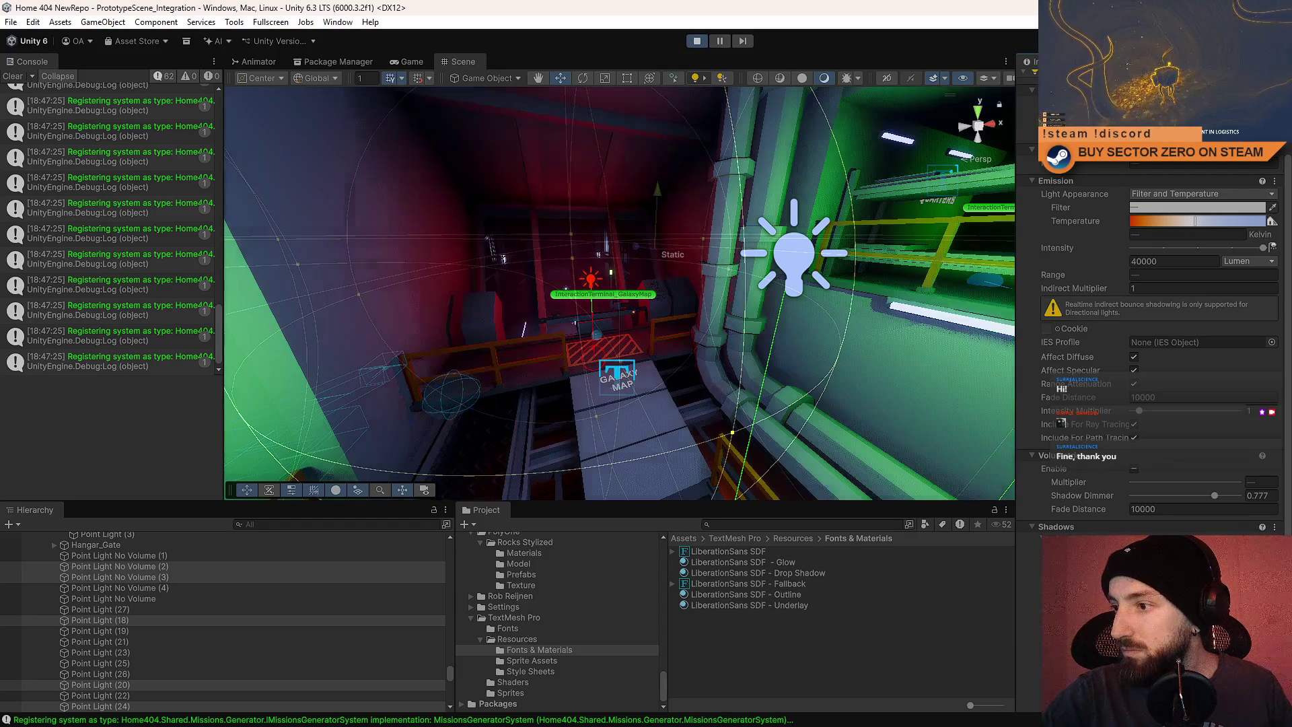
mouse_move(601, 347)
left_mouse_down()
mouse_move(534, 319)
mouse_move(478, 268)
mouse_move(884, 365)
mouse_move(393, 324)
left_mouse_up()
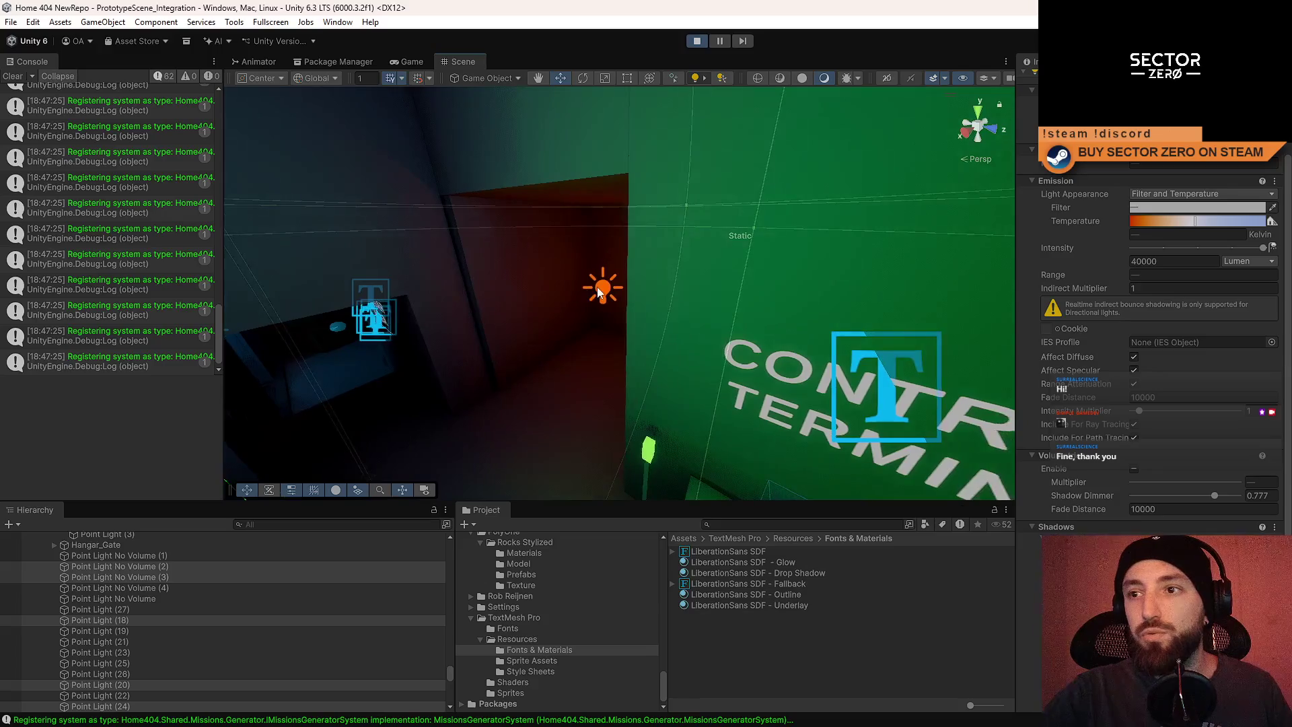
left_click(598, 288)
left_click_drag(597, 288, 711, 312)
key("ctrl+z")
key("f")
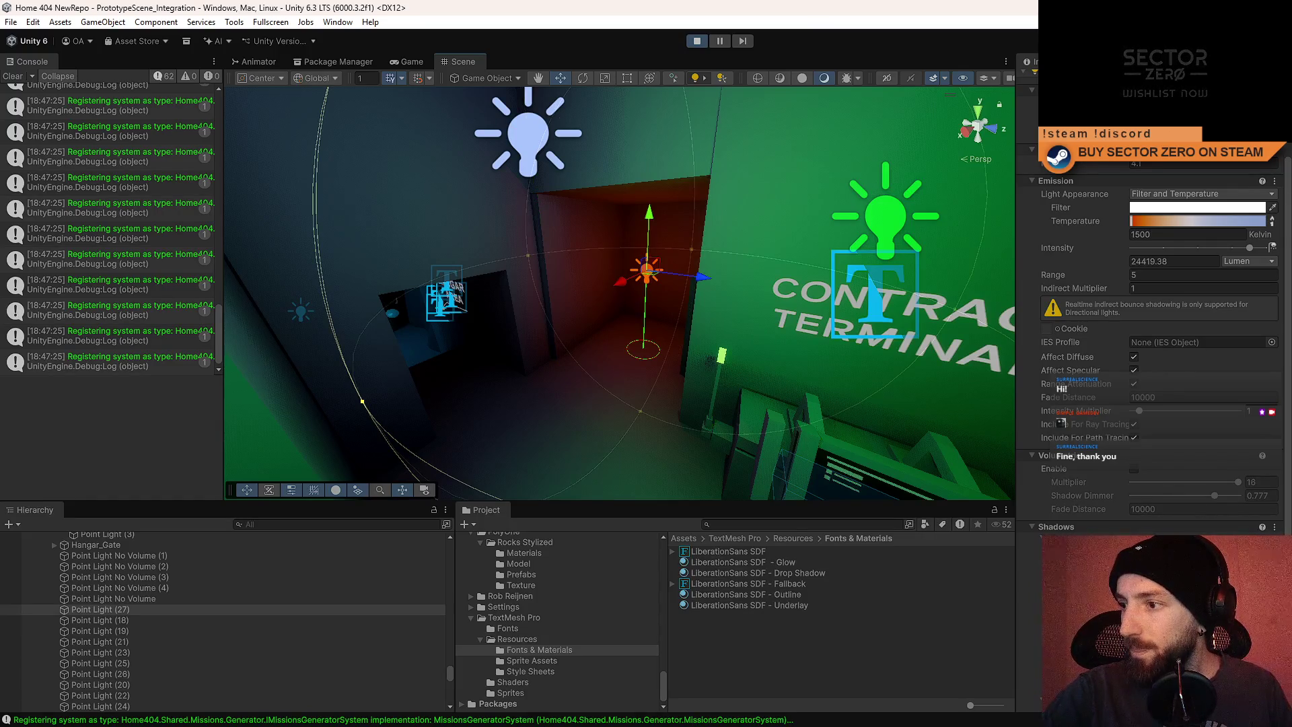
scroll(1158, 303, "down", 3)
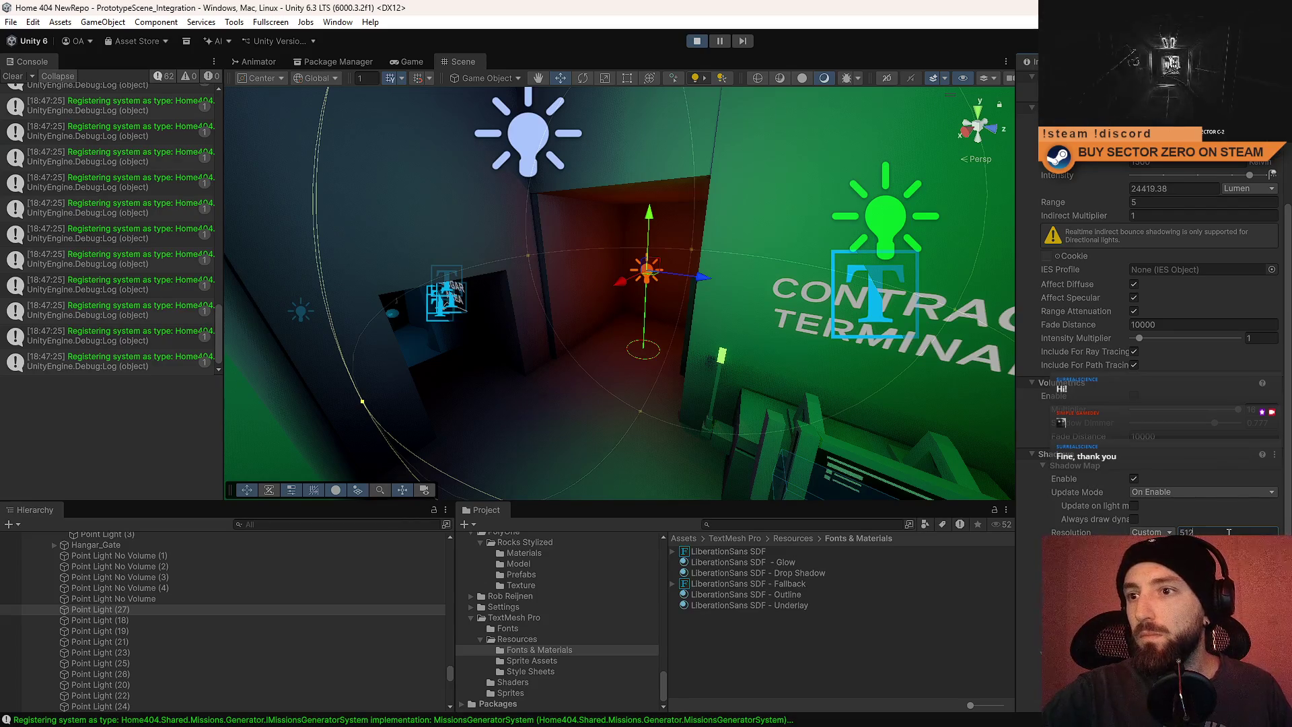
mouse_move(681, 300)
left_mouse_down()
mouse_move(848, 303)
mouse_move(597, 244)
mouse_move(357, 245)
mouse_move(439, 228)
mouse_move(662, 260)
mouse_move(572, 249)
left_mouse_up()
mouse_move(908, 175)
left_mouse_down()
mouse_move(953, 144)
mouse_move(603, 328)
mouse_move(608, 312)
mouse_move(566, 329)
mouse_move(410, 259)
mouse_move(701, 312)
mouse_move(482, 212)
left_mouse_up()
left_click(603, 328)
Give the green ceiling light Point Light (22) a Custom 512 shadow resolution, updating On Enable.
left_click(410, 259)
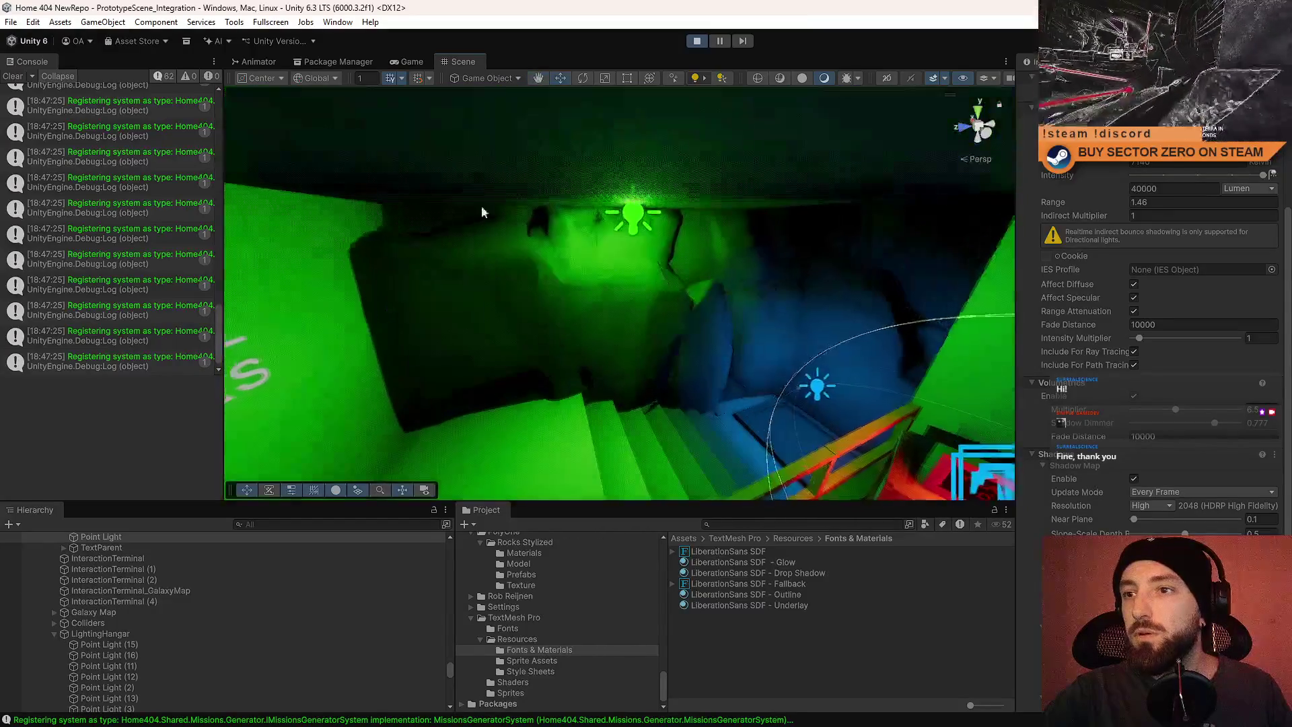
left_click(636, 225)
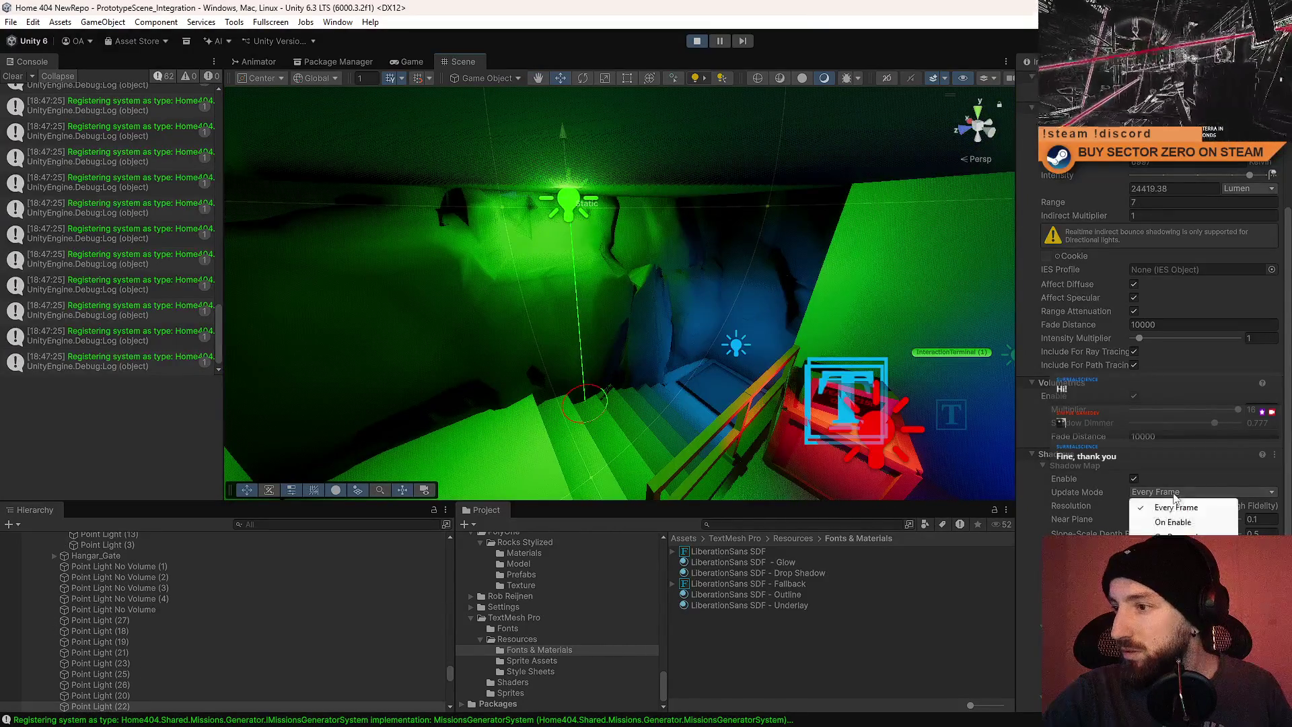
left_click(1068, 505)
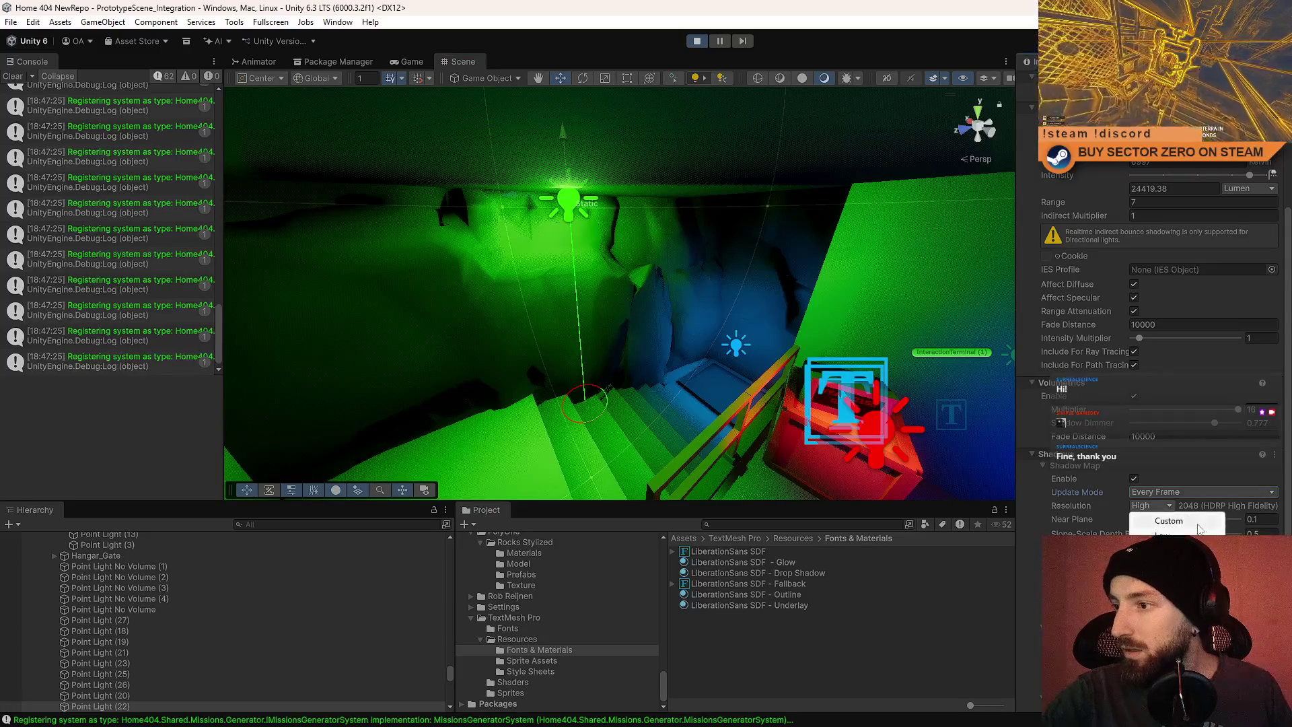
left_click(1177, 526)
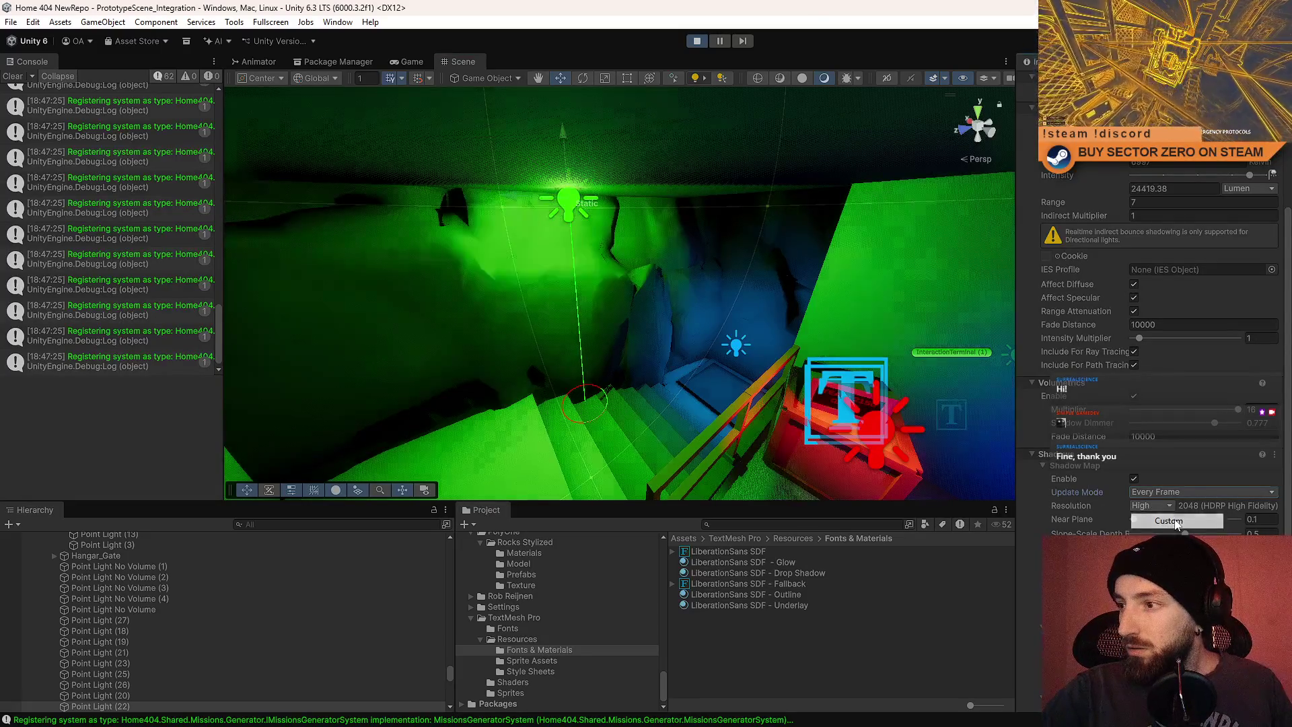
left_click(1188, 492)
left_click(1196, 523)
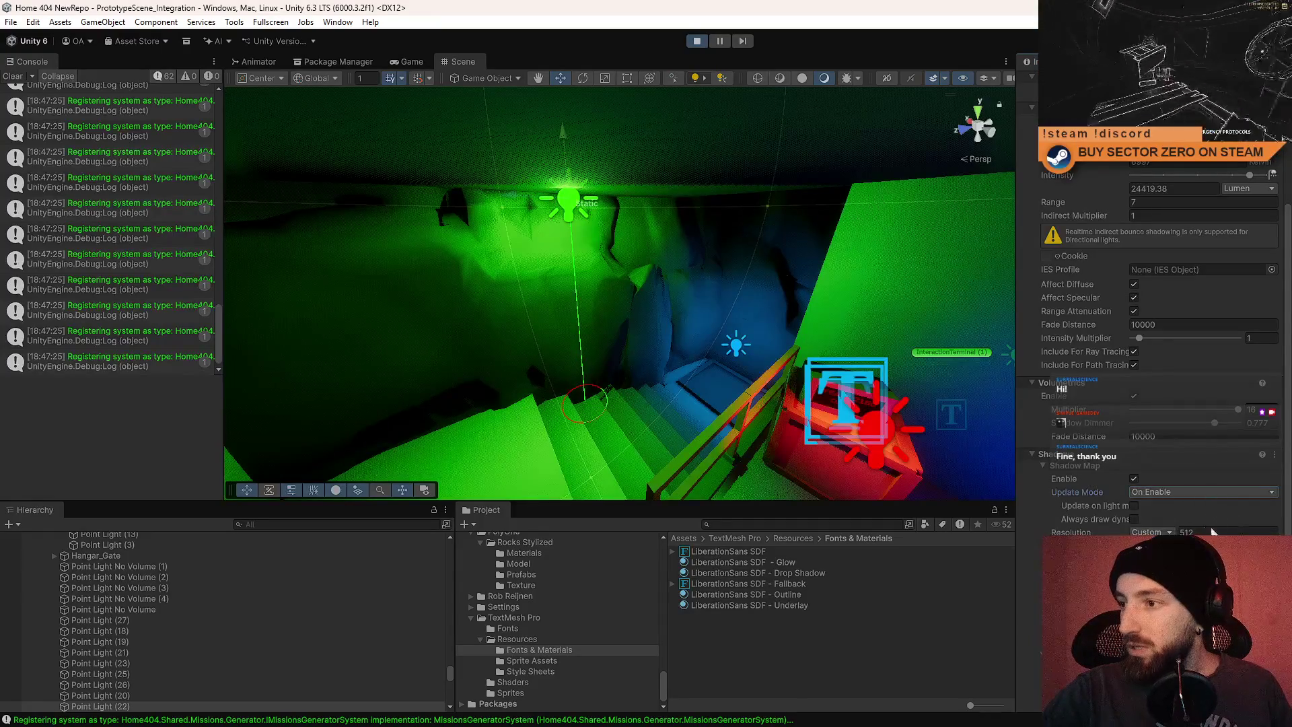
type("256")
key("Return")
type("512")
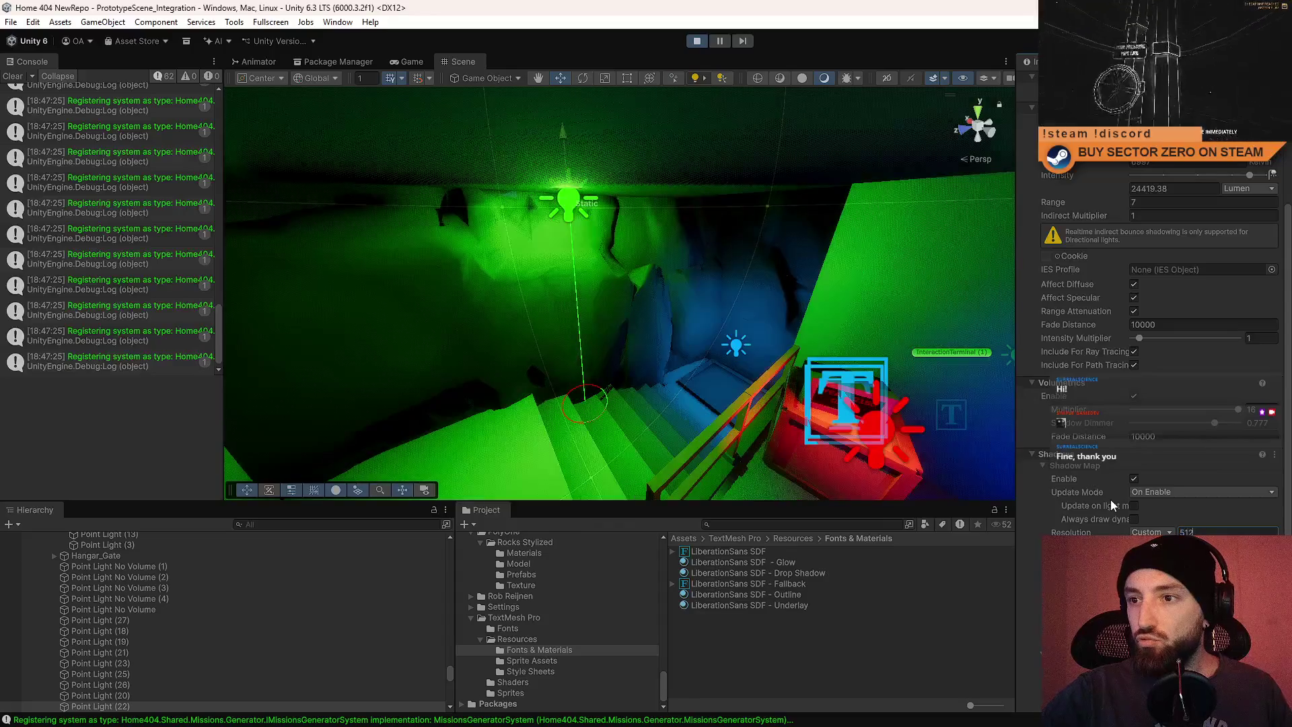
Select and frame the red point light over the stairs, leaving its shadows on Every Frame.
left_click_drag(606, 302, 664, 276)
left_click(664, 276)
key("f")
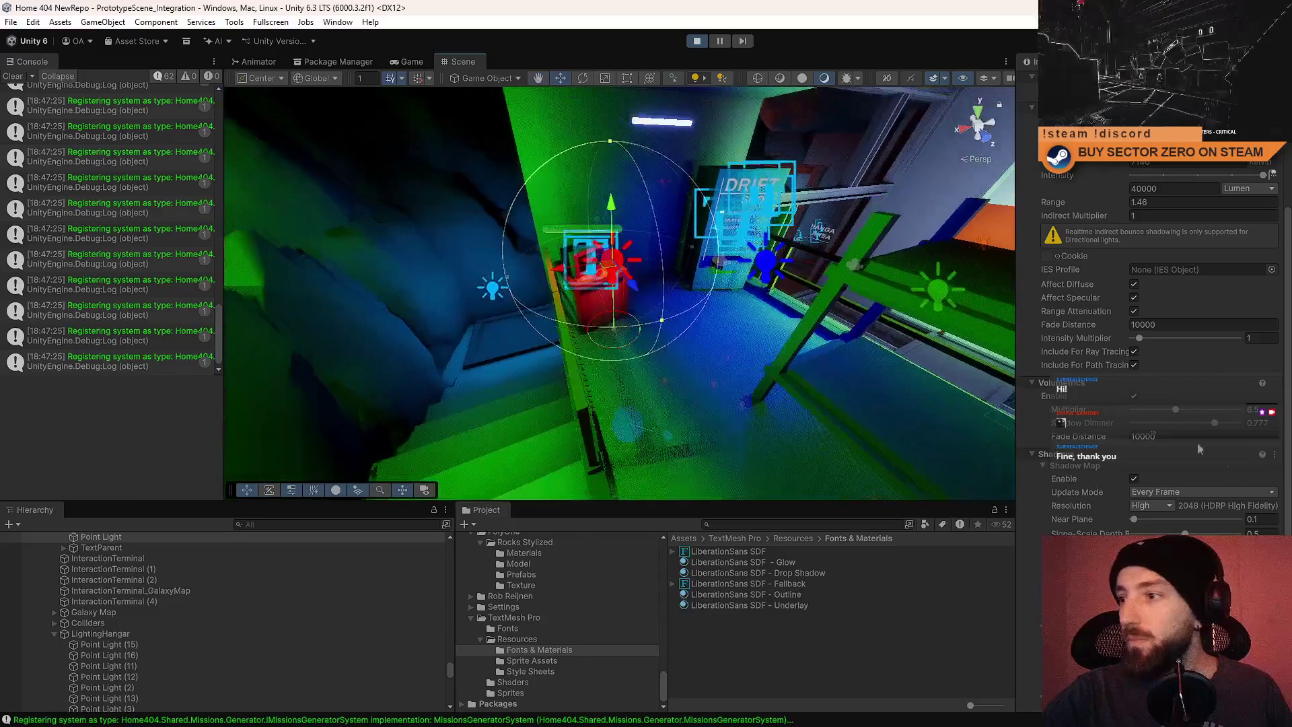
left_click(1174, 494)
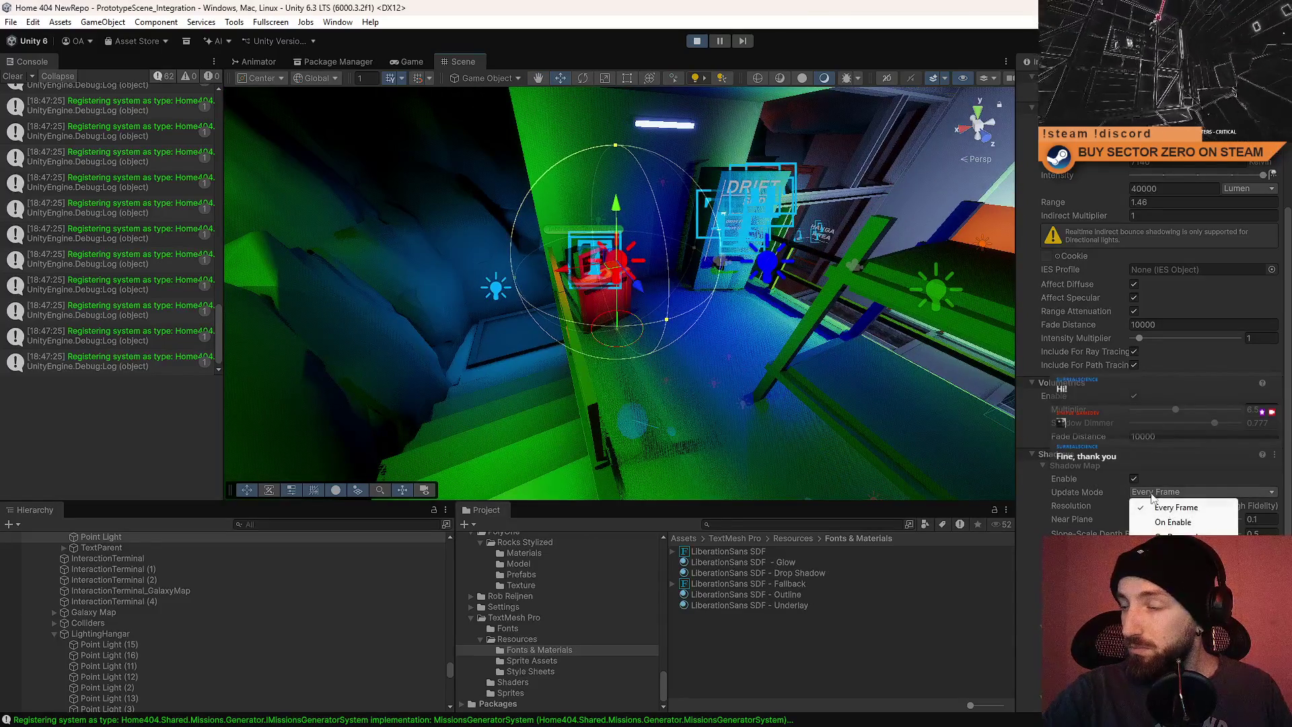
left_click(1096, 499)
mouse_move(606, 296)
left_mouse_down()
mouse_move(705, 299)
mouse_move(700, 328)
left_mouse_up()
Give the blue point light by the DRIFT sign a Custom 256 shadow resolution, updating On Enable.
left_click(706, 300)
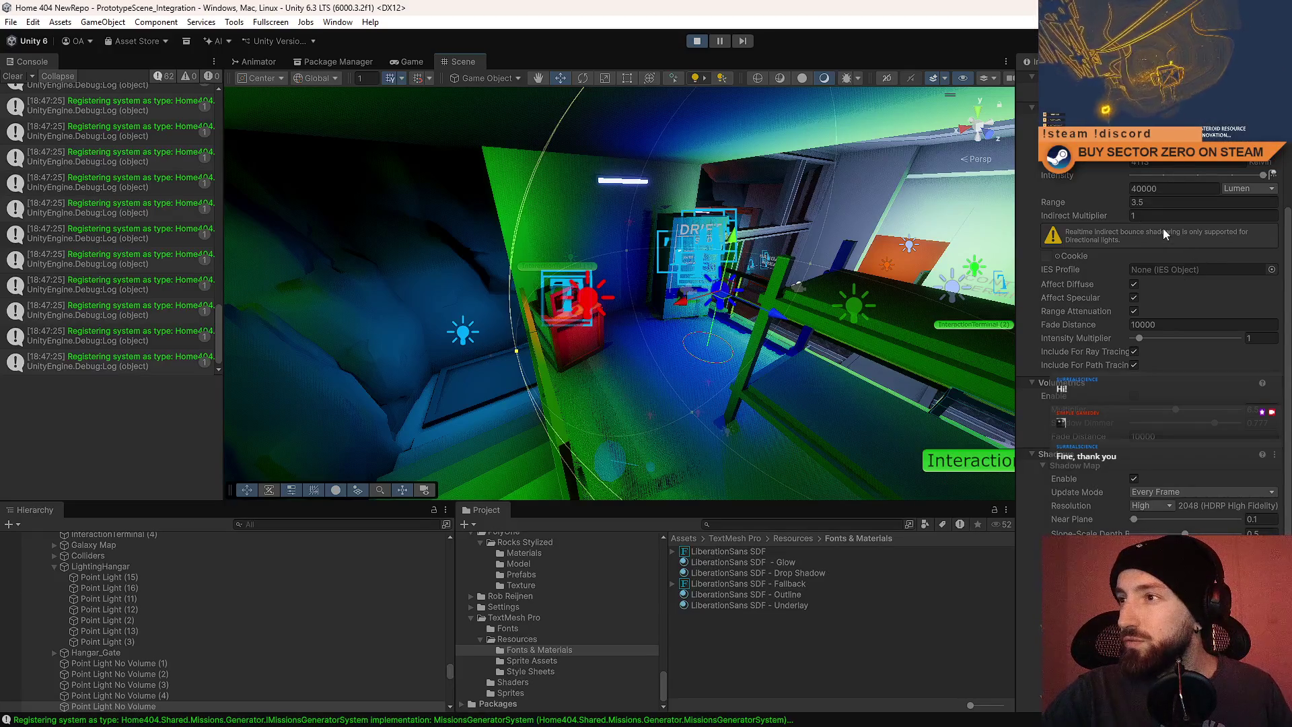
left_click(1159, 506)
left_click(1178, 525)
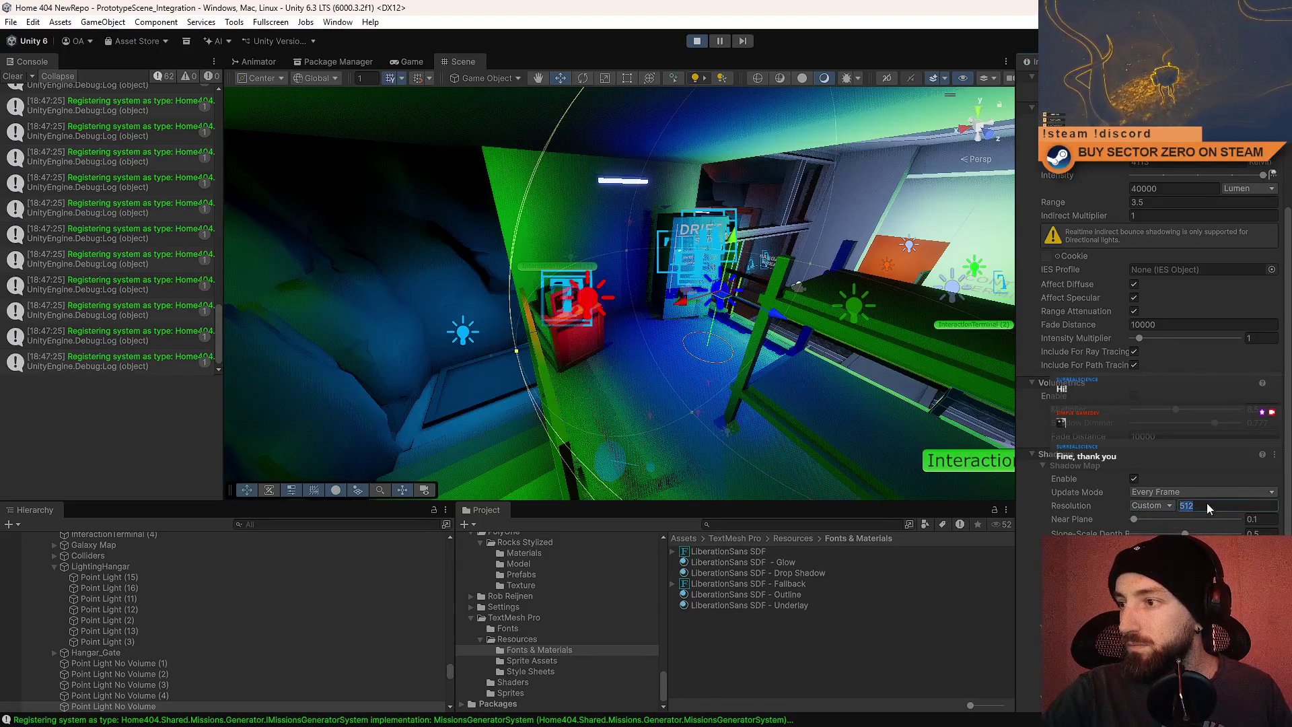
type("256")
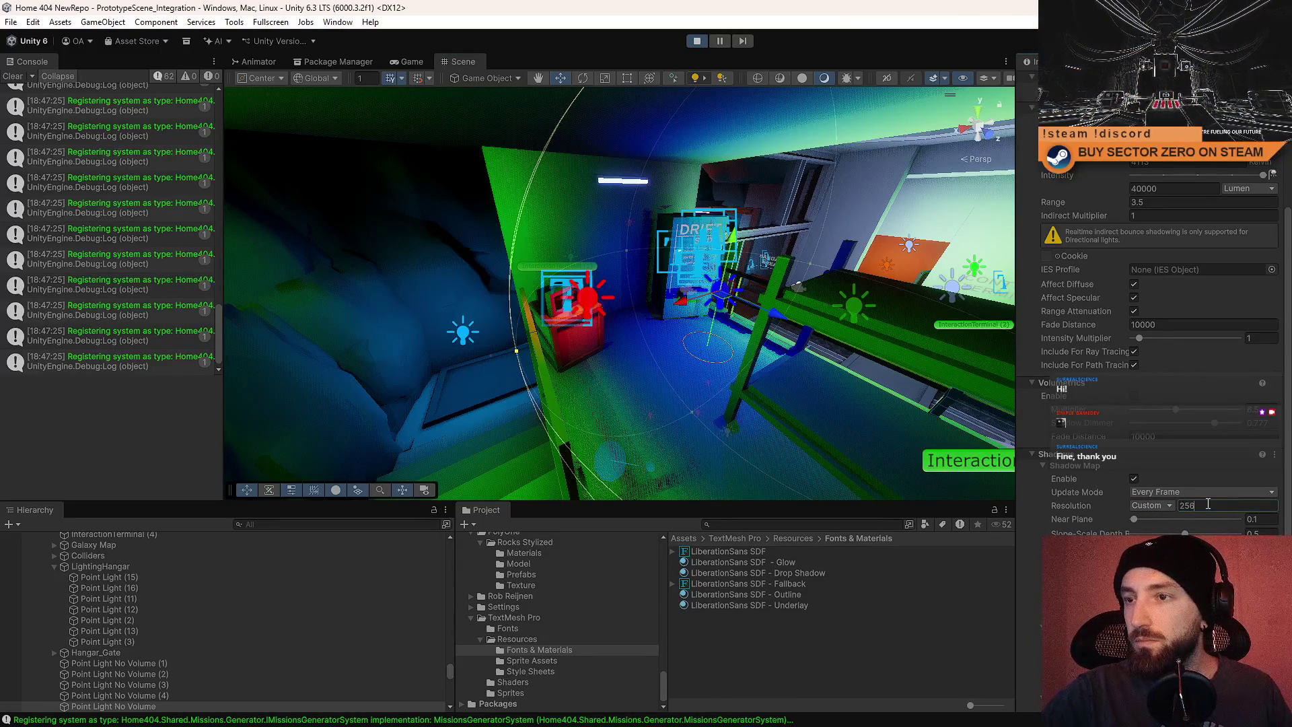
type("128")
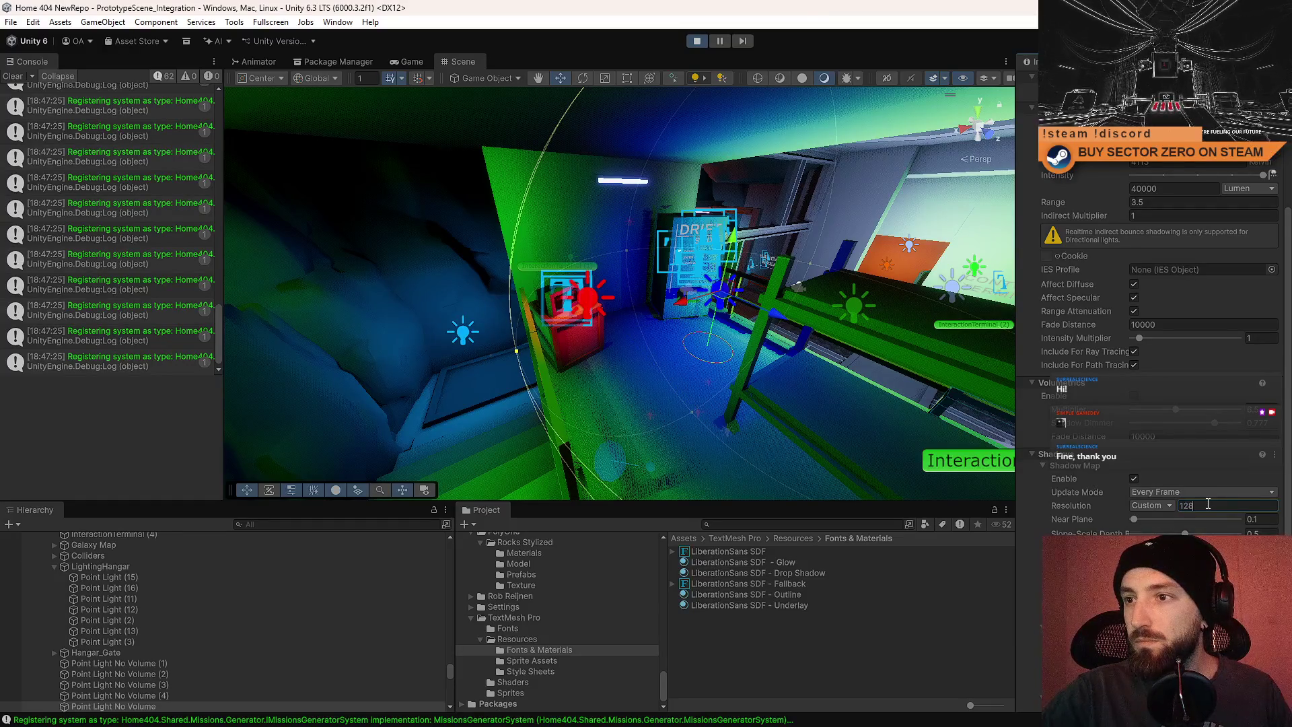
left_click_drag(707, 323, 700, 324)
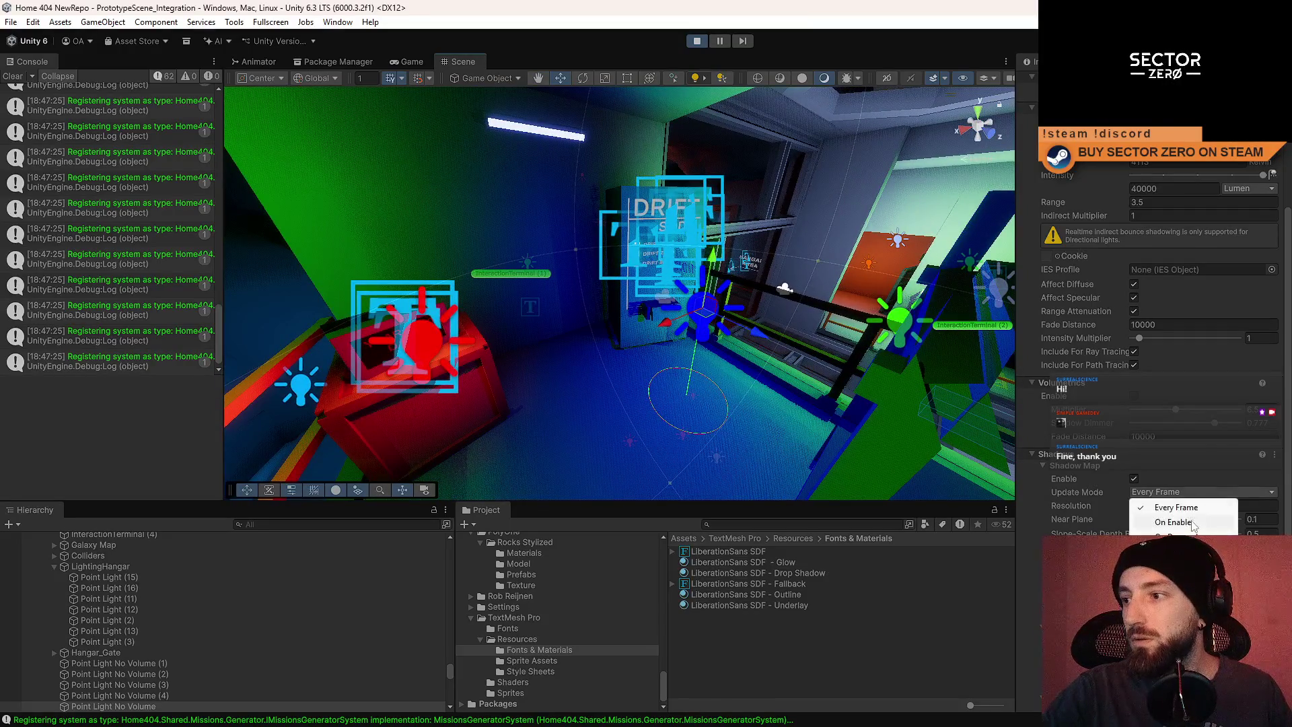
left_click(1174, 522)
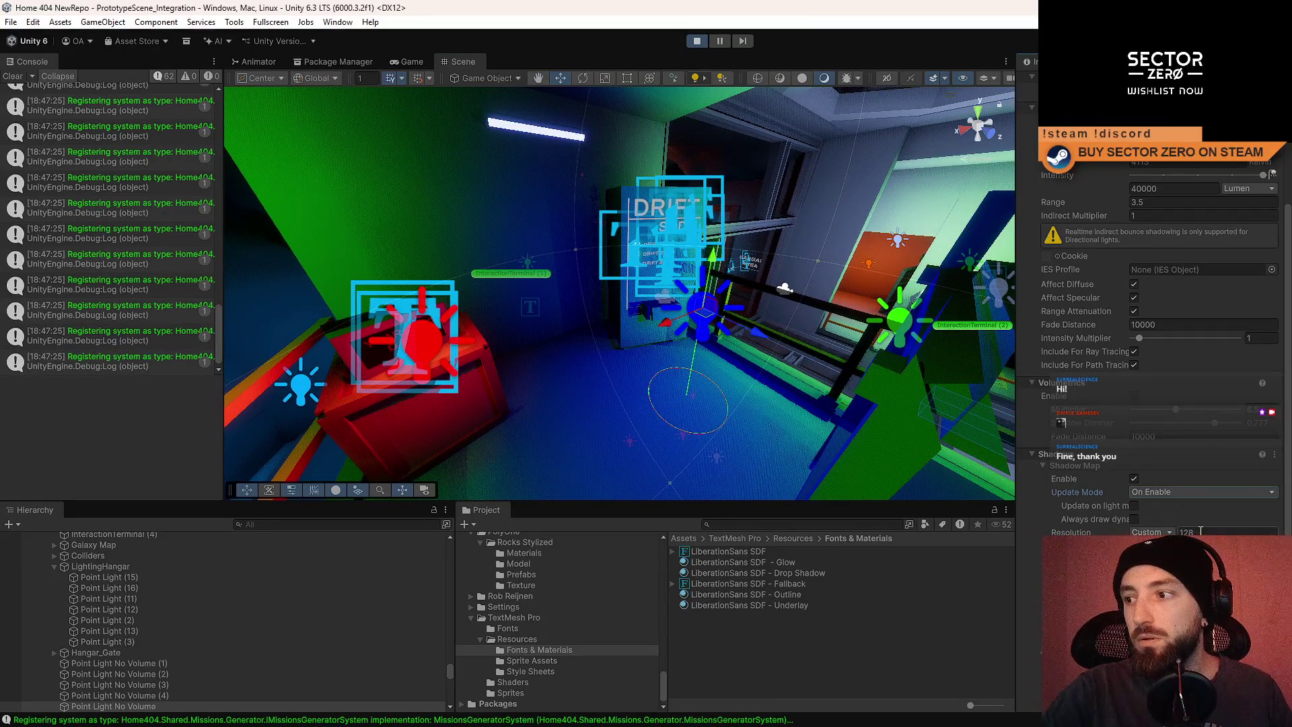
type("256")
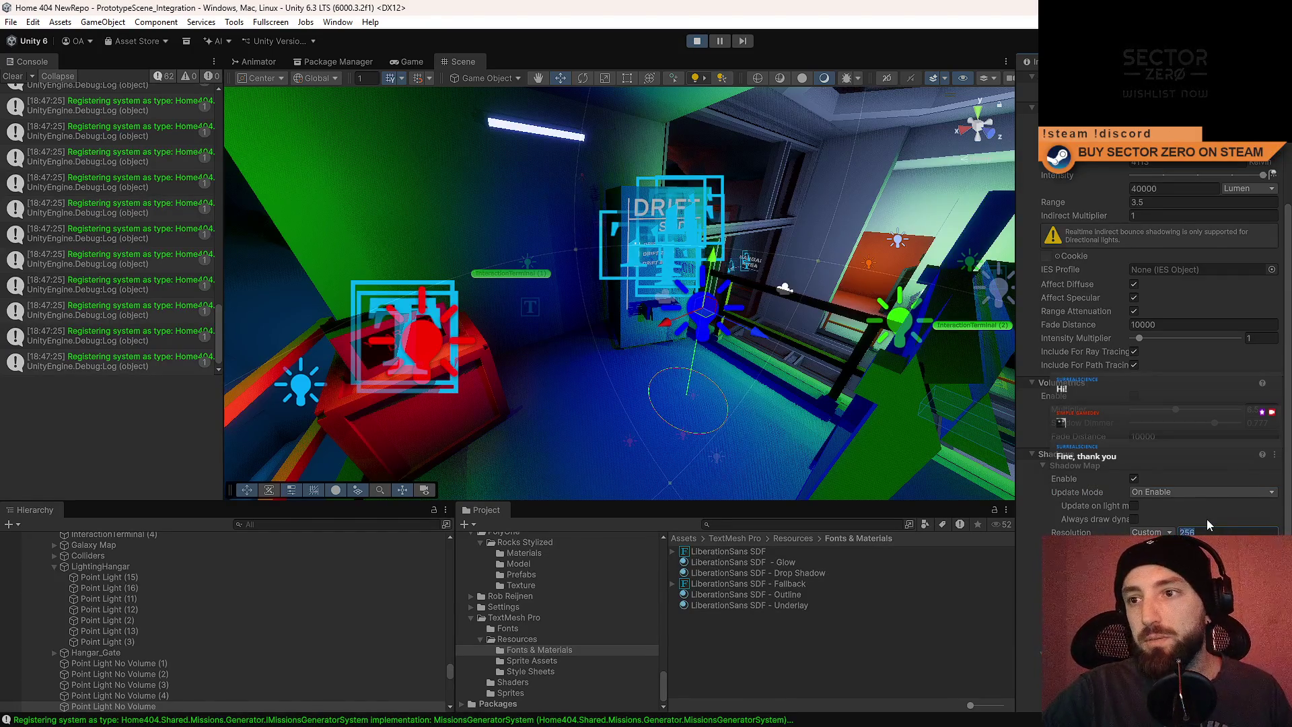
key("Return")
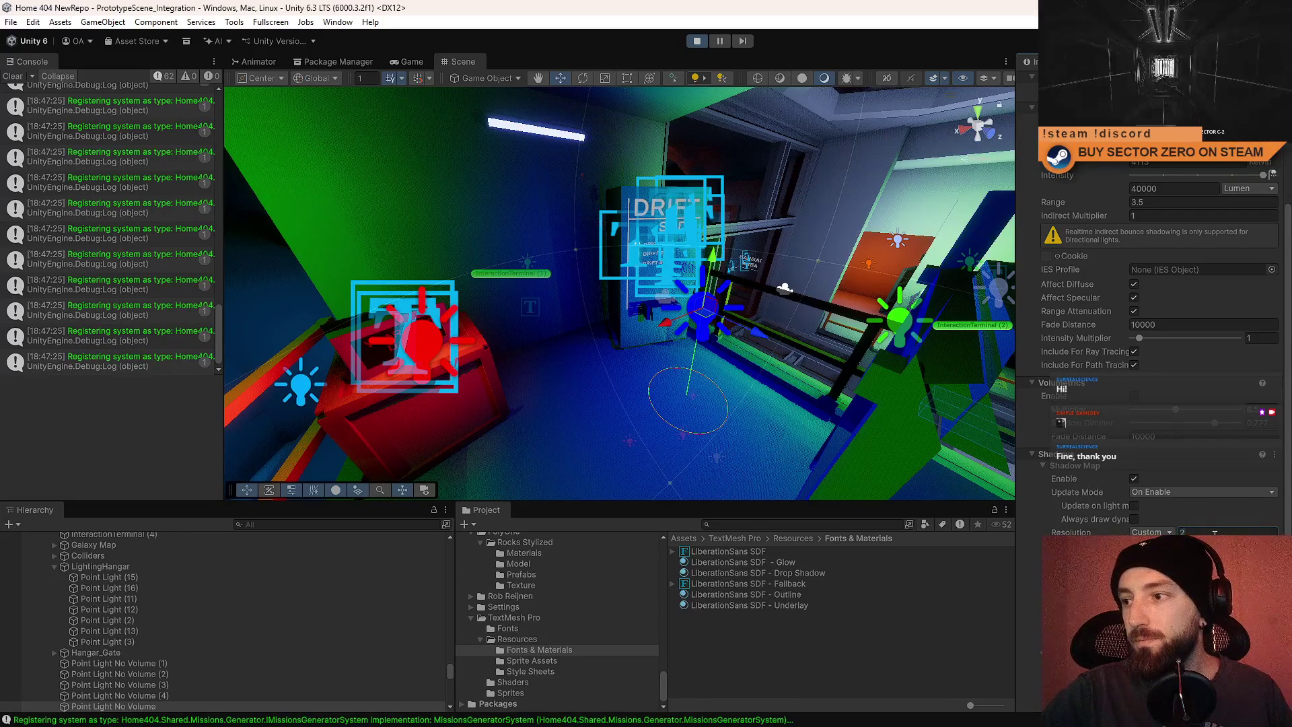
left_click_drag(981, 481, 615, 358)
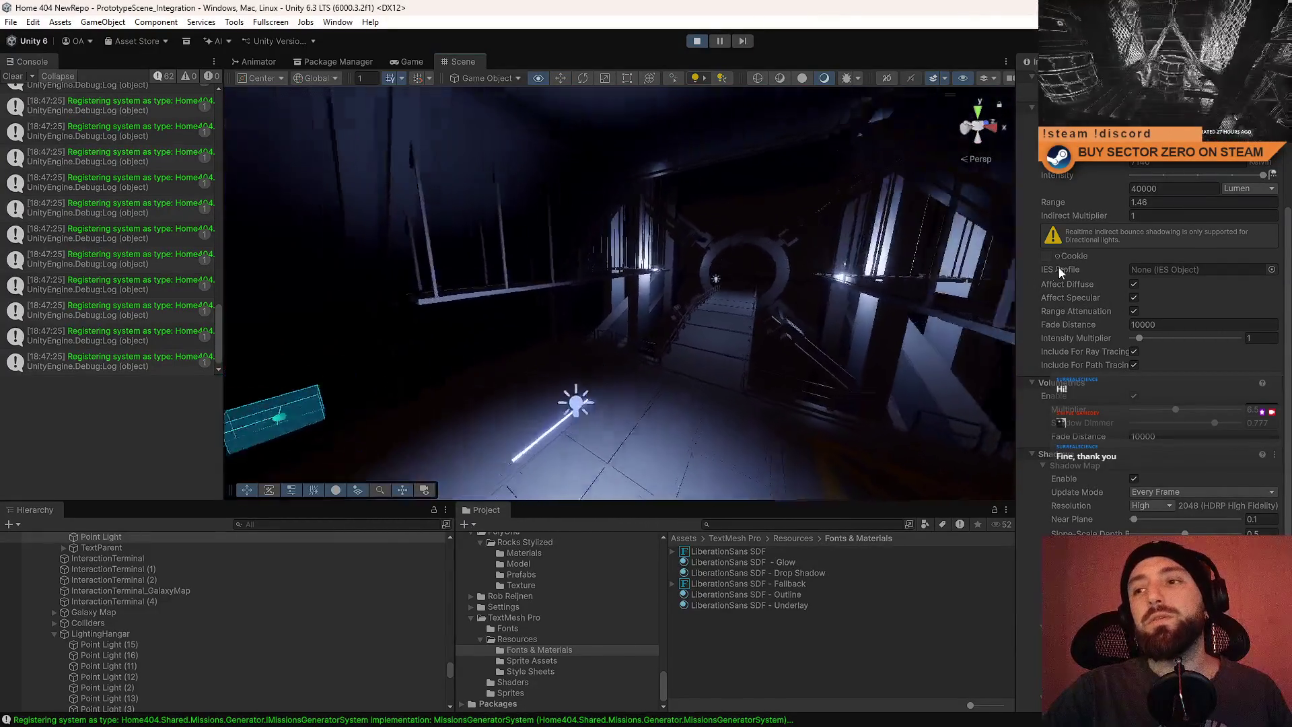
mouse_move(564, 286)
left_mouse_down()
mouse_move(706, 347)
mouse_move(546, 223)
mouse_move(572, 243)
left_mouse_up()
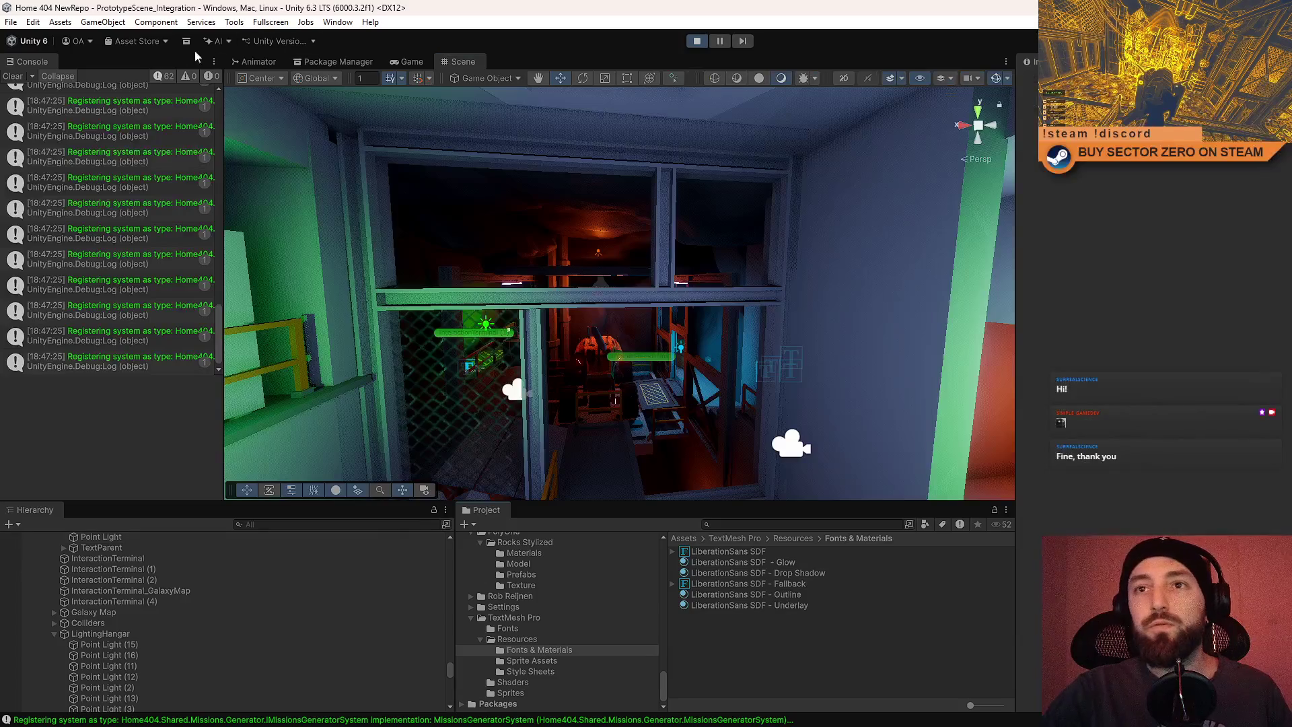
Switch to the Game view and run the game fullscreen with F10.
left_click(412, 62)
key("F10")
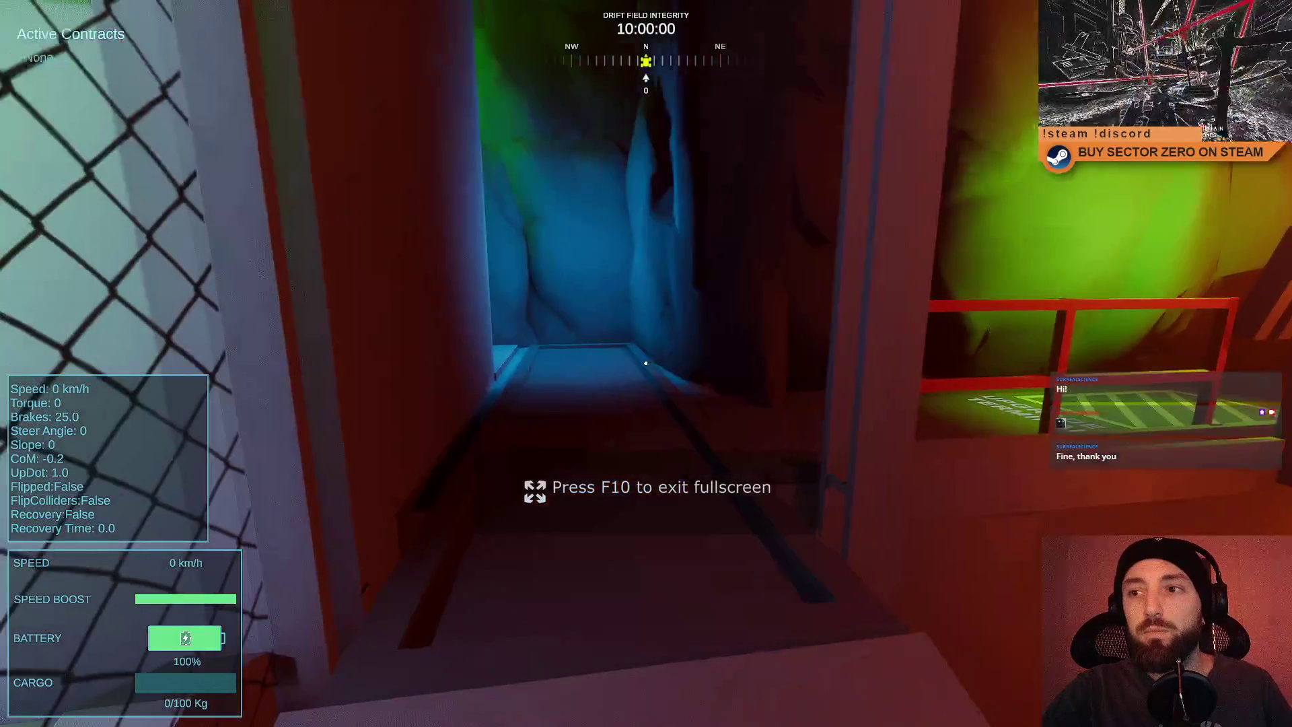
mouse_move(646, 364)
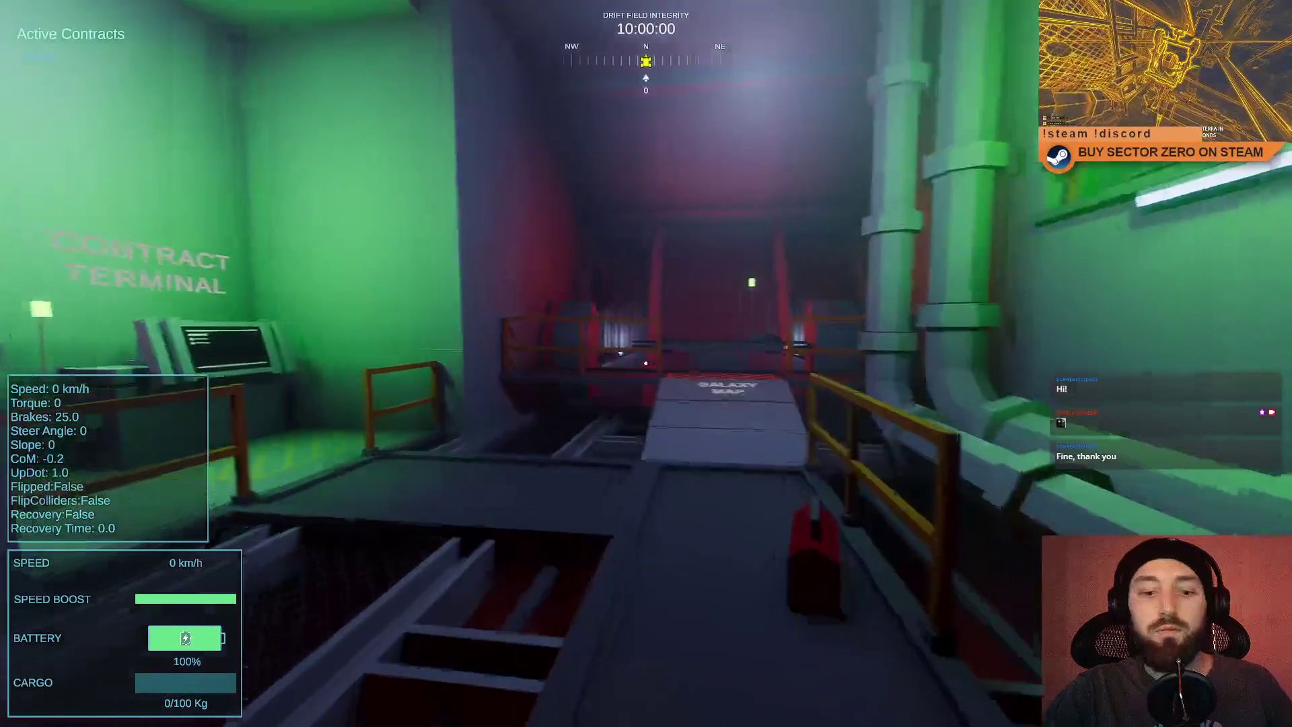
key("F11")
key("F10")
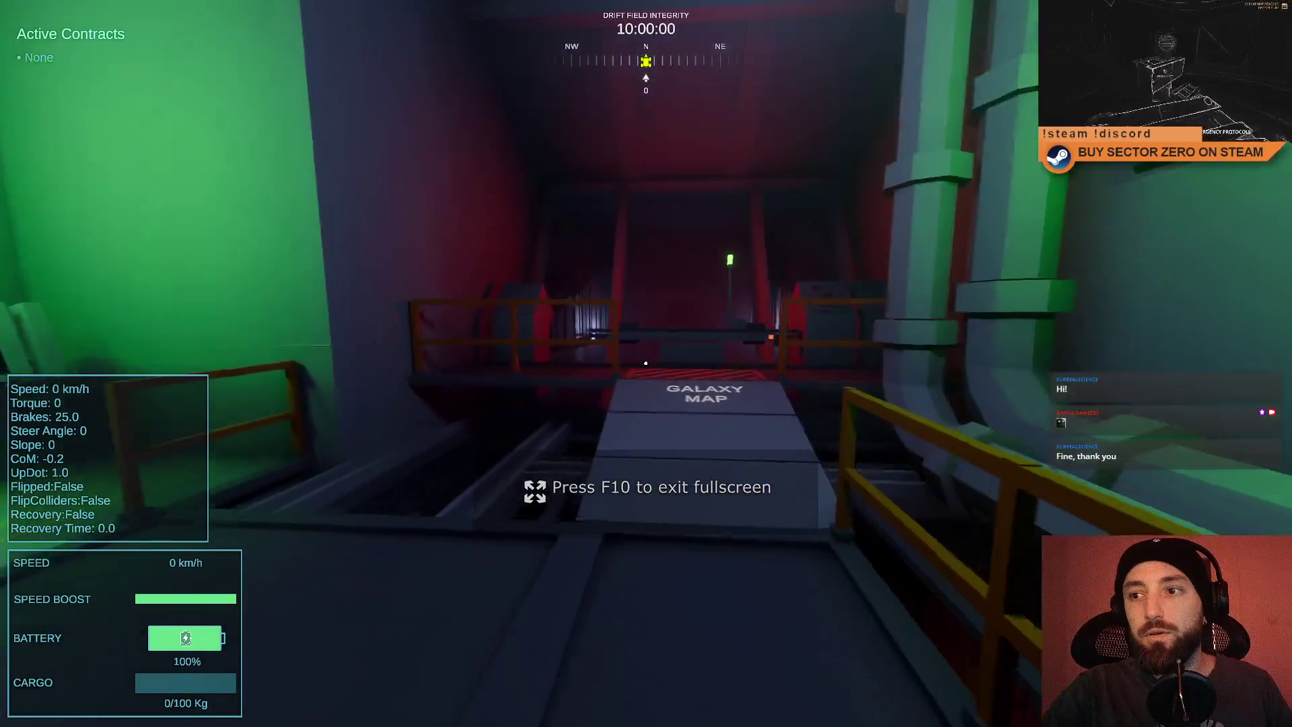
Walk the player forward to the Galaxy Map, then exit fullscreen with F11.
key("w")
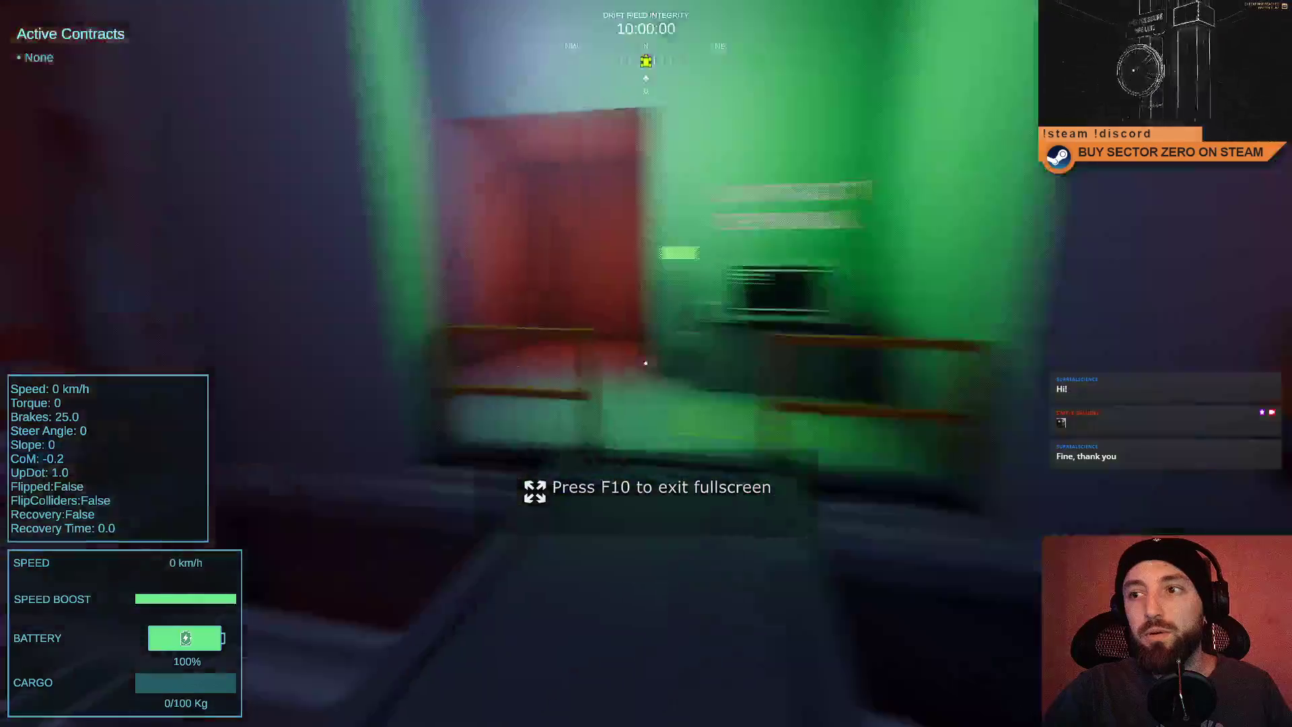
key("w")
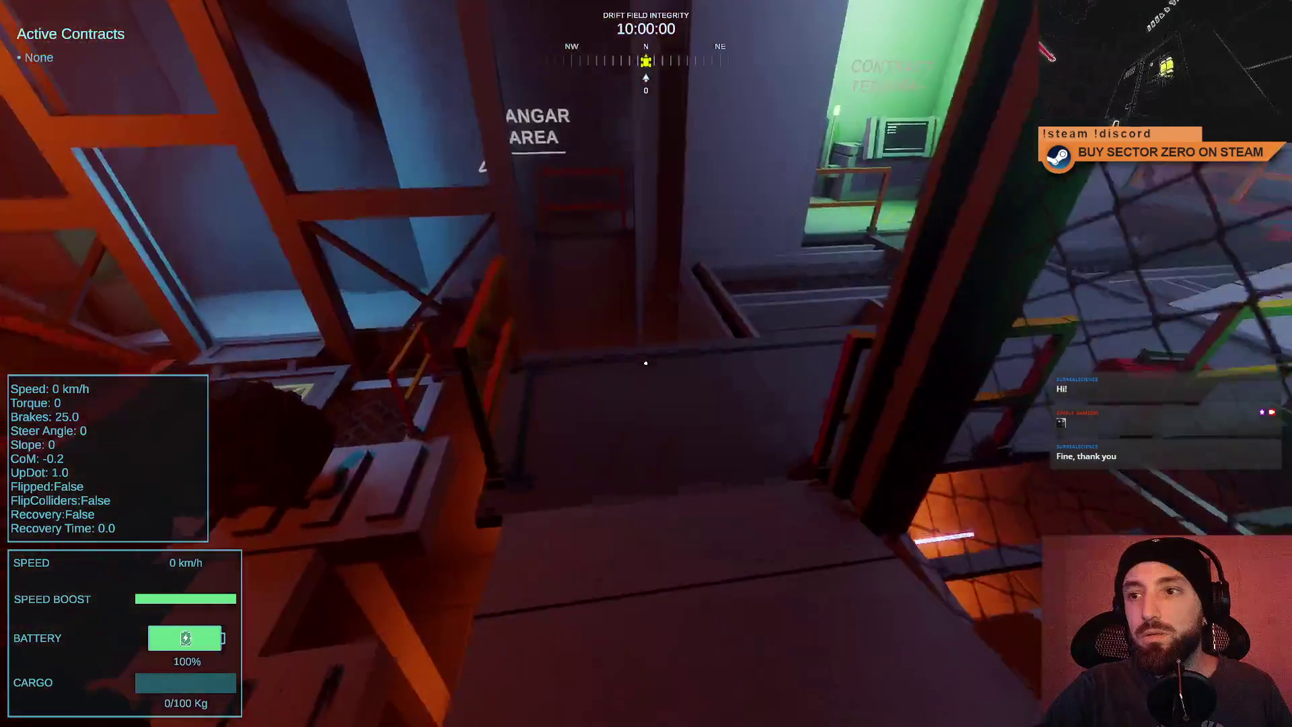
key("w")
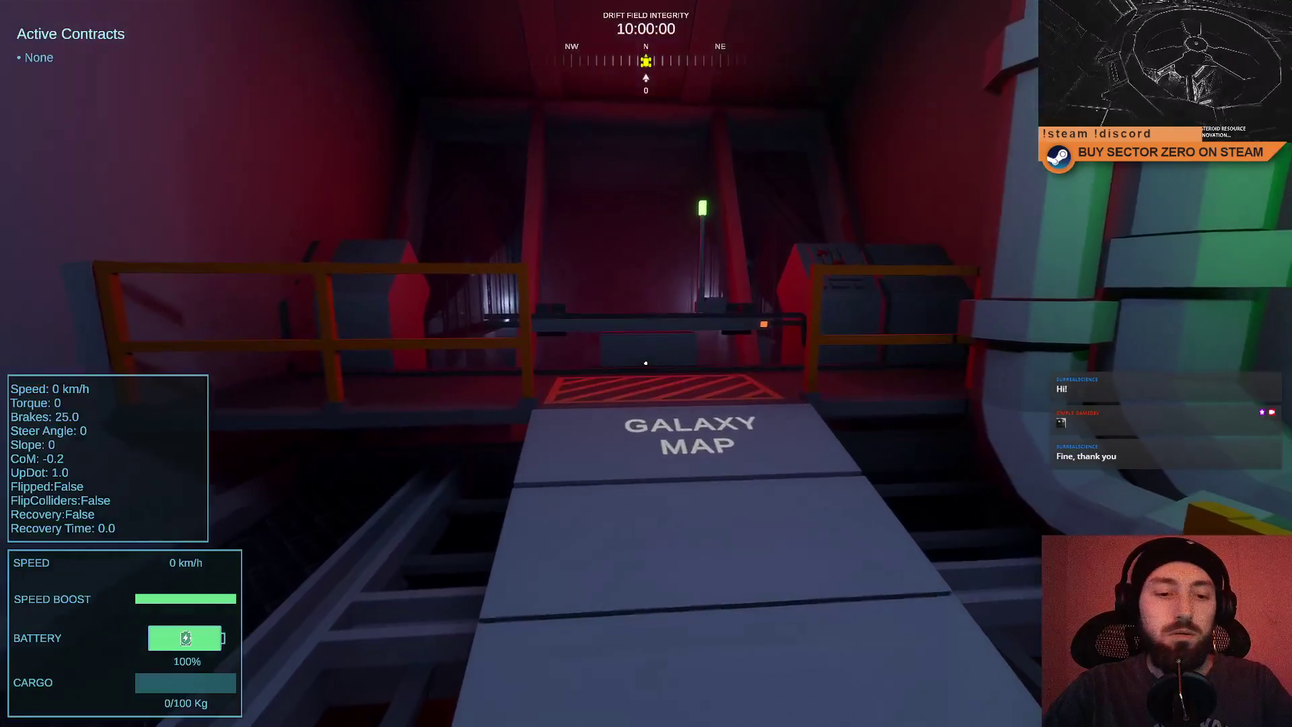
key("F11")
mouse_move(753, 669)
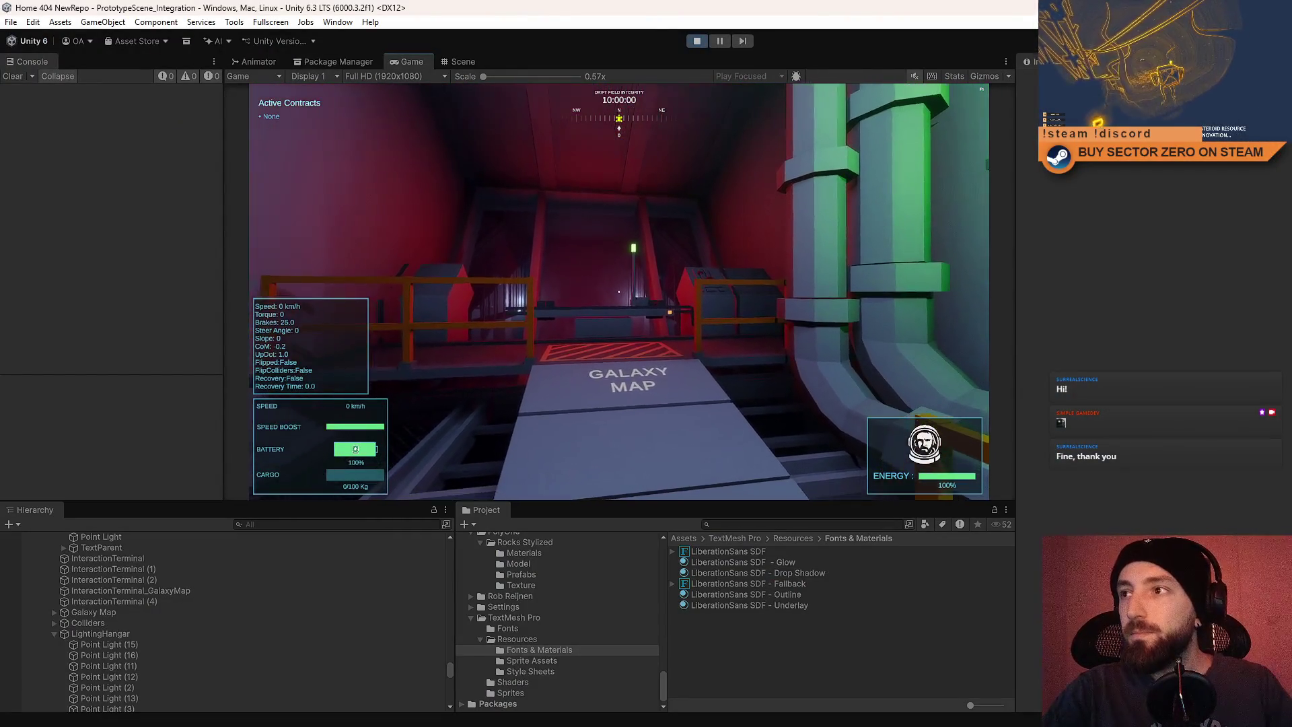
Stop and restart play mode, starting the game from the main menu's PLAY option.
key("Escape")
key("Escape")
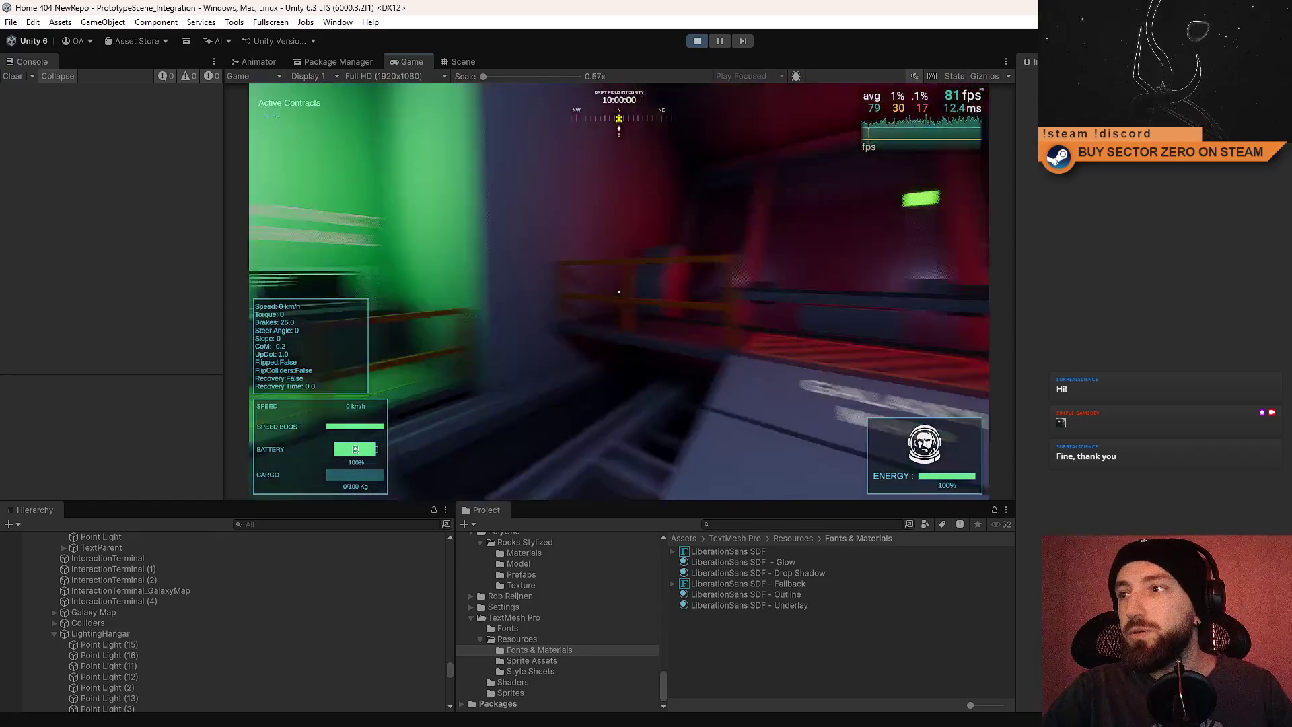
key("Escape")
left_click(697, 41)
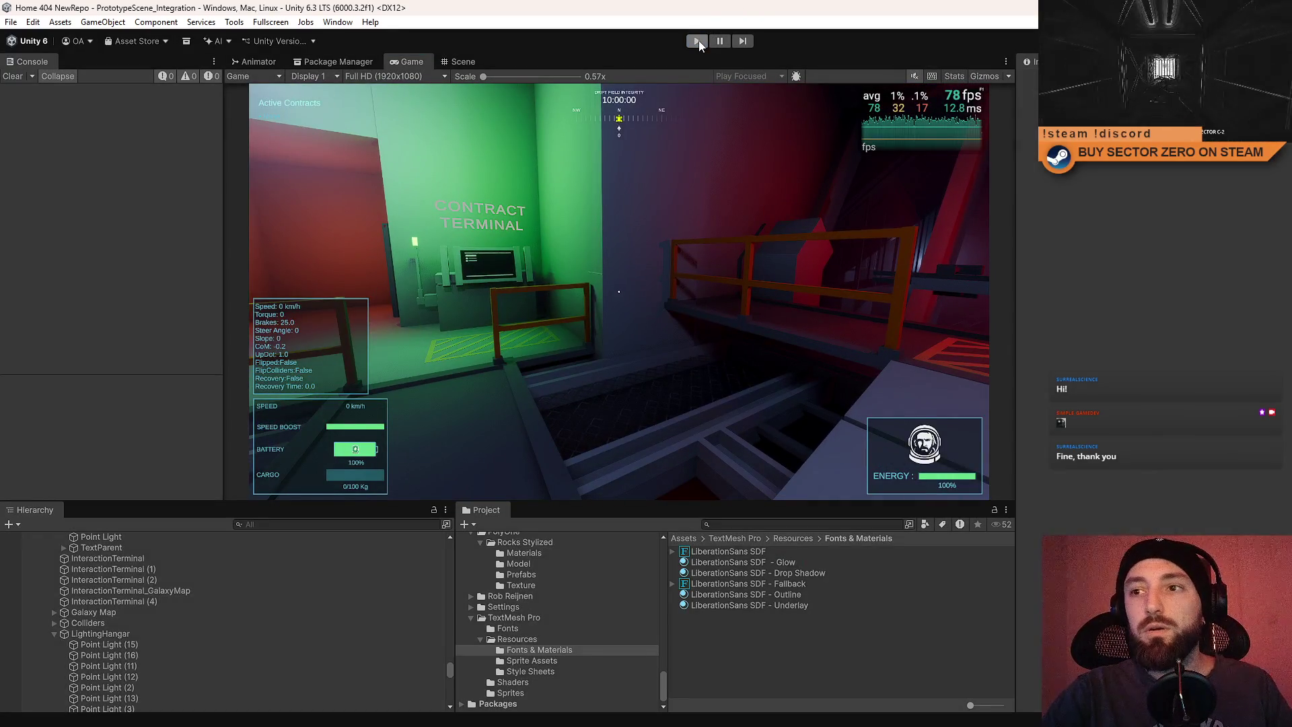
left_click(698, 41)
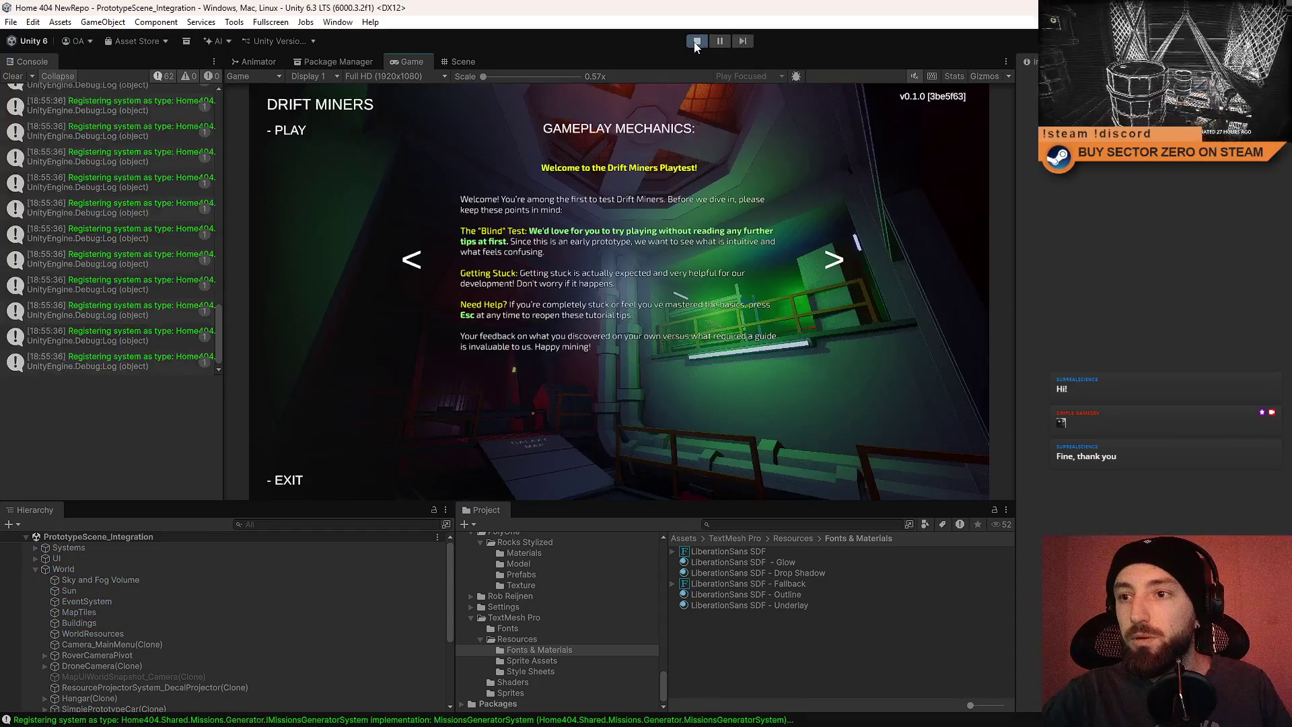
left_click(290, 131)
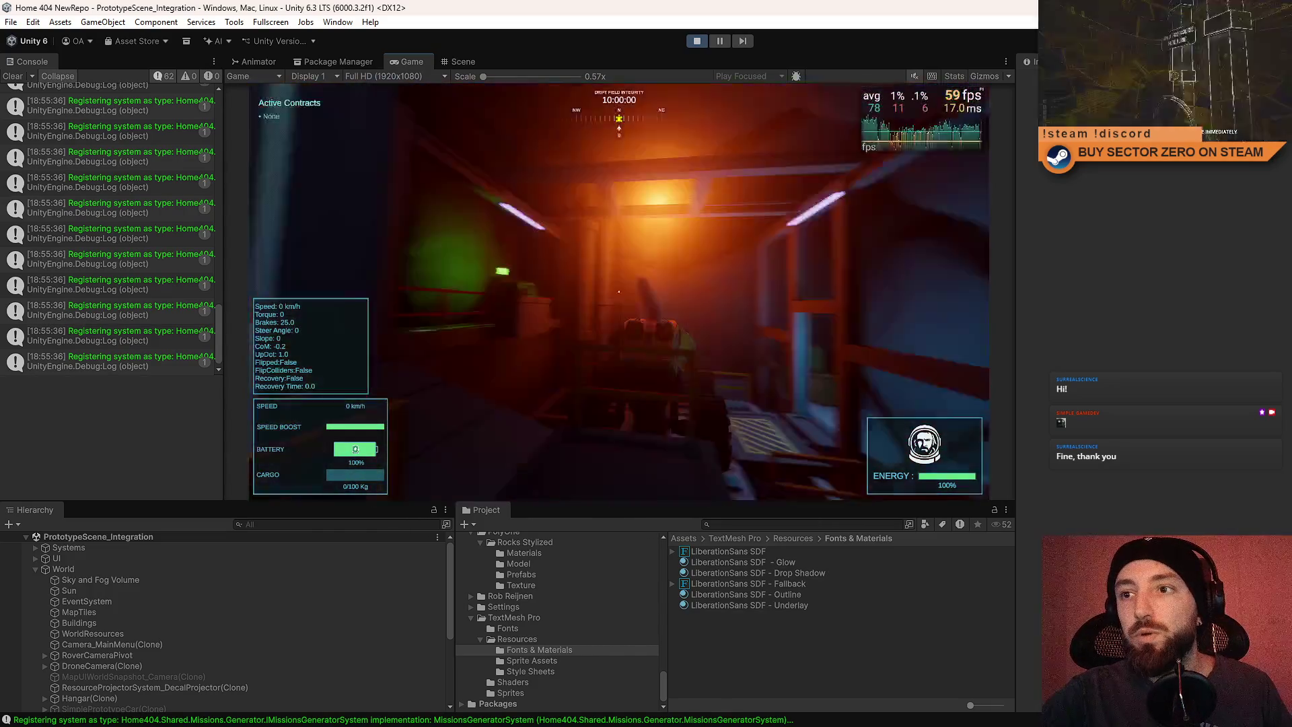
Pause, stop play mode and return to the Scene view.
key("Escape")
key("Escape")
left_click(696, 45)
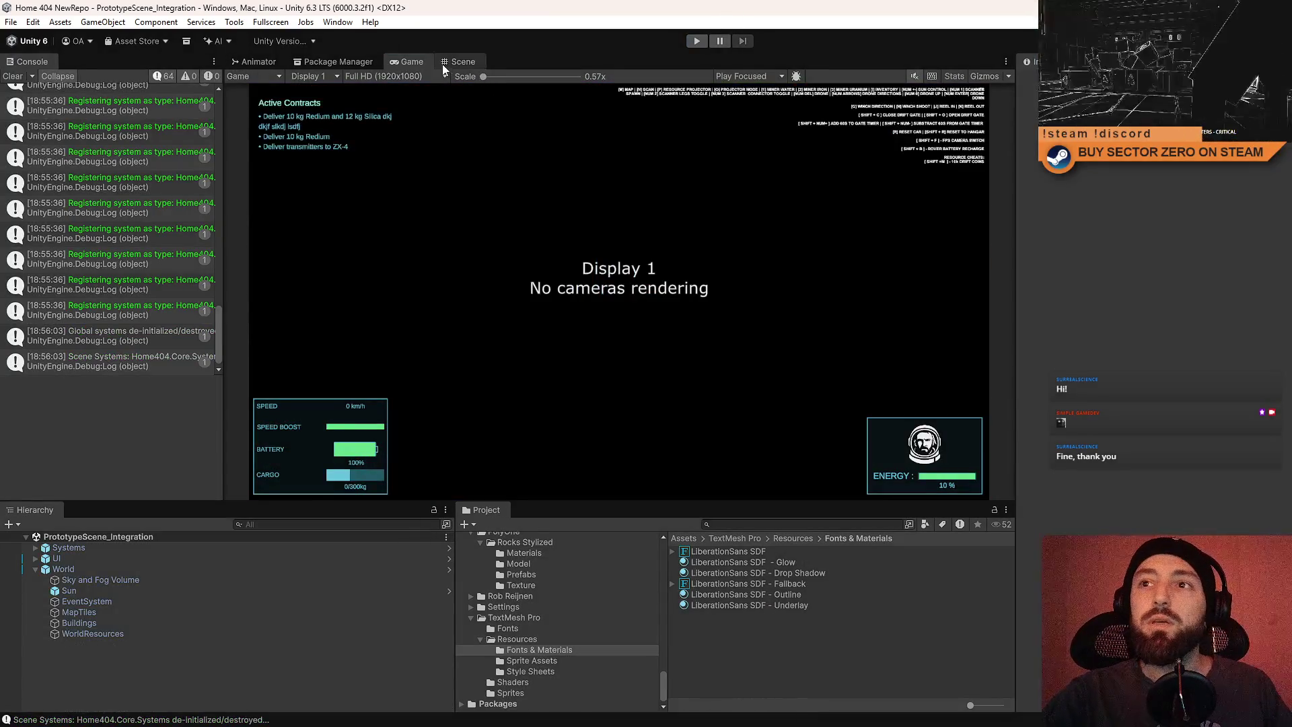
left_click(447, 63)
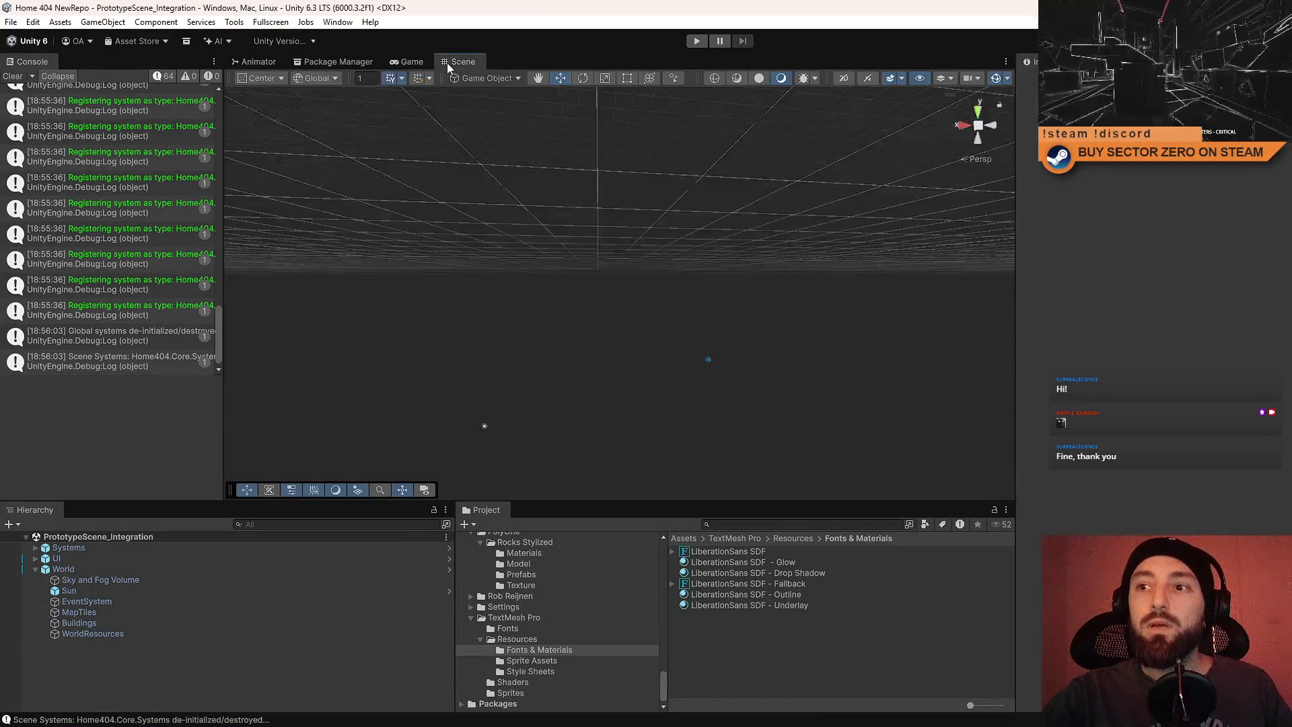
Open the Office prefab from the Project search results and view it in the Scene tab.
left_click(406, 62)
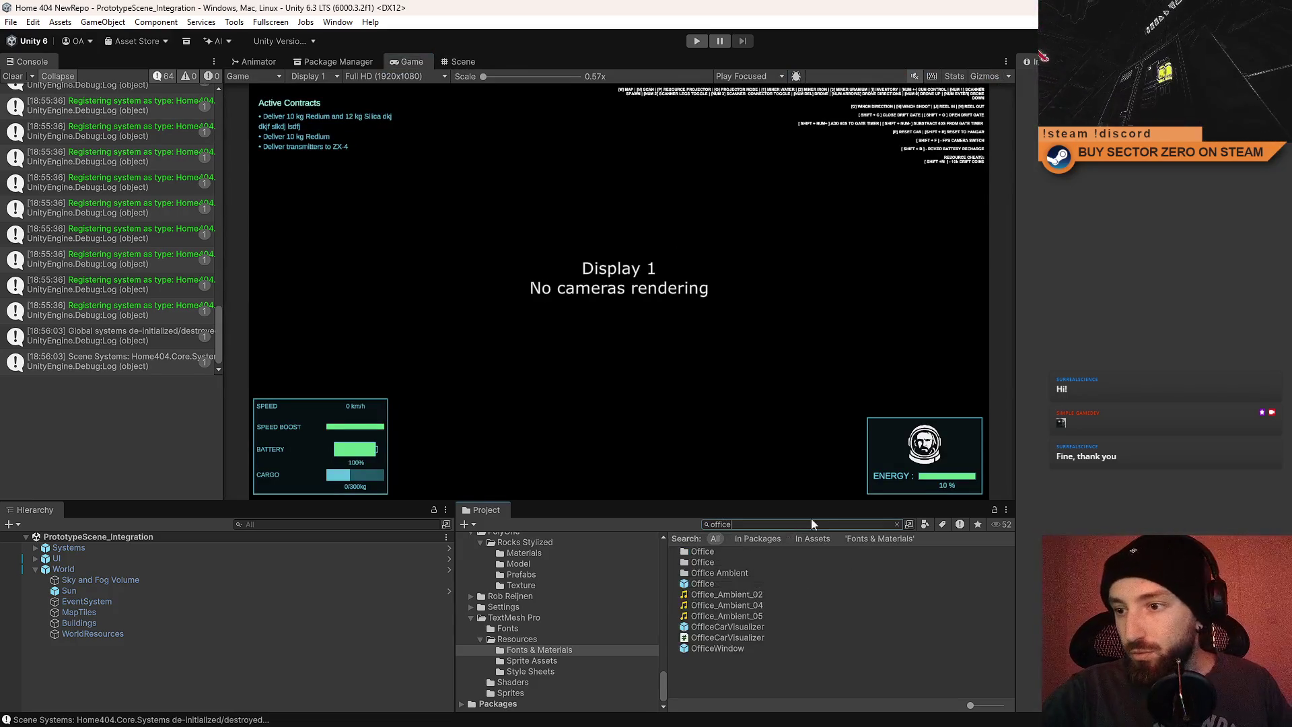
left_click(752, 583)
double_click(752, 582)
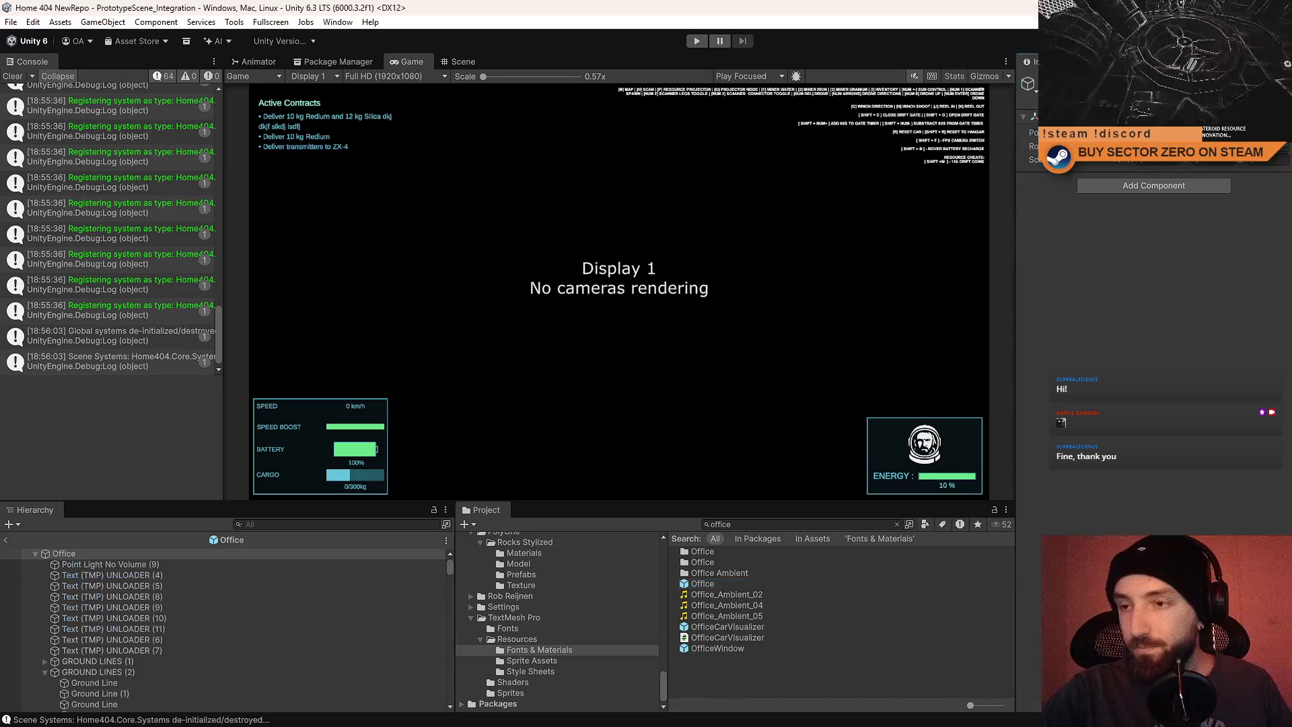
left_click(462, 61)
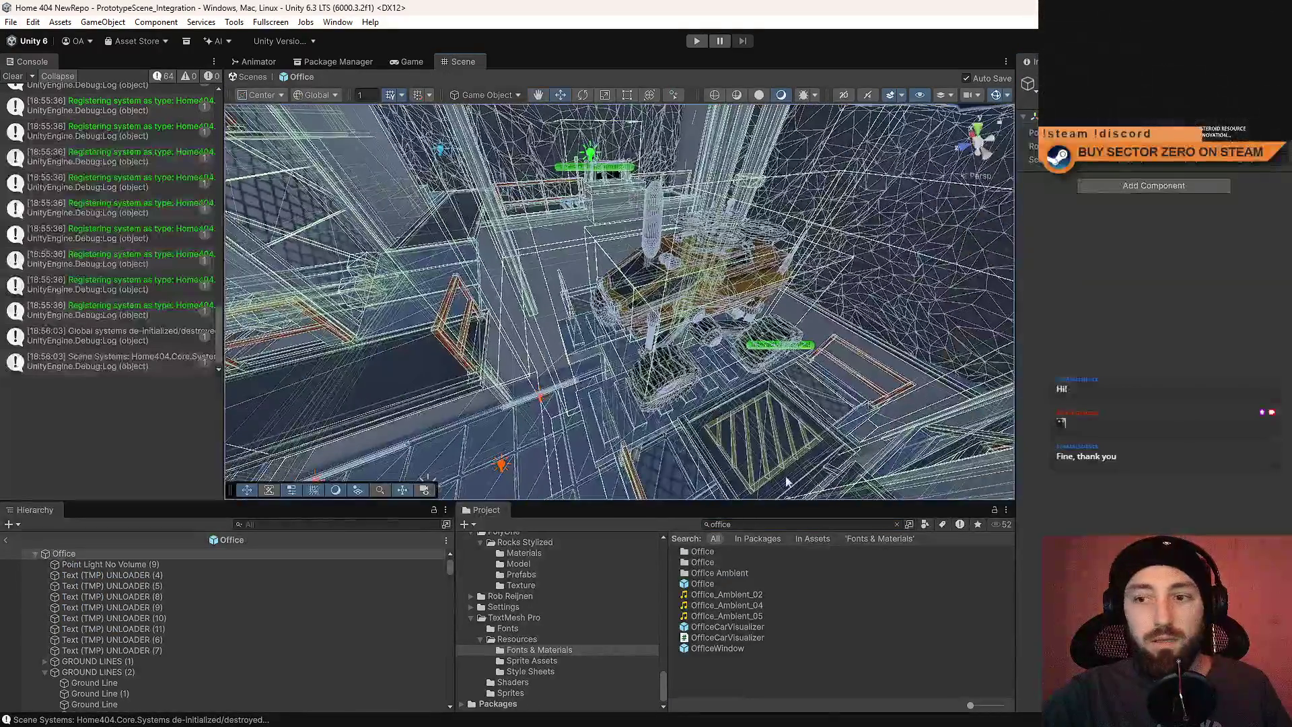
Delete one office point light and select another to inspect it.
mouse_move(667, 404)
left_mouse_down()
mouse_move(606, 350)
mouse_move(638, 306)
left_mouse_up()
left_click(631, 303)
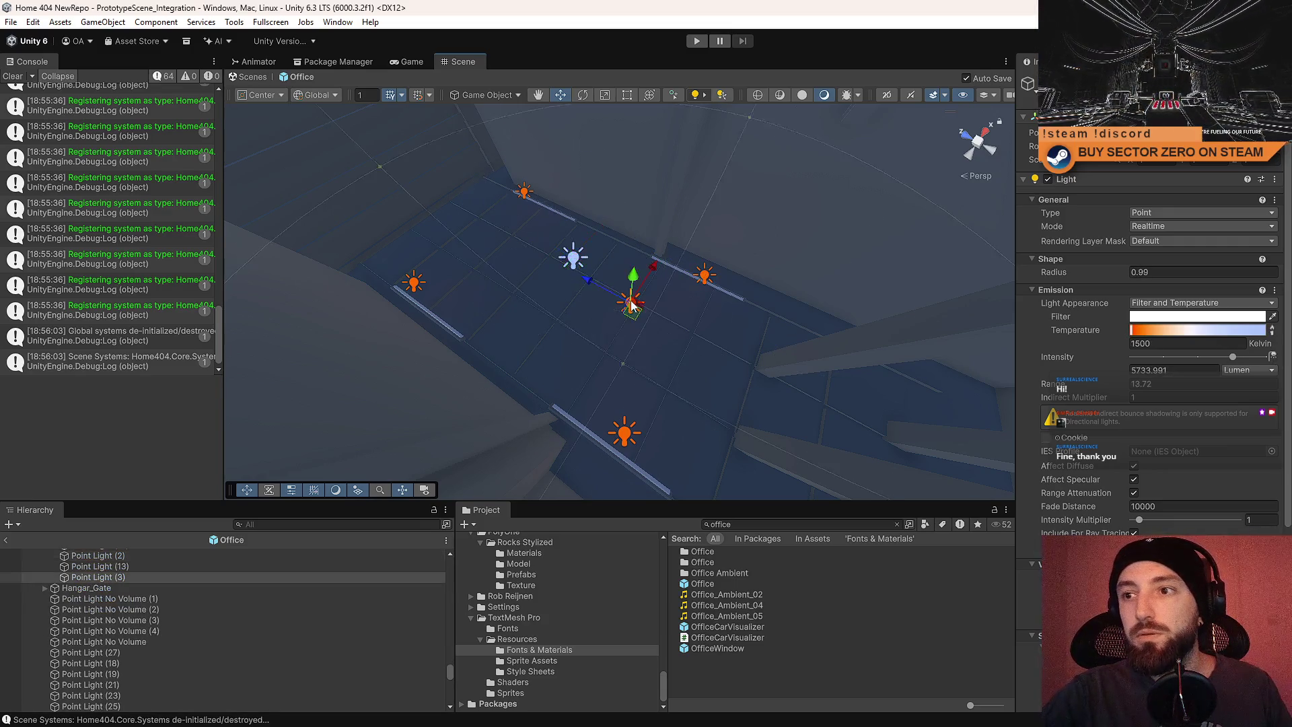
left_click_drag(518, 312, 614, 237)
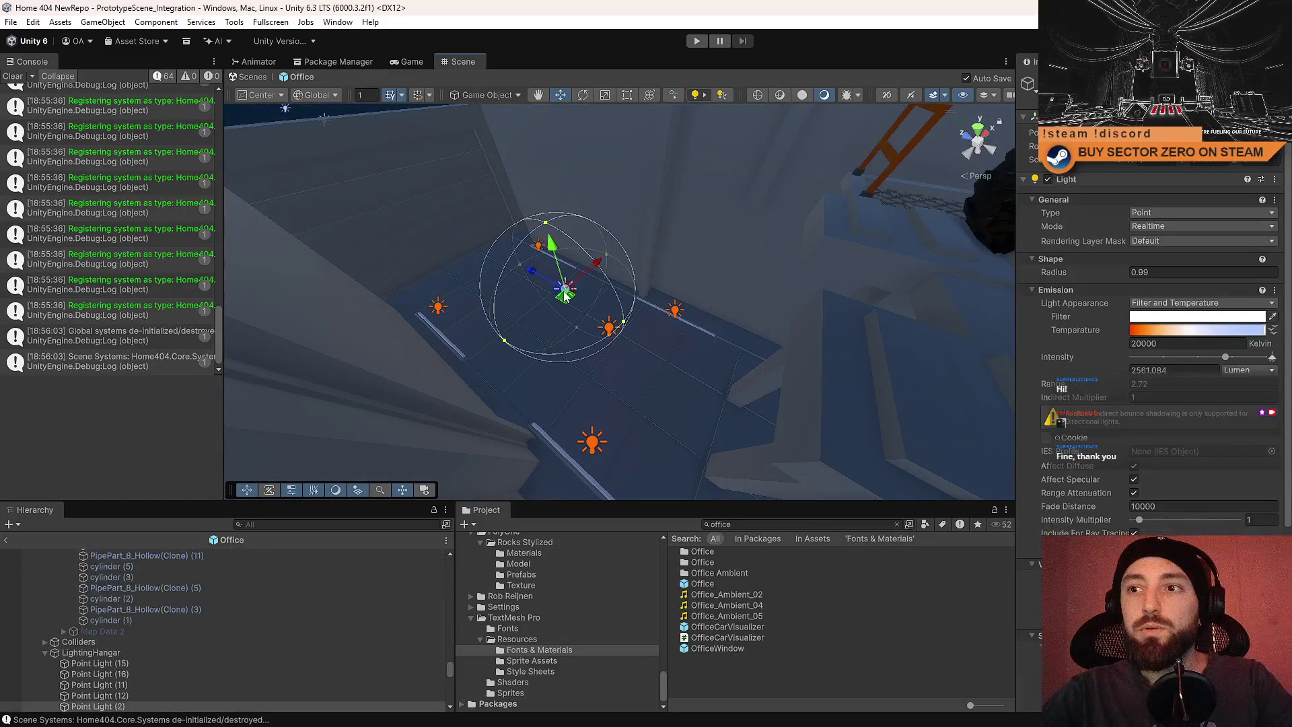
key("Delete")
left_click(612, 333)
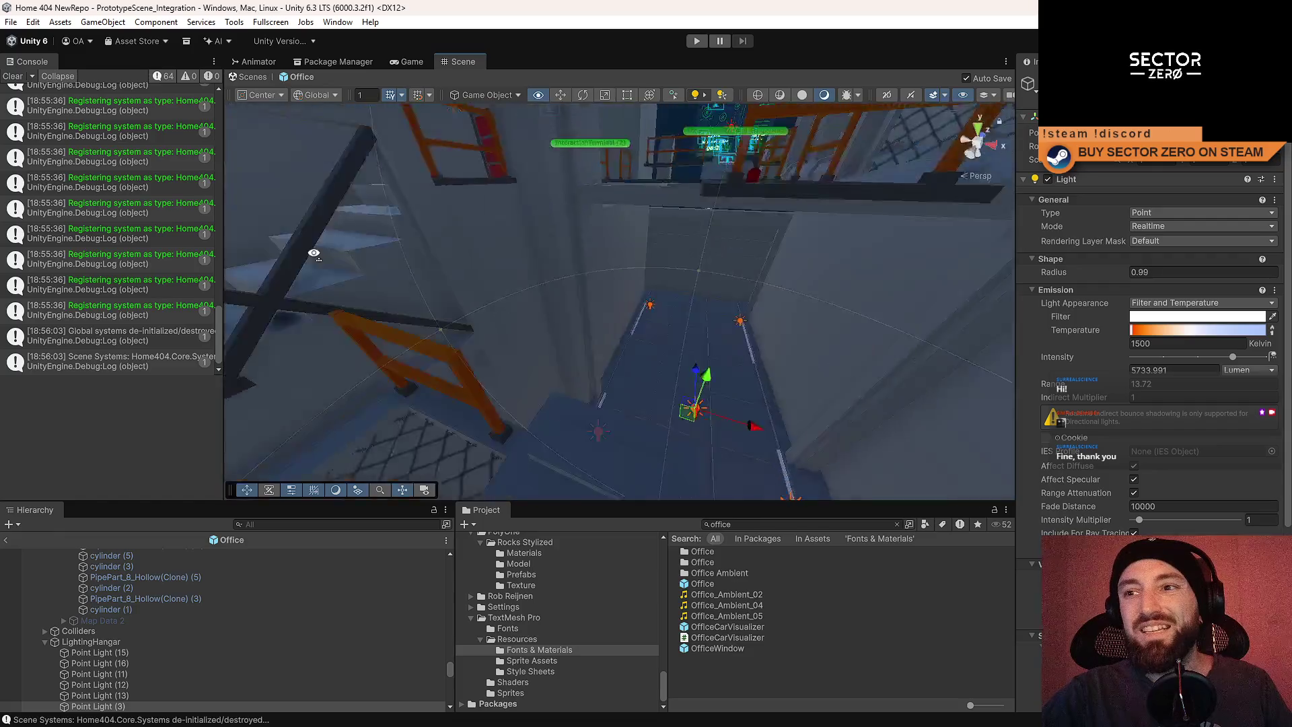
left_click_drag(777, 338, 743, 291)
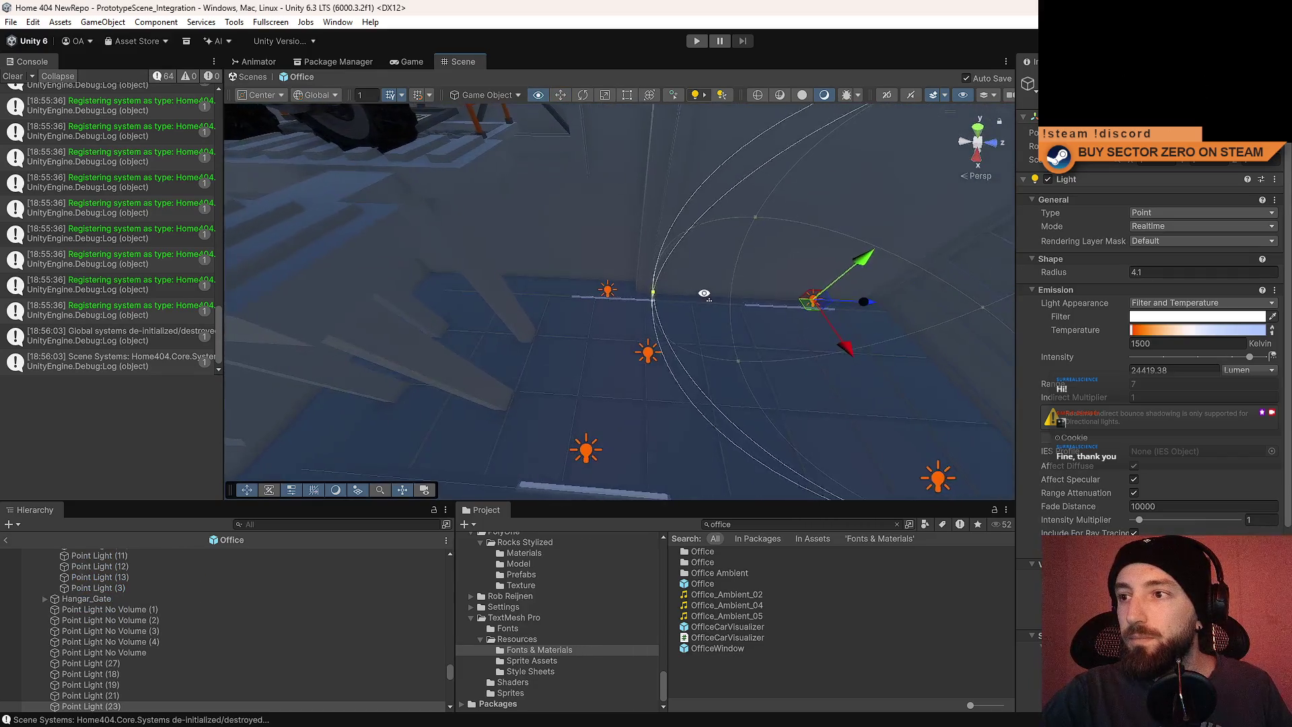
mouse_move(664, 342)
left_mouse_down()
mouse_move(941, 261)
mouse_move(875, 324)
mouse_move(756, 377)
mouse_move(482, 170)
mouse_move(656, 314)
mouse_move(684, 317)
mouse_move(767, 187)
mouse_move(905, 208)
mouse_move(737, 207)
mouse_move(841, 188)
mouse_move(1013, 104)
mouse_move(484, 313)
left_mouse_up()
scroll(663, 315, "up", 3)
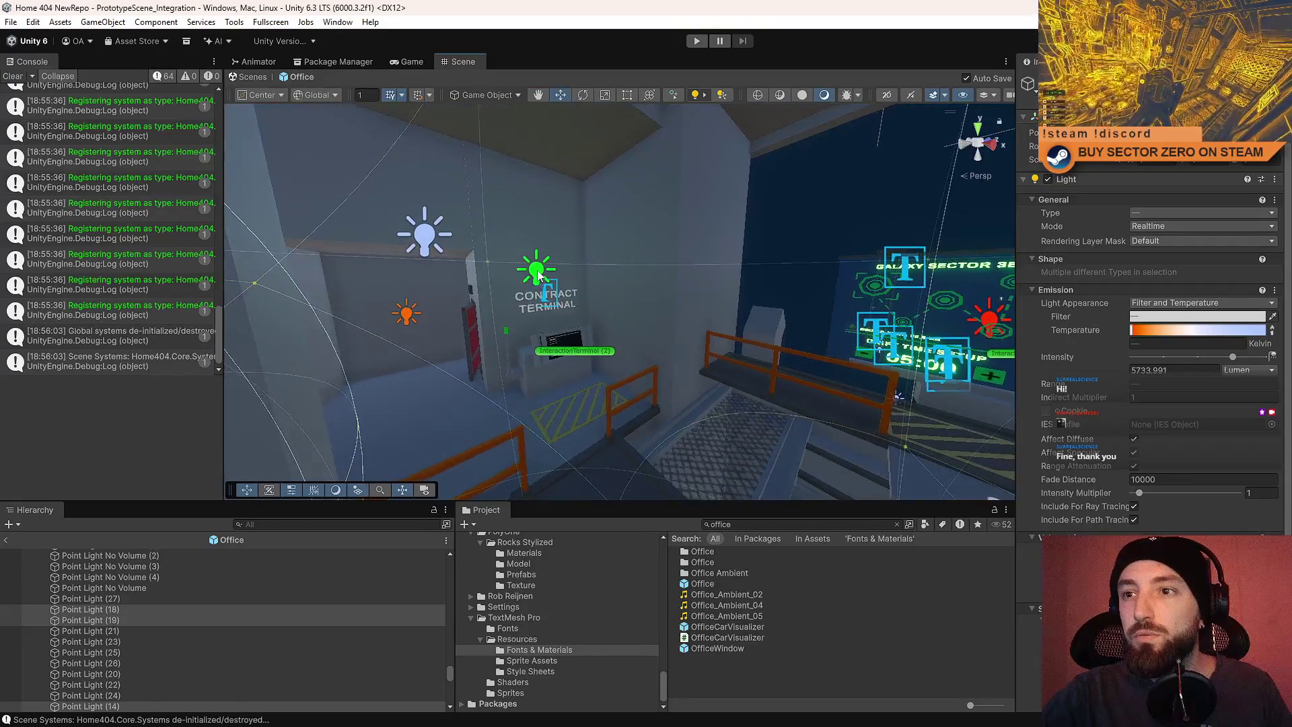
Fly around the Contract Terminal, Galaxy Map terminal, railings and Personal Quarters.
left_click_drag(417, 233, 486, 286)
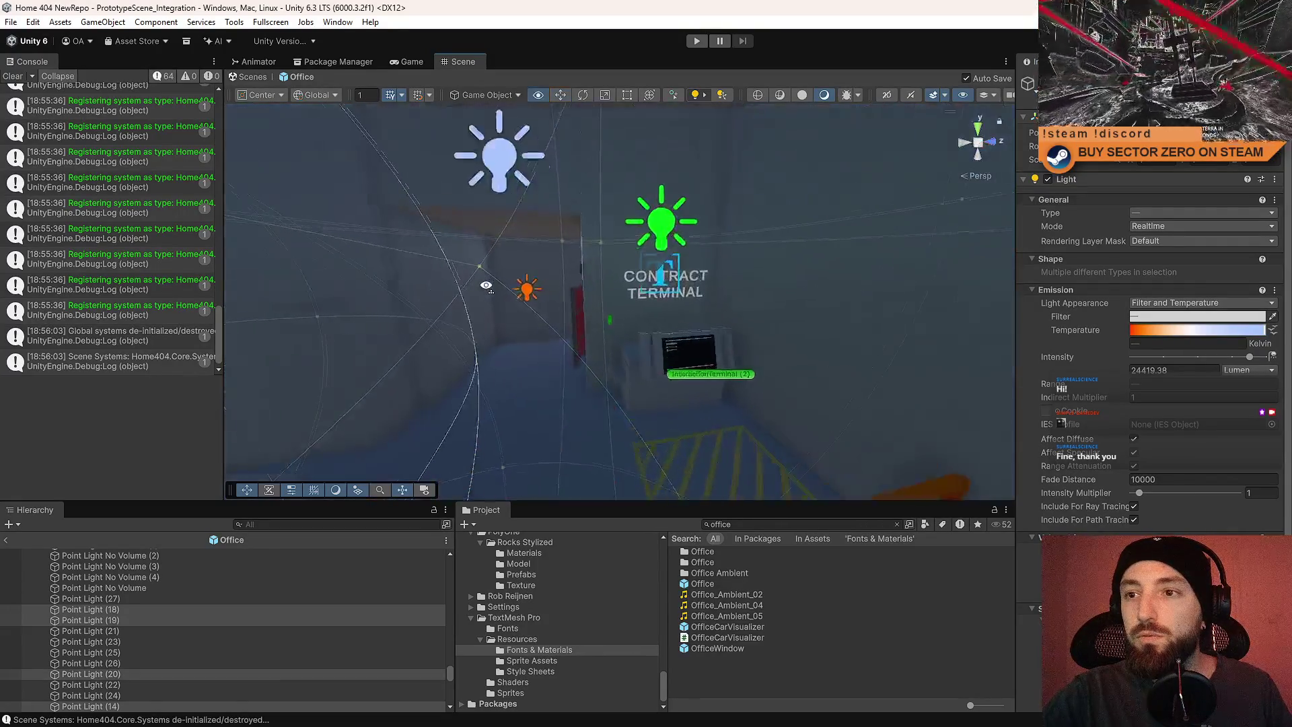
mouse_move(726, 289)
left_mouse_down()
mouse_move(1201, 441)
mouse_move(1221, 293)
mouse_move(998, 106)
left_mouse_up()
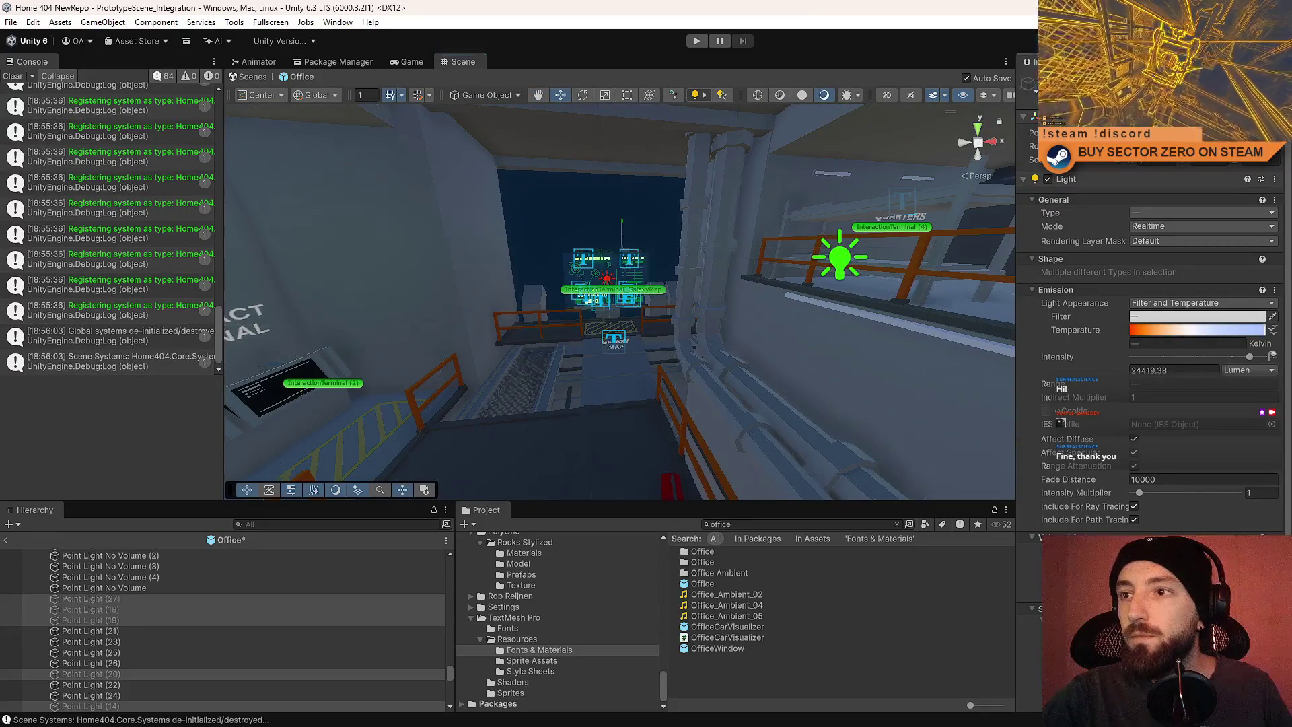
mouse_move(776, 261)
left_mouse_down()
mouse_move(616, 304)
mouse_move(856, 352)
left_mouse_up()
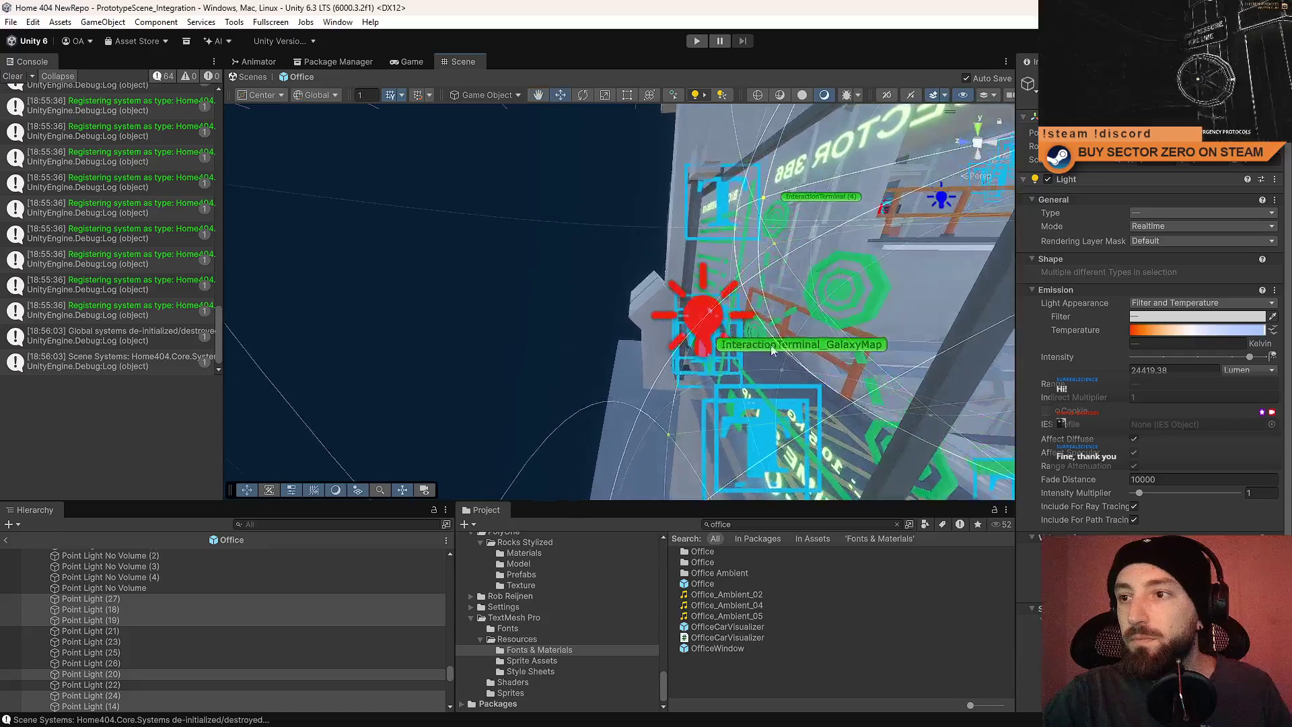
mouse_move(727, 284)
left_mouse_down()
mouse_move(627, 283)
mouse_move(616, 335)
mouse_move(634, 424)
left_mouse_up()
mouse_move(673, 309)
left_mouse_down()
mouse_move(699, 316)
mouse_move(774, 278)
mouse_move(943, 277)
mouse_move(218, 204)
mouse_move(868, 142)
left_mouse_up()
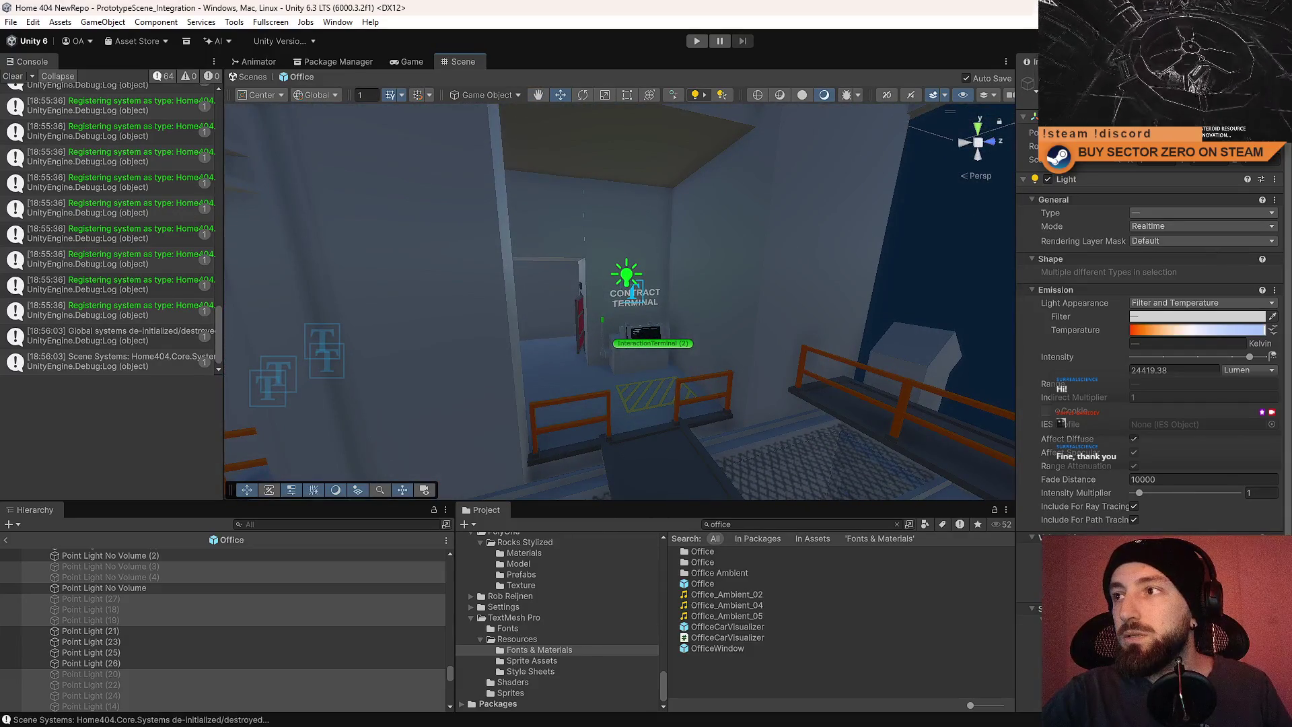
scroll(618, 296, "up", 3)
left_click_drag(491, 268, 963, 180)
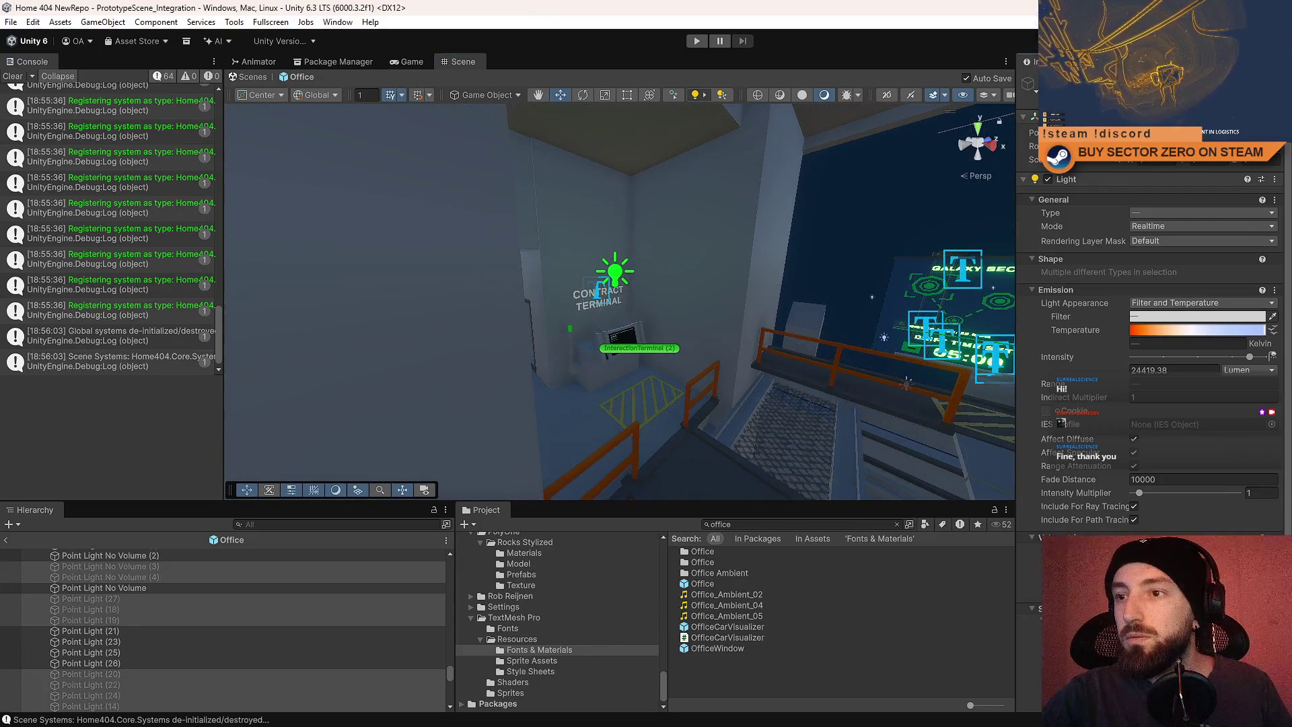
left_click_drag(693, 272, 660, 276)
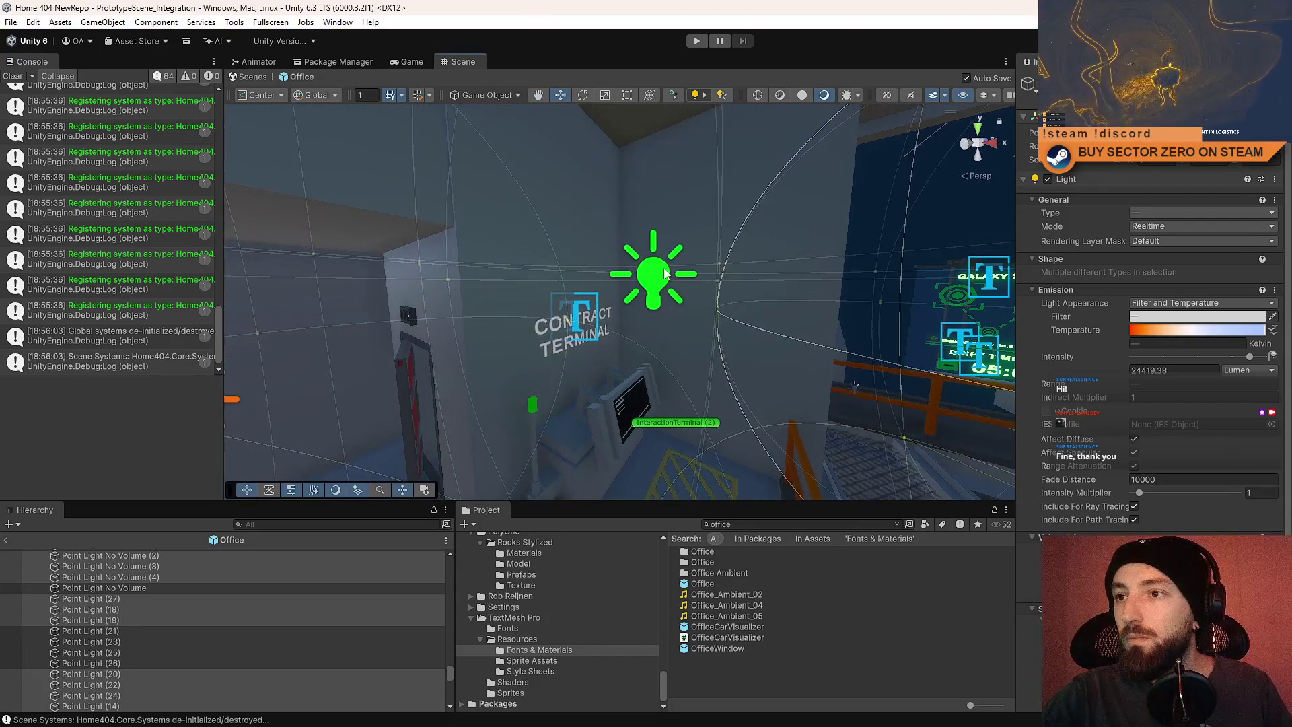
left_click_drag(813, 233, 111, 264)
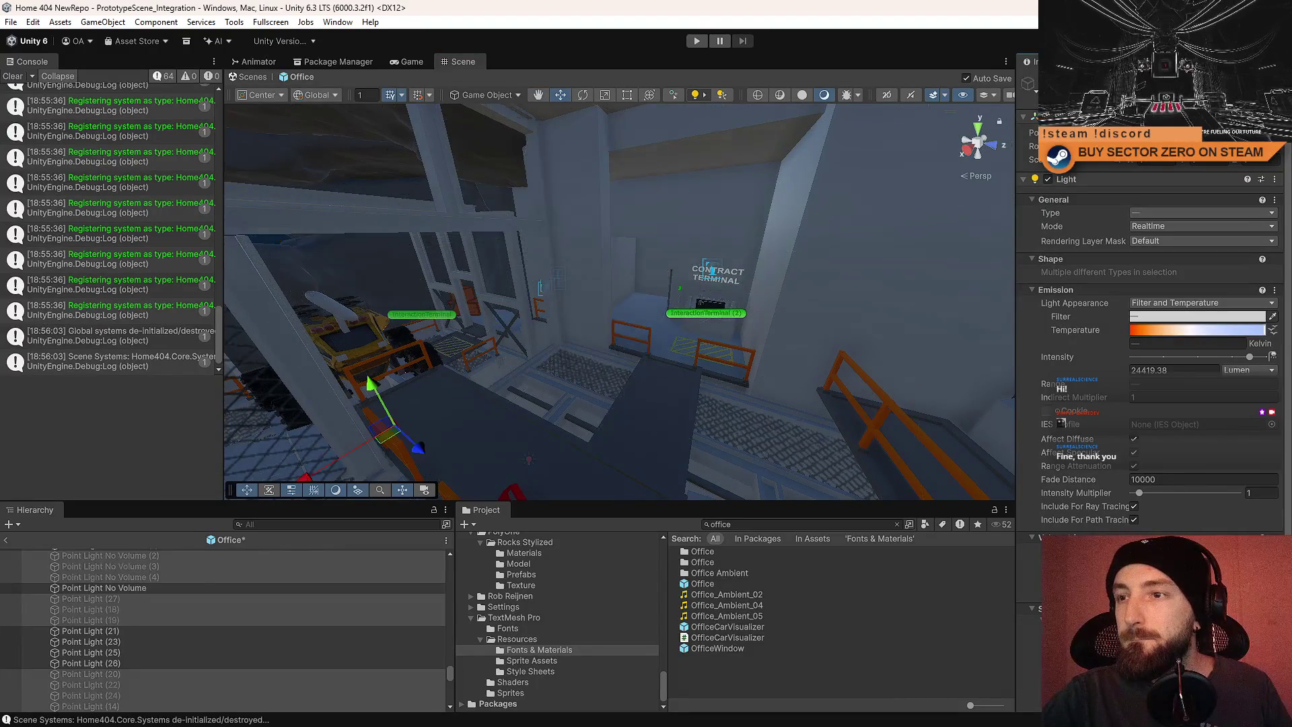
mouse_move(727, 269)
left_mouse_down()
mouse_move(772, 257)
mouse_move(794, 343)
mouse_move(388, 238)
left_mouse_up()
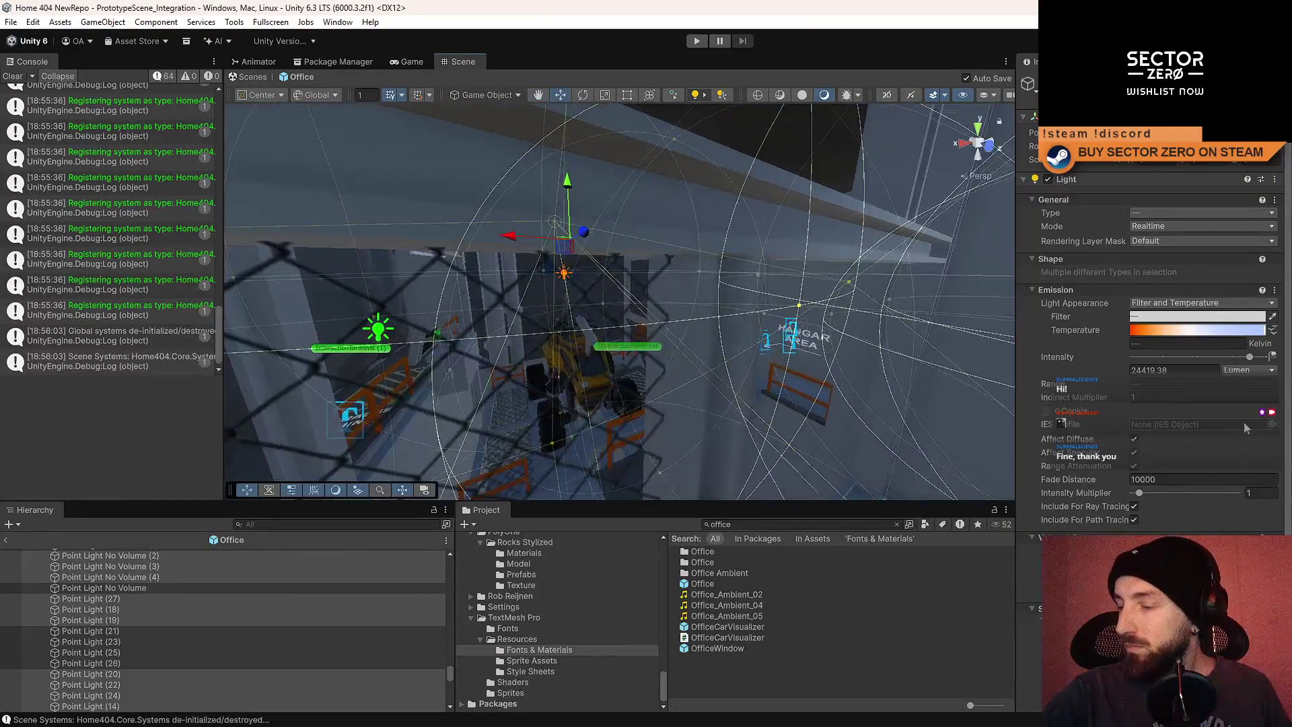
Set the light's shadows to update On Enable with a Custom 512 resolution.
scroll(1238, 422, "down", 5)
left_click(1175, 465)
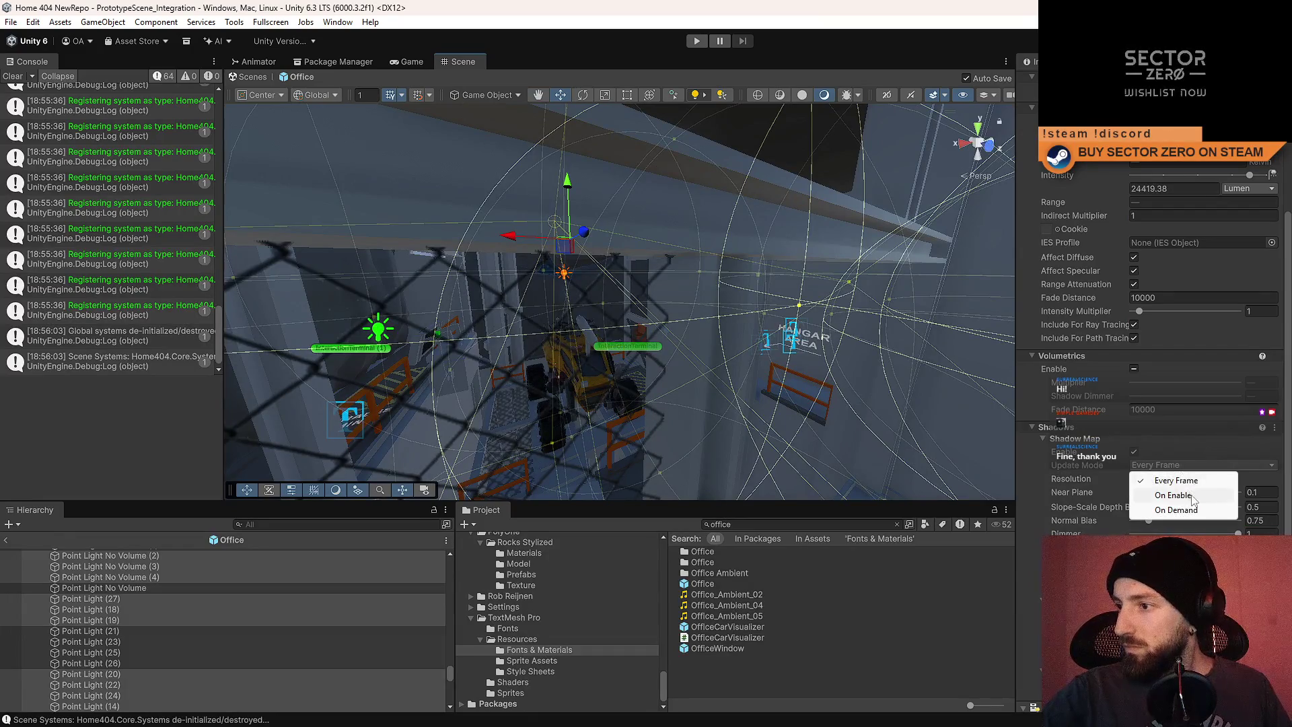
left_click(1191, 496)
left_click(1156, 503)
left_click(1205, 504)
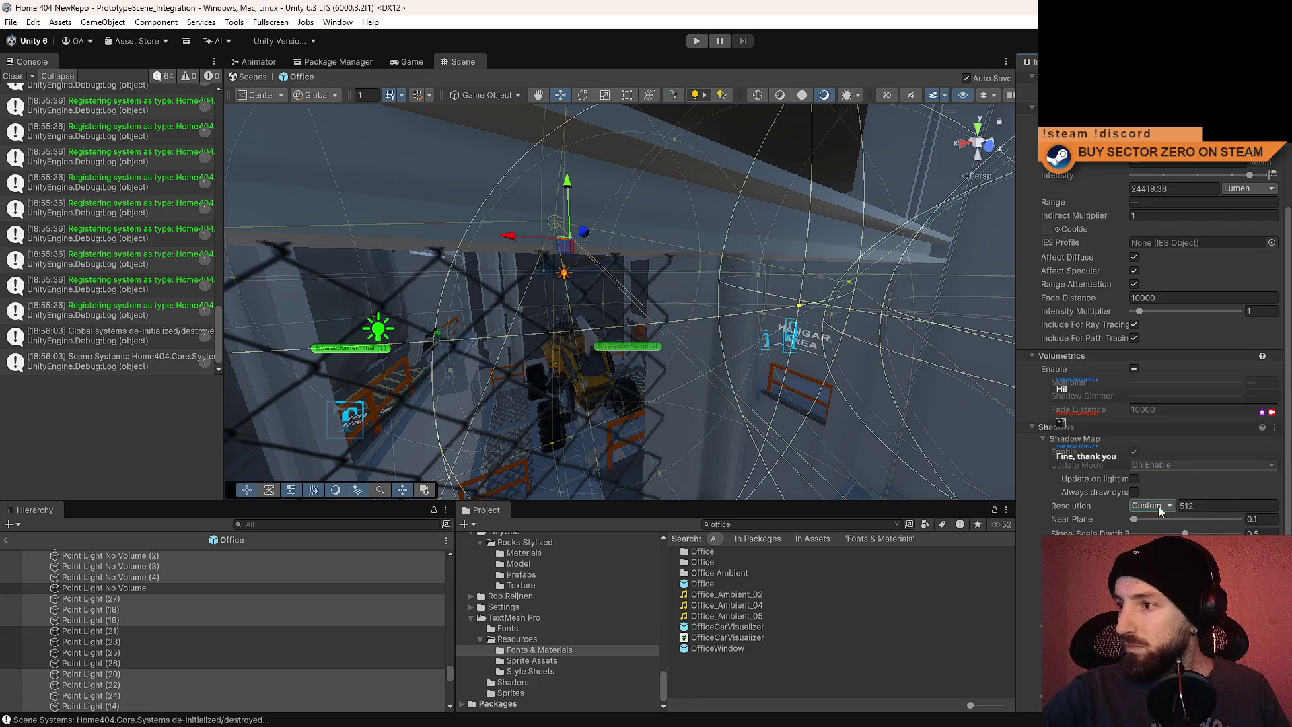
left_click(1158, 506)
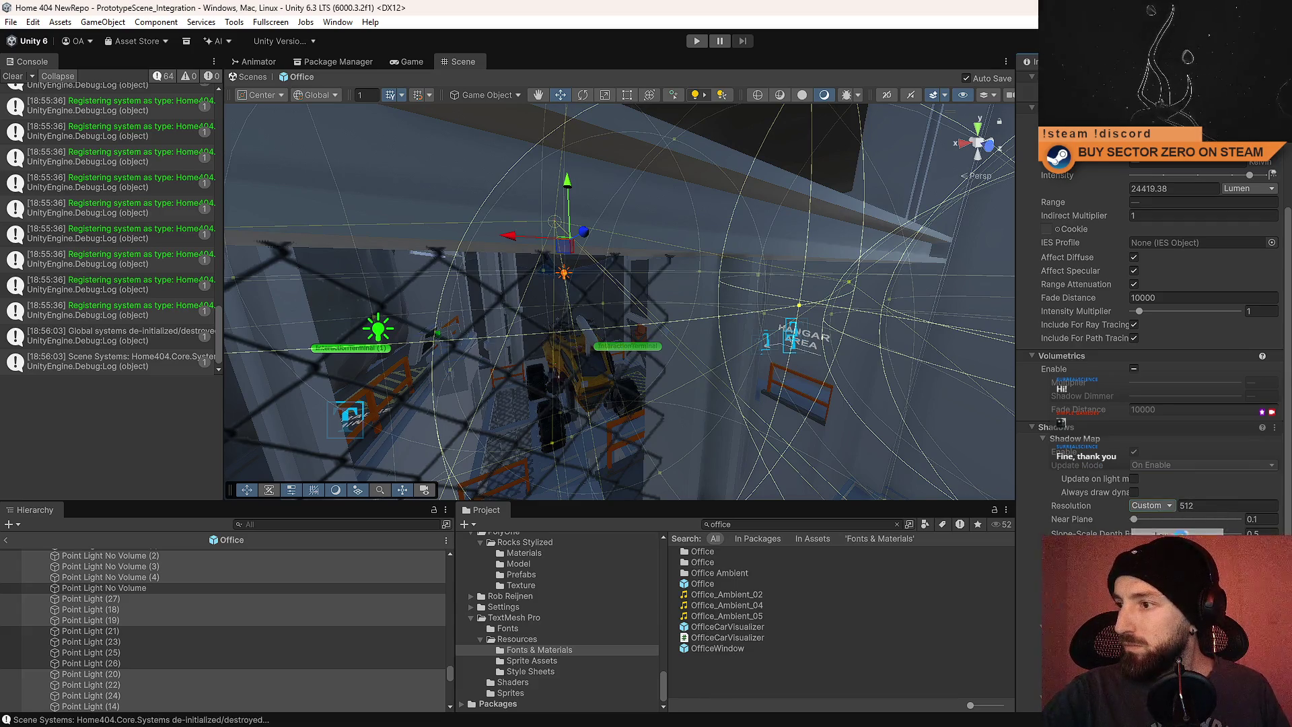
left_click(1157, 503)
left_click(1167, 520)
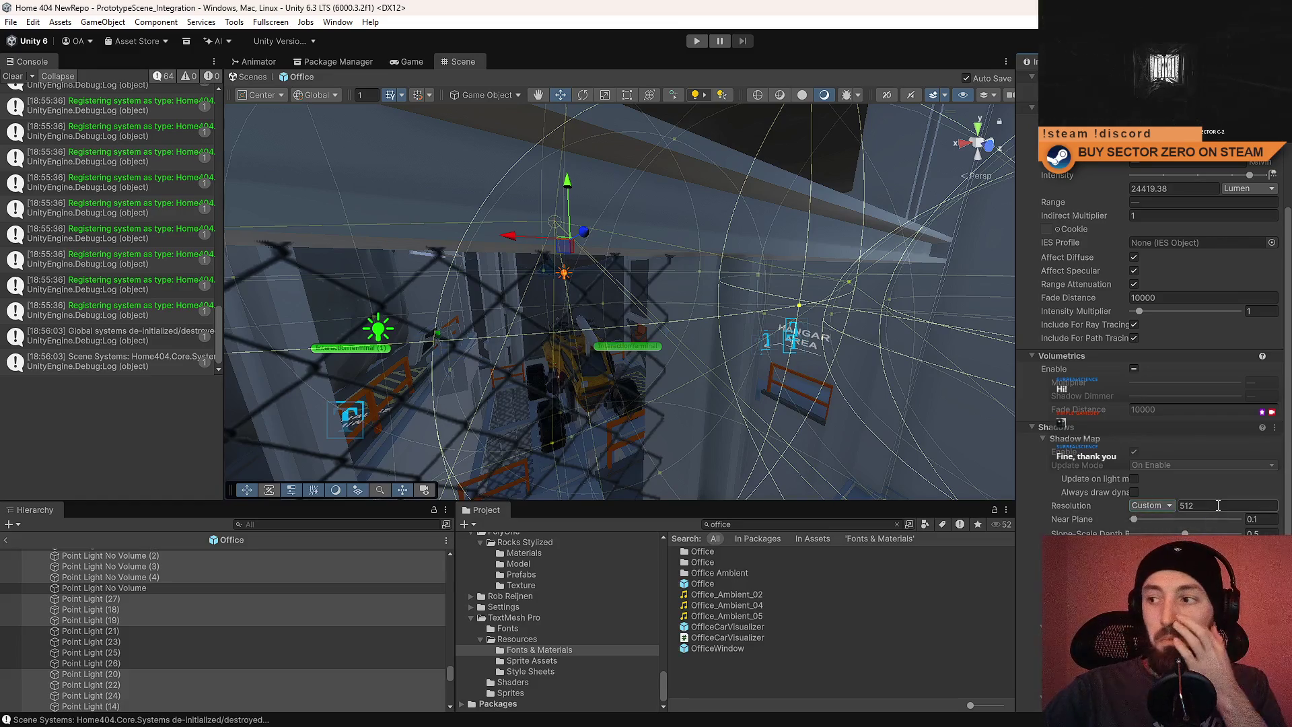
Look up at the ceiling beams and down the lit corridor, then select an office light.
scroll(488, 291, "up", 5)
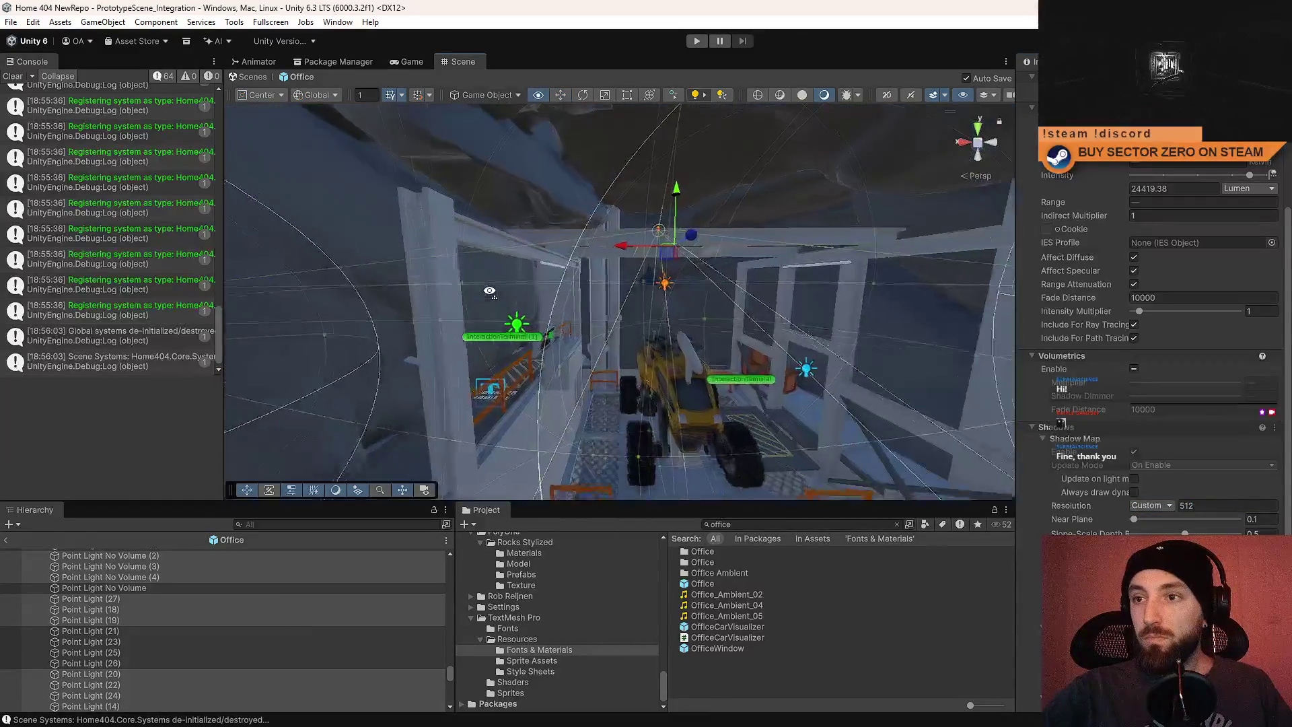
mouse_move(488, 290)
left_mouse_down()
mouse_move(144, 297)
mouse_move(175, 295)
mouse_move(113, 260)
mouse_move(875, 290)
mouse_move(798, 291)
mouse_move(976, 424)
left_mouse_up()
mouse_move(1113, 463)
left_mouse_down()
mouse_move(1096, 496)
mouse_move(1278, 444)
mouse_move(121, 397)
mouse_move(532, 372)
mouse_move(629, 308)
mouse_move(744, 384)
mouse_move(961, 200)
mouse_move(639, 286)
mouse_move(532, 285)
mouse_move(576, 360)
left_mouse_up()
left_click(685, 287)
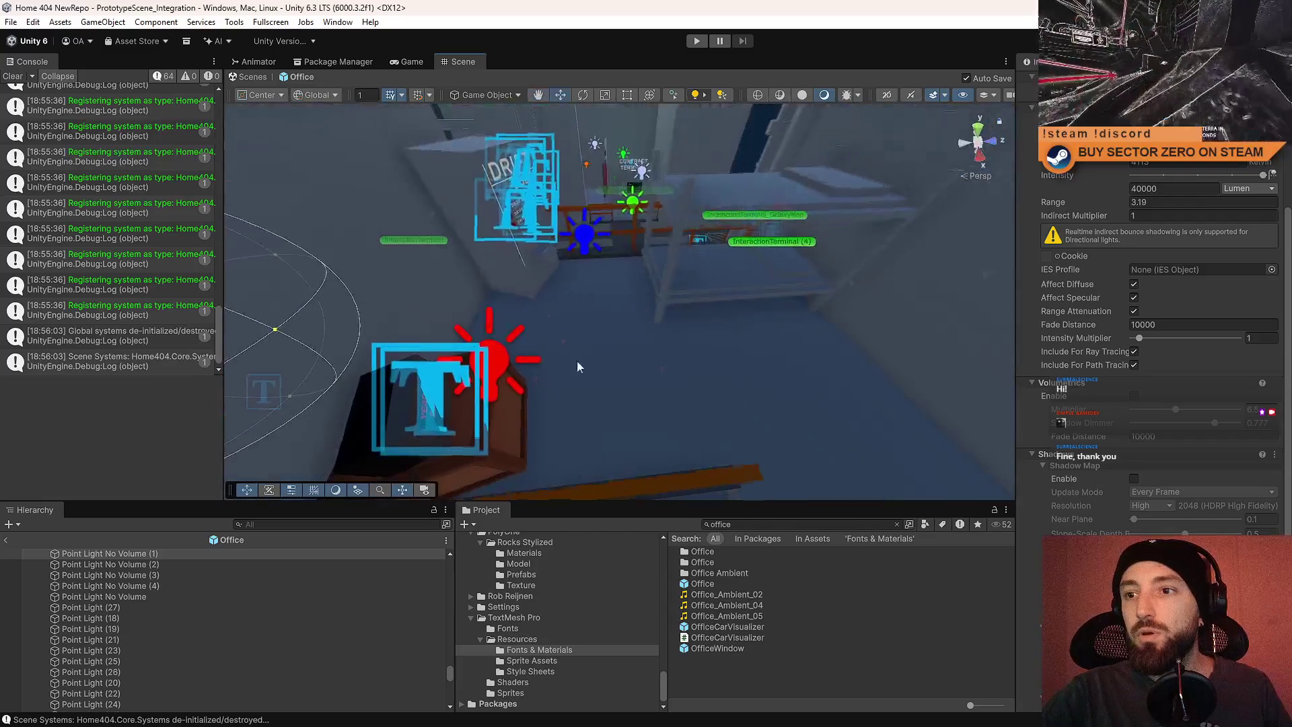
Select and focus on the red point light, then the text object beside it.
left_click(508, 362)
mouse_move(788, 270)
left_mouse_down()
mouse_move(764, 317)
mouse_move(733, 321)
mouse_move(692, 298)
mouse_move(684, 270)
left_mouse_up()
left_click(622, 339)
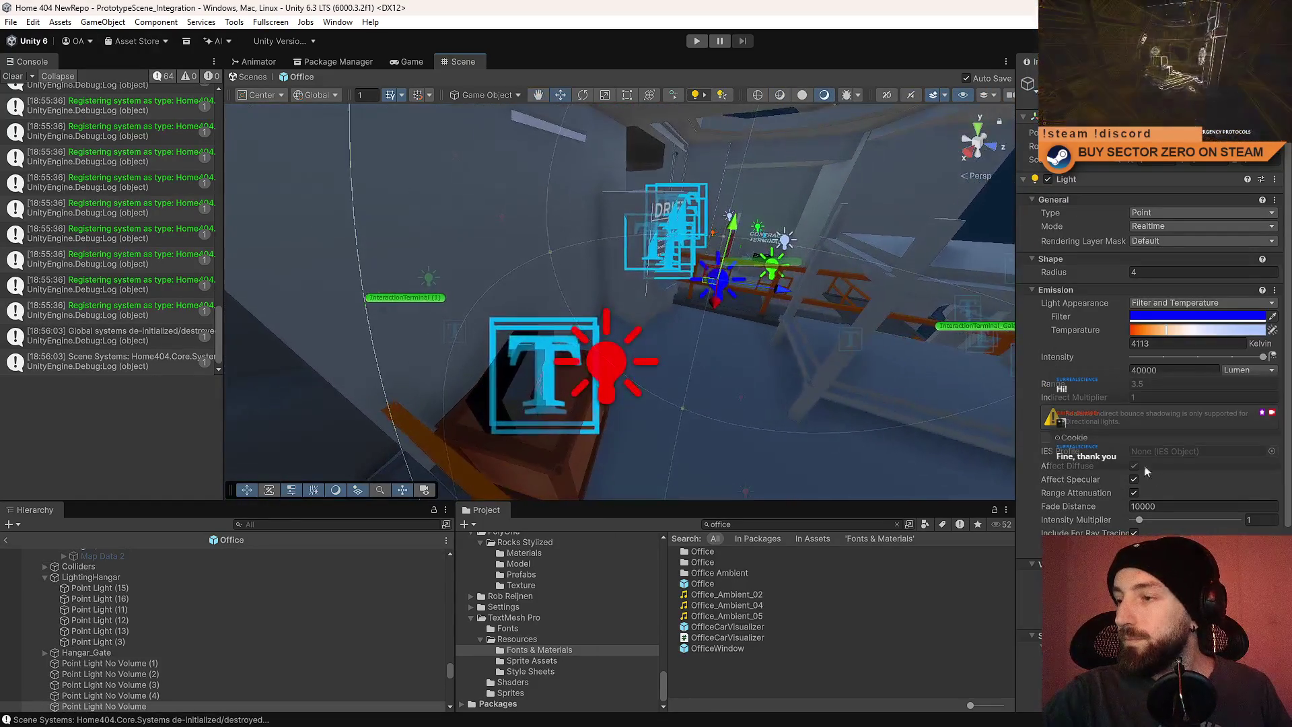
scroll(1223, 276, "down", 3)
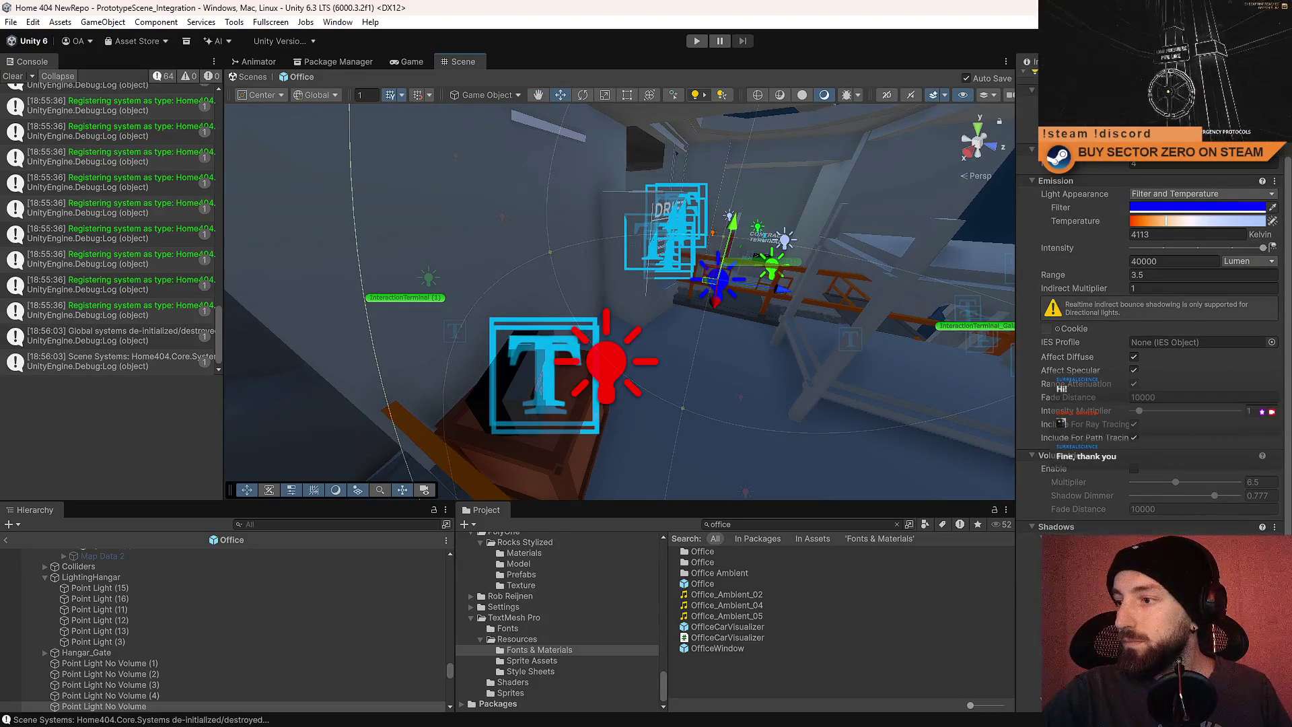
scroll(1219, 485, "down", 4)
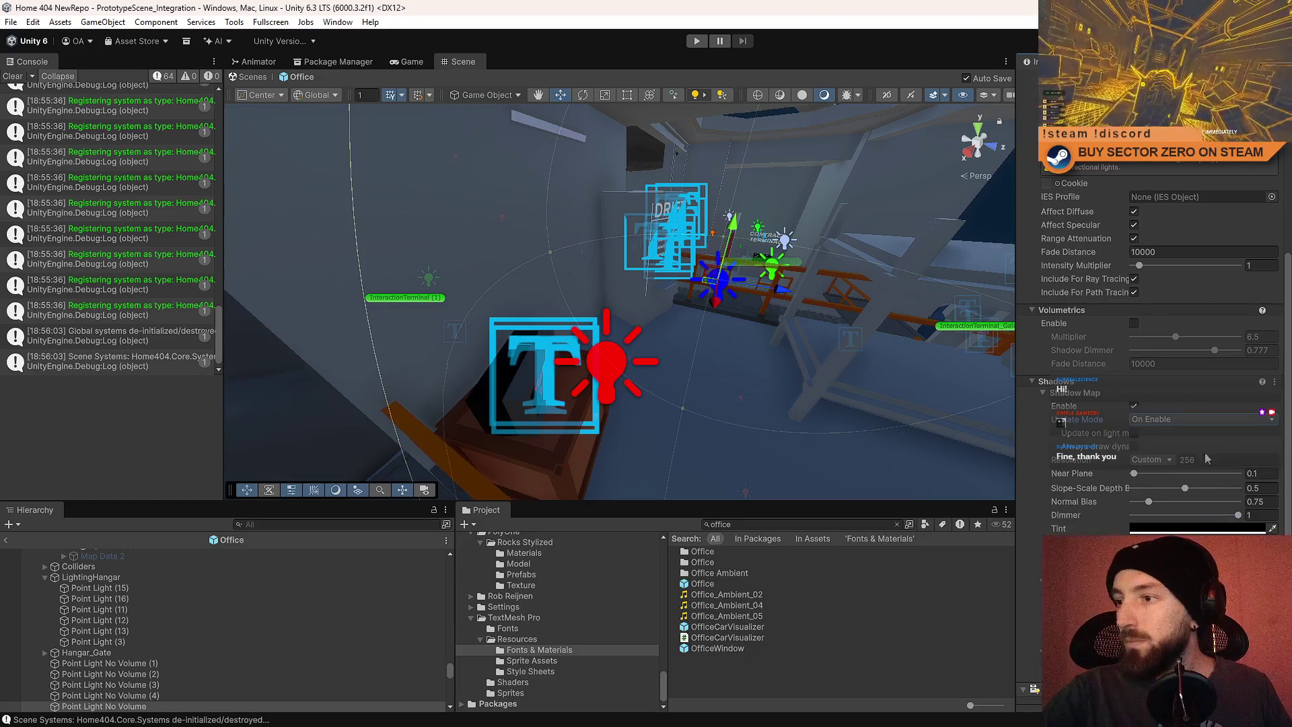
mouse_move(768, 344)
left_mouse_down()
mouse_move(657, 355)
mouse_move(760, 347)
mouse_move(814, 325)
mouse_move(719, 374)
left_mouse_up()
left_click(644, 353)
Select the DayTimeClock point light and set its shadow Update Mode to On Enable.
left_click(718, 374)
mouse_move(796, 375)
left_mouse_down()
mouse_move(776, 317)
mouse_move(707, 330)
left_mouse_up()
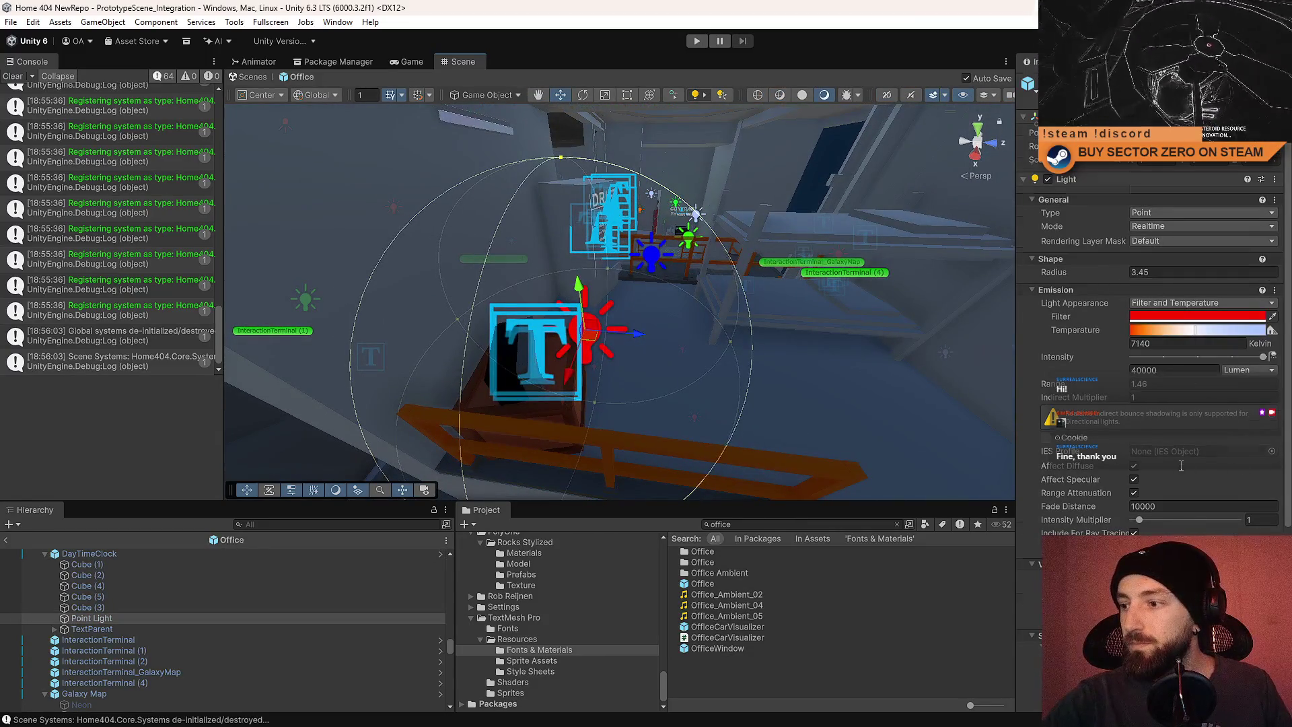
scroll(1181, 465, "down", 2)
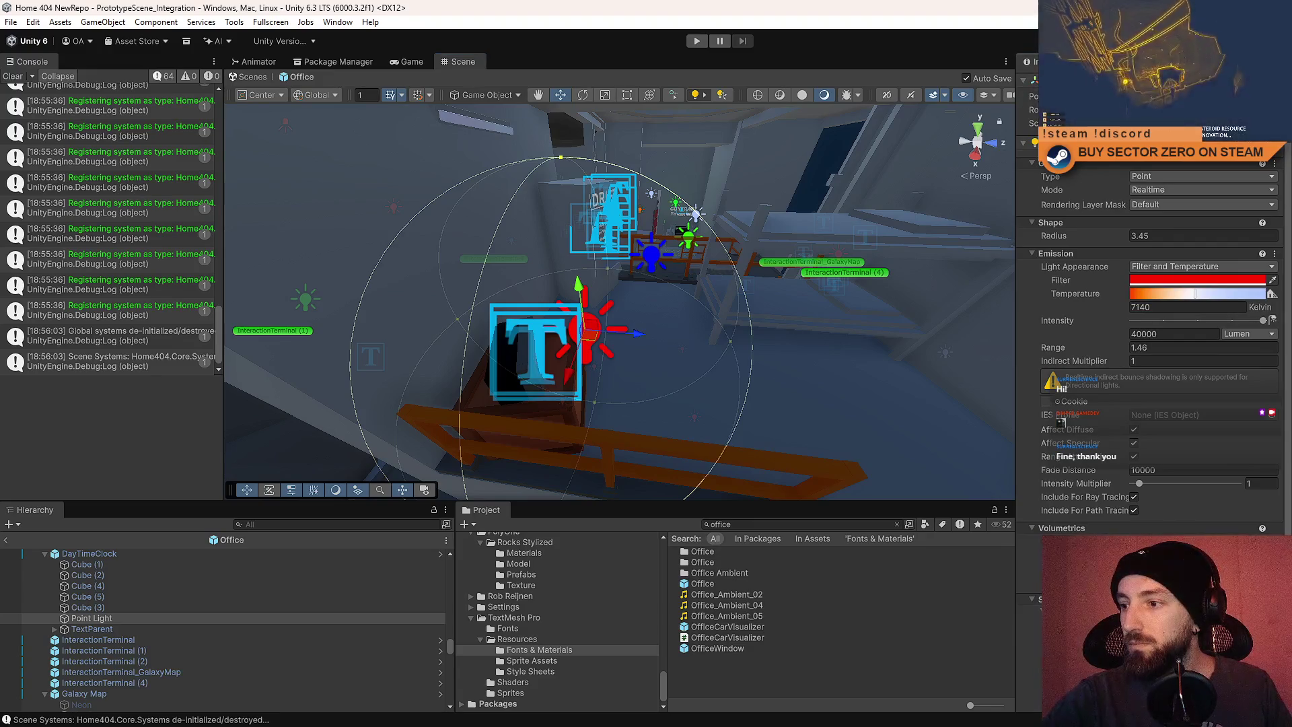
scroll(1184, 420, "down", 10)
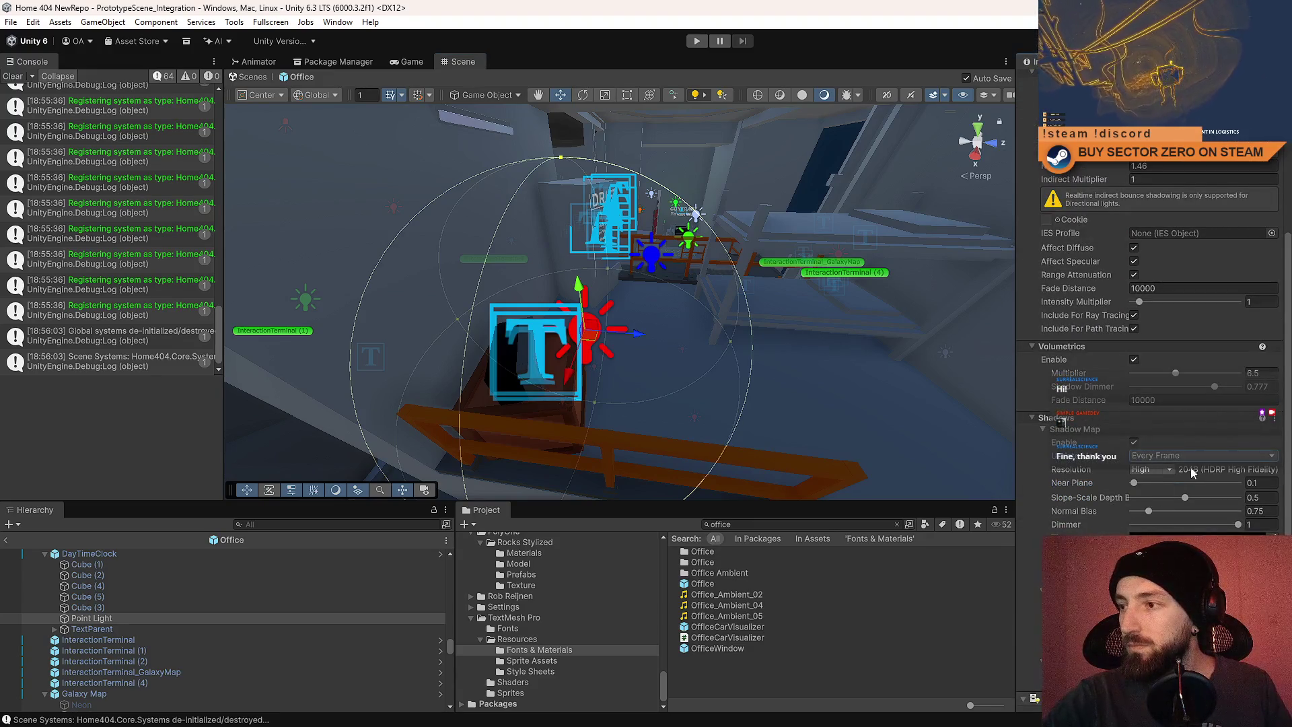
left_click(1171, 455)
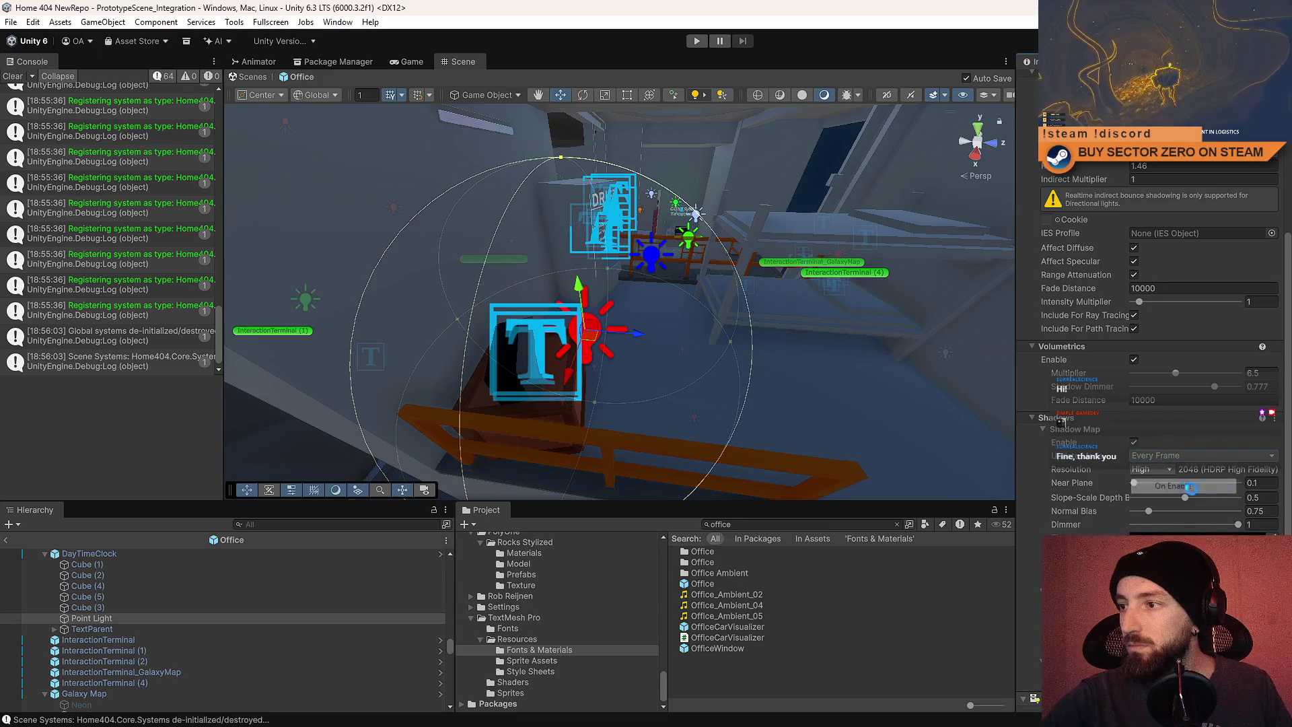
left_click(1231, 481)
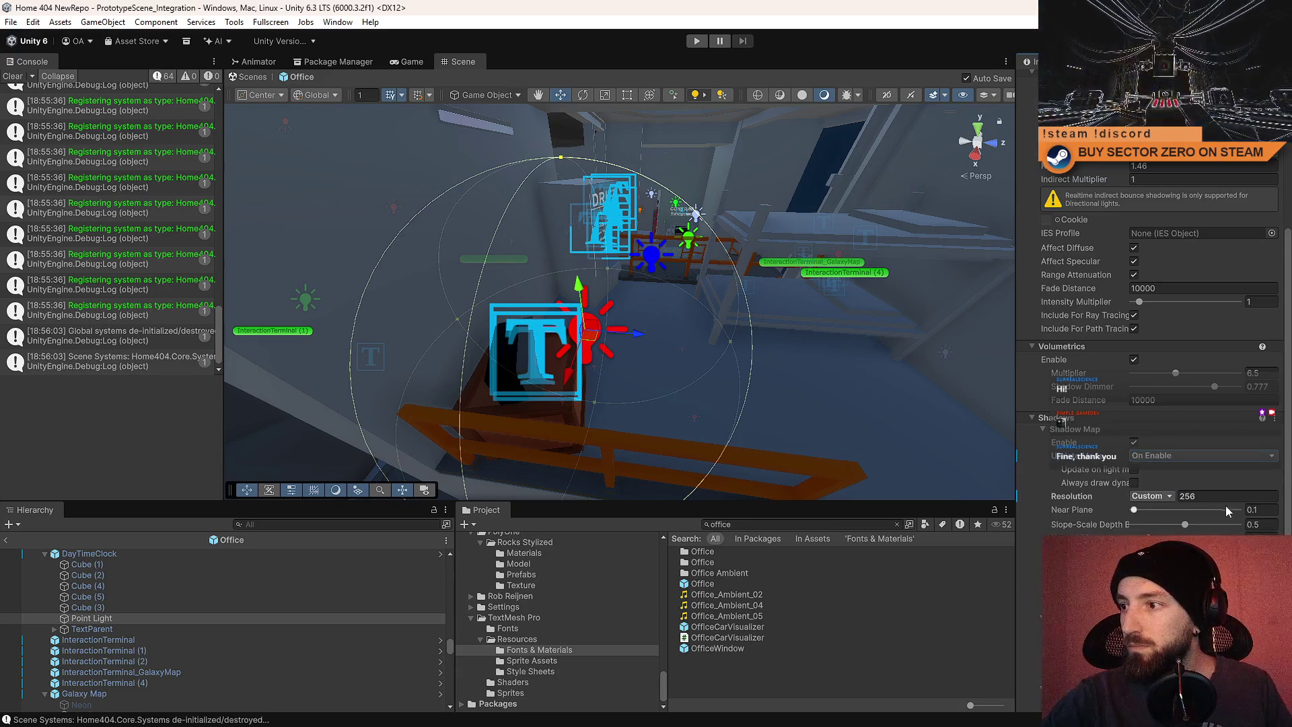
mouse_move(715, 381)
left_mouse_down()
mouse_move(590, 320)
mouse_move(587, 278)
mouse_move(957, 412)
mouse_move(573, 344)
mouse_move(750, 336)
mouse_move(680, 383)
left_mouse_up()
left_click(573, 344)
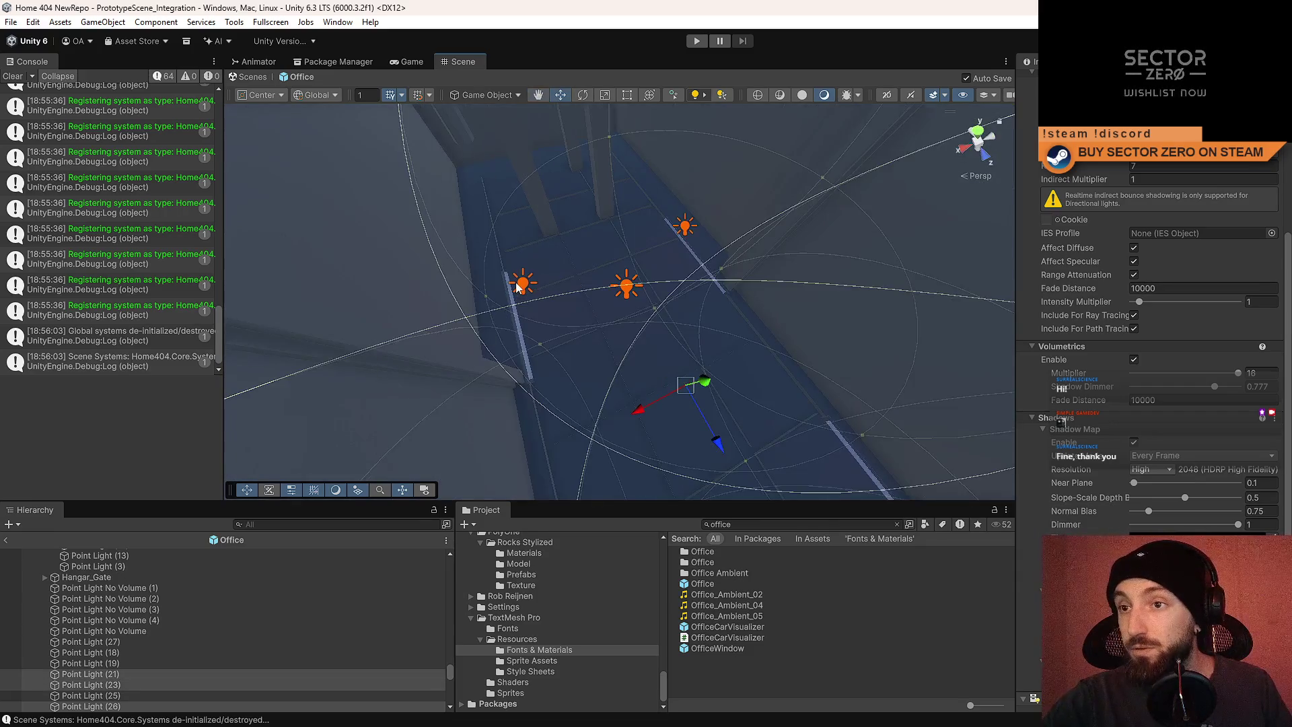
Set the selected corridor point lights' shadows to update On Enable at Custom resolution.
scroll(1187, 473, "down", 1)
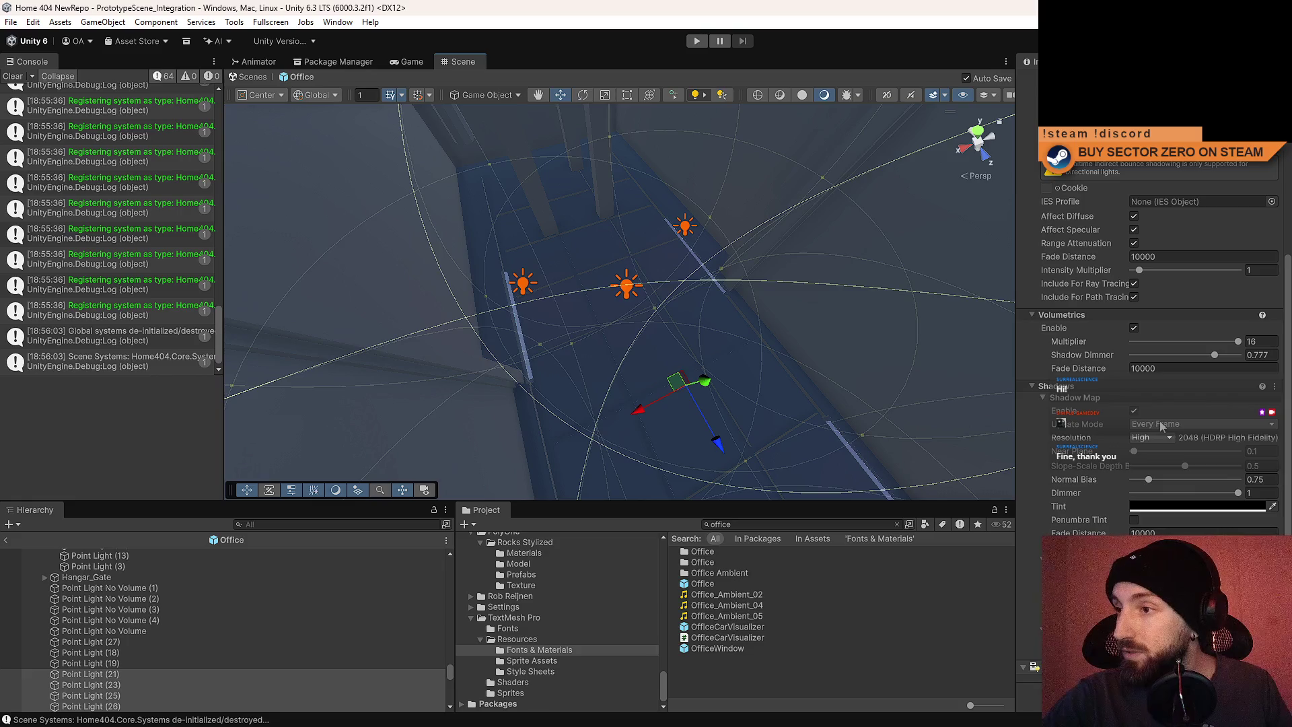
left_click(1161, 426)
left_click(1174, 455)
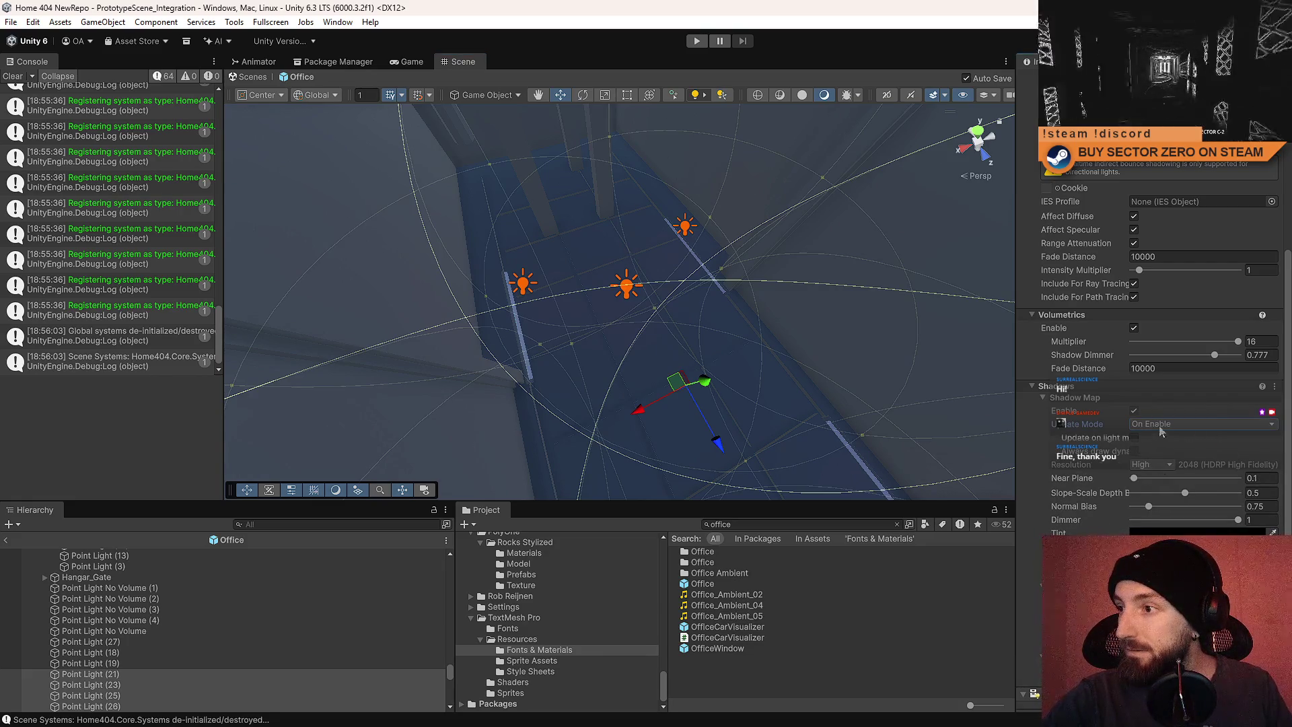
left_click(1153, 464)
left_click(1177, 487)
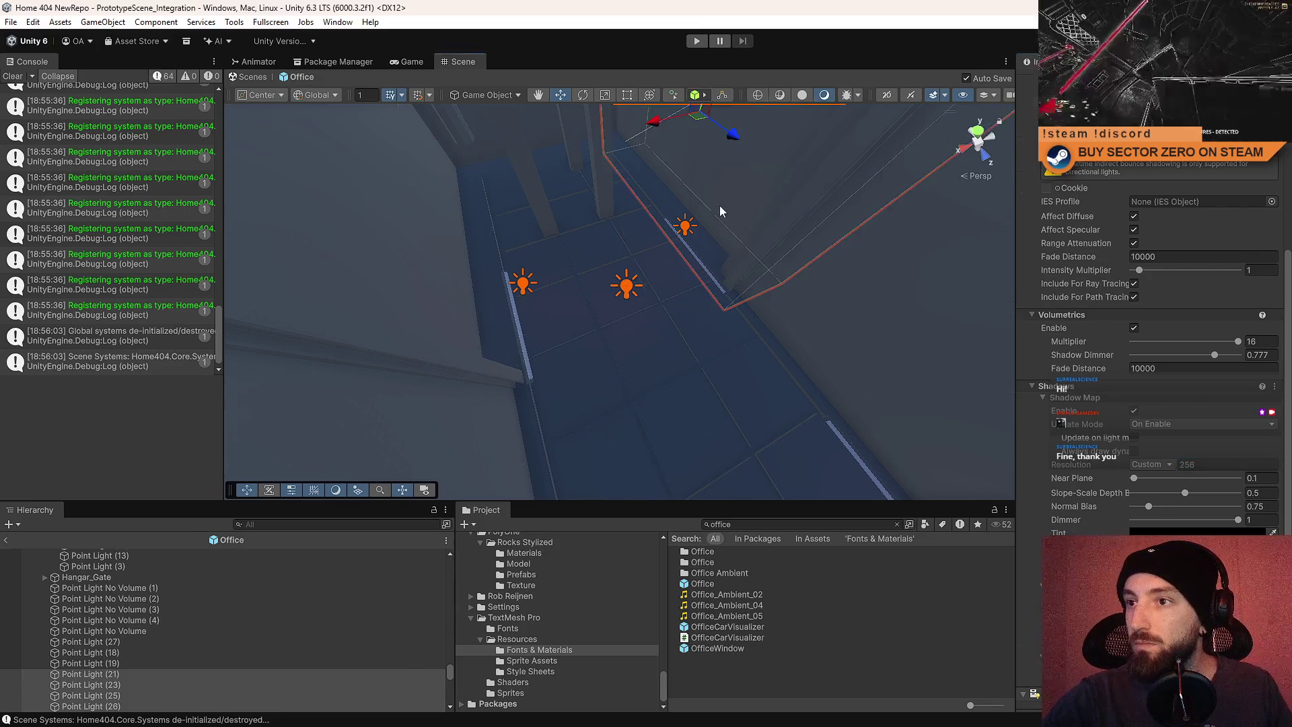
Select orange Point Light (26) alone and confirm its shadow update mode stays On Enable.
left_click(685, 228)
scroll(1224, 487, "down", 5)
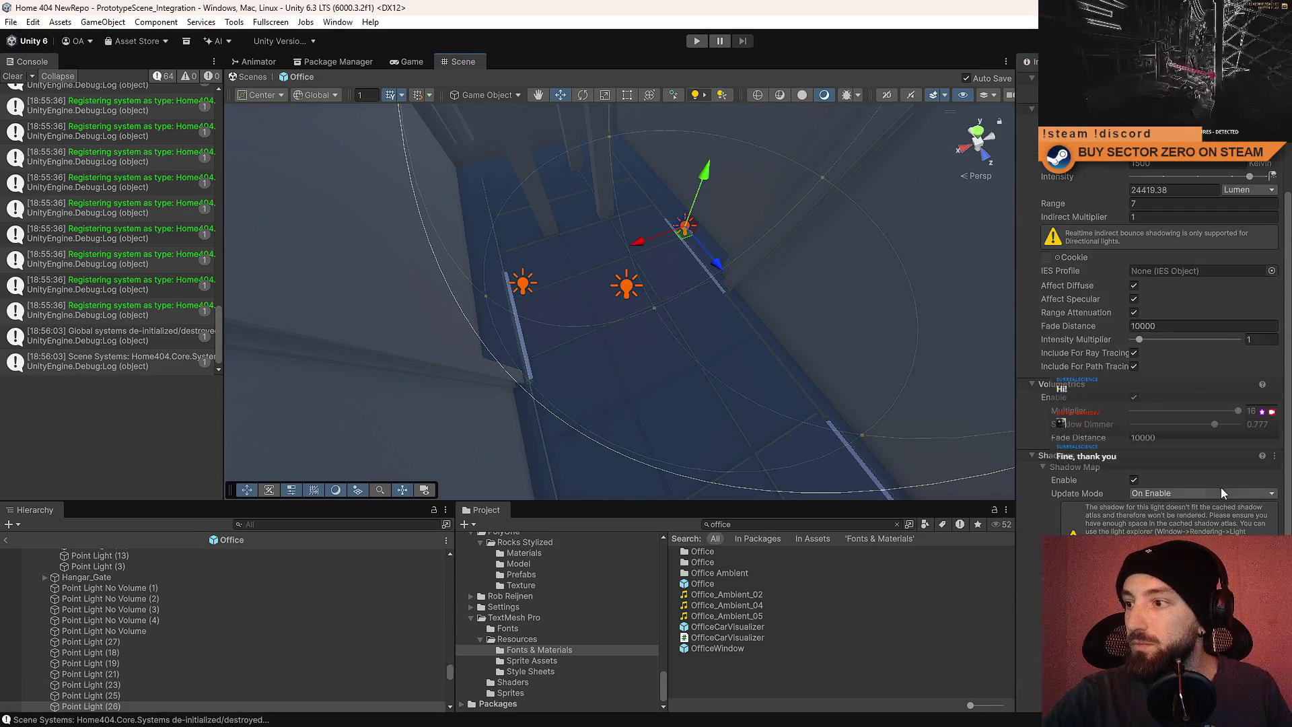
left_click(1167, 492)
left_click(1178, 524)
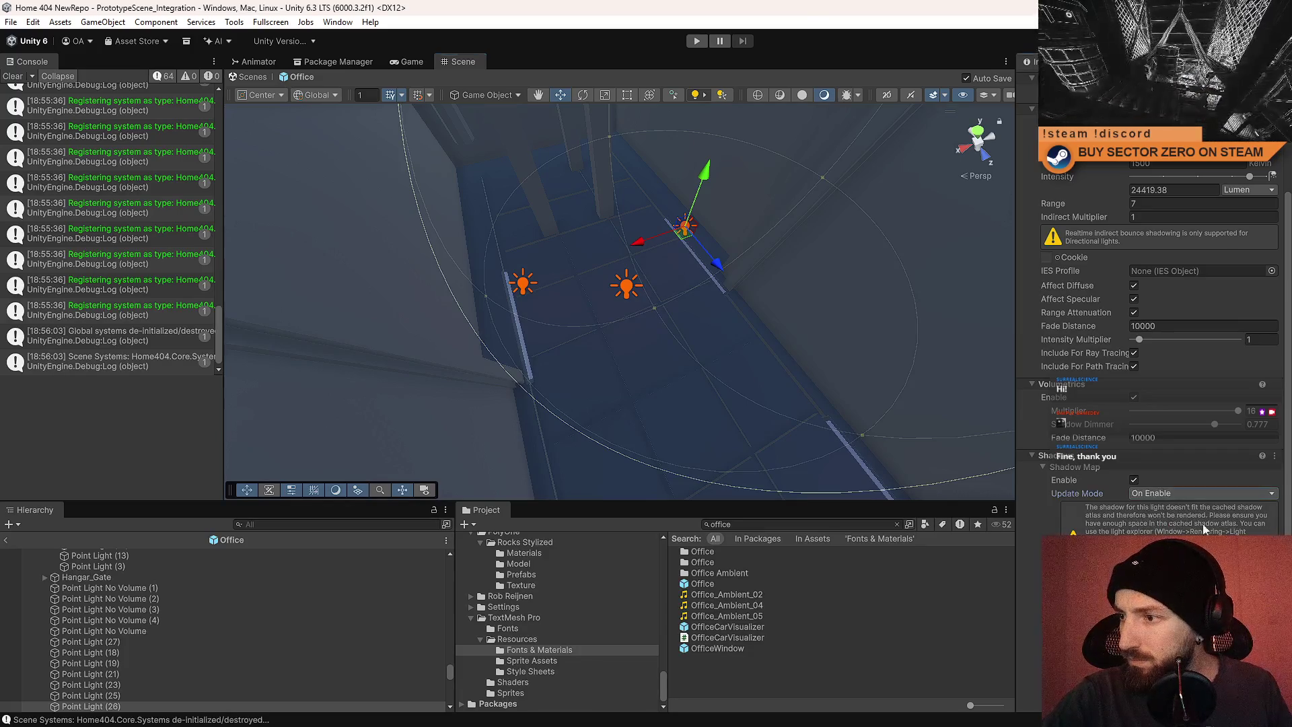
Fly the view back toward the hangar terminals and frame the light above InteractionTerminal (1).
scroll(1172, 526, "down", 1)
right_click(631, 310)
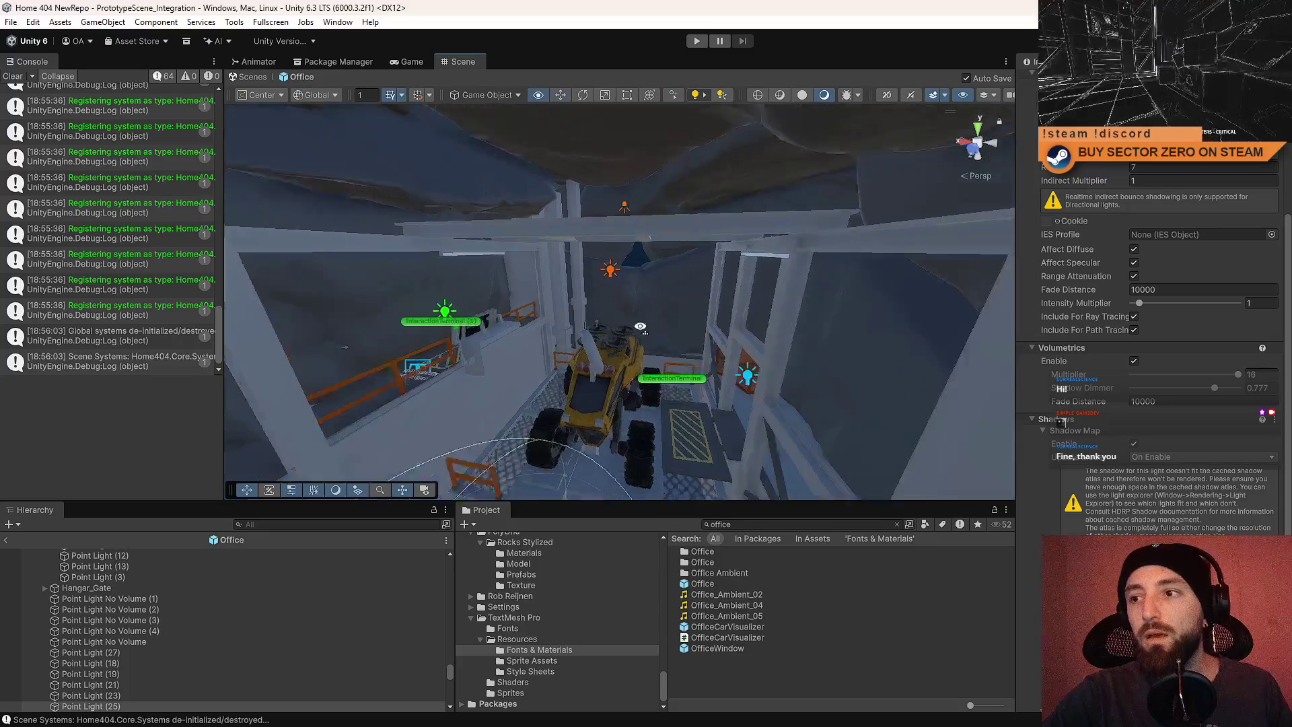
mouse_move(630, 311)
left_mouse_down()
mouse_move(163, 331)
mouse_move(536, 317)
left_mouse_up()
left_click(537, 316)
key("f")
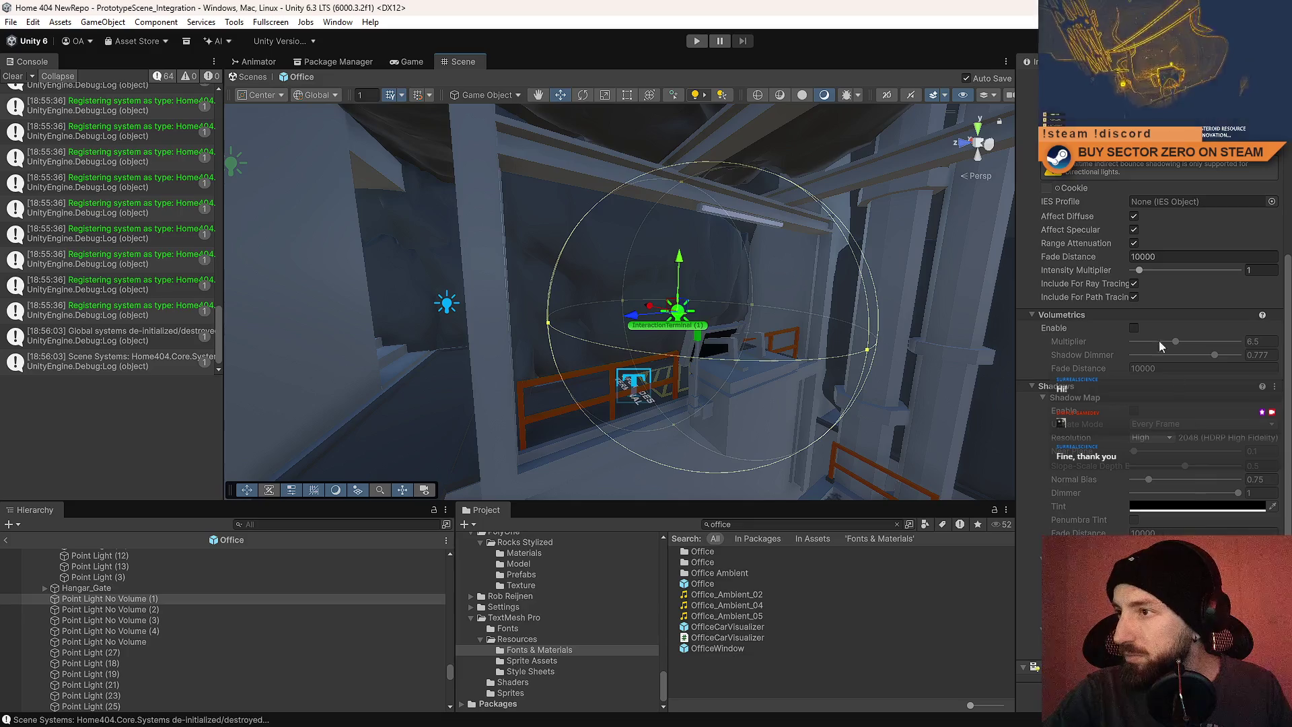
Enable shadows on the InteractionTerminal (1) light at Custom 128 resolution, then pick green Point Light (24).
scroll(1158, 337, "up", 3)
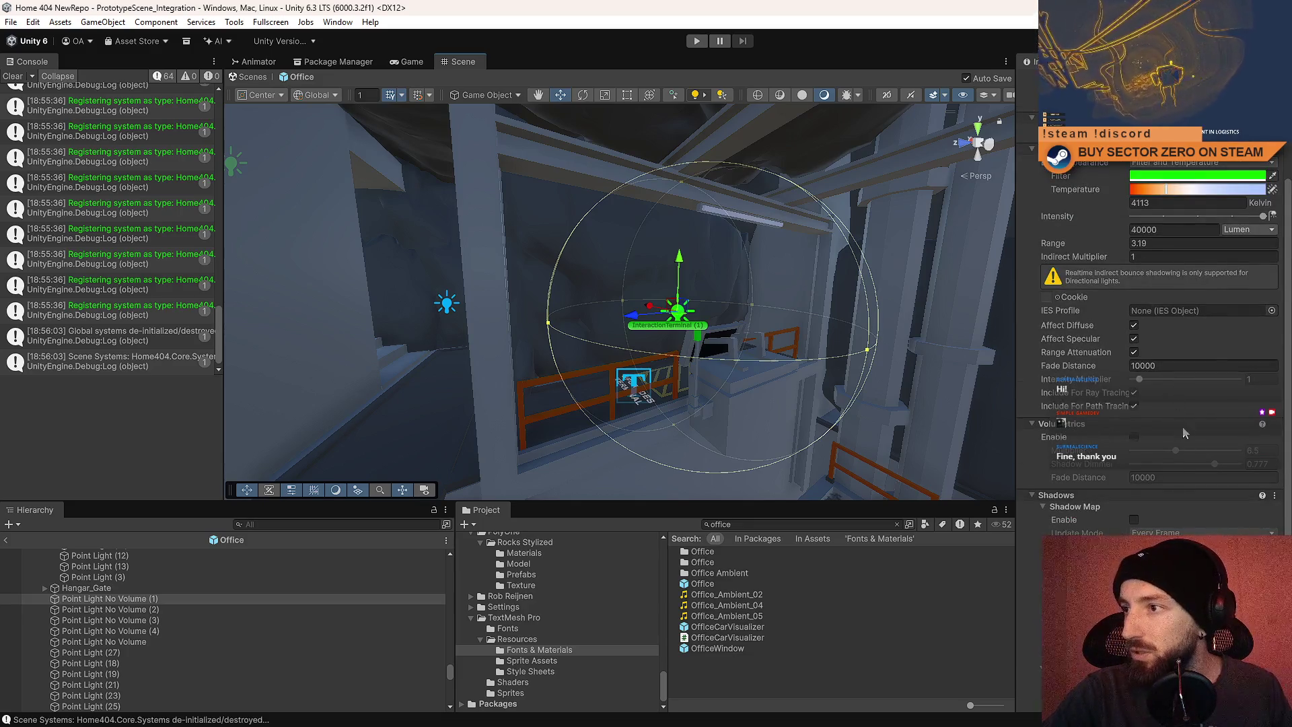
scroll(1181, 444, "down", 3)
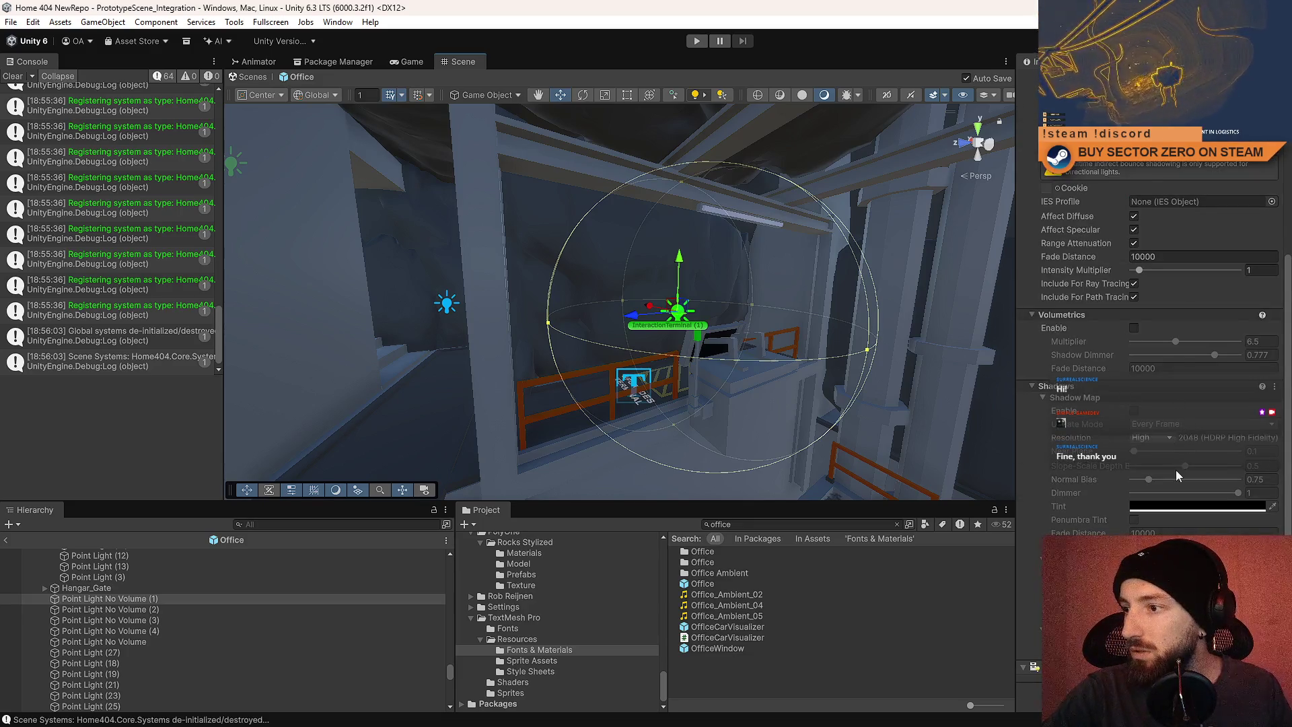
left_click(1135, 411)
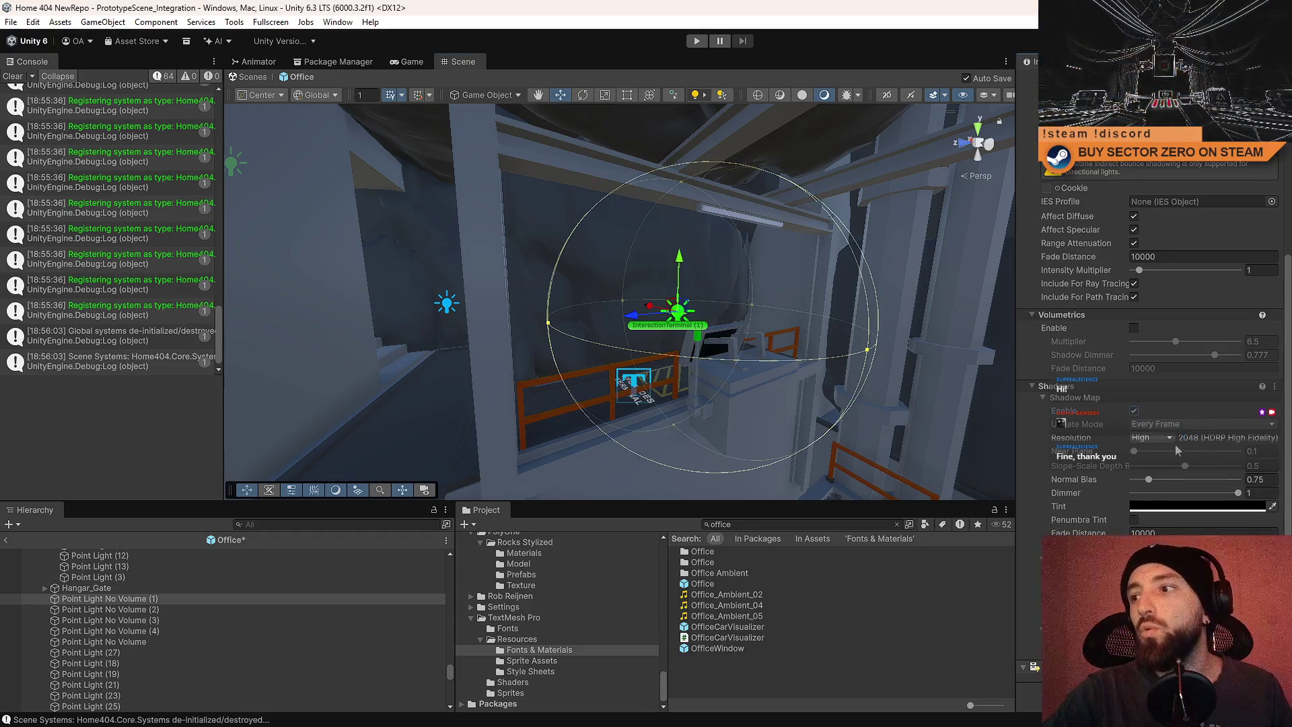
left_click(1152, 438)
left_click(1179, 455)
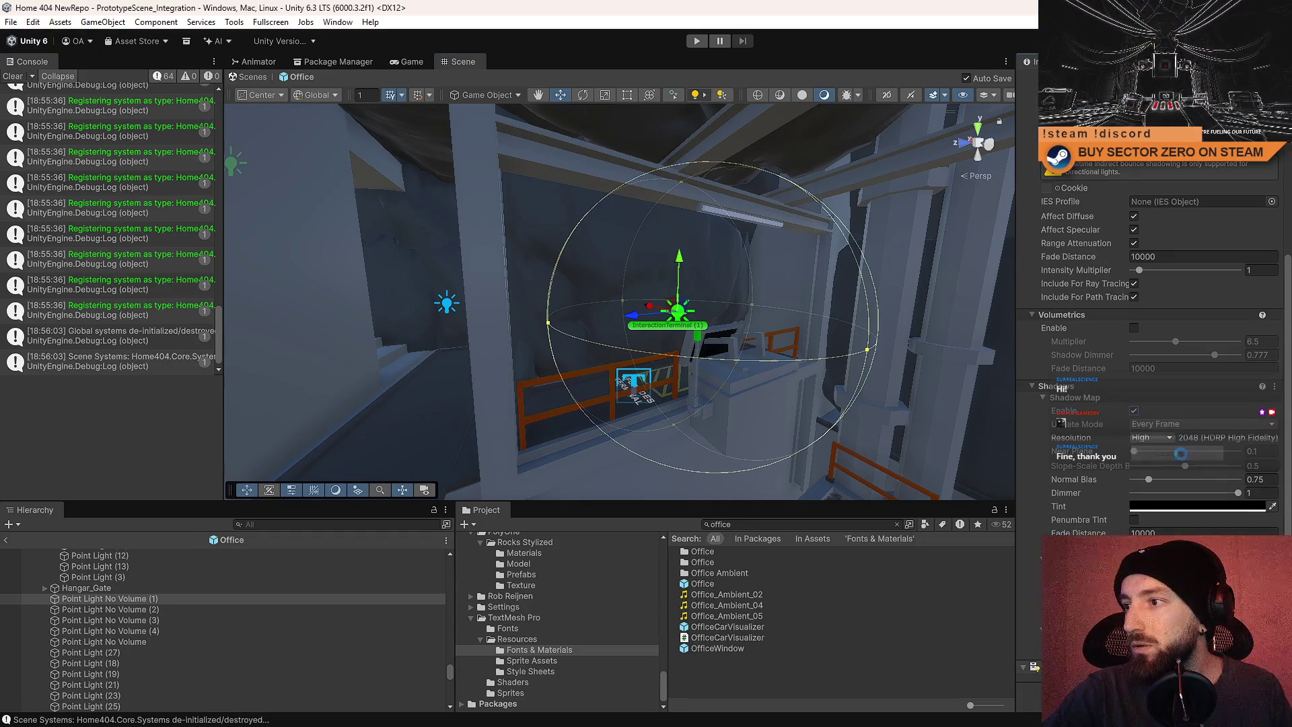
type("128")
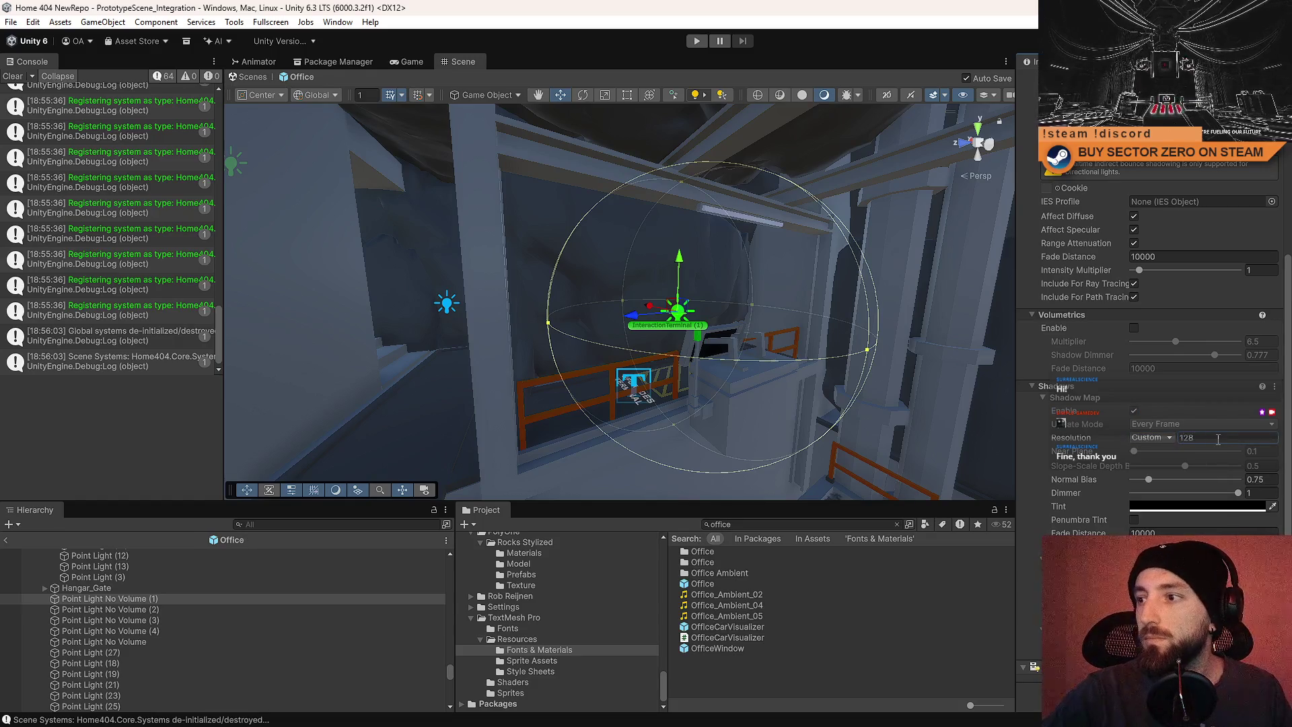
mouse_move(431, 175)
left_mouse_down()
mouse_move(446, 155)
mouse_move(689, 200)
mouse_move(754, 474)
mouse_move(570, 378)
left_mouse_up()
left_click(569, 378)
Frame and inspect Point Light No Volume, No Volume (2), Point Light (27) and (28).
key("f")
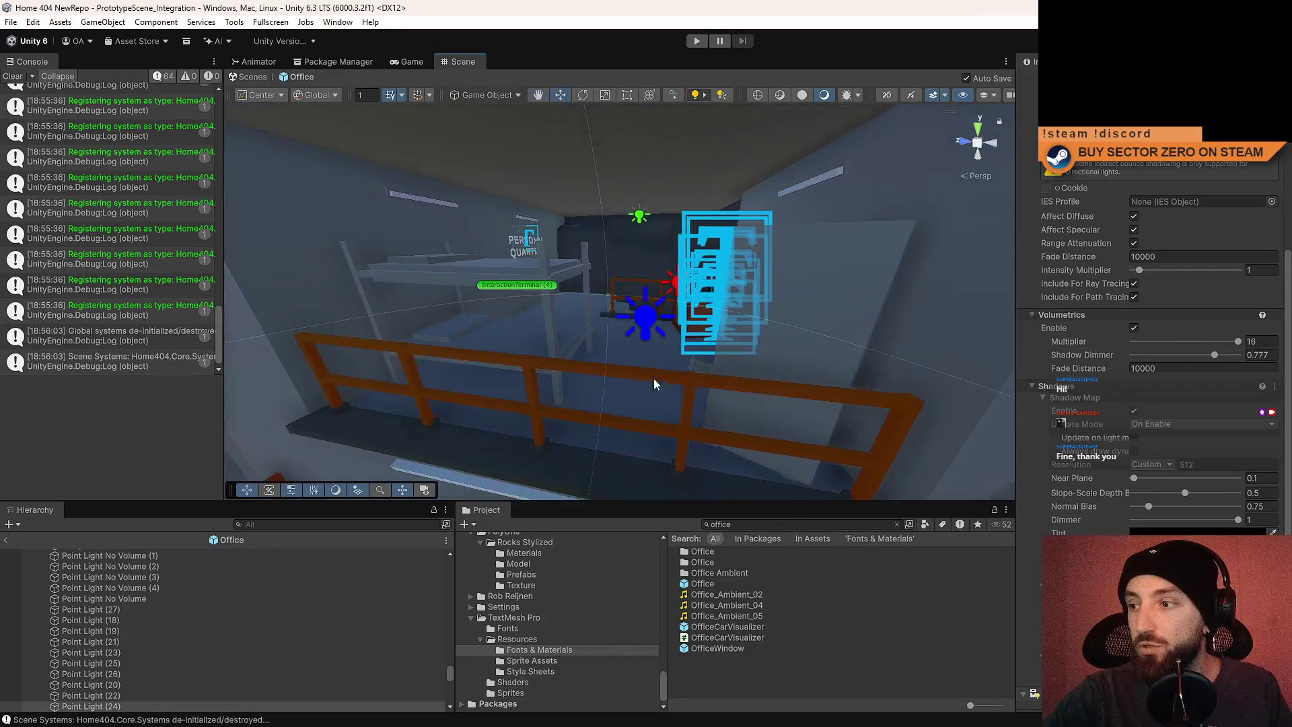
left_click(651, 323)
key("f")
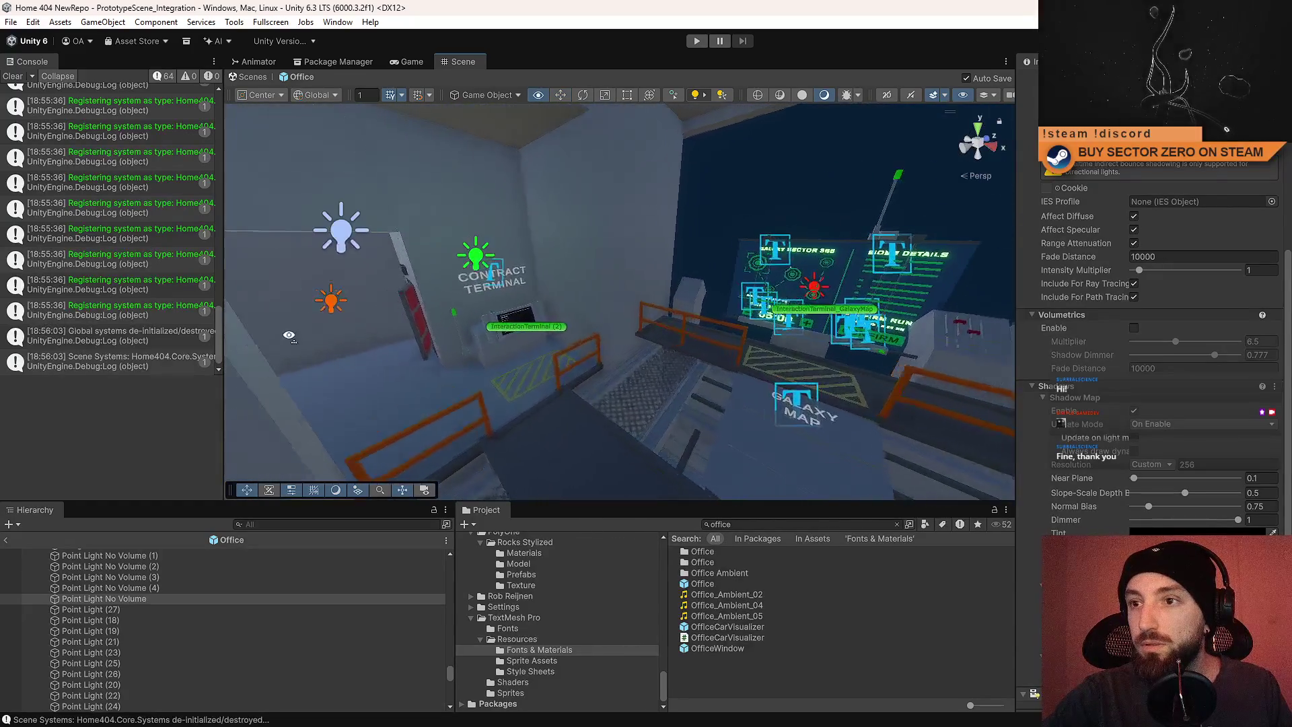
left_click(508, 268)
left_click(360, 305)
key("f")
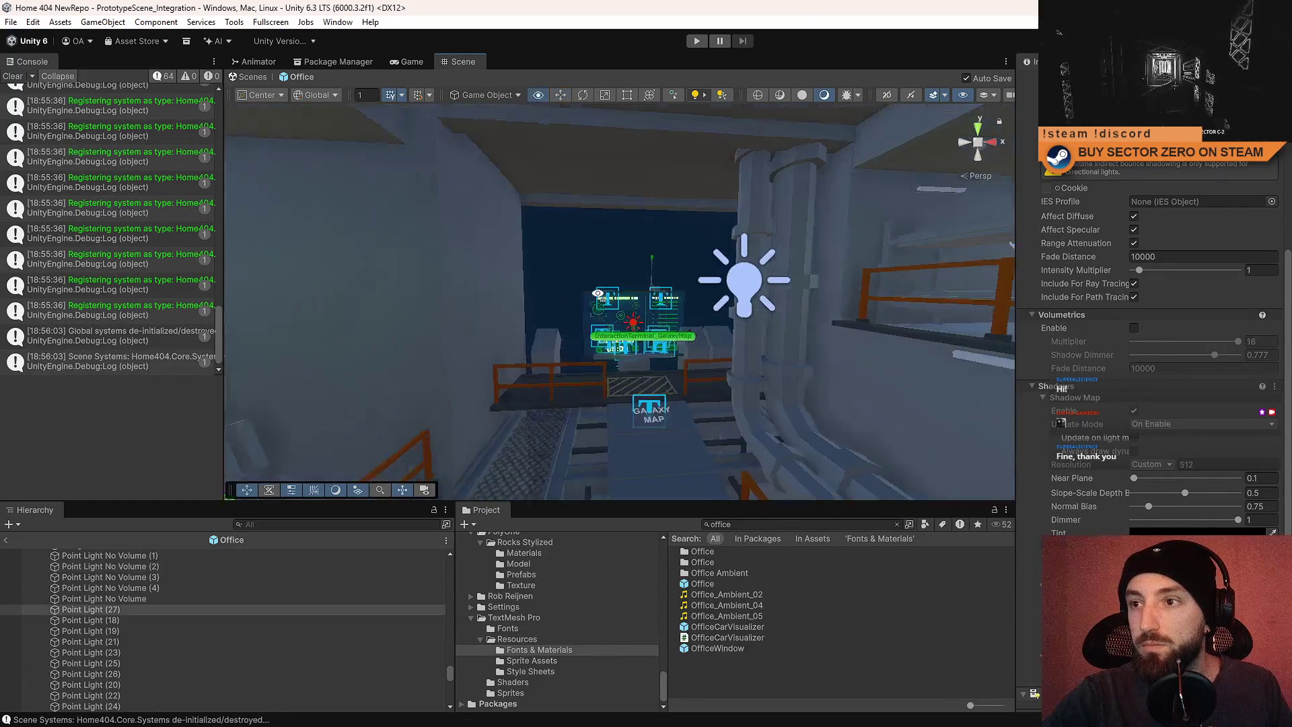
mouse_move(332, 329)
left_mouse_down()
mouse_move(312, 340)
mouse_move(927, 489)
mouse_move(841, 437)
mouse_move(740, 323)
left_mouse_up()
left_click(713, 337)
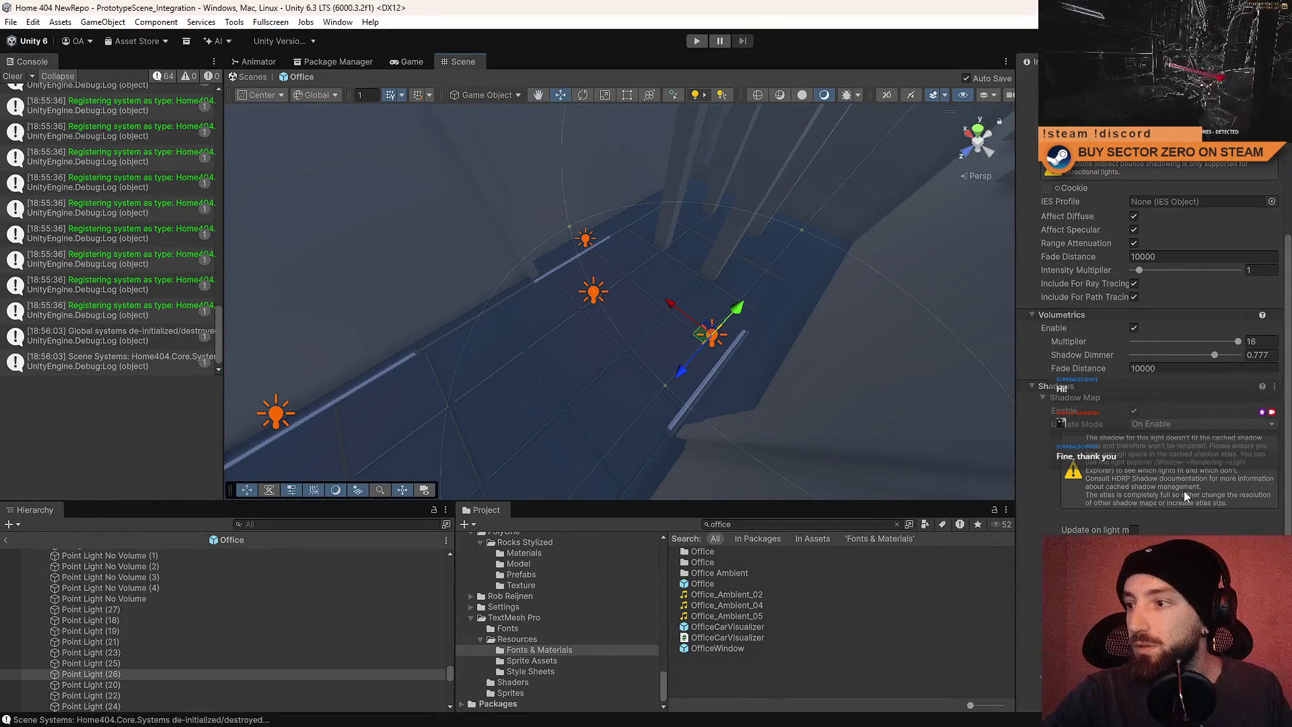
Confirm Point Light (28)'s shadow update mode remains On Enable.
left_click(1152, 425)
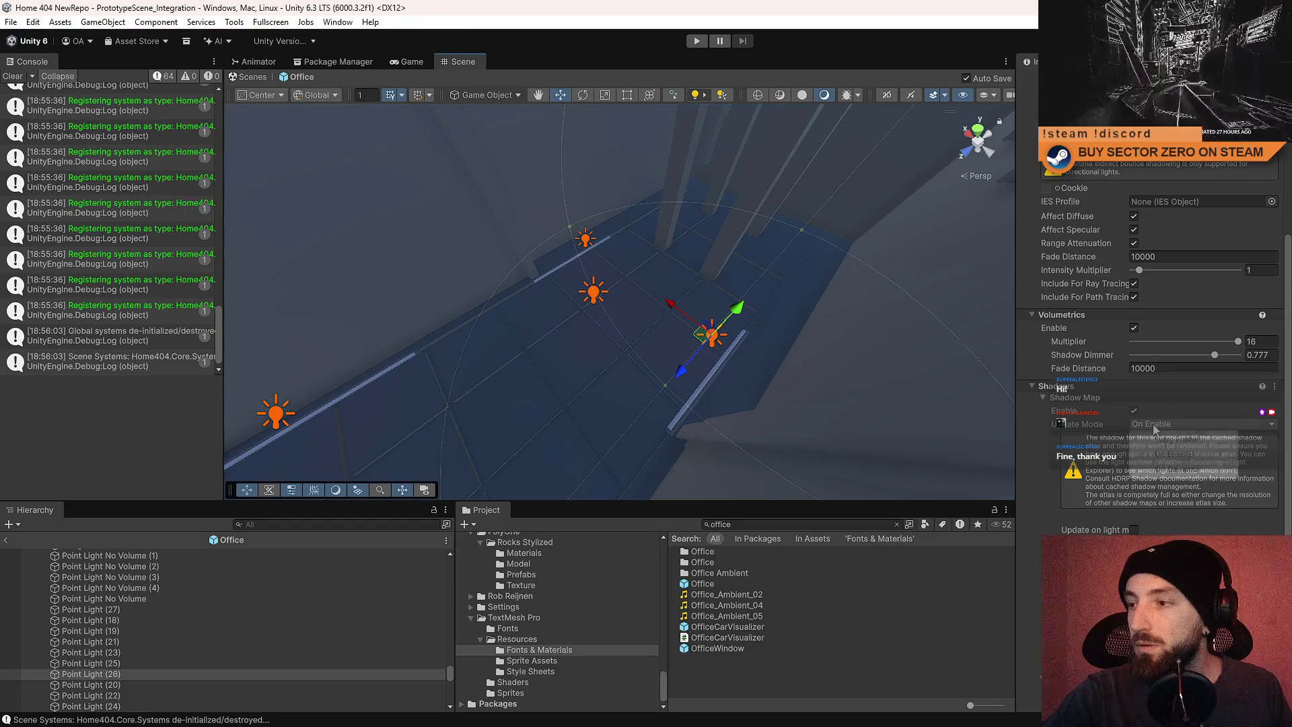
left_click(1135, 414)
left_click(1152, 424)
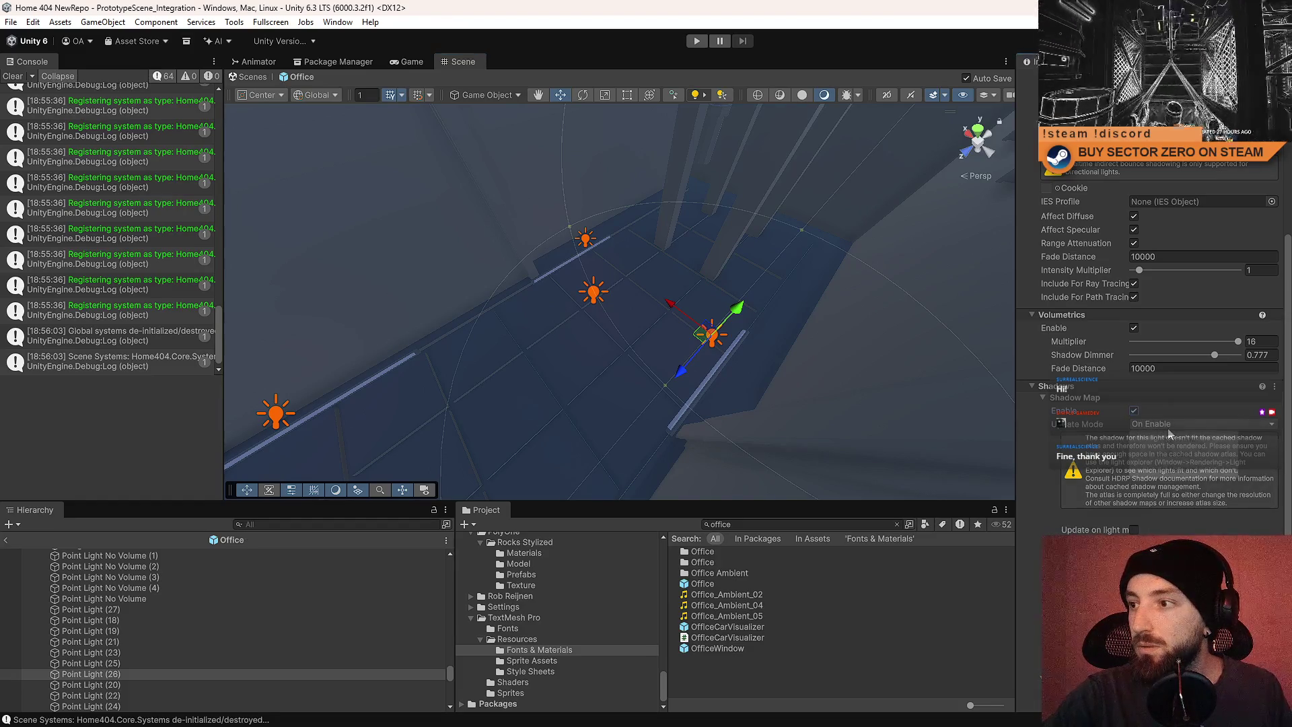
left_click(1178, 441)
Multi-select three office point lights and bring their Shadows section into view.
left_click_drag(673, 302, 743, 295)
left_click(732, 290)
left_click(743, 294)
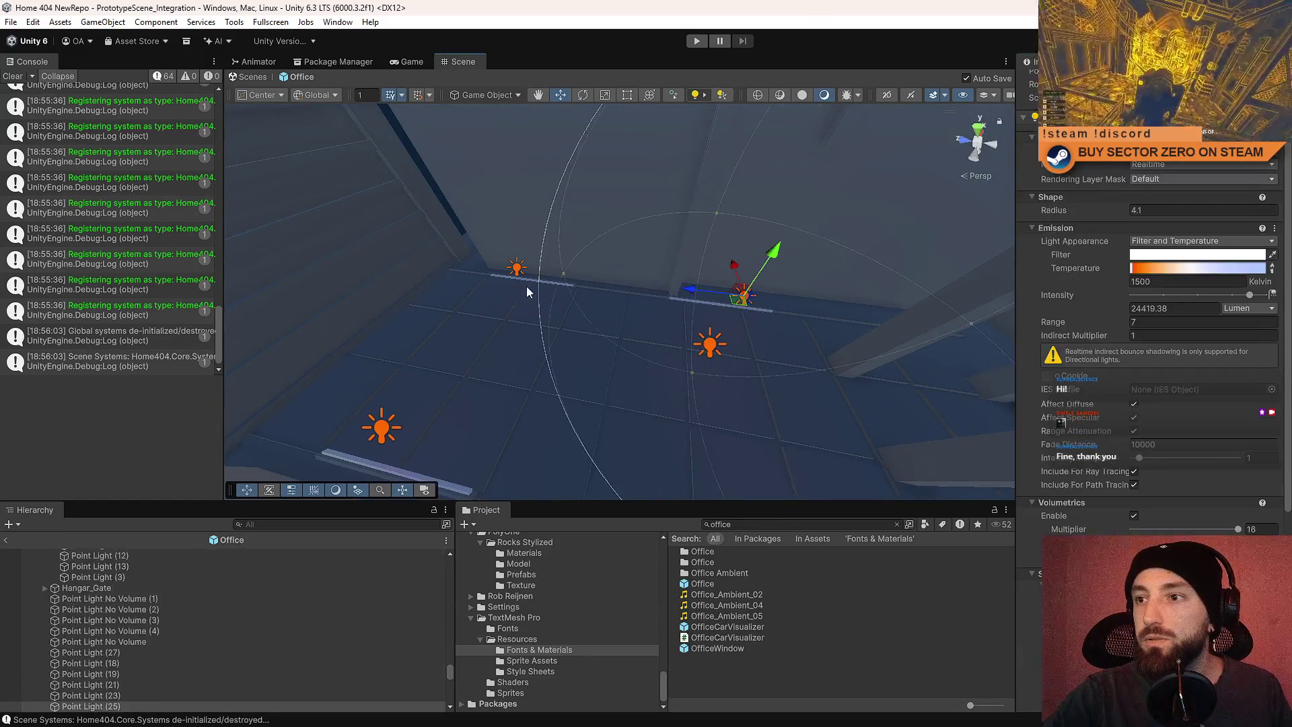
left_click(517, 267, "shift")
left_click(381, 427, "shift")
scroll(1213, 447, "down", 5)
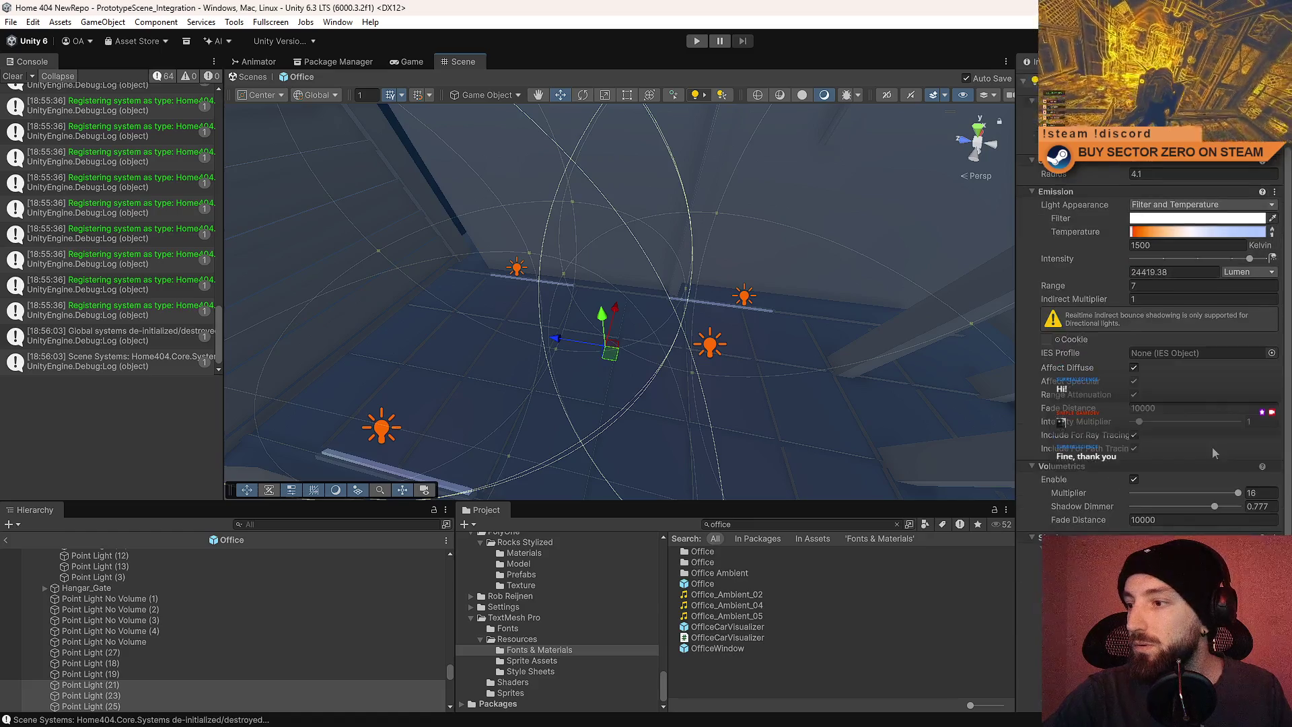
Set the selected lights' shadows to update Every Frame at Medium 1024 resolution.
scroll(1212, 447, "up", 1)
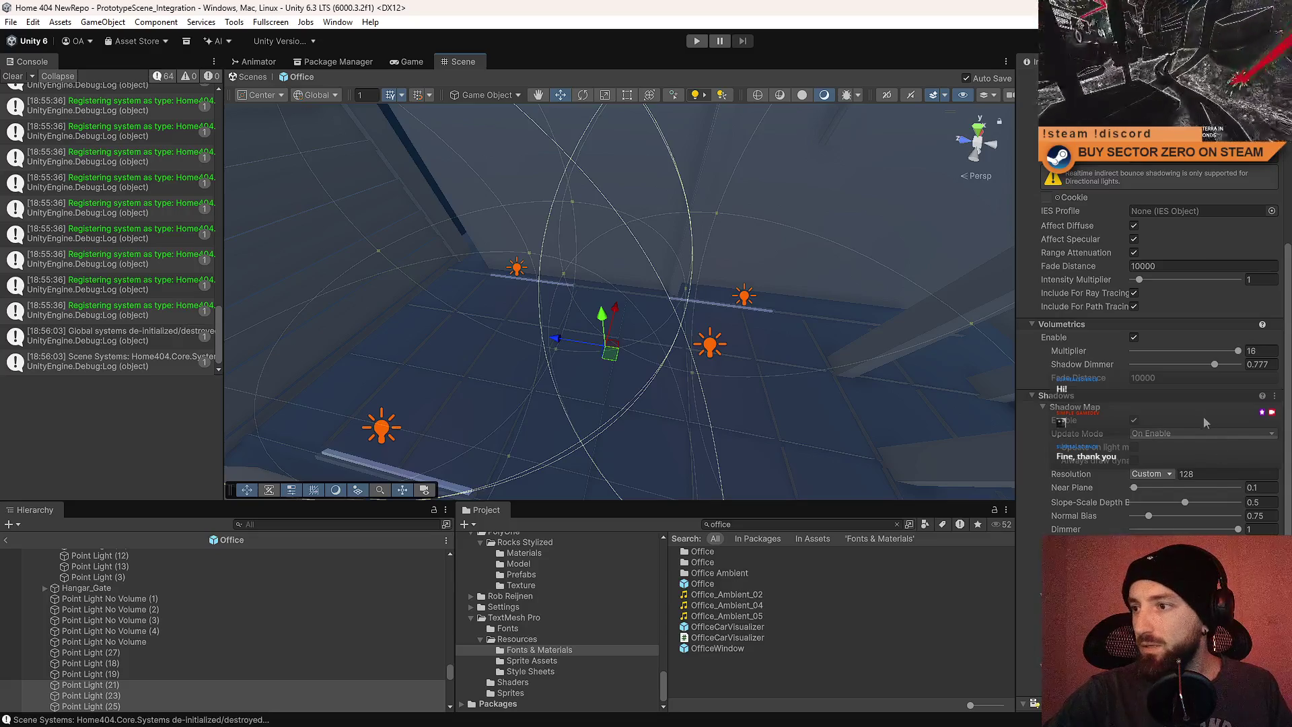
left_click(1186, 434)
left_click(1178, 449)
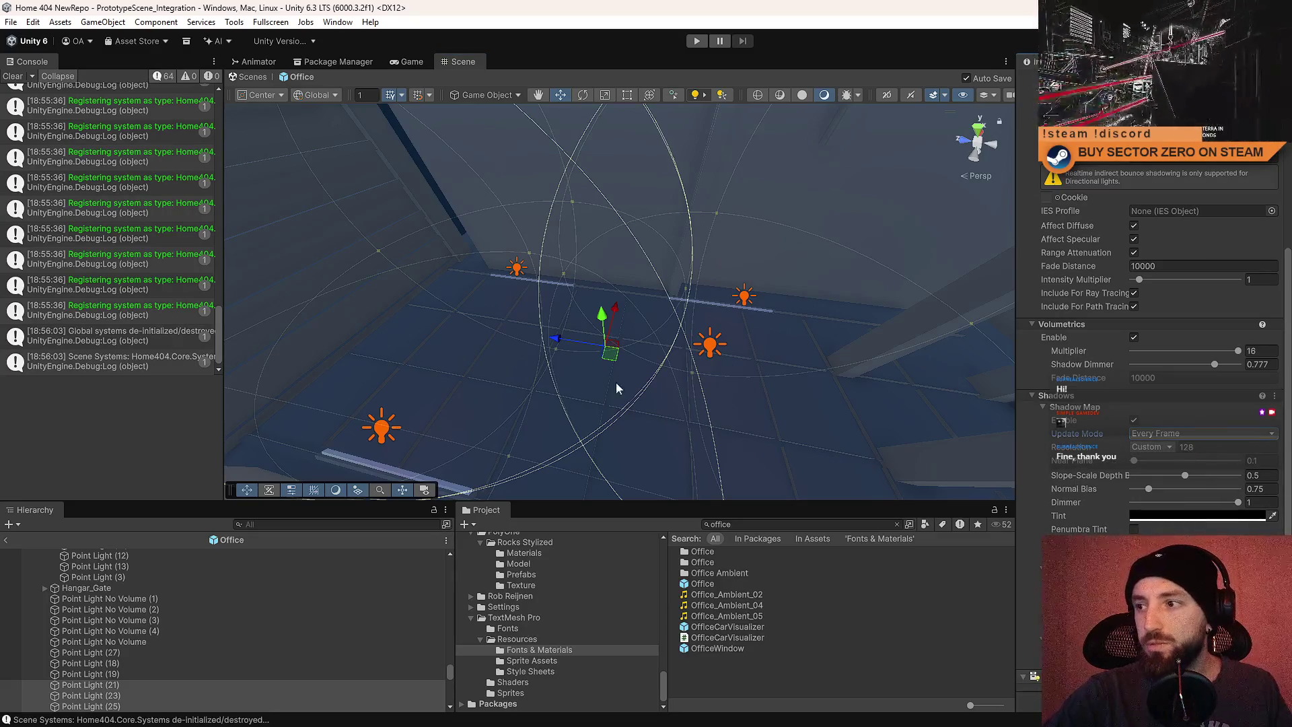
left_click_drag(616, 389, 743, 382)
left_click(1153, 447)
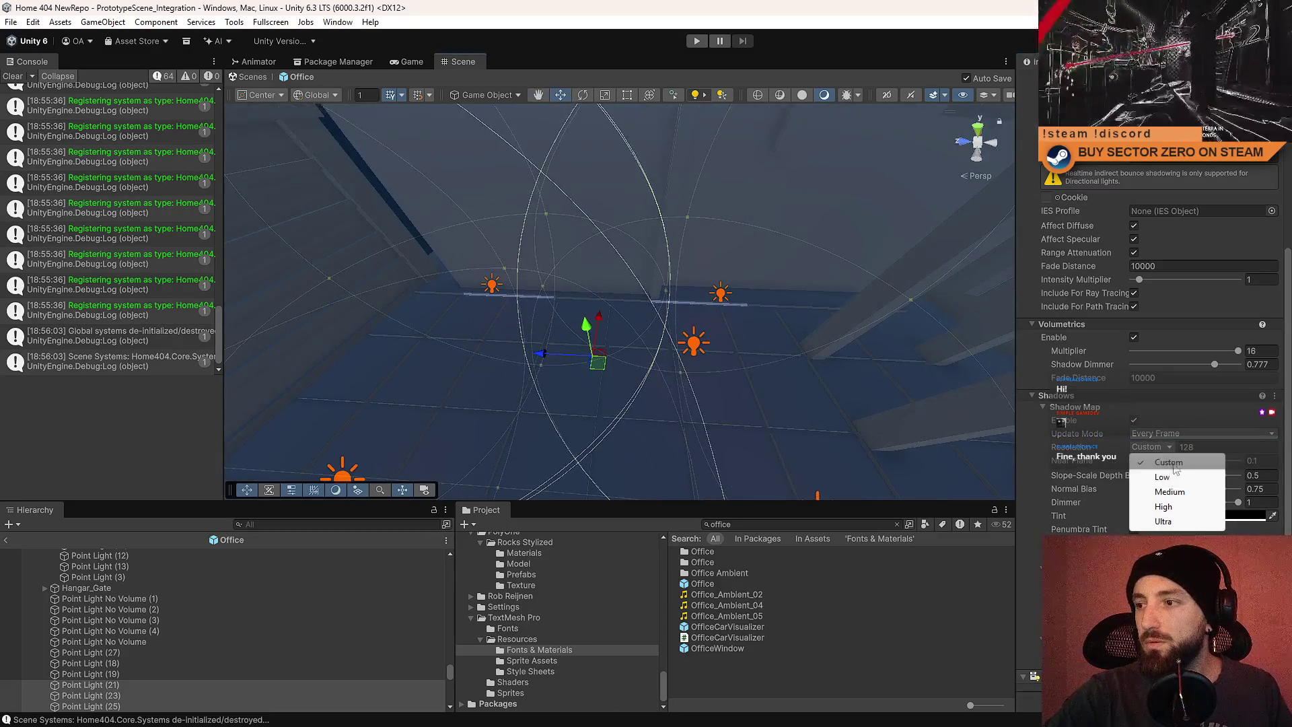
left_click(1183, 496)
Select and frame a single point light to review its update mode and resolution presets.
left_click(705, 300)
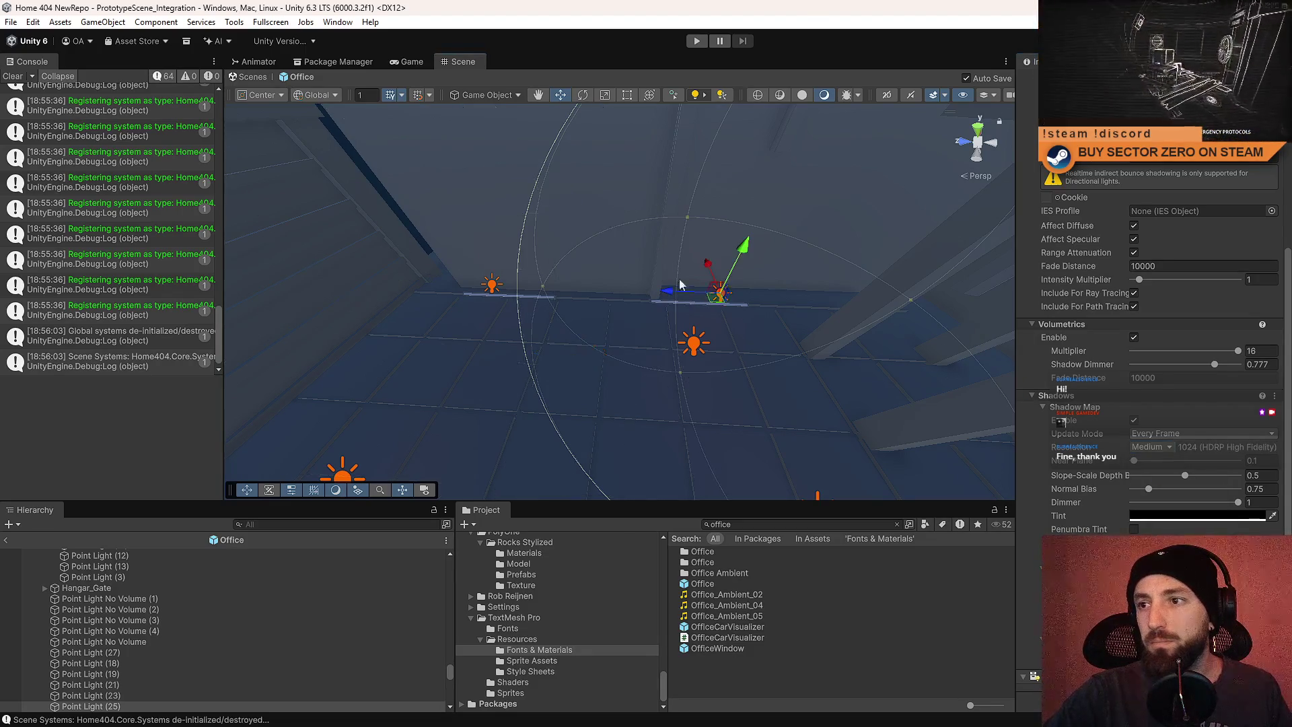
key("f")
left_click(1166, 434)
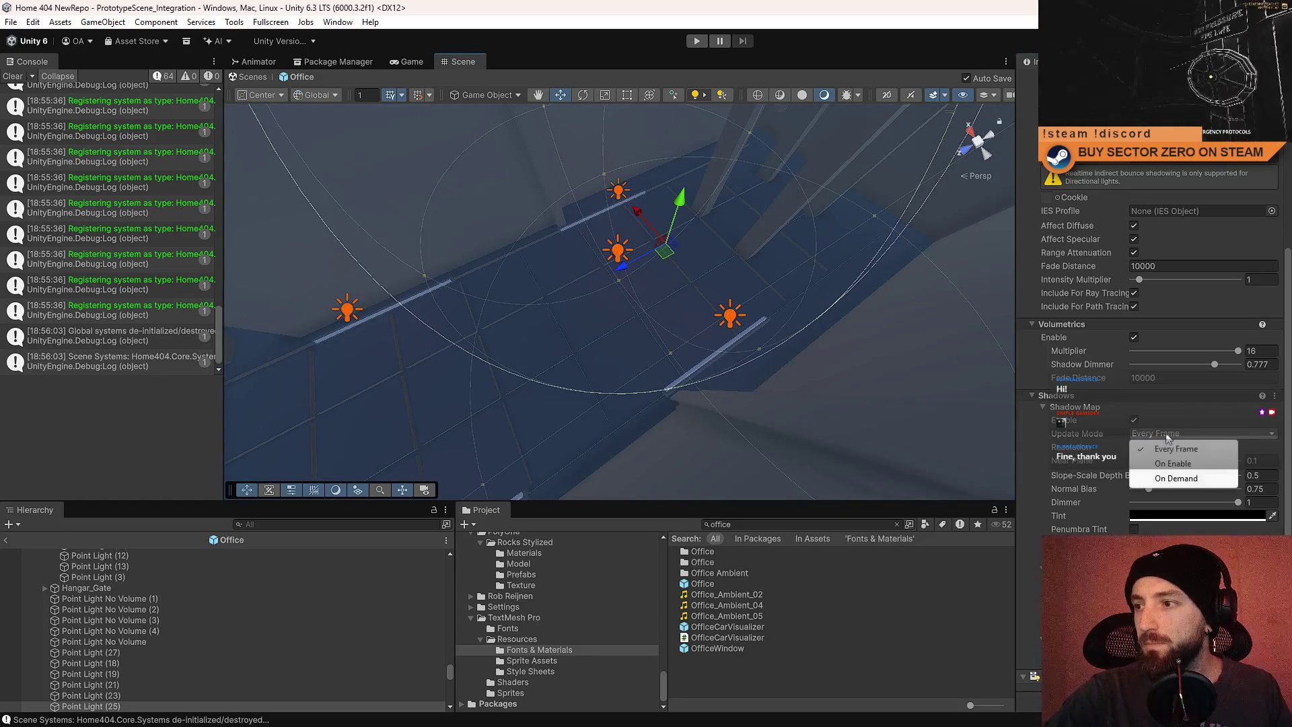
left_click(1158, 449)
key("Escape")
Select Point Light (3), then fly up to the octagonal ceiling and pick the light beneath it.
left_click(618, 250)
mouse_move(757, 283)
left_mouse_down()
mouse_move(531, 168)
mouse_move(593, 115)
left_mouse_up()
left_click(655, 721)
mouse_move(660, 313)
left_mouse_down()
mouse_move(684, 323)
mouse_move(760, 6)
left_mouse_up()
left_click(683, 323)
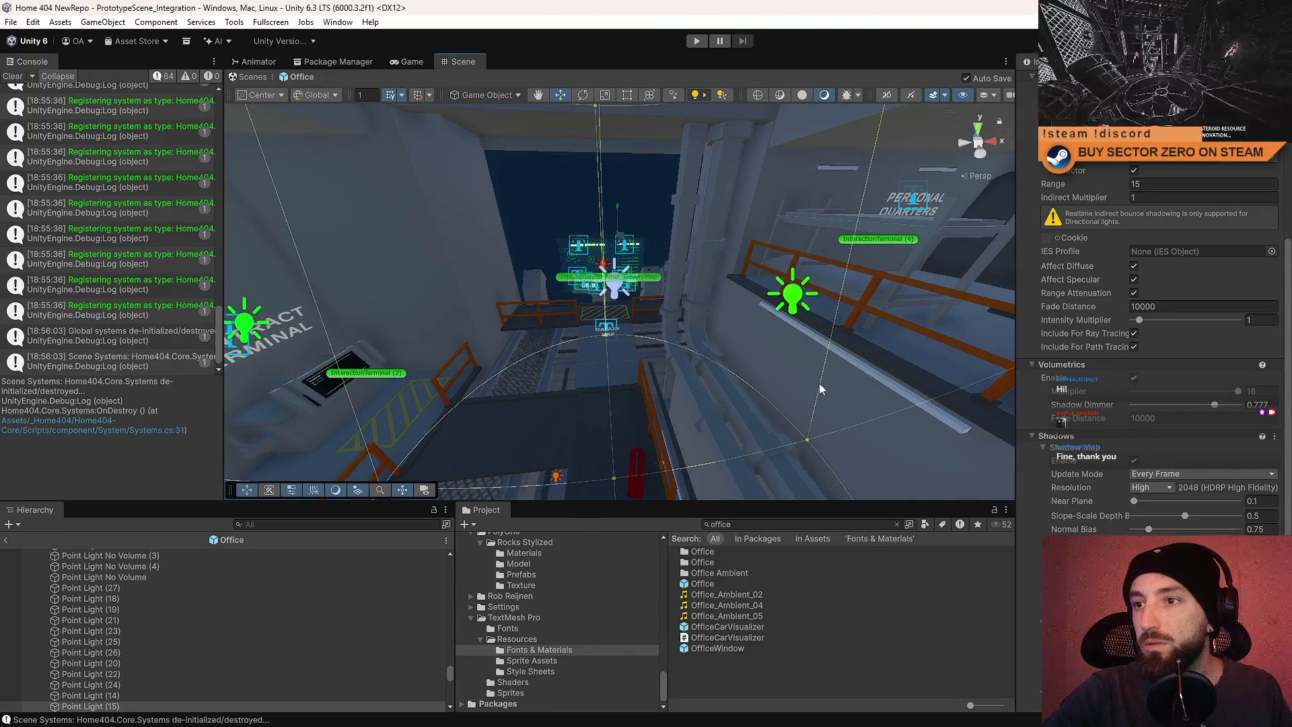
Set that office light's shadows to update On Enable, then centre the Contract Terminal in view.
left_click_drag(820, 389, 1213, 430)
left_click(1165, 475)
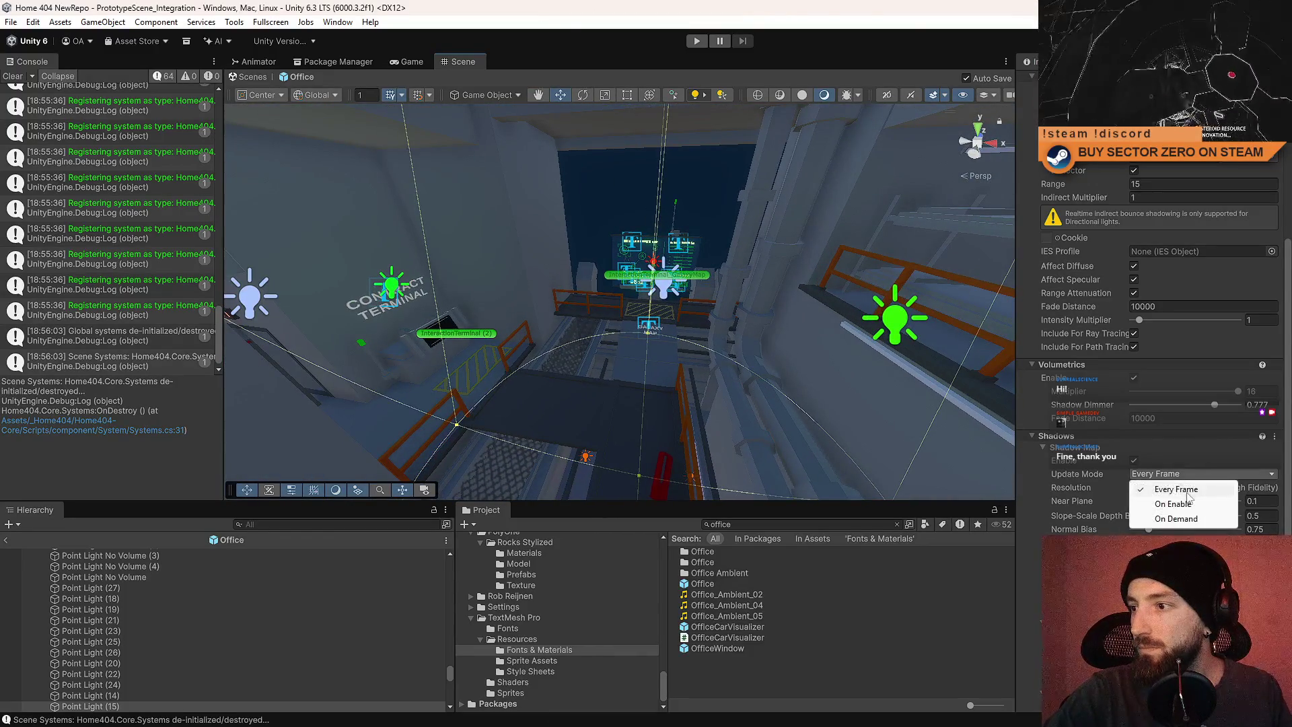
left_click(1165, 503)
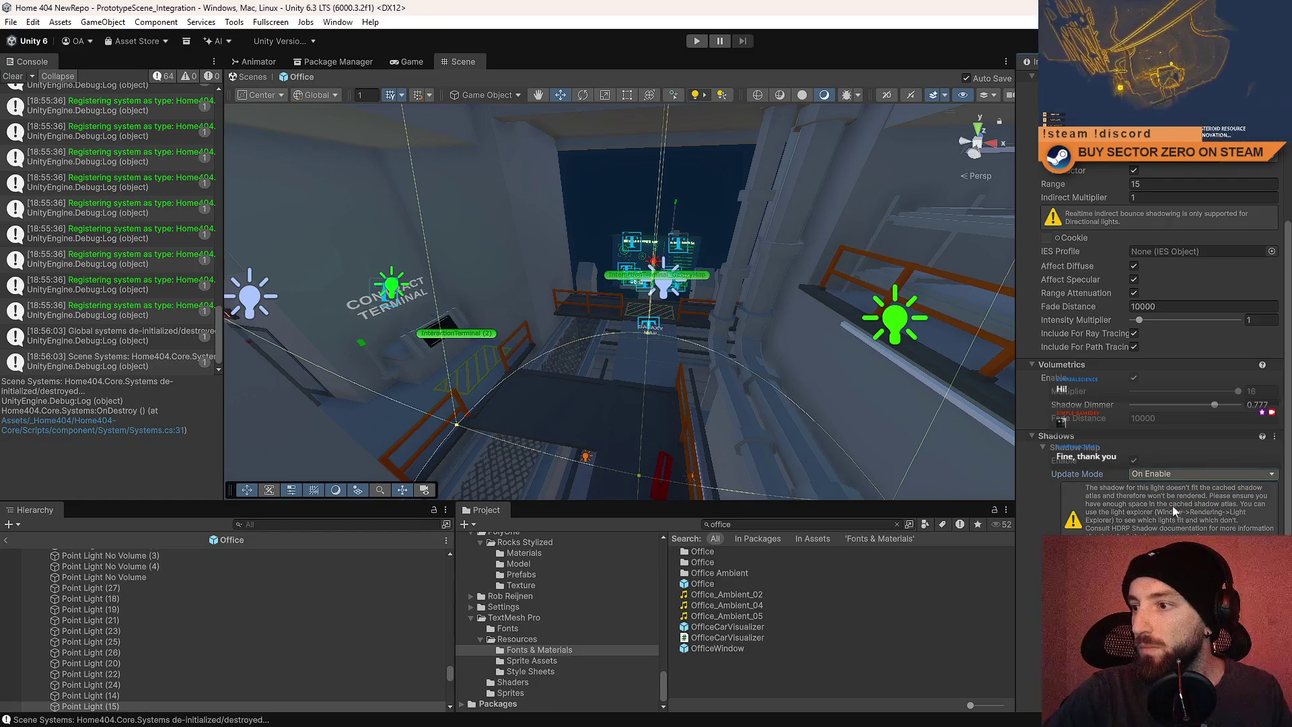
mouse_move(525, 316)
left_mouse_down()
mouse_move(447, 332)
mouse_move(583, 310)
mouse_move(942, 358)
left_mouse_up()
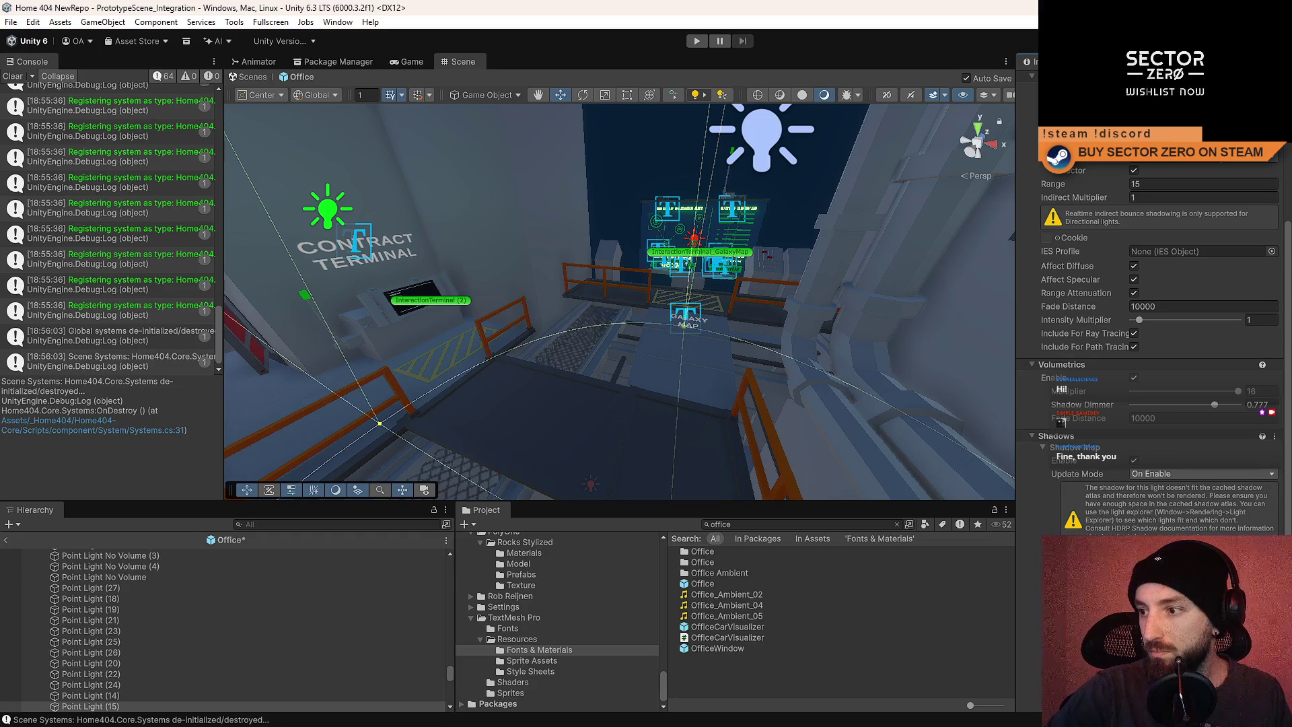
left_click_drag(580, 309, 318, 235)
Give Point Light (27) shadows updating Every Frame at High 2048 resolution.
scroll(318, 235, "up", 3)
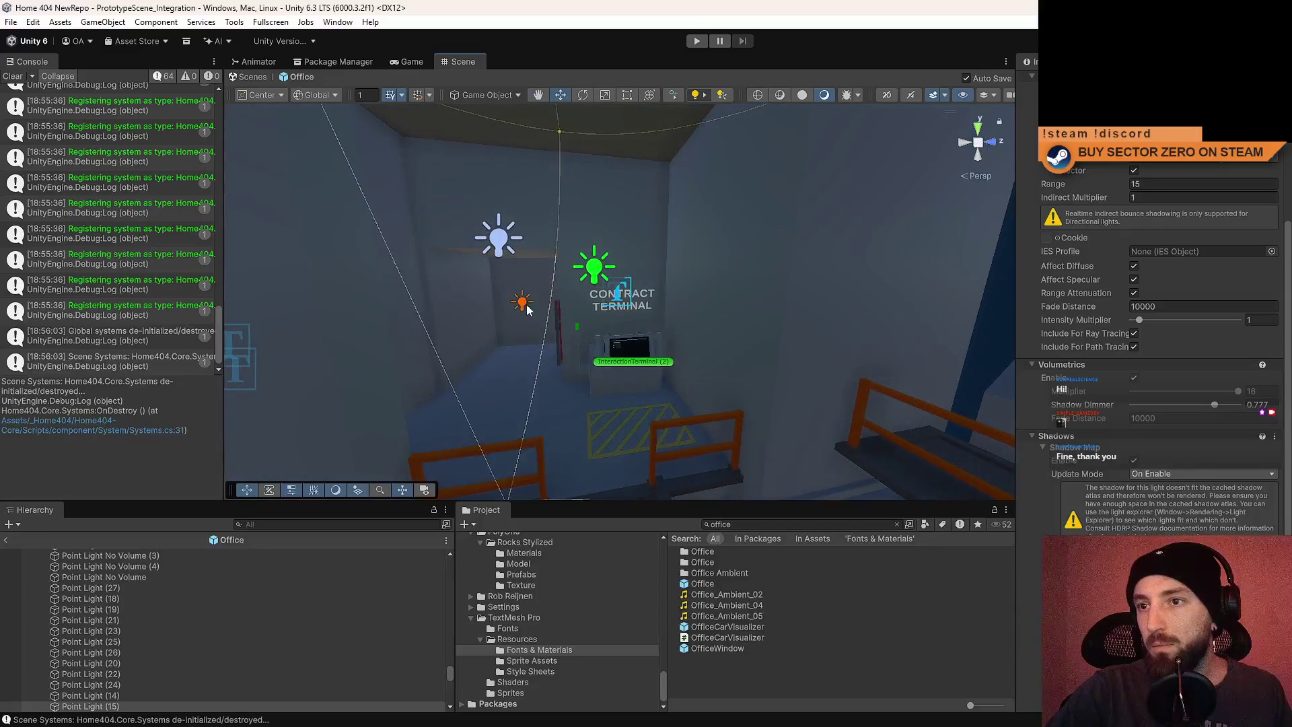
left_click(523, 312)
scroll(1178, 491, "down", 1)
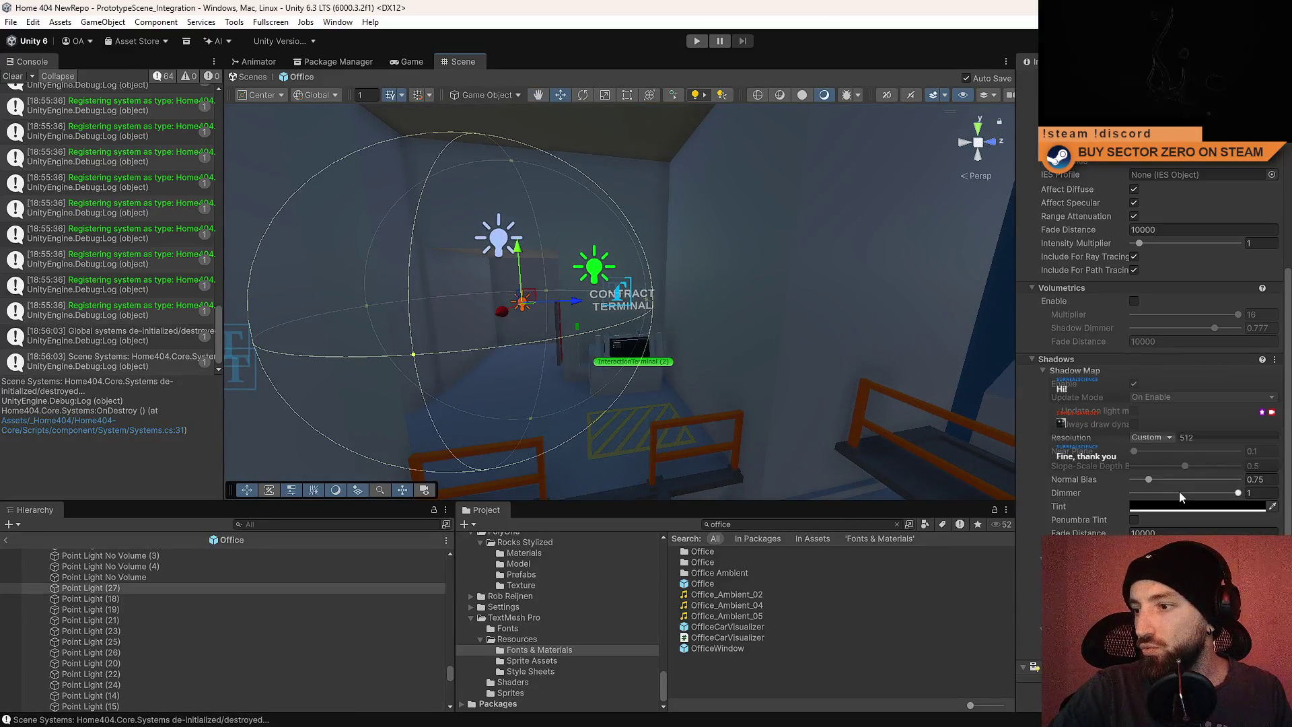
left_click(1165, 436)
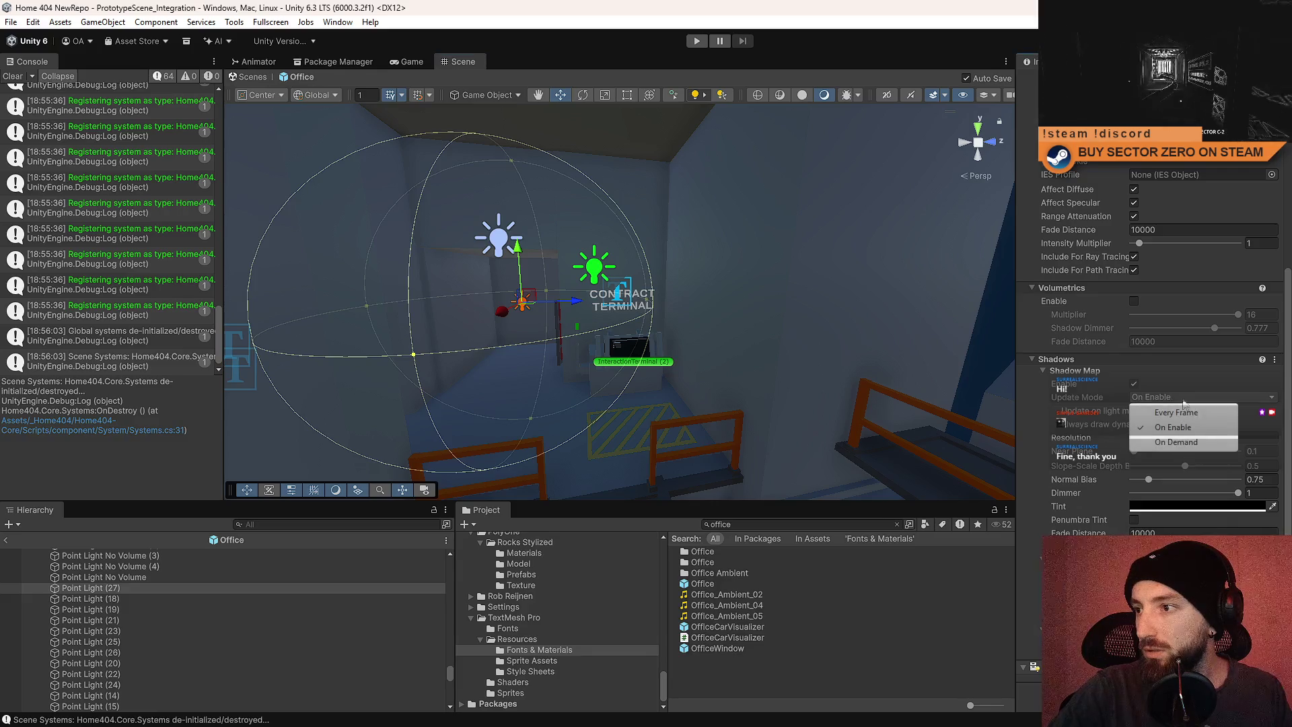
left_click(1175, 413)
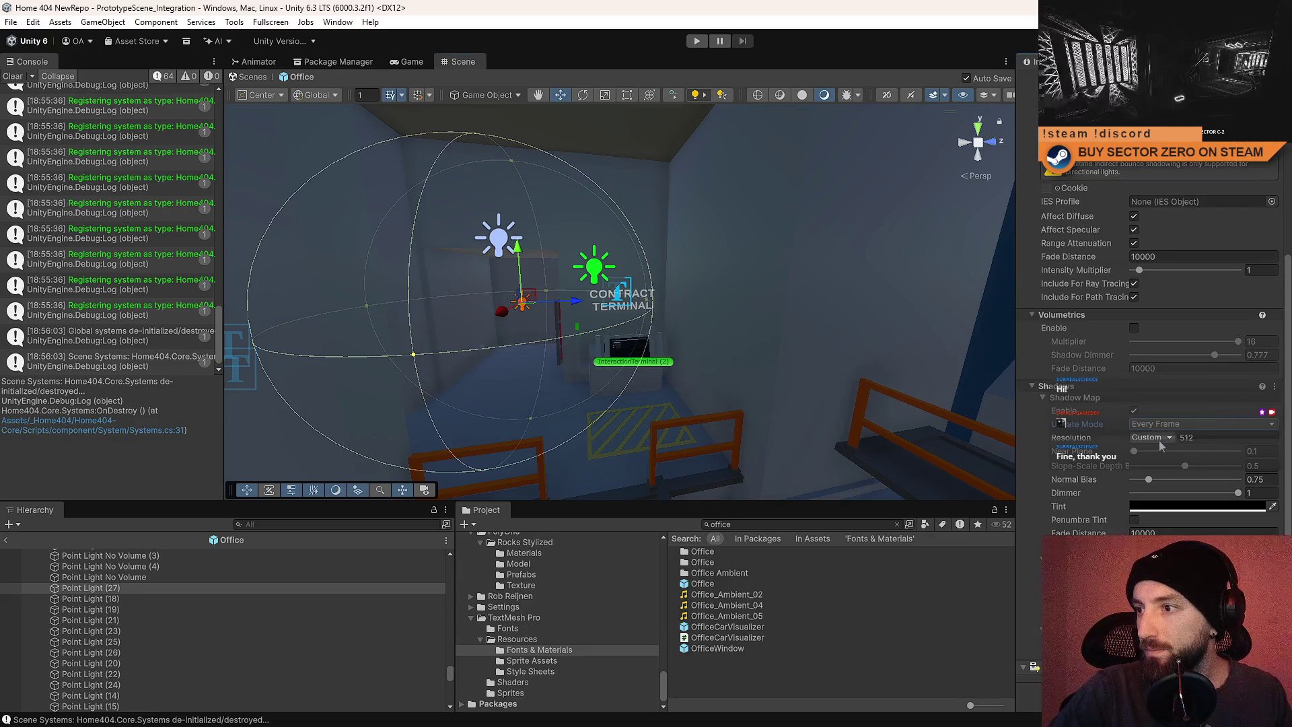
left_click(1159, 438)
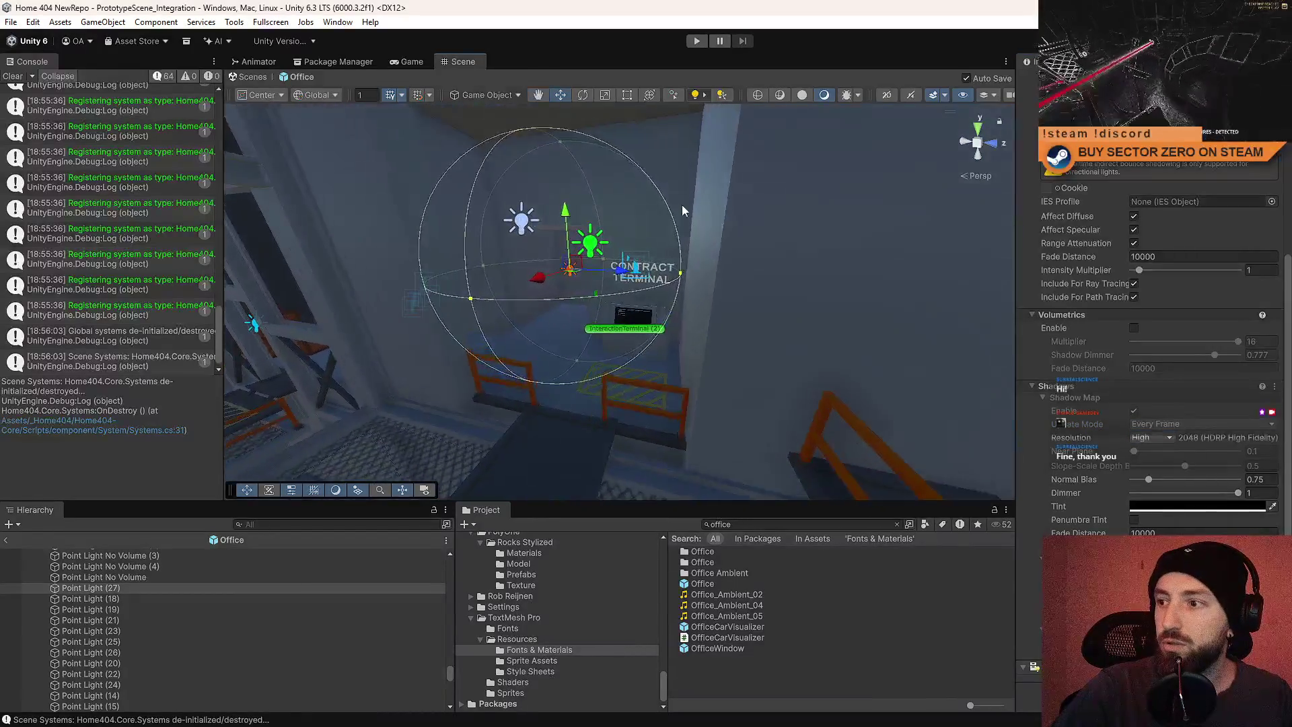
Select the ceiling-opening spotlight and review its shadow settings.
left_click(662, 182)
mouse_move(661, 182)
left_mouse_down()
mouse_move(640, 181)
mouse_move(617, 230)
left_mouse_up()
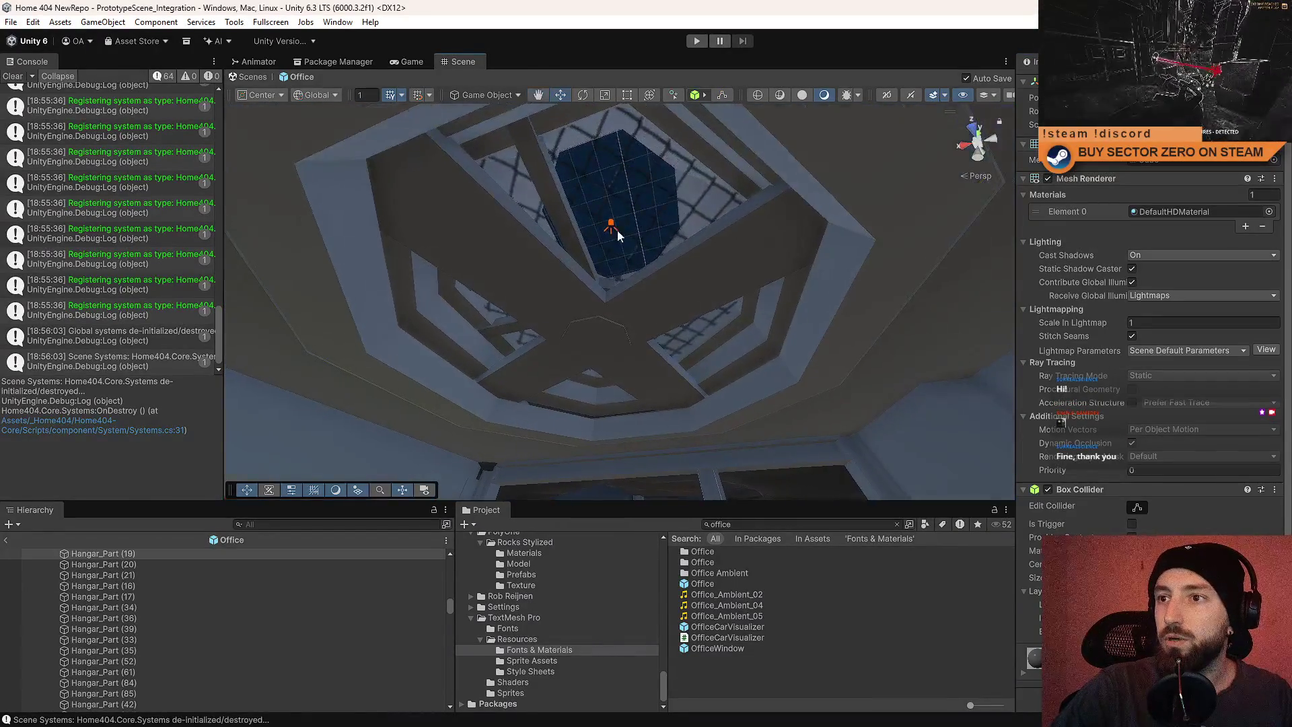
left_click(617, 233)
scroll(617, 231, "up", 5)
left_click(603, 263)
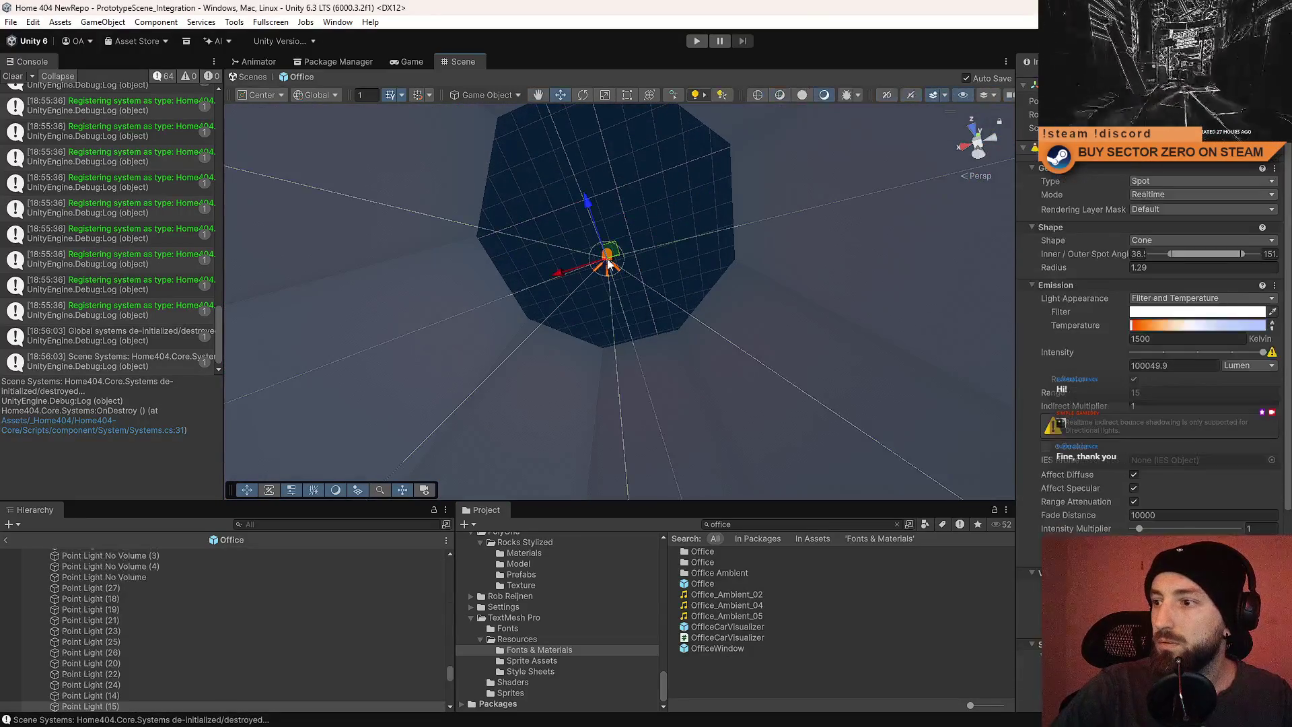
scroll(1142, 372, "down", 5)
mouse_move(646, 337)
left_mouse_down()
mouse_move(603, 373)
mouse_move(669, 372)
mouse_move(690, 491)
left_mouse_up()
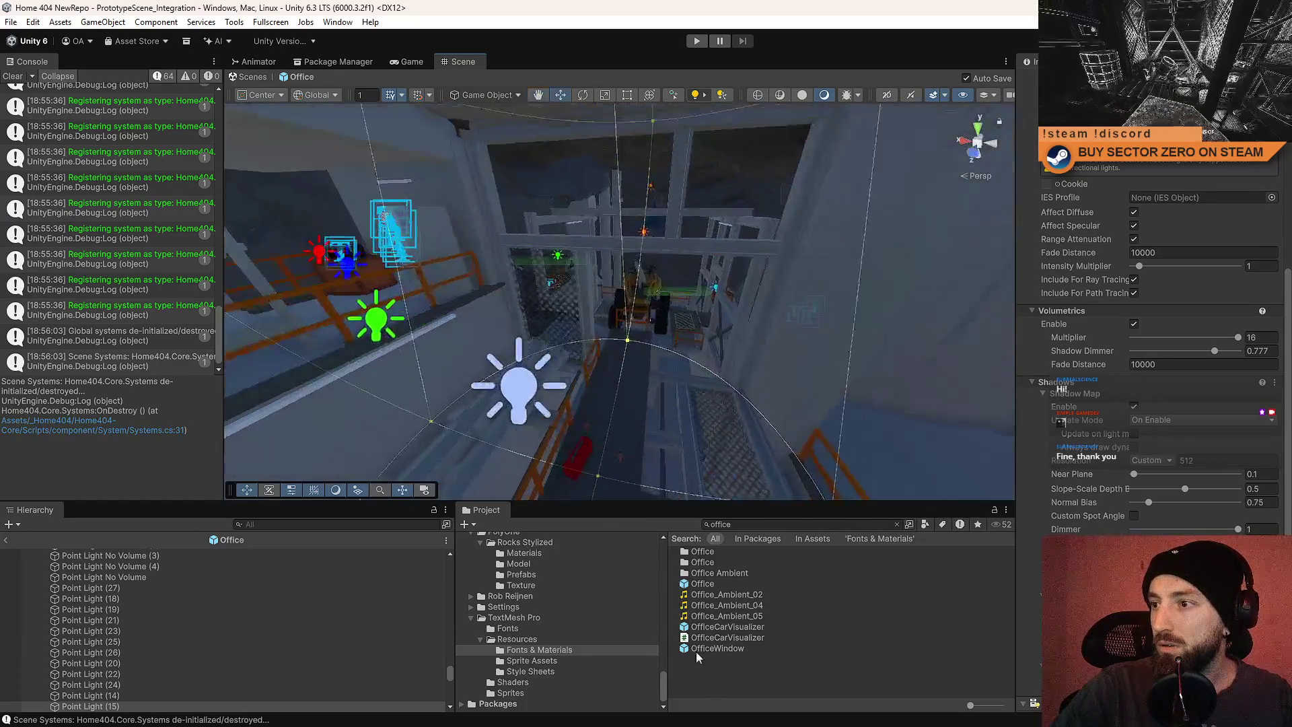
Deselect everything, clear the console and enter play mode to test the lighting.
left_click(786, 689)
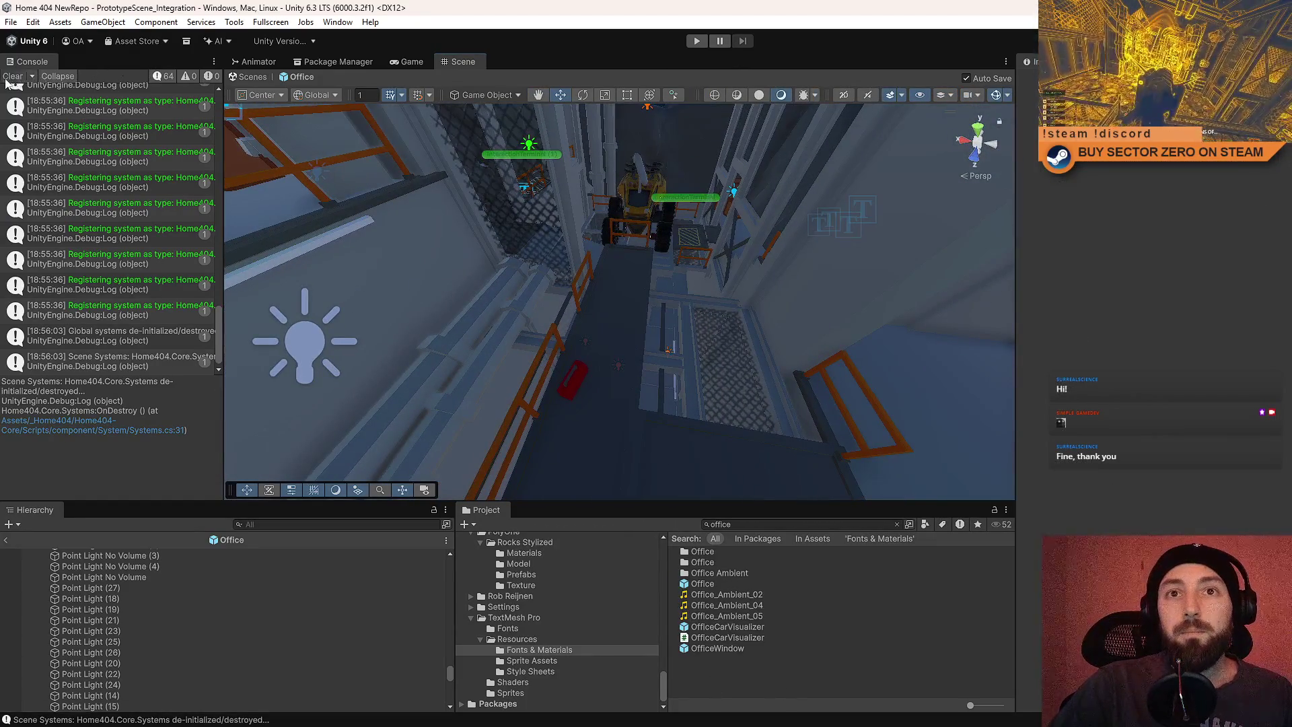
left_click(13, 76)
left_click(697, 41)
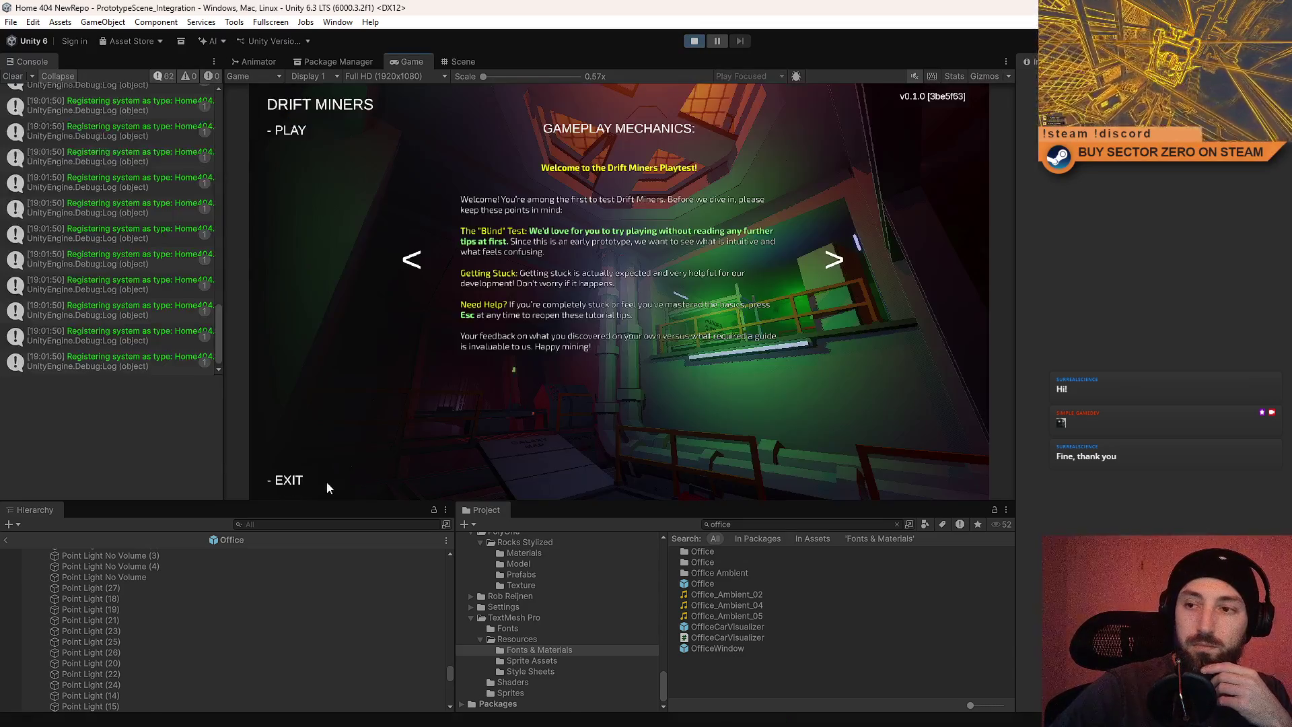
Play fullscreen, walk through the corridor past the rover in the hangar, then leave fullscreen.
key("Return")
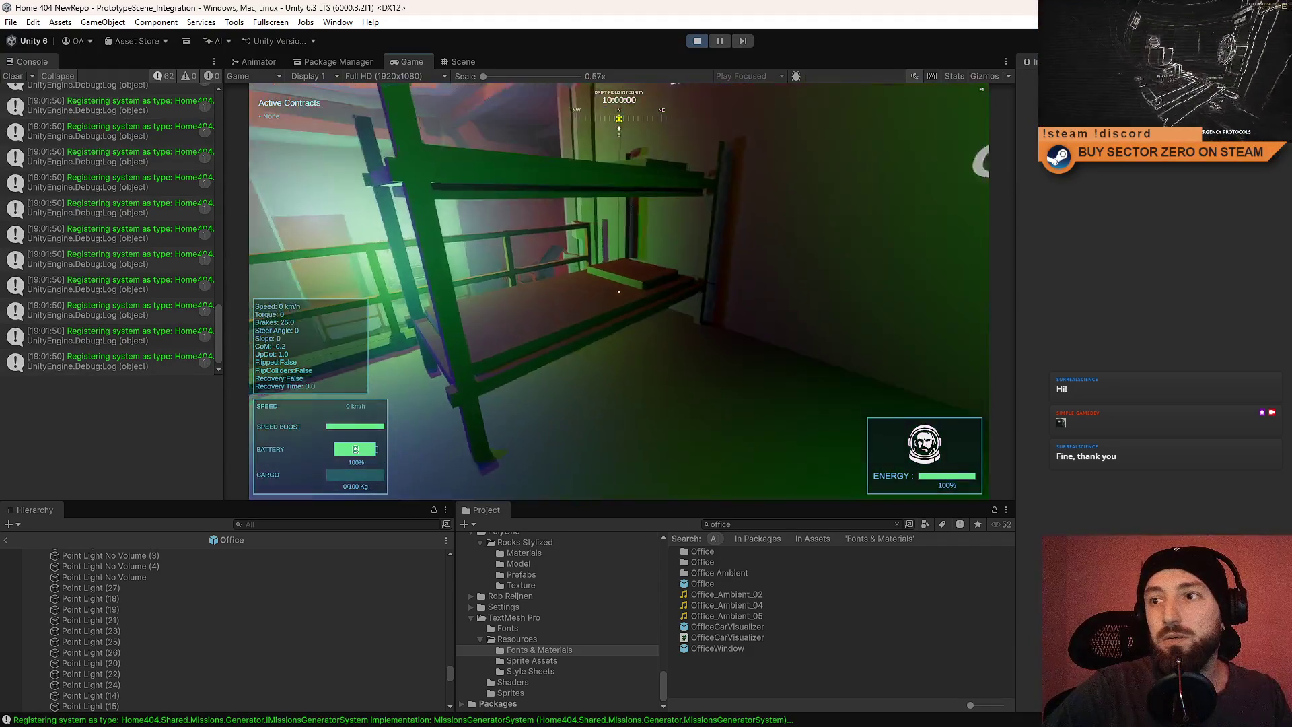
key("F10")
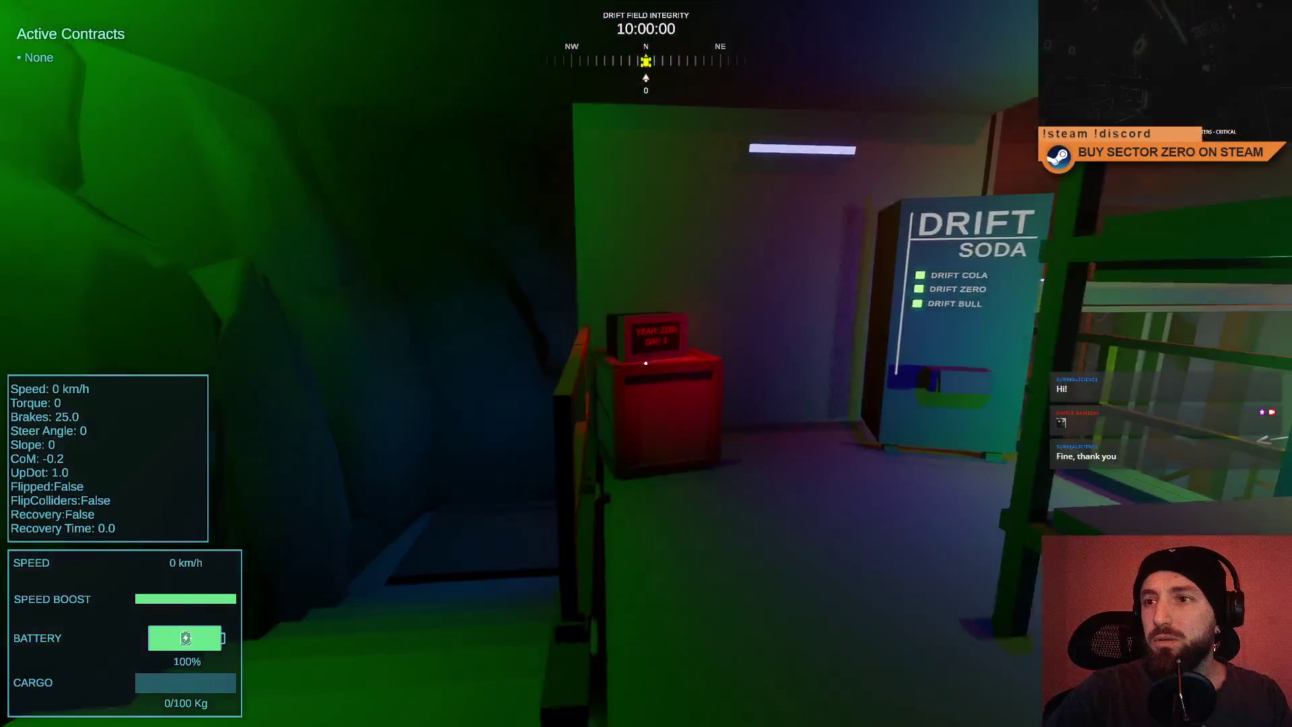
key("w")
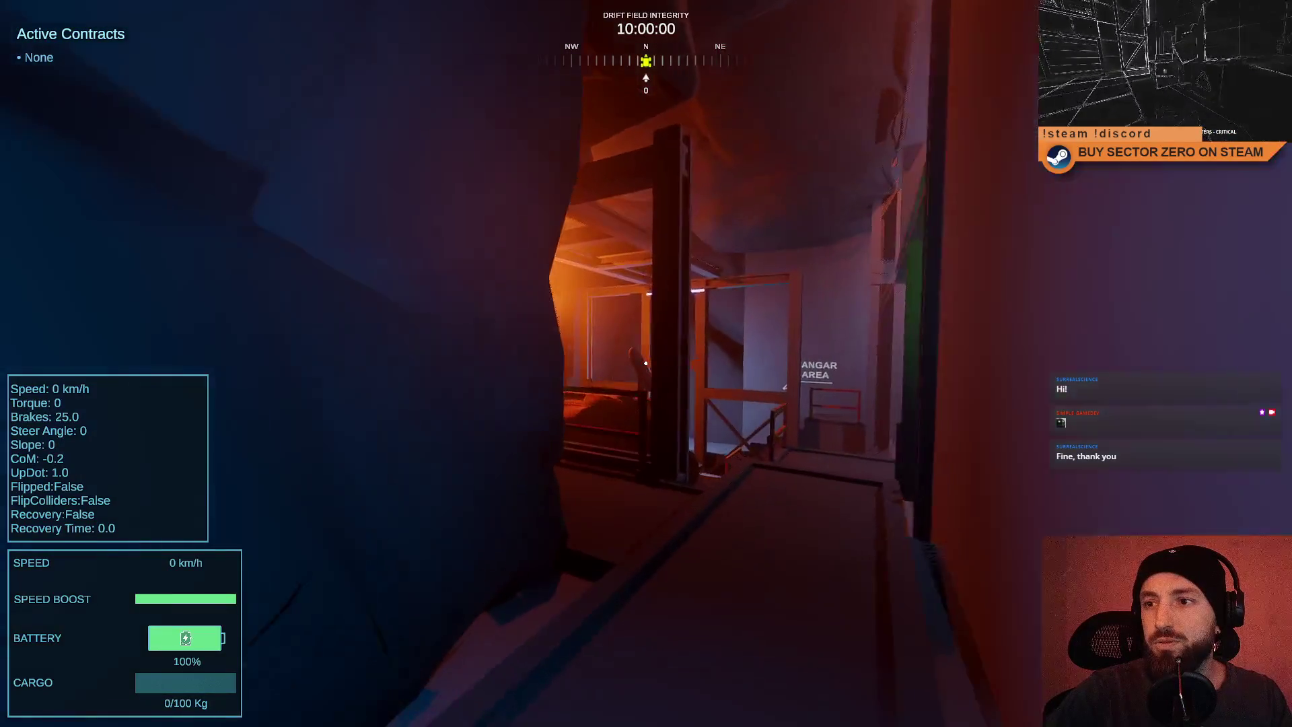
key("w")
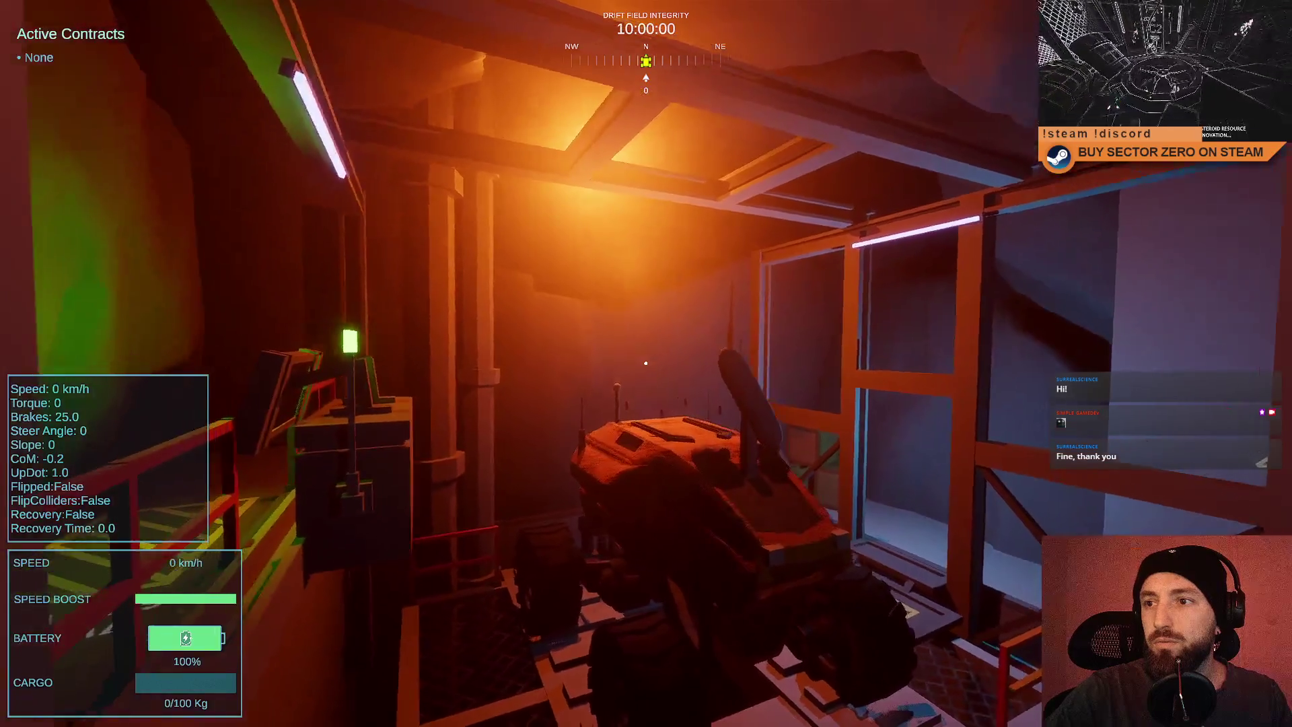
key("w")
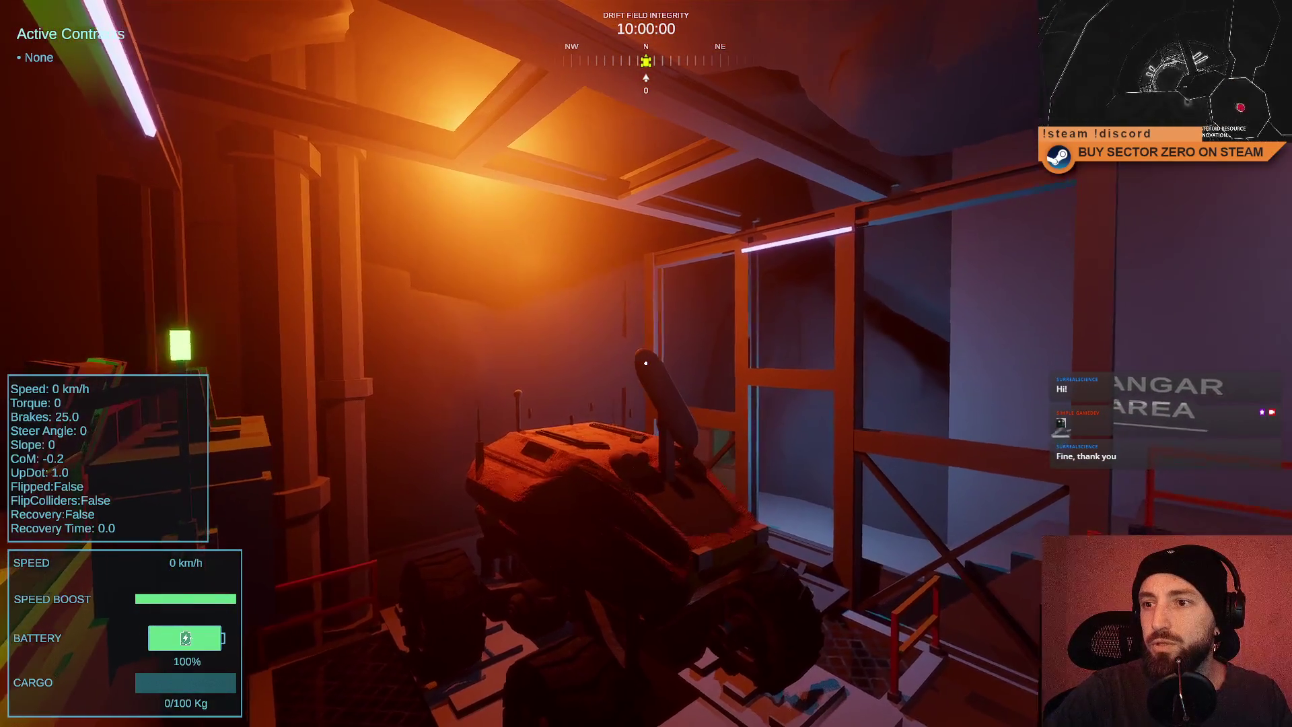
key("w")
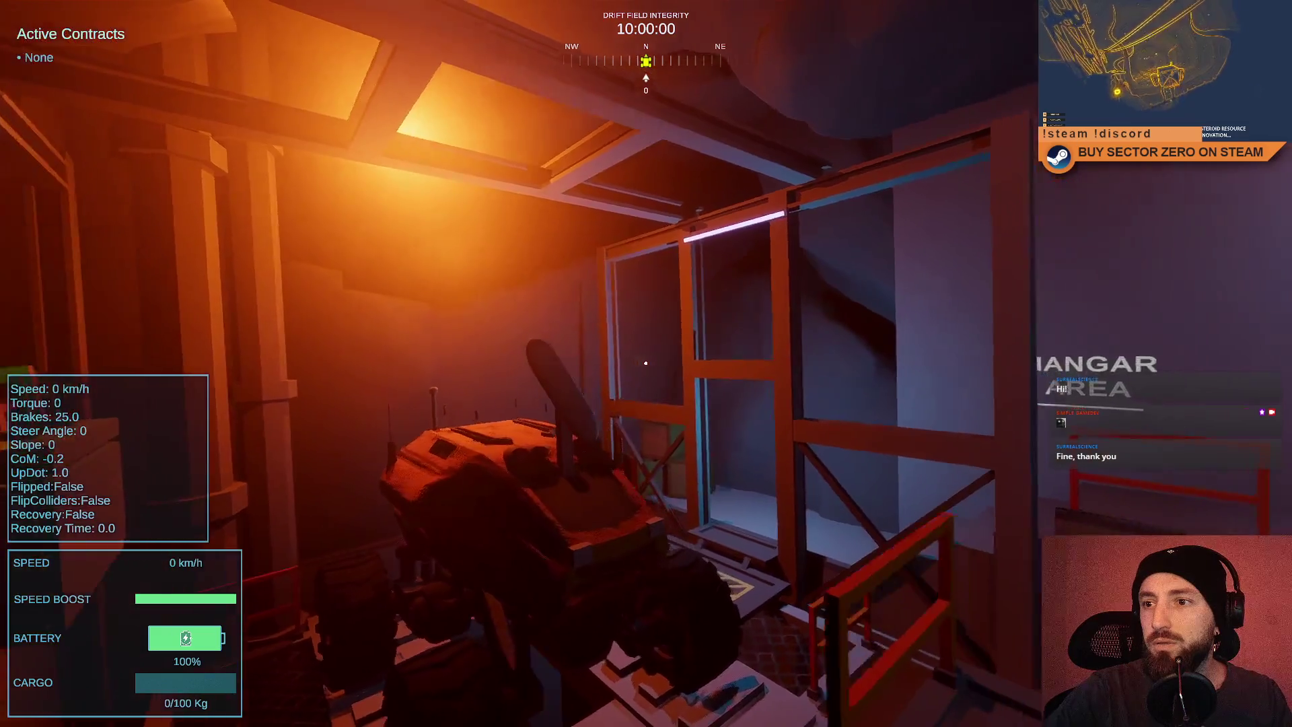
key("w")
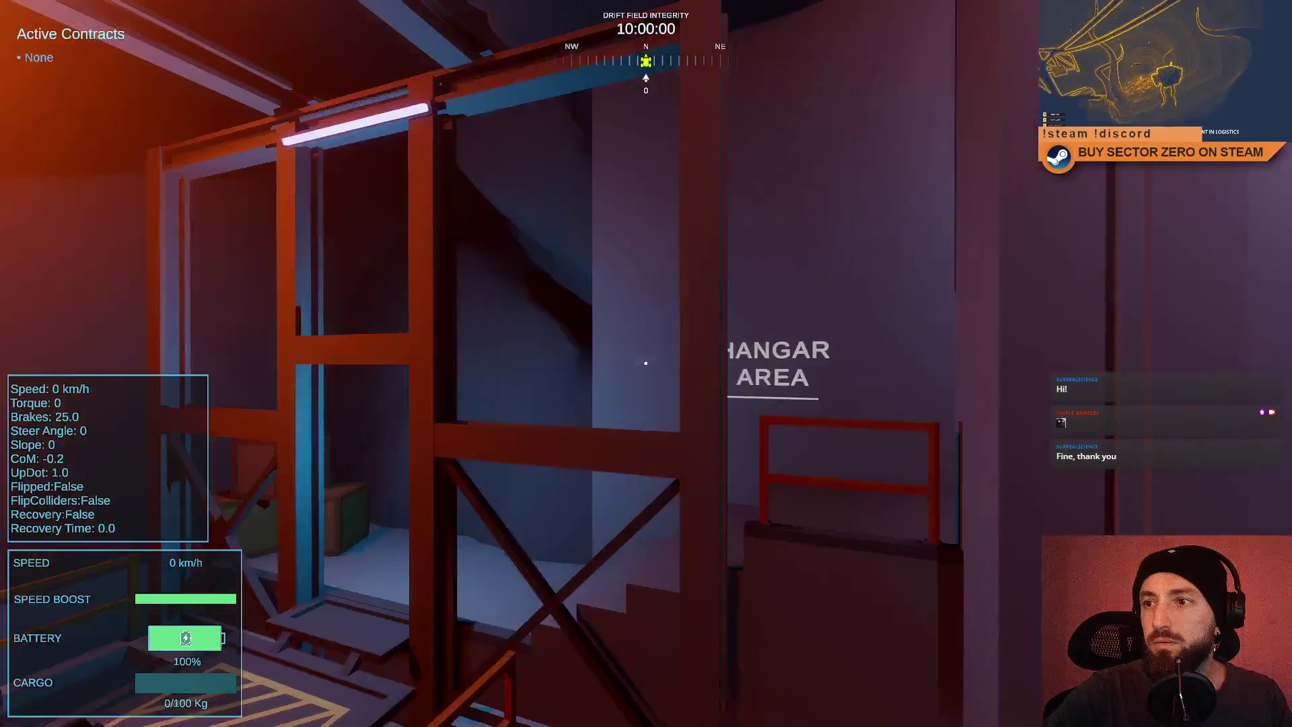
key("w")
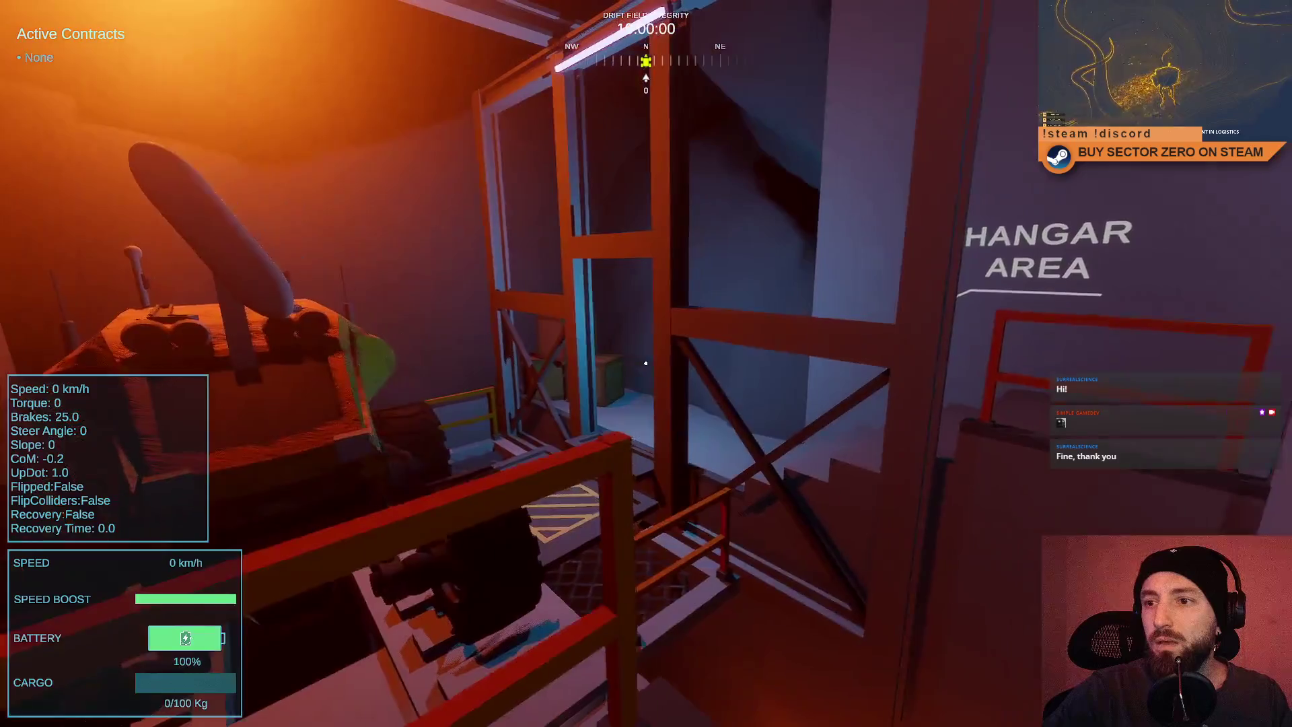
key("alt+Tab")
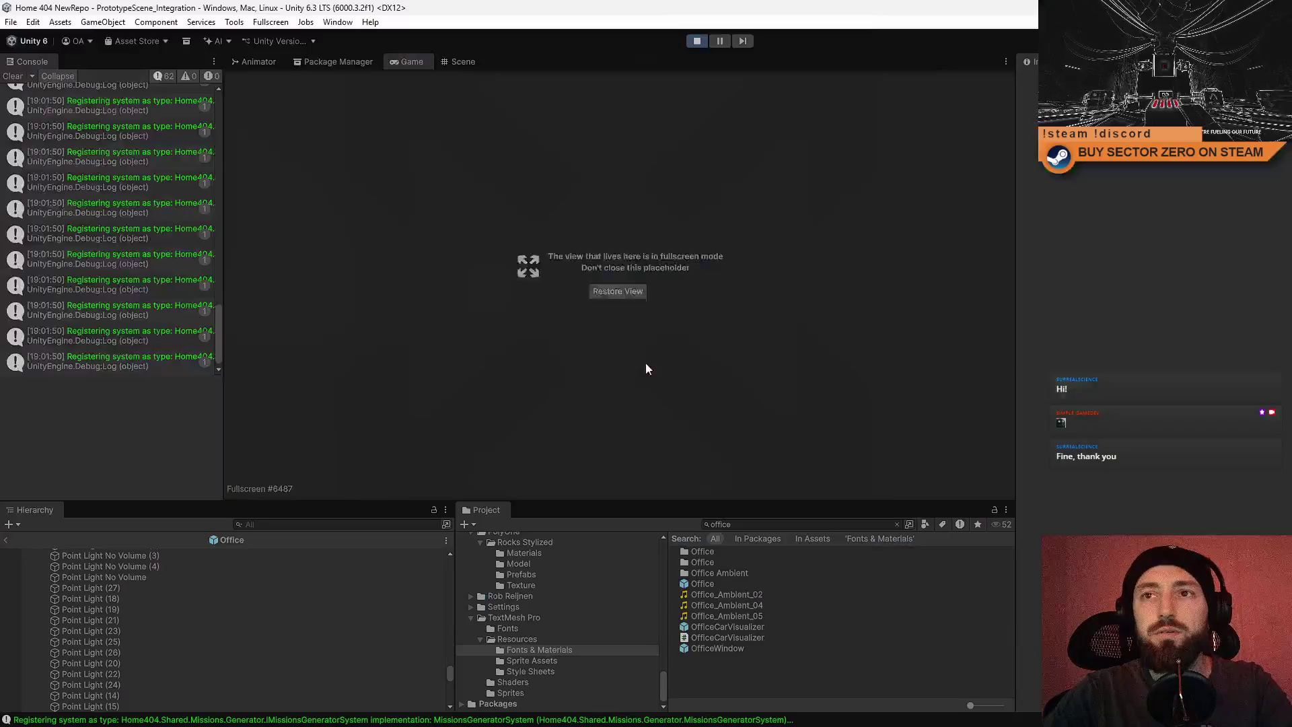
Return to the Scene view and frame the spot light under the octagonal ceiling.
key("F11")
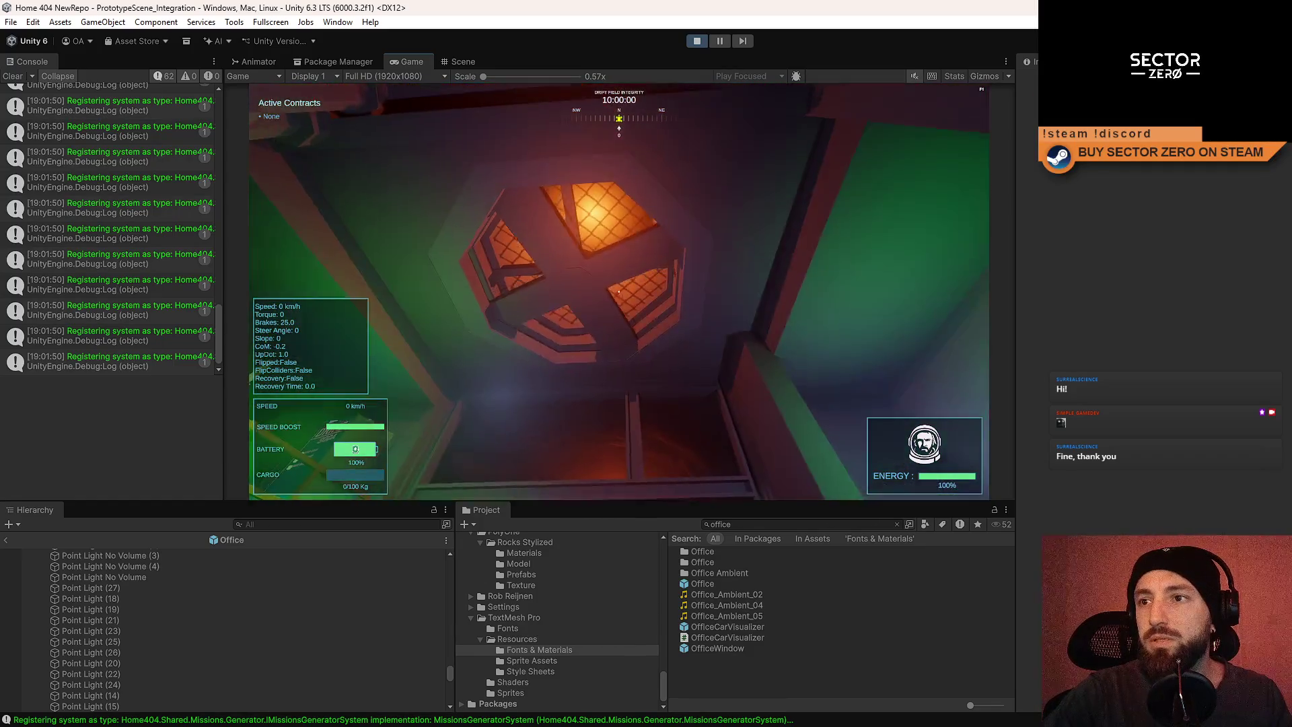
key("Escape")
left_click(461, 62)
left_click_drag(627, 224, 606, 135)
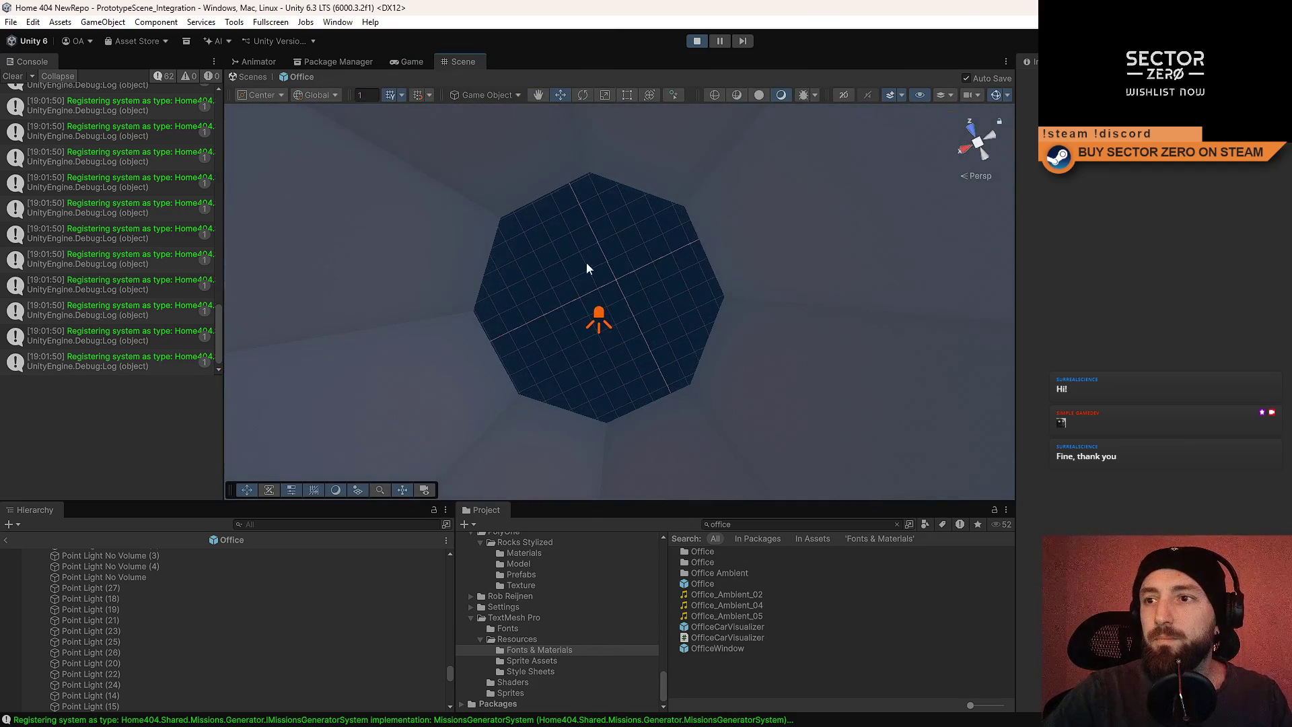
left_click(603, 316)
key("f")
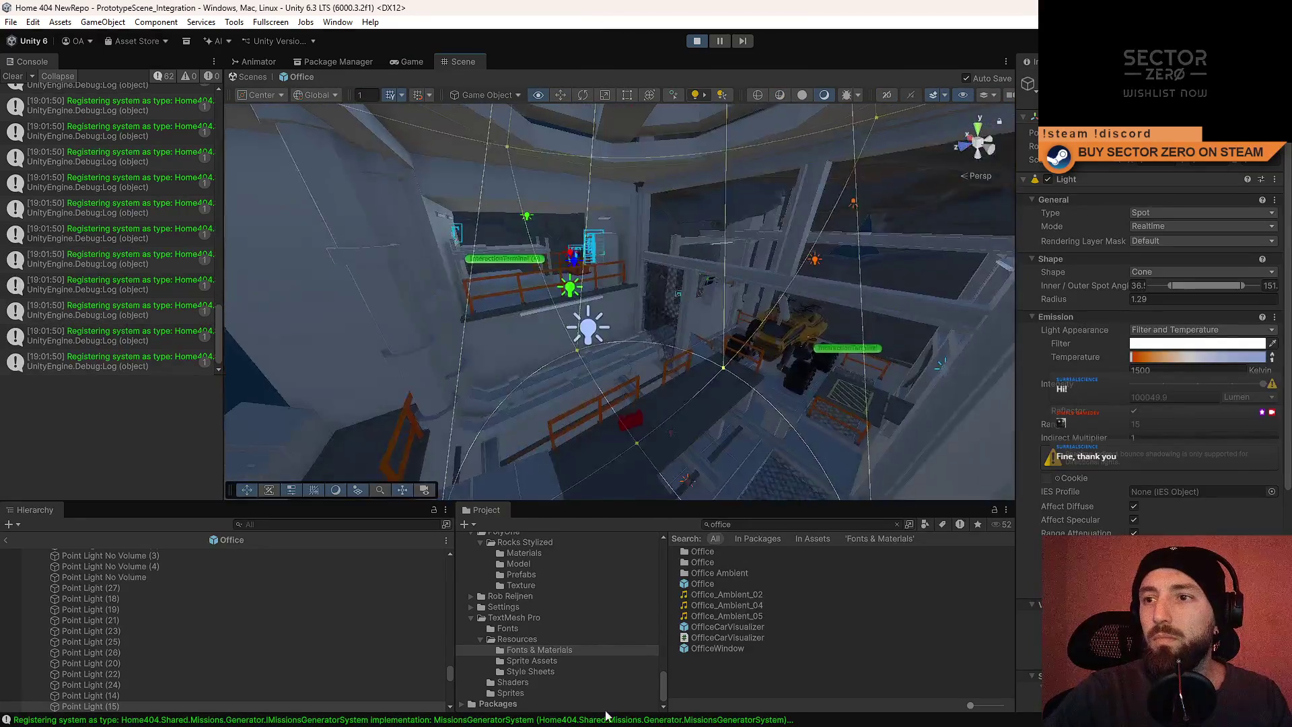
Stop play, set the spot light's shadows to update Every Frame, and restart play mode.
left_click(700, 41)
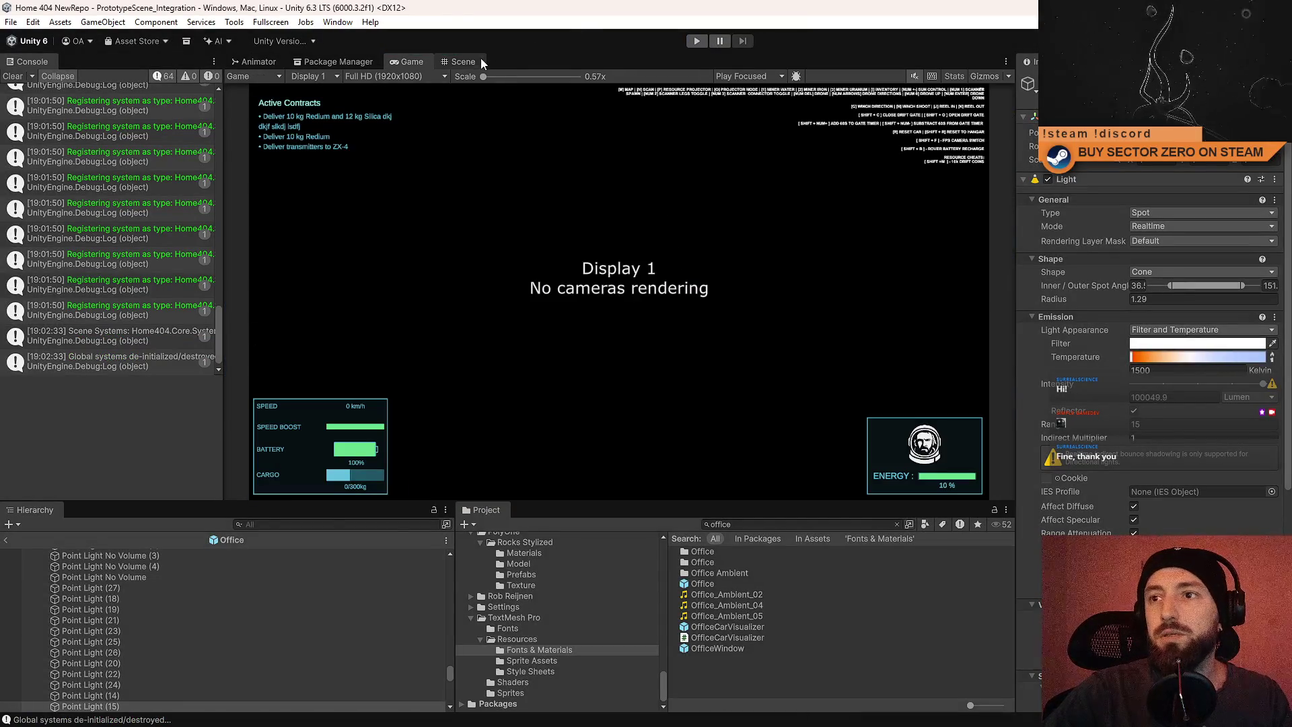
left_click(480, 60)
scroll(1144, 515, "down", 5)
scroll(1144, 515, "down", 5)
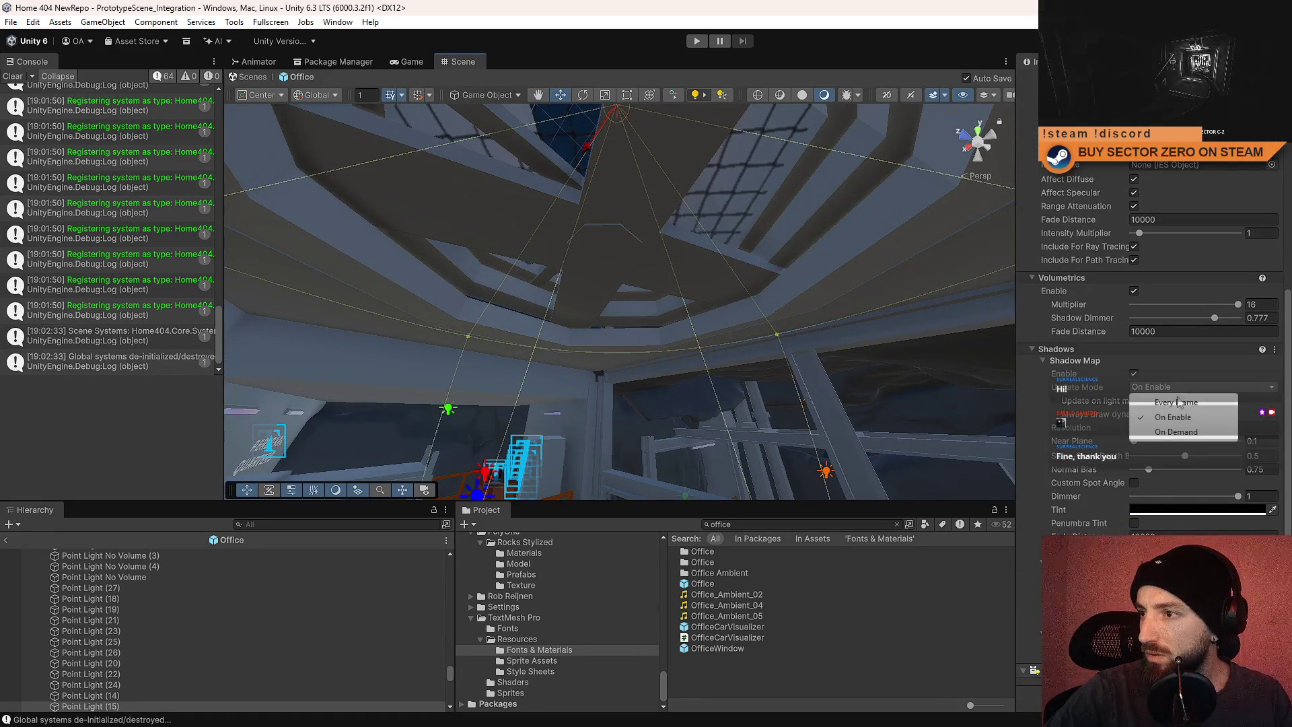
left_click(1177, 402)
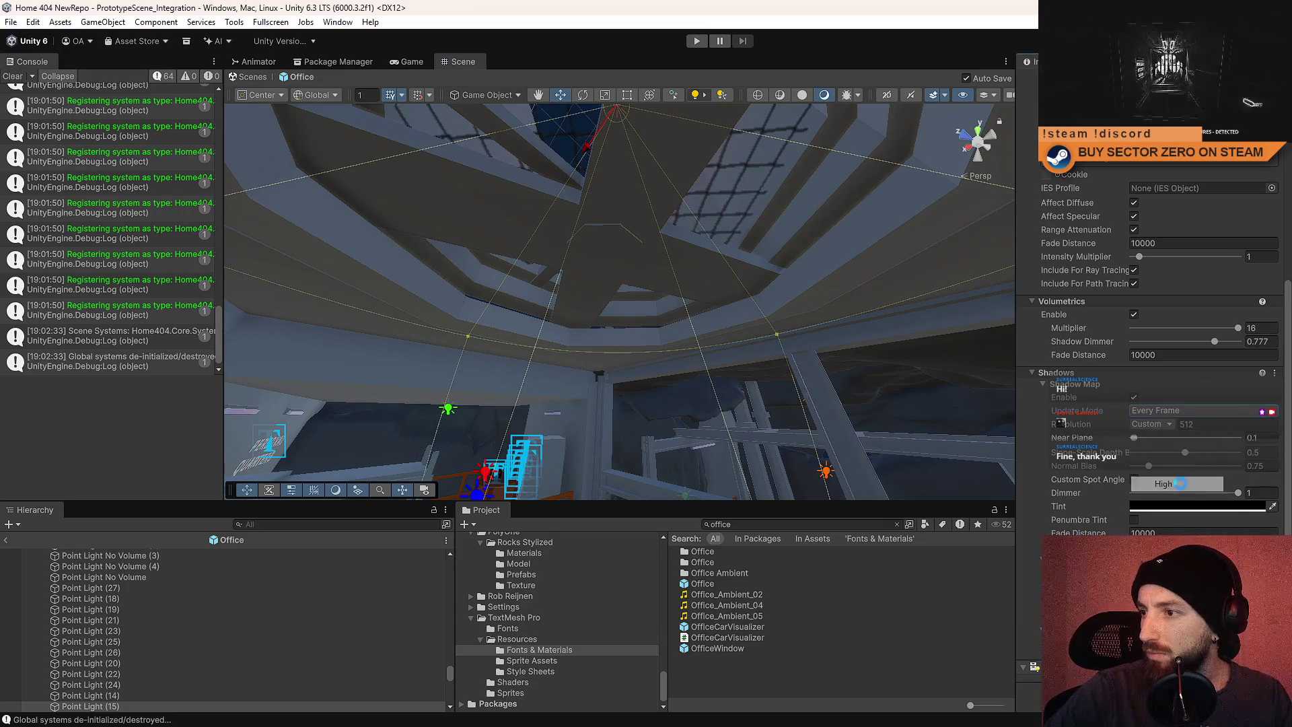
left_click(761, 659)
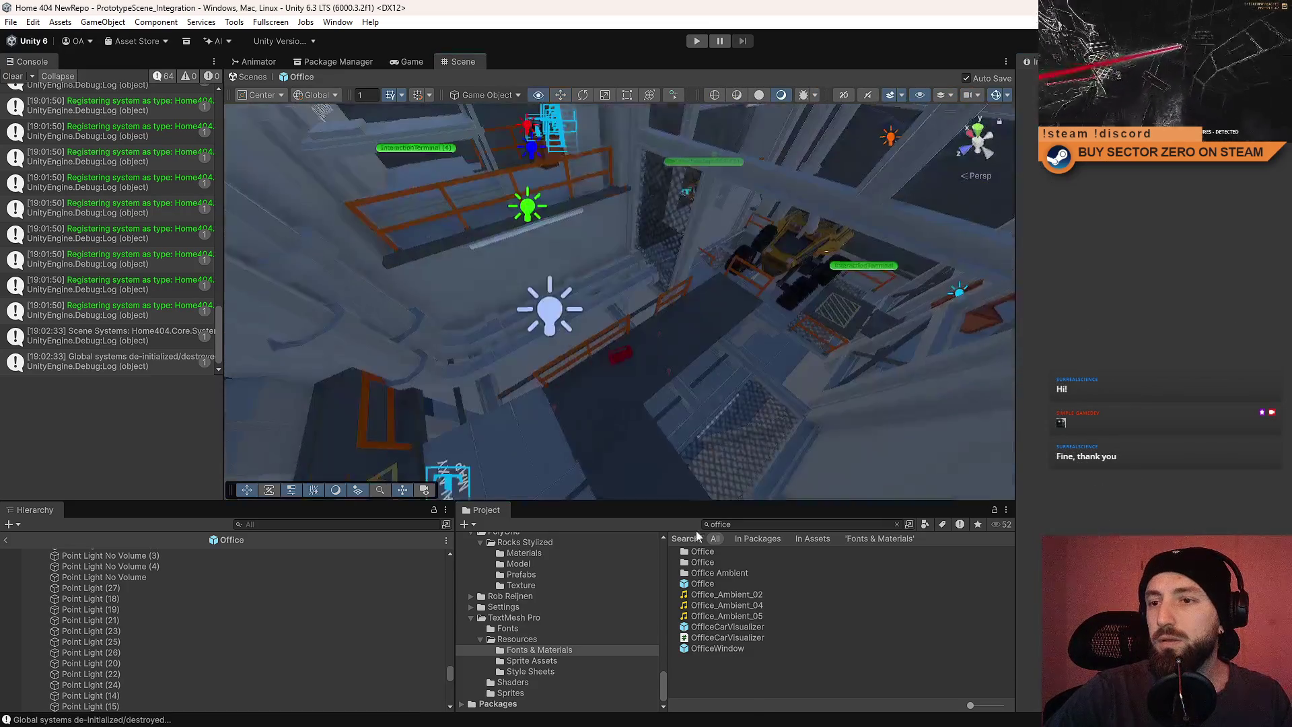
left_click(697, 41)
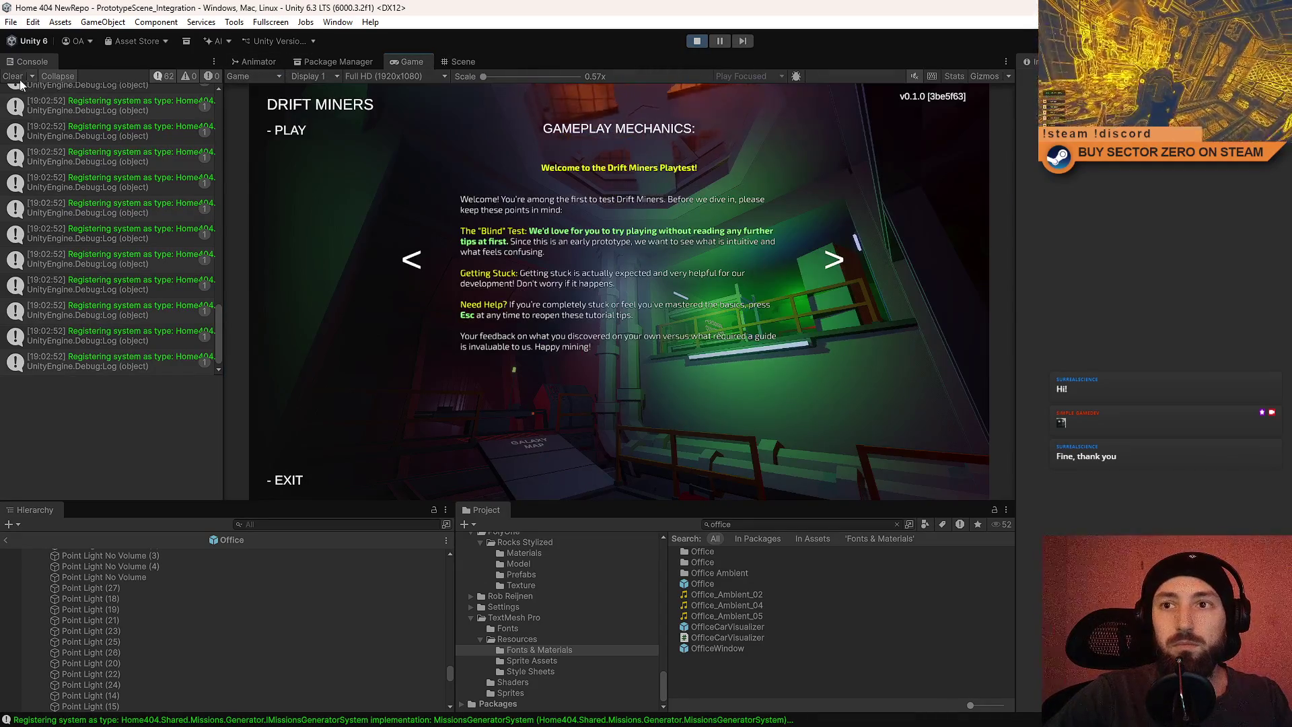
Clear the console, start the game and walk down into the Personal Quarters.
left_click(20, 81)
left_click(290, 130)
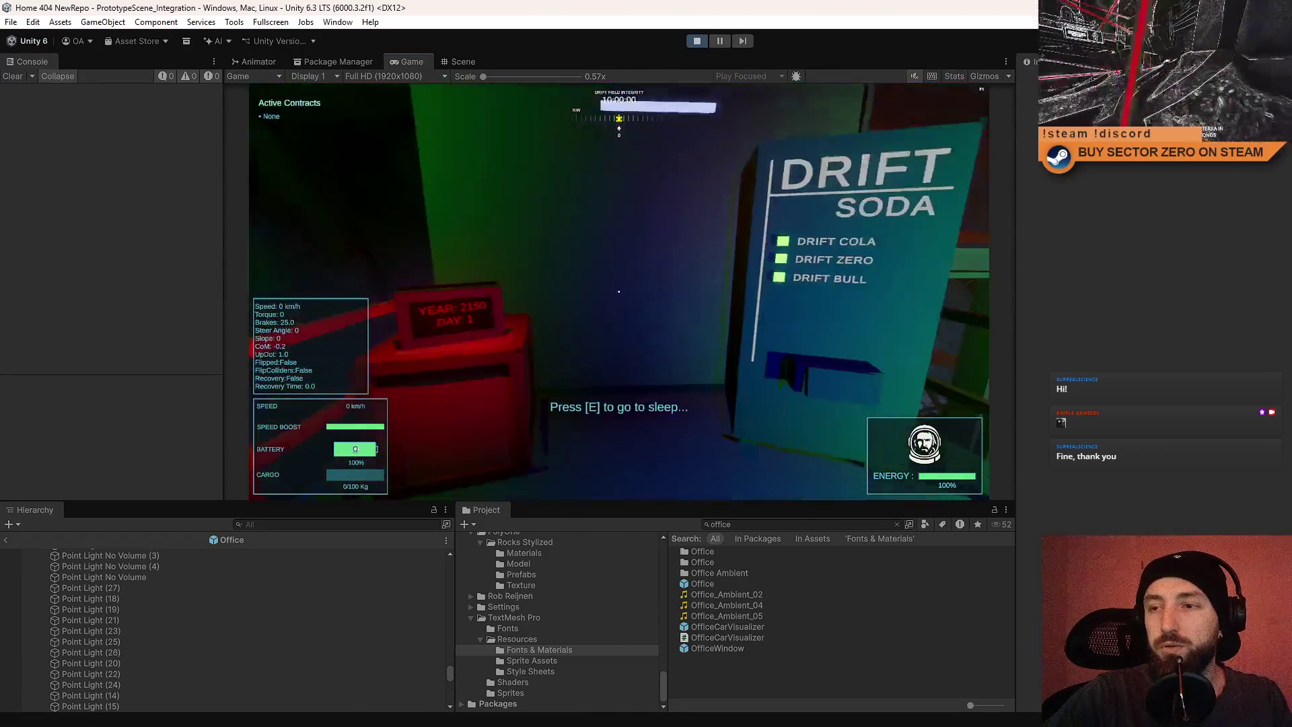
key("w")
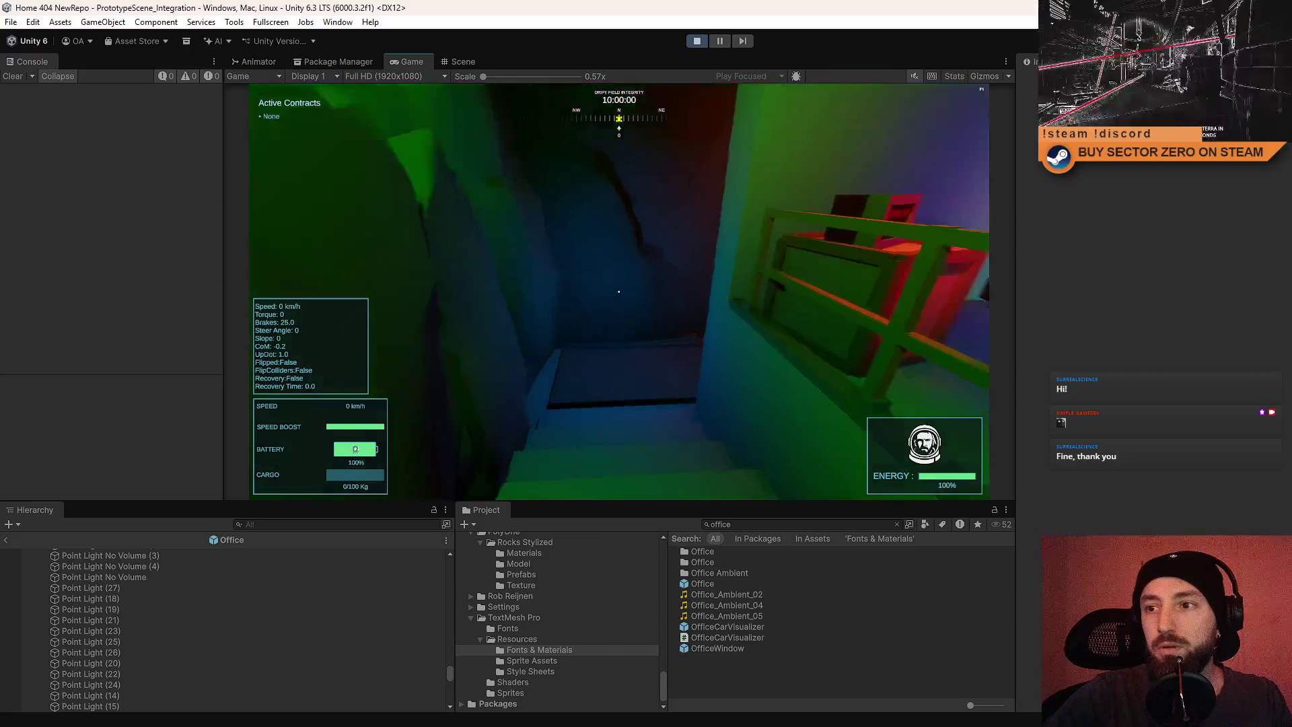
key("w")
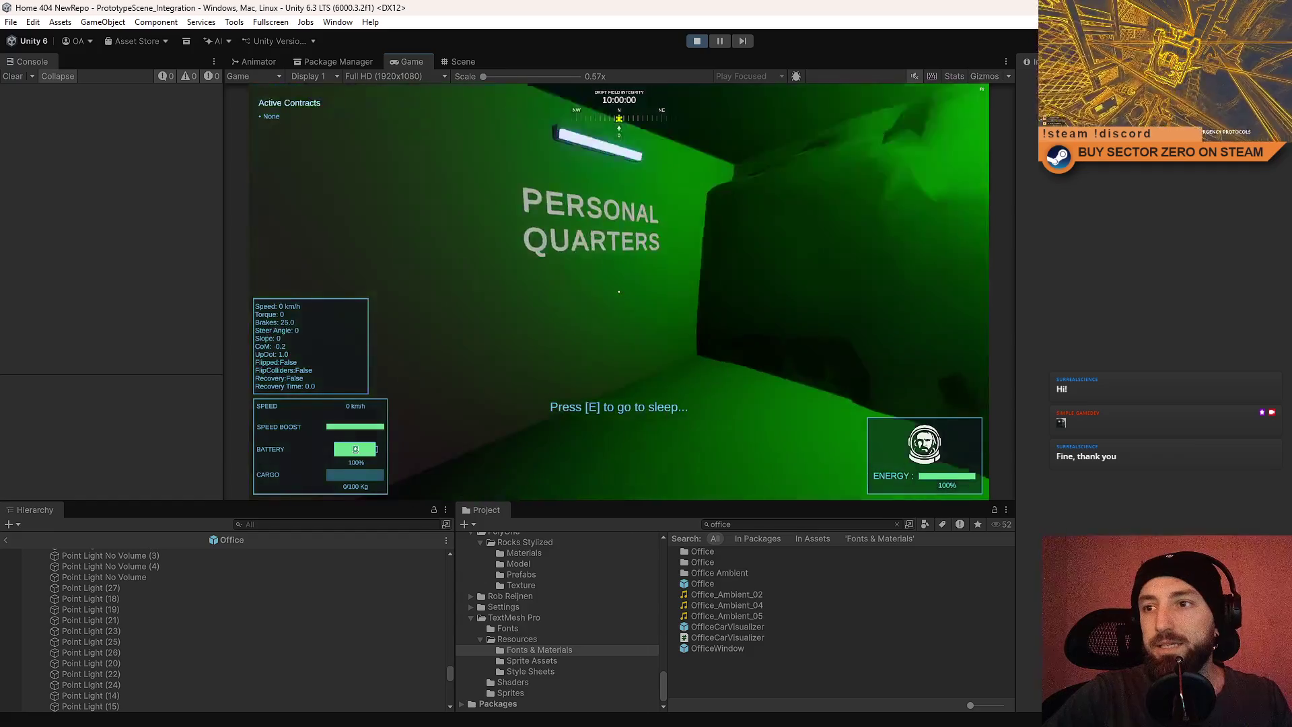
key("w")
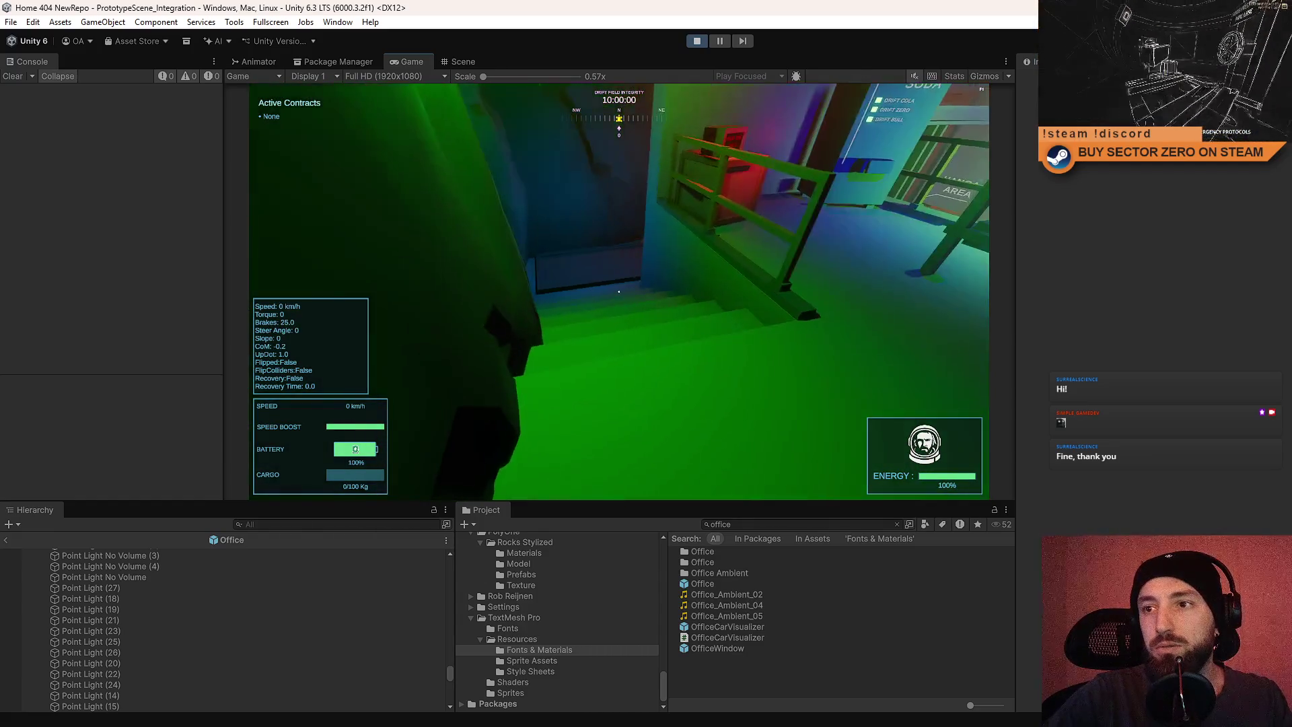
key("w")
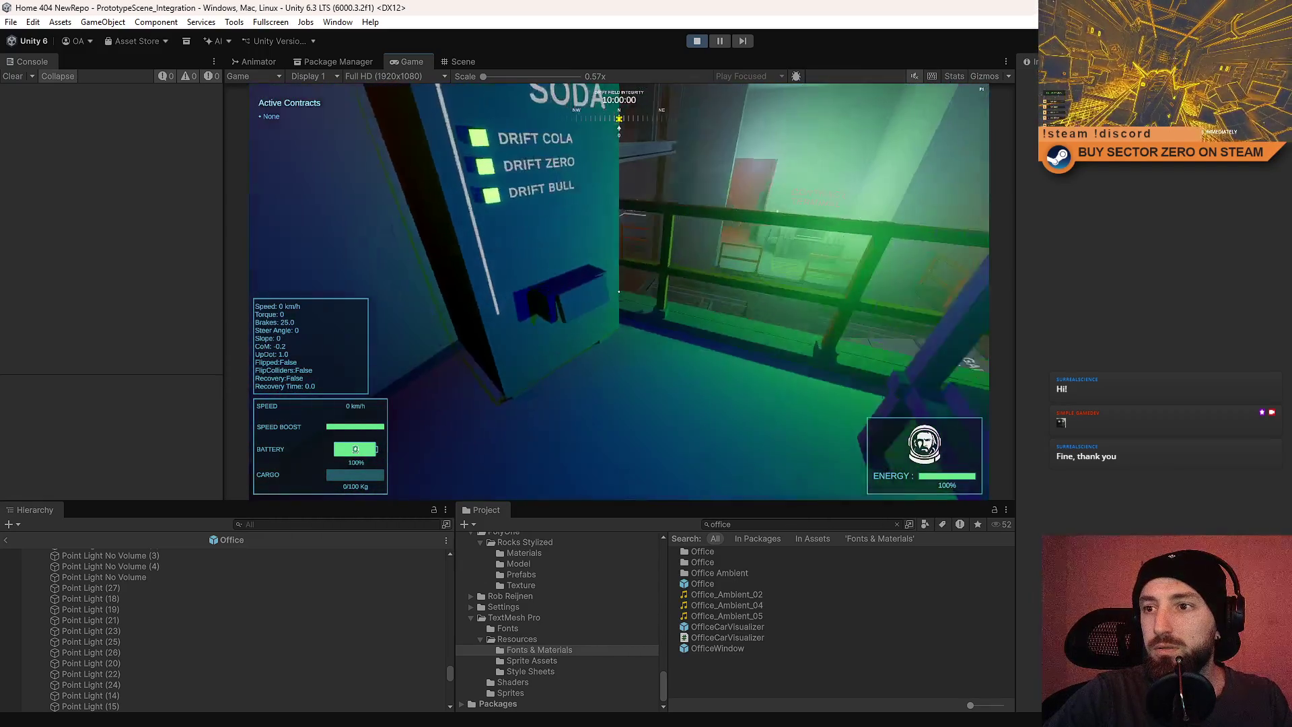
Walk through the blue and red corridors to the HANGAR AREA, then return to the Scene view.
key("s")
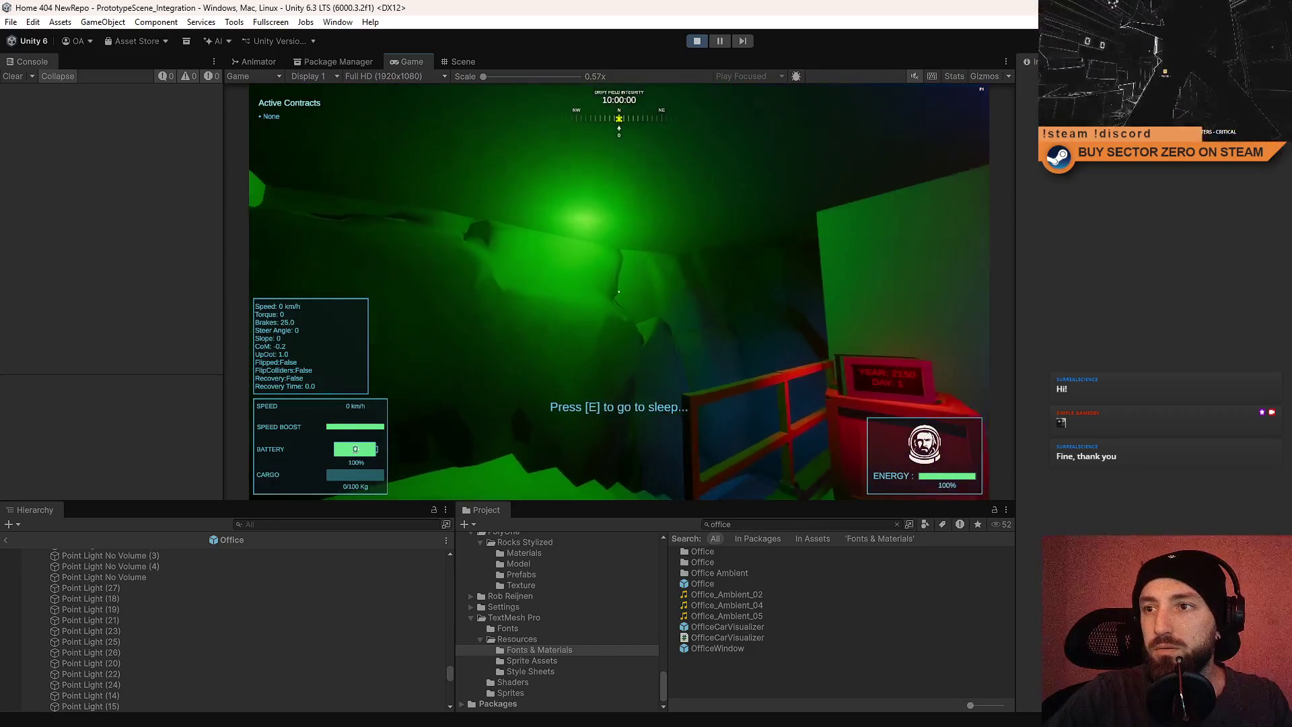
key("w")
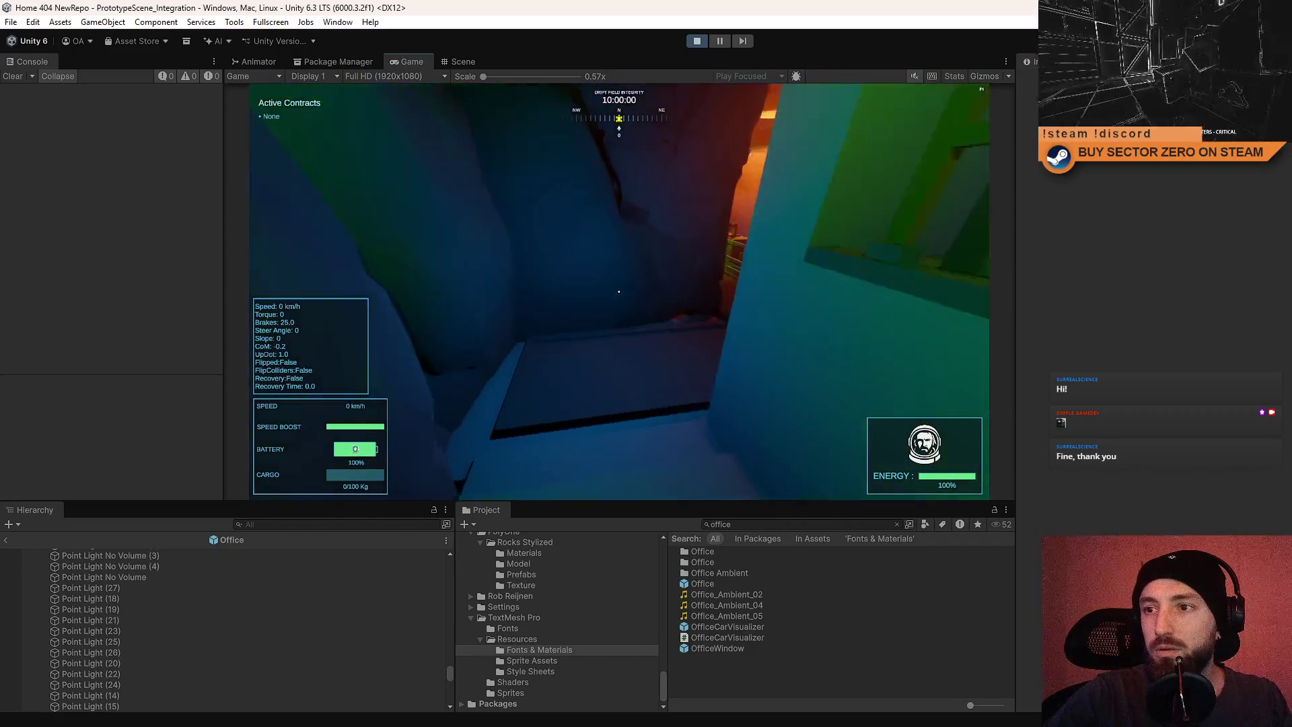
key("w")
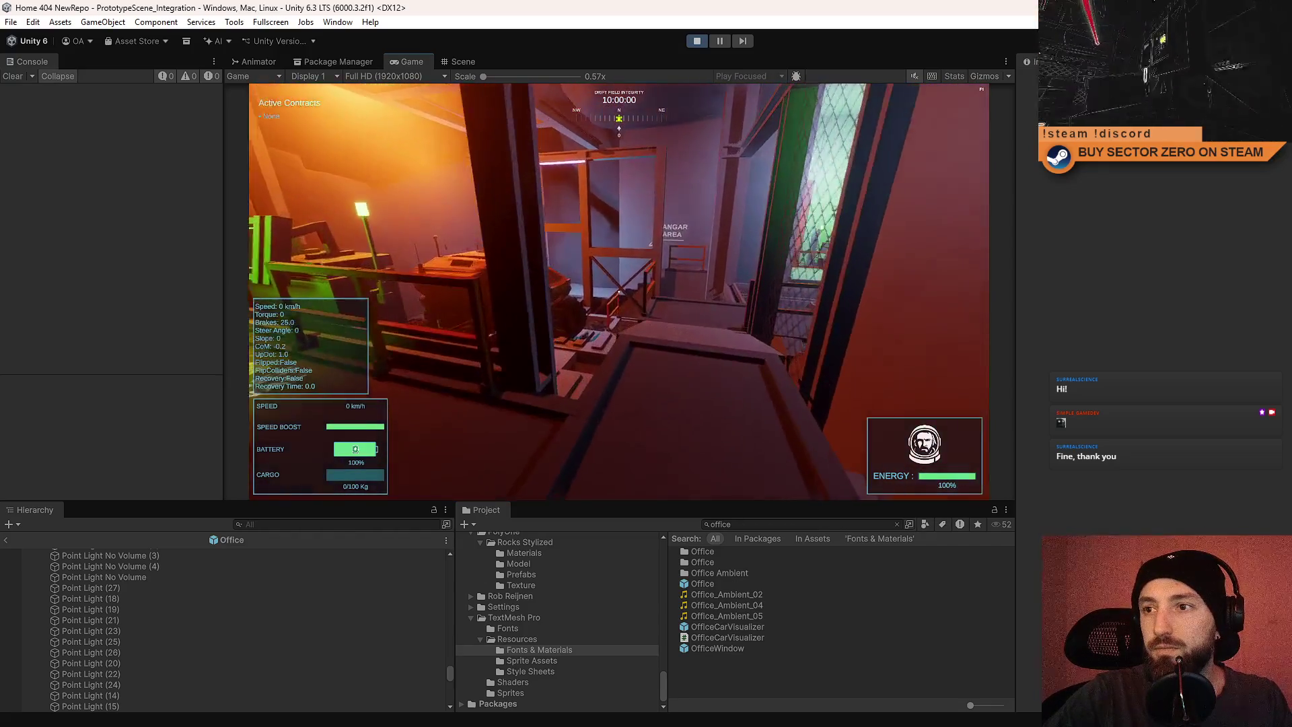
key("w")
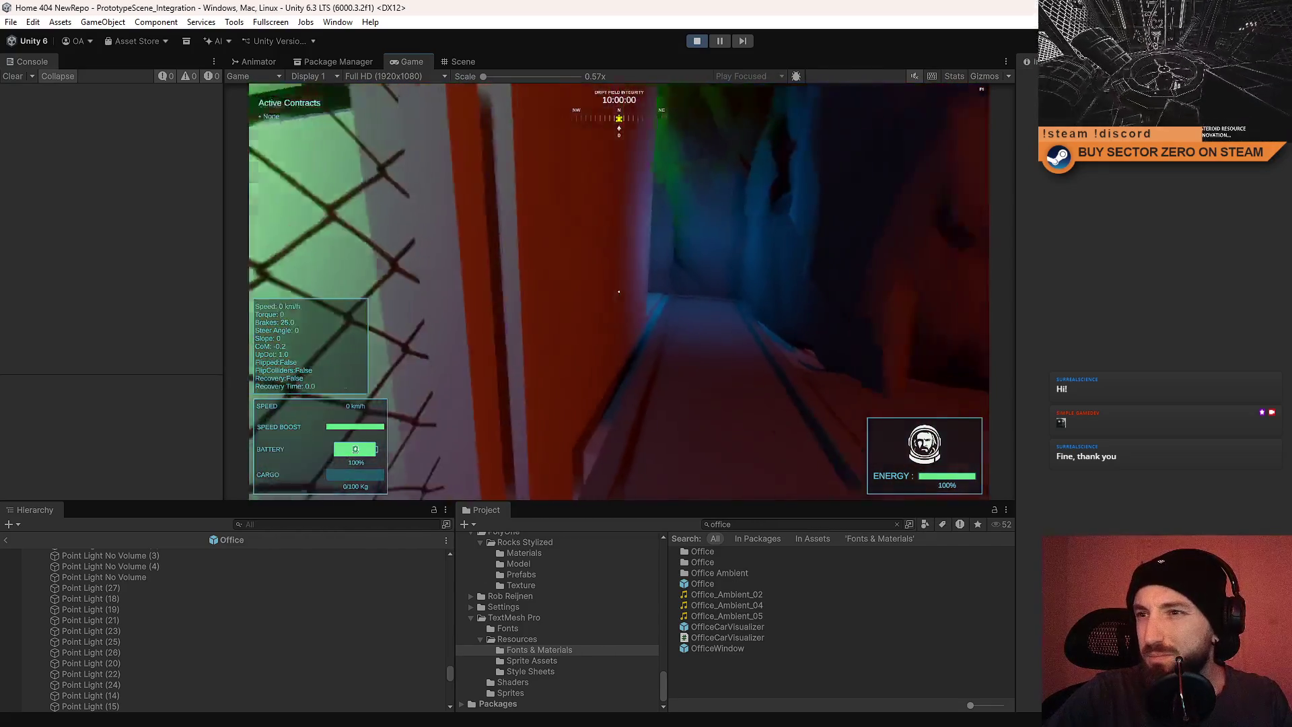
key("w")
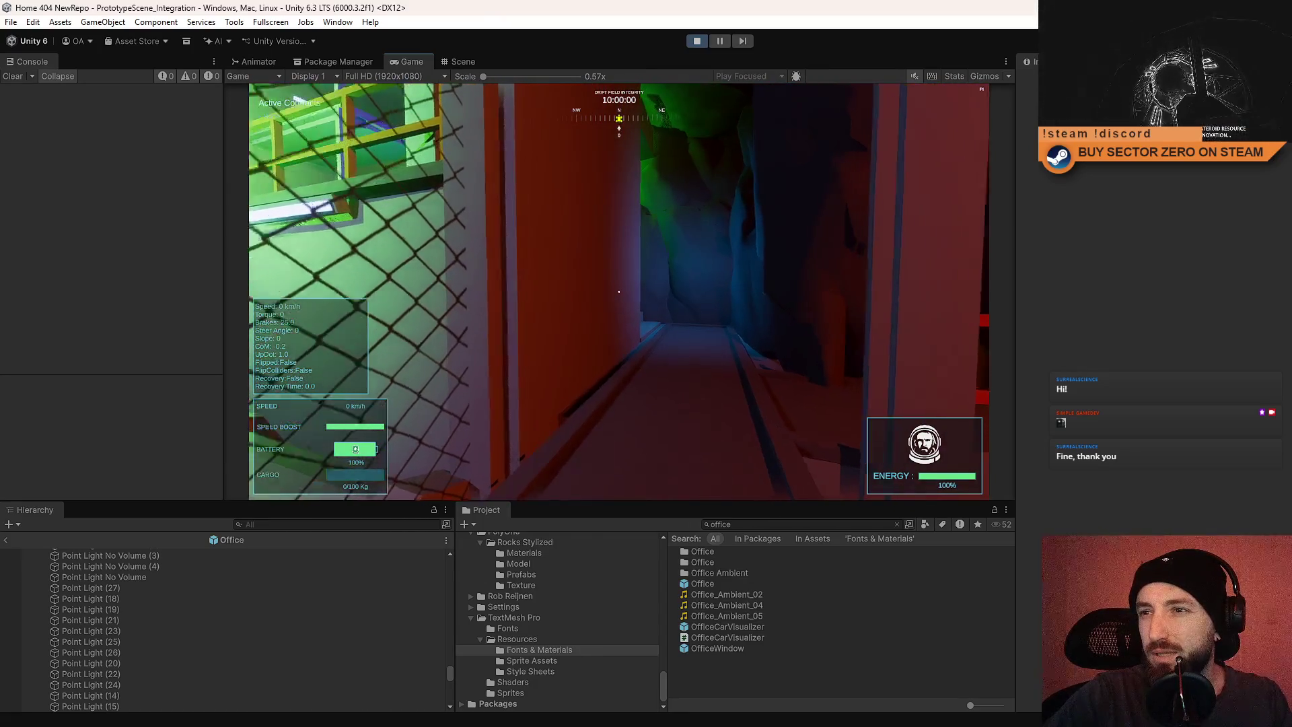
key("w")
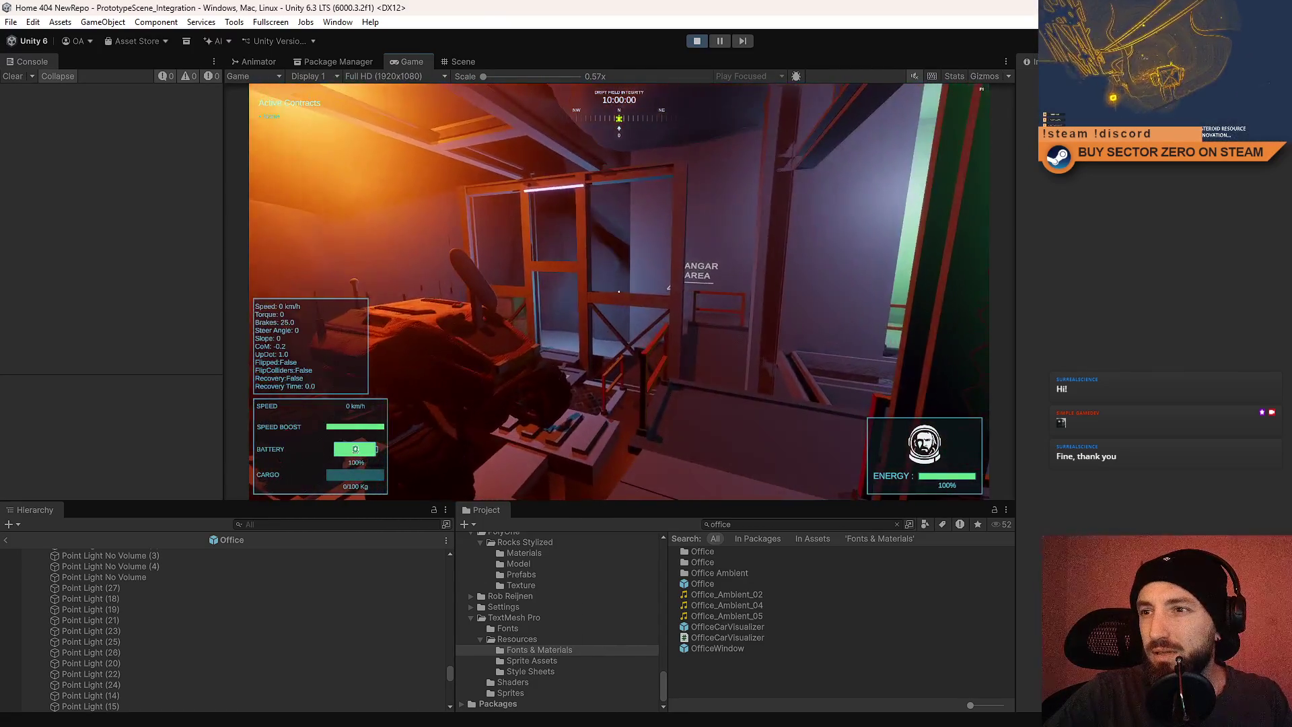
key("w")
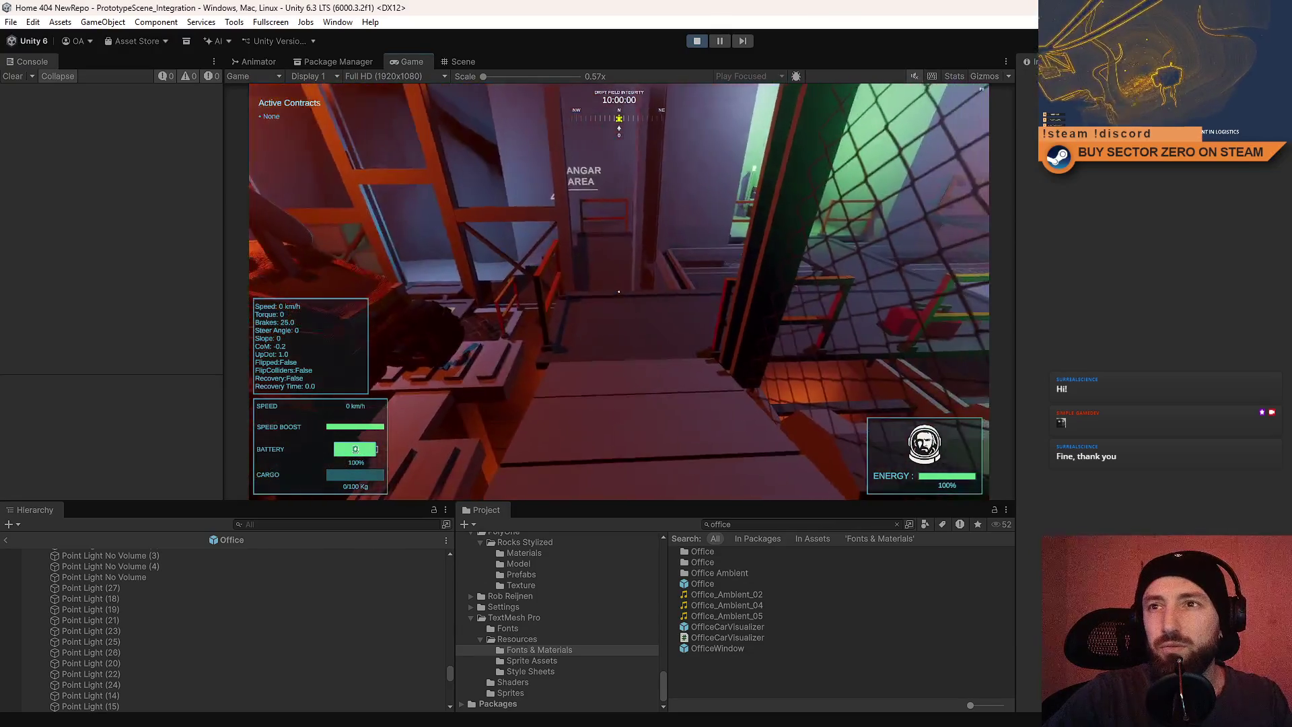
key("Escape")
left_click(471, 59)
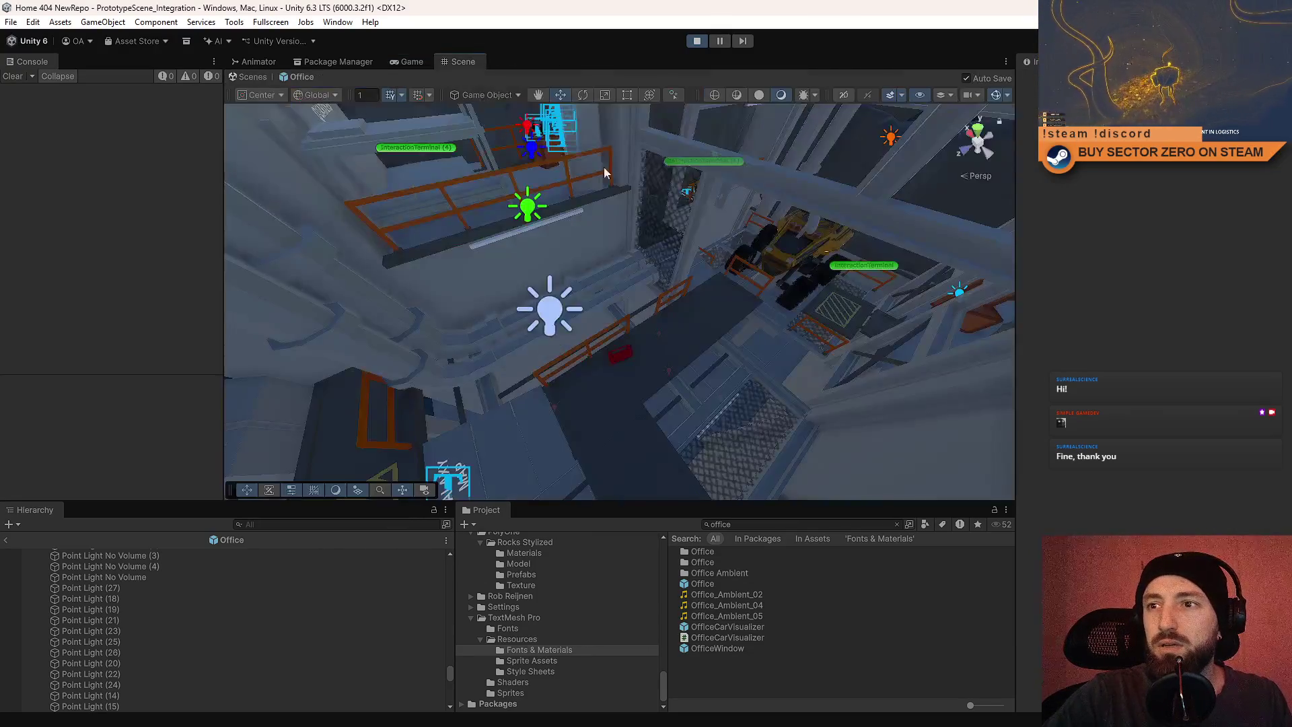
Exit prefab mode back to the full Office scene and reposition the camera.
left_click(412, 61)
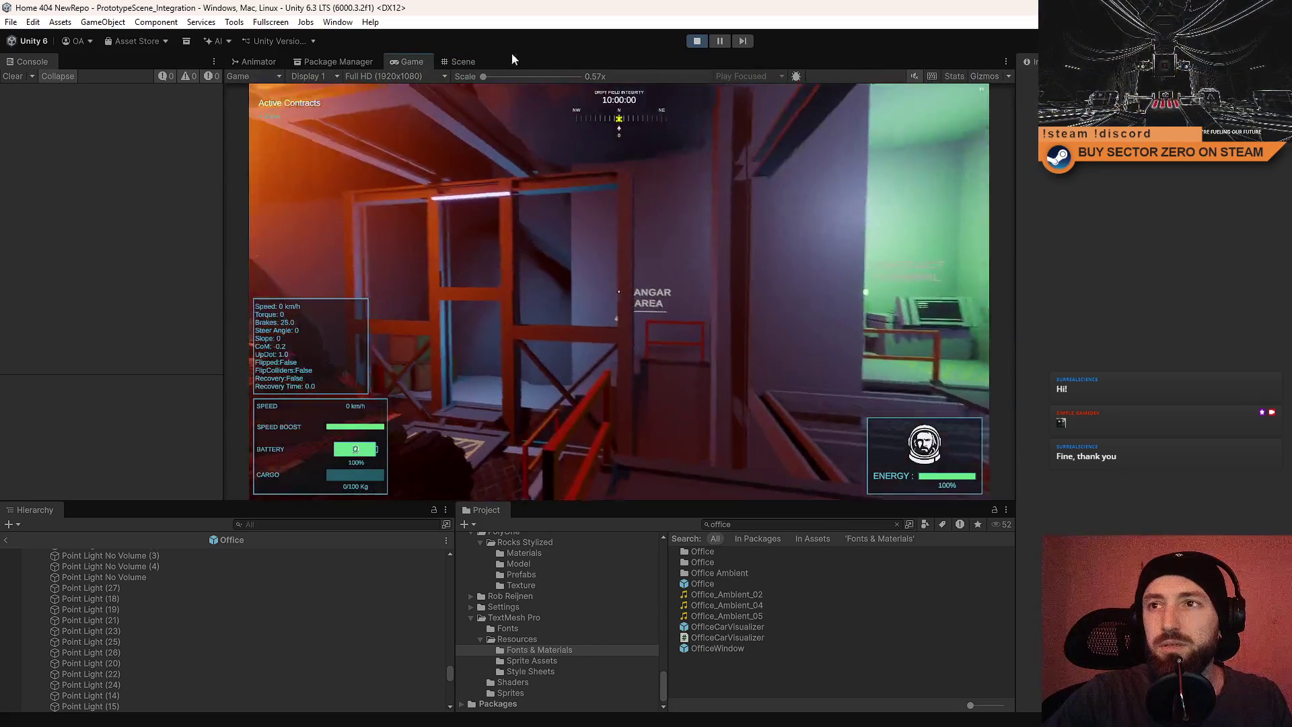
left_click(463, 62)
mouse_move(740, 269)
left_mouse_down()
mouse_move(933, 272)
mouse_move(814, 329)
left_mouse_up()
left_click(760, 95)
left_click(781, 95)
mouse_move(605, 282)
left_mouse_down()
mouse_move(471, 256)
mouse_move(271, 79)
left_mouse_up()
left_click(265, 74)
mouse_move(323, 202)
left_mouse_down()
mouse_move(377, 313)
mouse_move(736, 335)
mouse_move(177, 218)
mouse_move(145, 241)
mouse_move(425, 269)
mouse_move(591, 353)
left_mouse_up()
Select Point Light (18) and scroll to its shadow settings.
left_click(592, 363)
scroll(1225, 450, "down", 10)
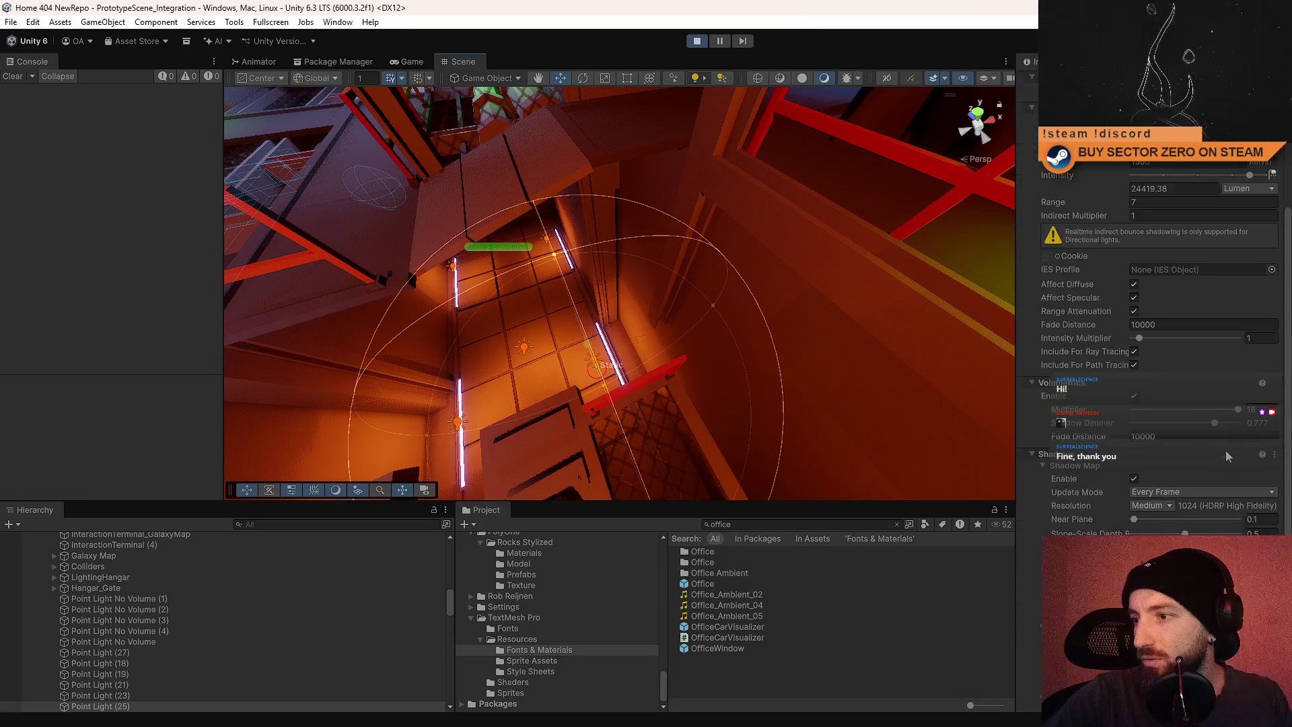
mouse_move(813, 369)
left_mouse_down()
mouse_move(638, 202)
mouse_move(579, 222)
left_mouse_up()
left_click(536, 182)
scroll(1142, 399, "down", 2)
Cache Point Light (18)'s shadows On Enable with resolution fitted to 384, then check the game.
left_click(1162, 397)
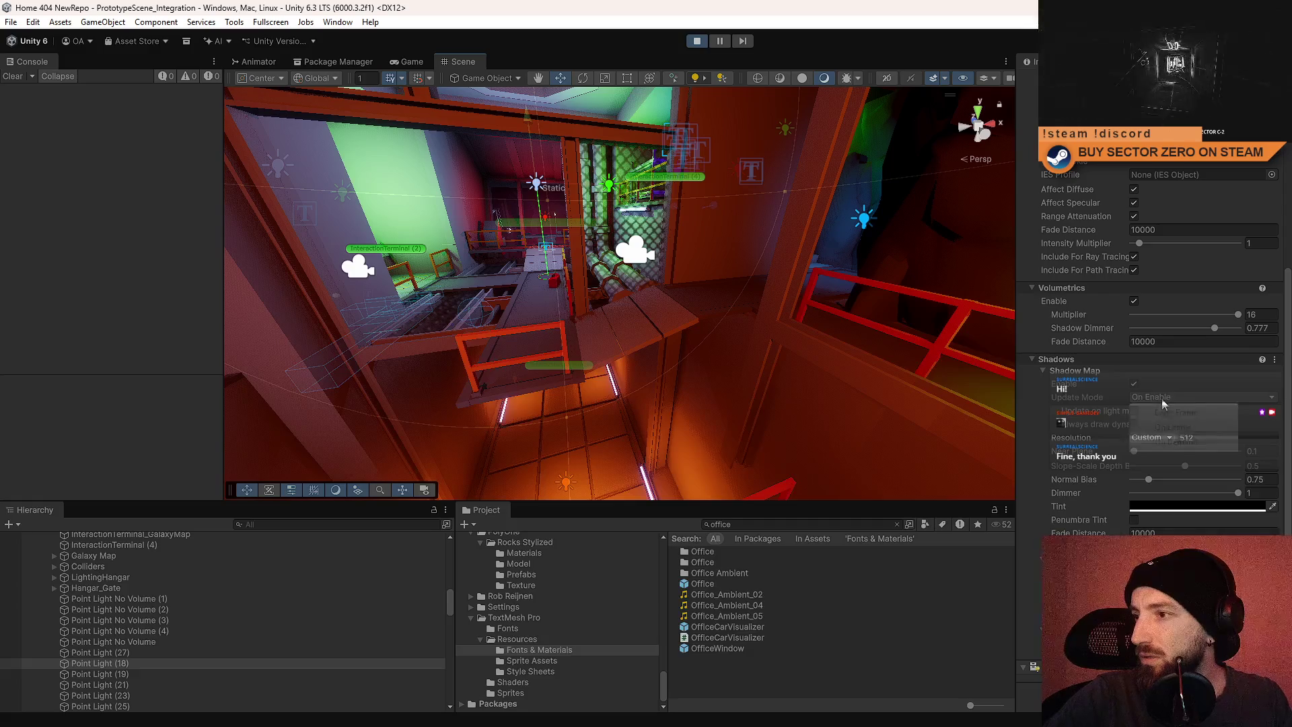
left_click(1162, 423)
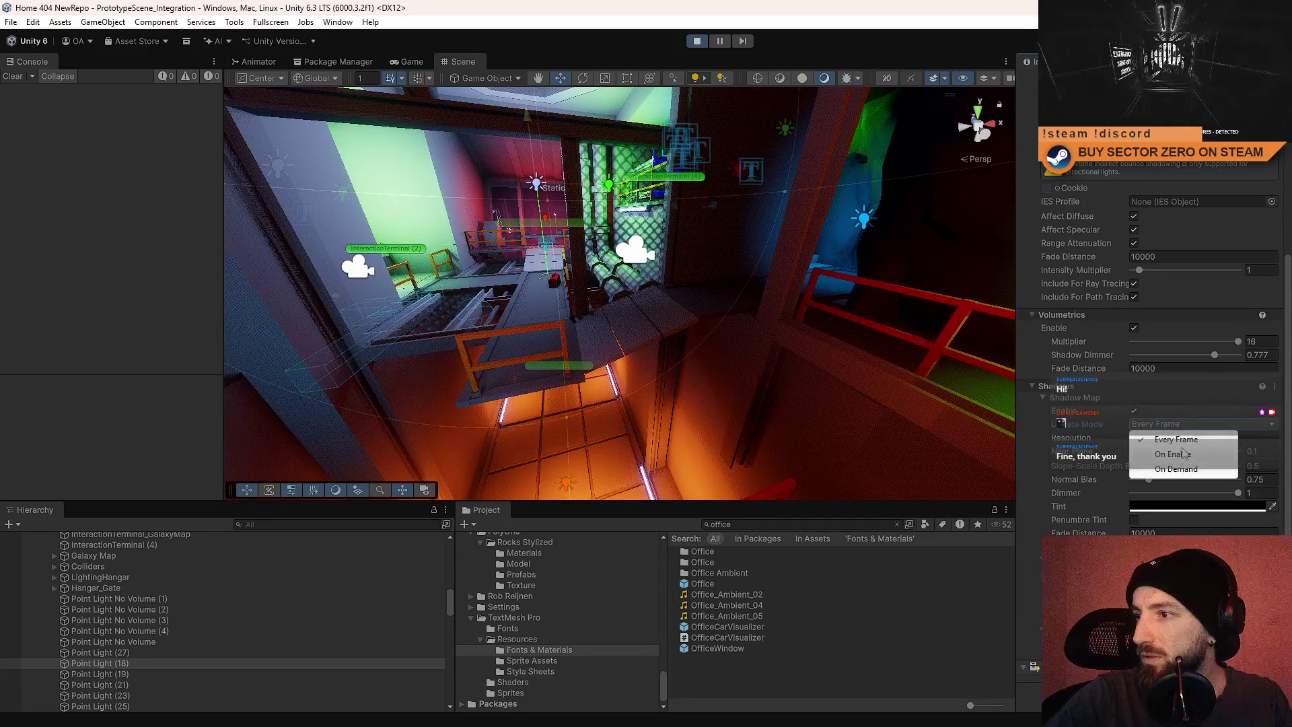
left_click(1182, 456)
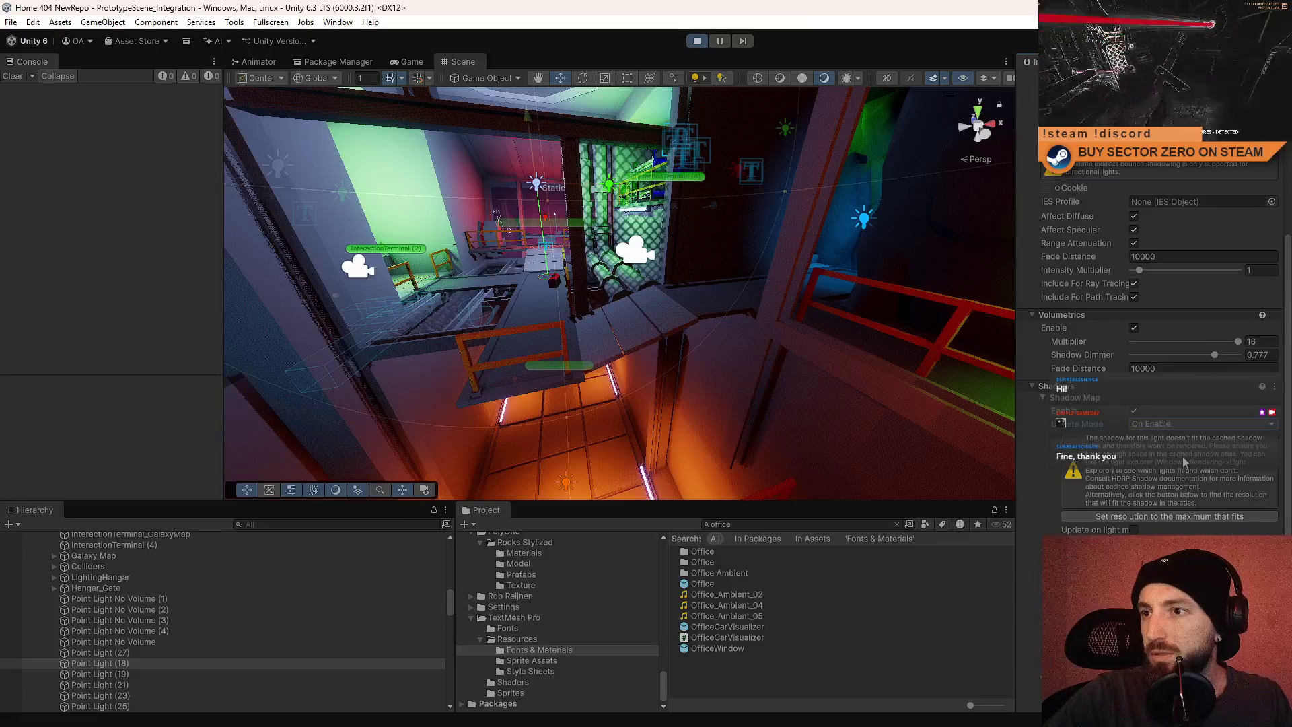
mouse_move(766, 360)
left_mouse_down()
mouse_move(732, 322)
mouse_move(1242, 531)
left_mouse_up()
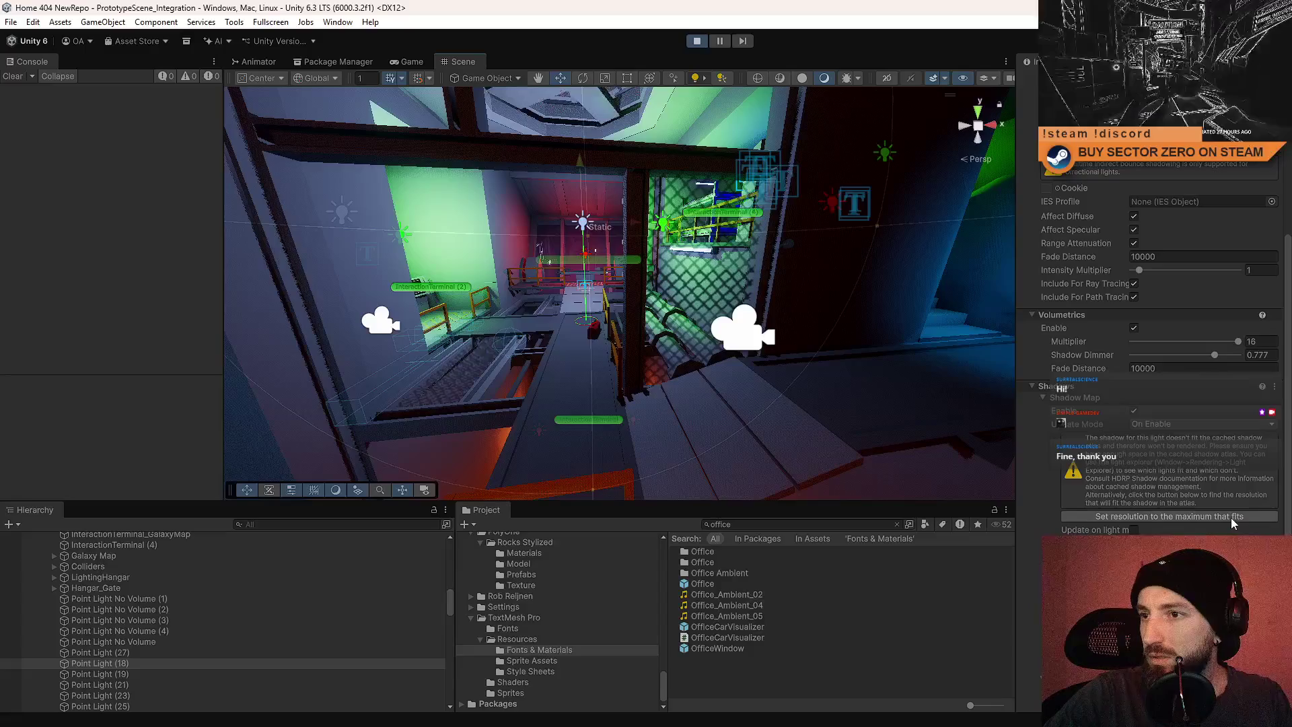
left_click(1232, 518)
mouse_move(652, 294)
left_mouse_down()
mouse_move(1031, 326)
mouse_move(633, 255)
mouse_move(102, 309)
mouse_move(56, 275)
left_mouse_up()
left_click(409, 62)
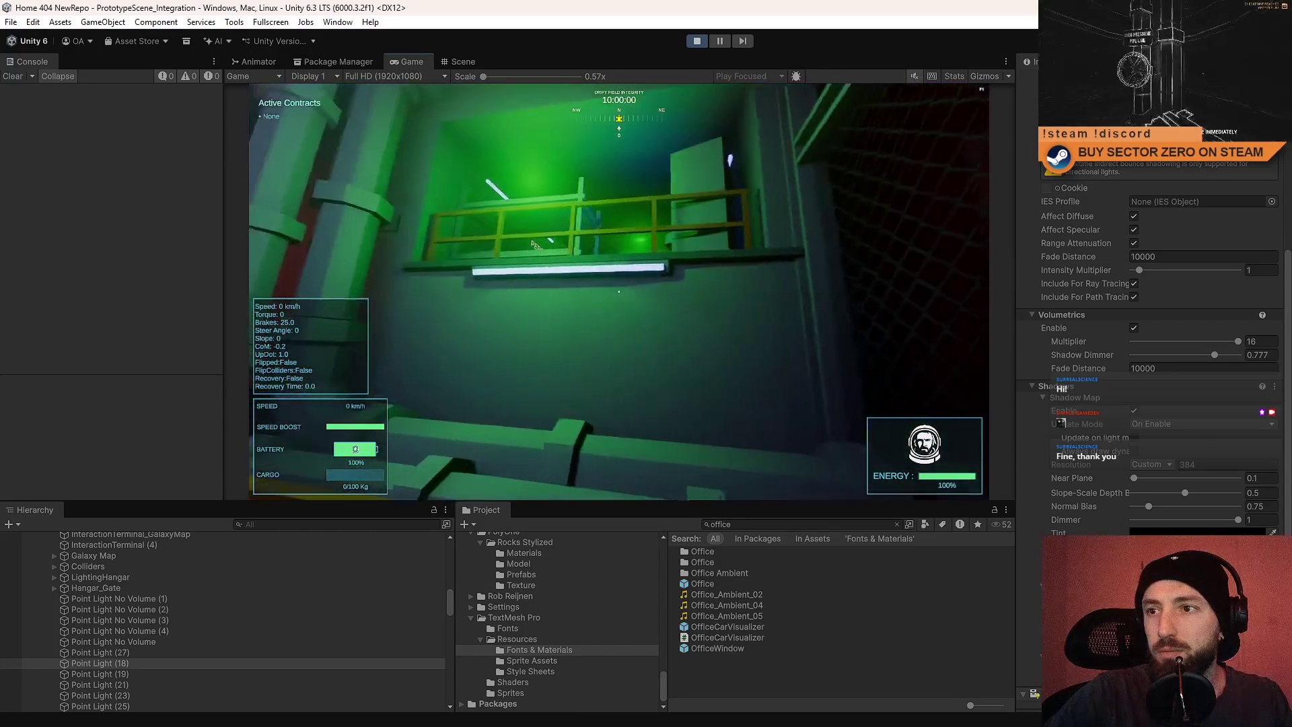
Undo a shadow near plane change to keep it at 0.1, then stop play mode.
left_click_drag(1134, 478, 1227, 477)
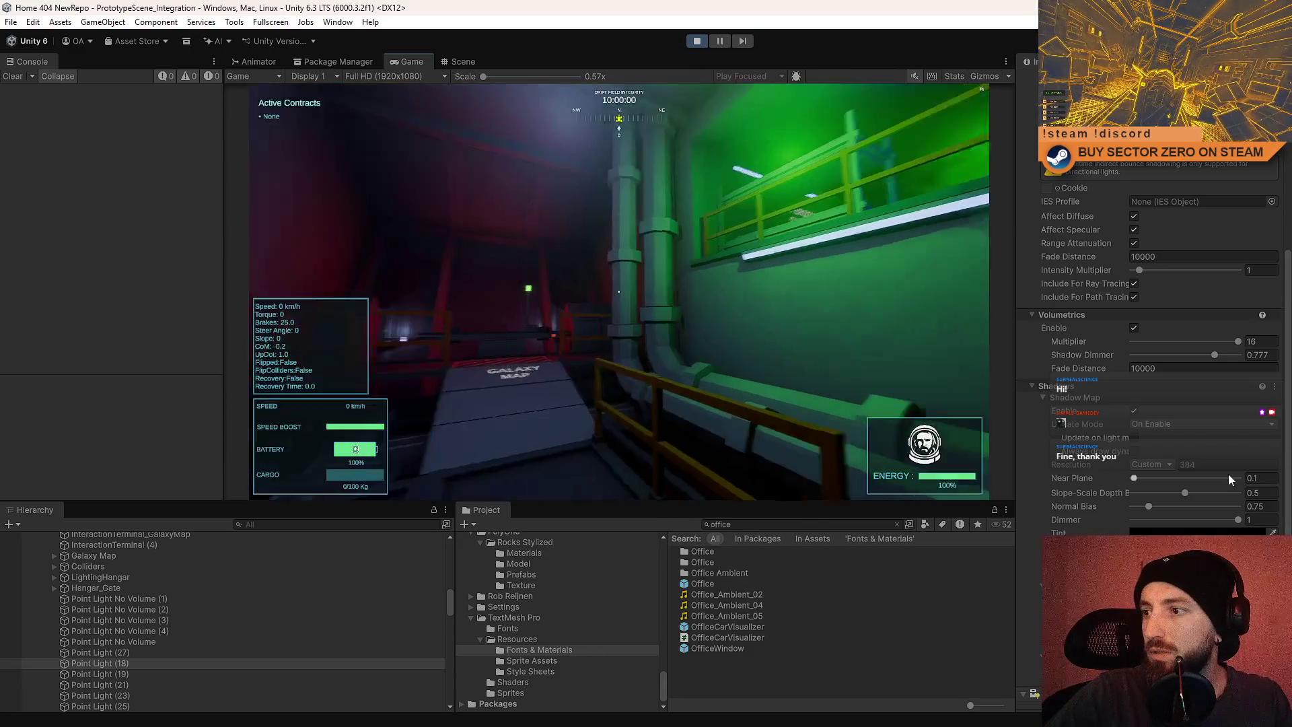
key("ctrl+z")
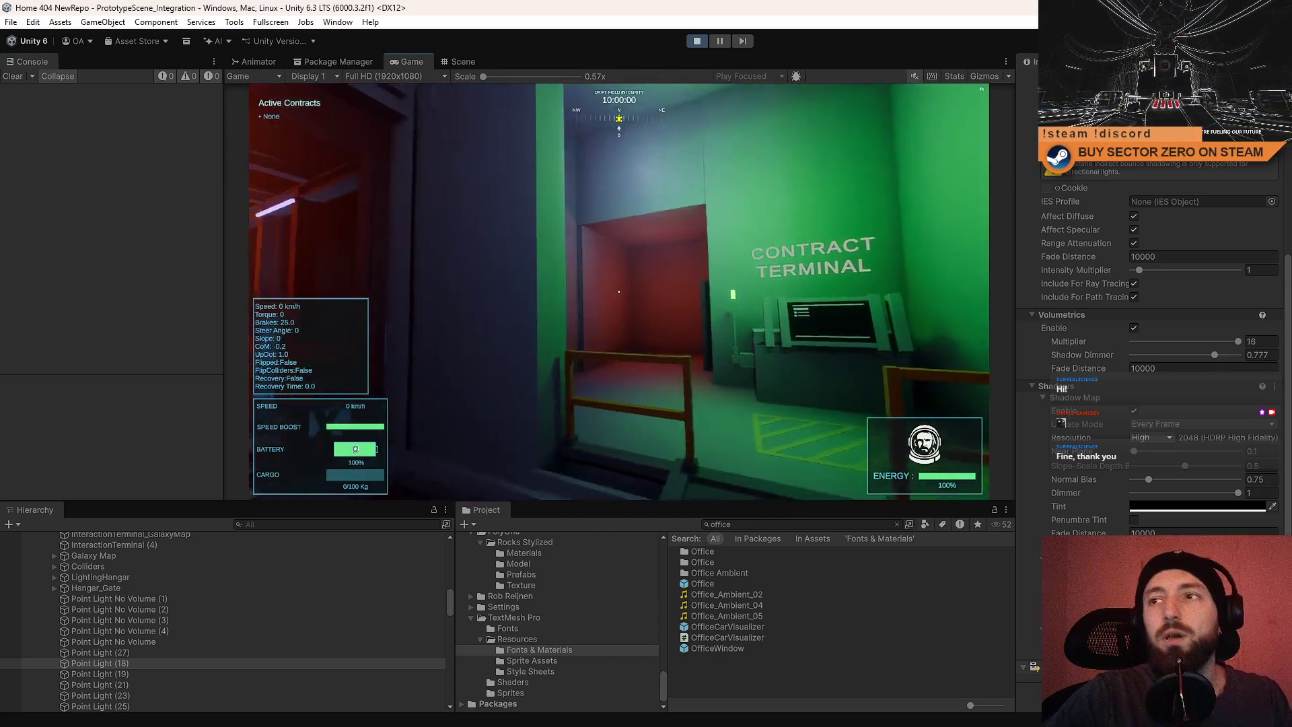
key("Escape")
left_click(697, 41)
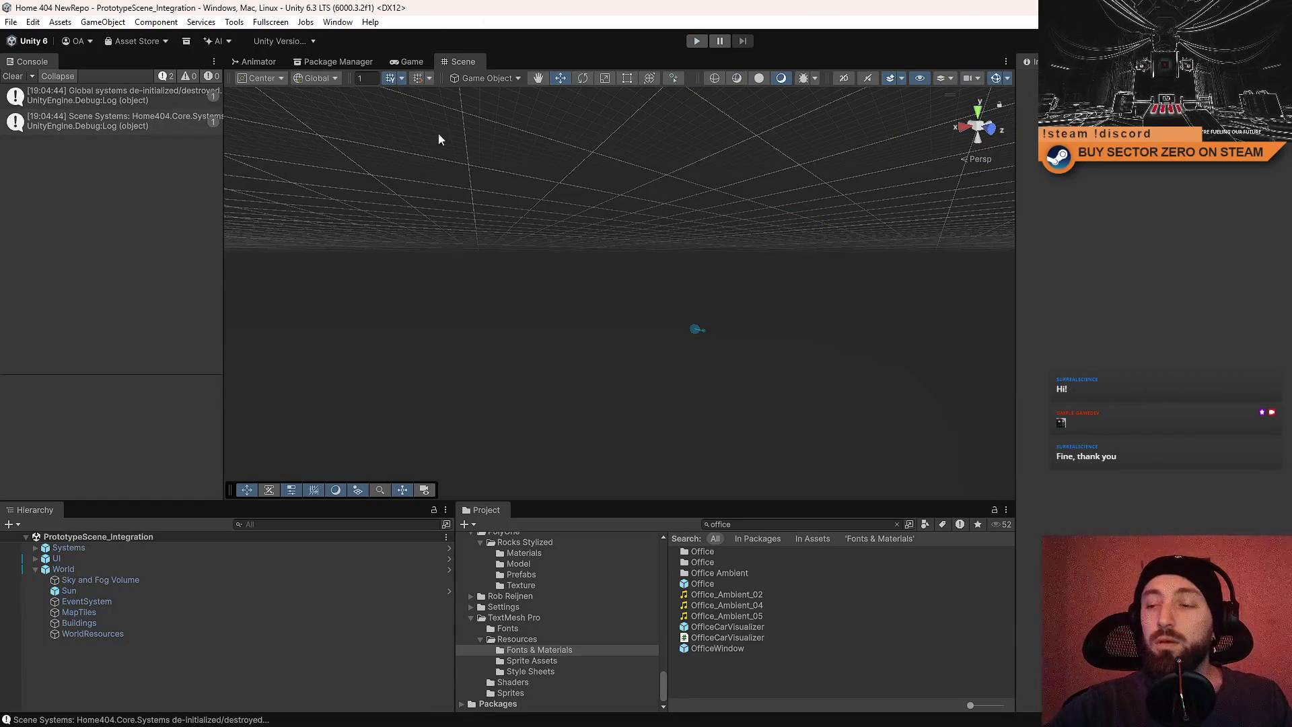
Open the Office prefab for editing and select Point Light (18).
left_click(418, 62)
left_click(460, 62)
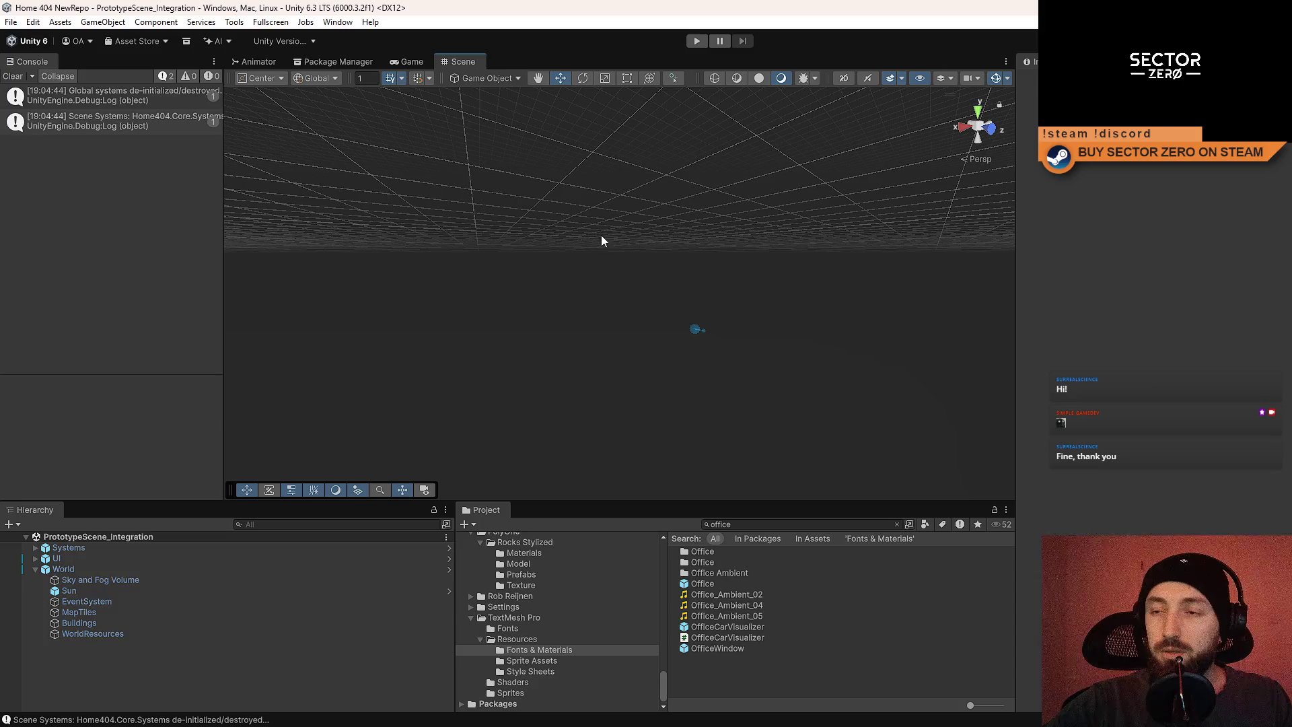
left_click(733, 584)
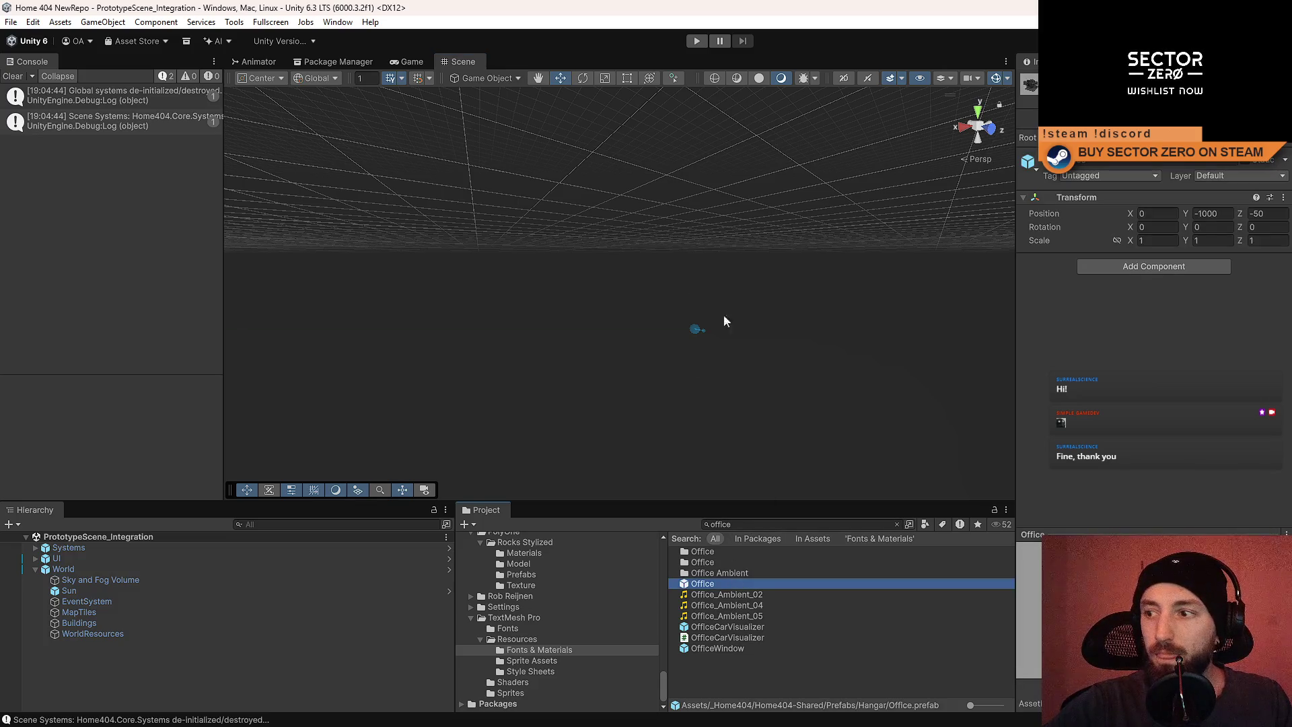
double_click(703, 584)
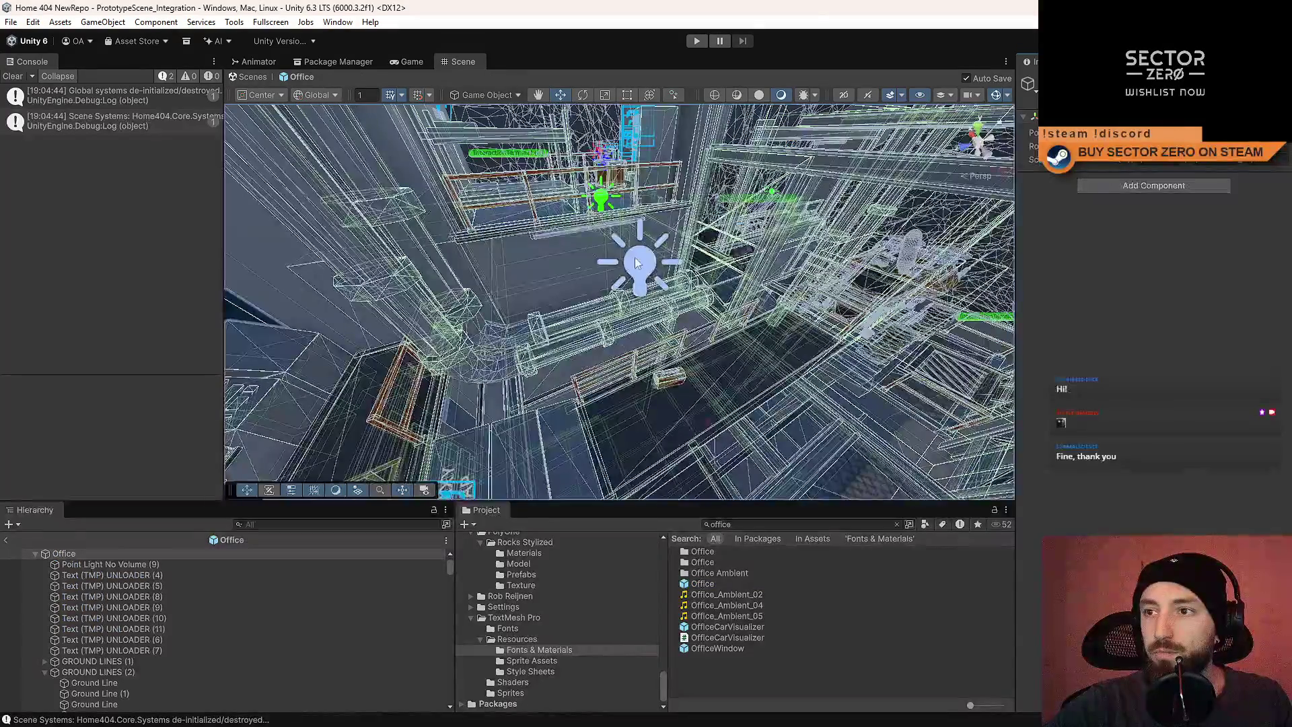
left_click(635, 257)
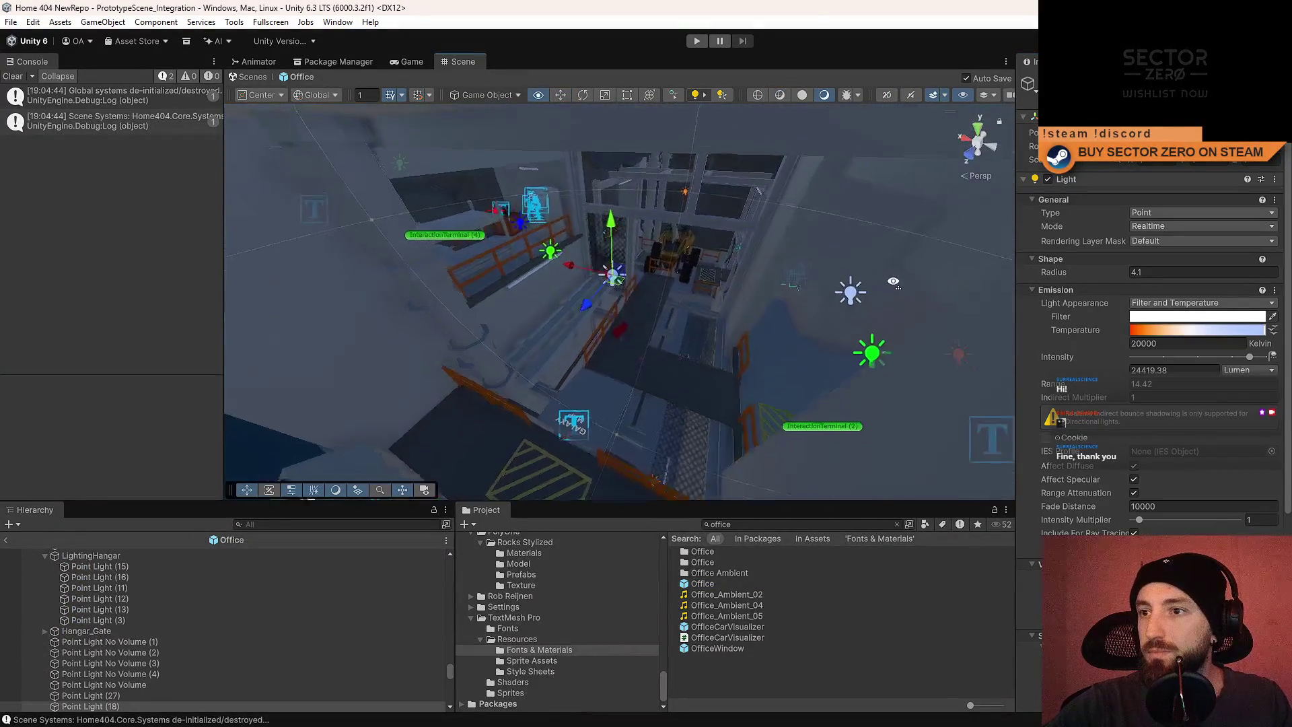
Make Point Light (18) update shadows Every Frame, keeping Custom 512 resolution and 0.1 near plane.
scroll(1157, 386, "down", 3)
scroll(1156, 381, "down", 4)
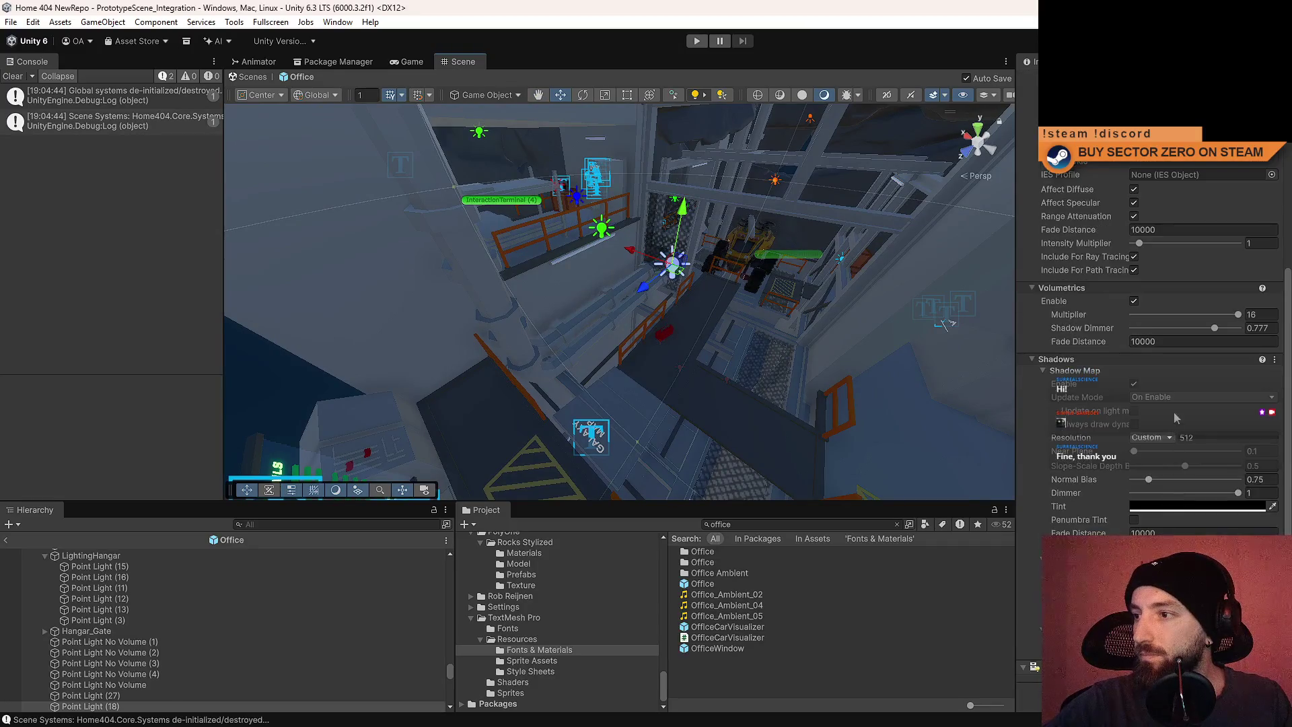
left_click(1174, 397)
left_click(1174, 410)
left_click(1156, 445)
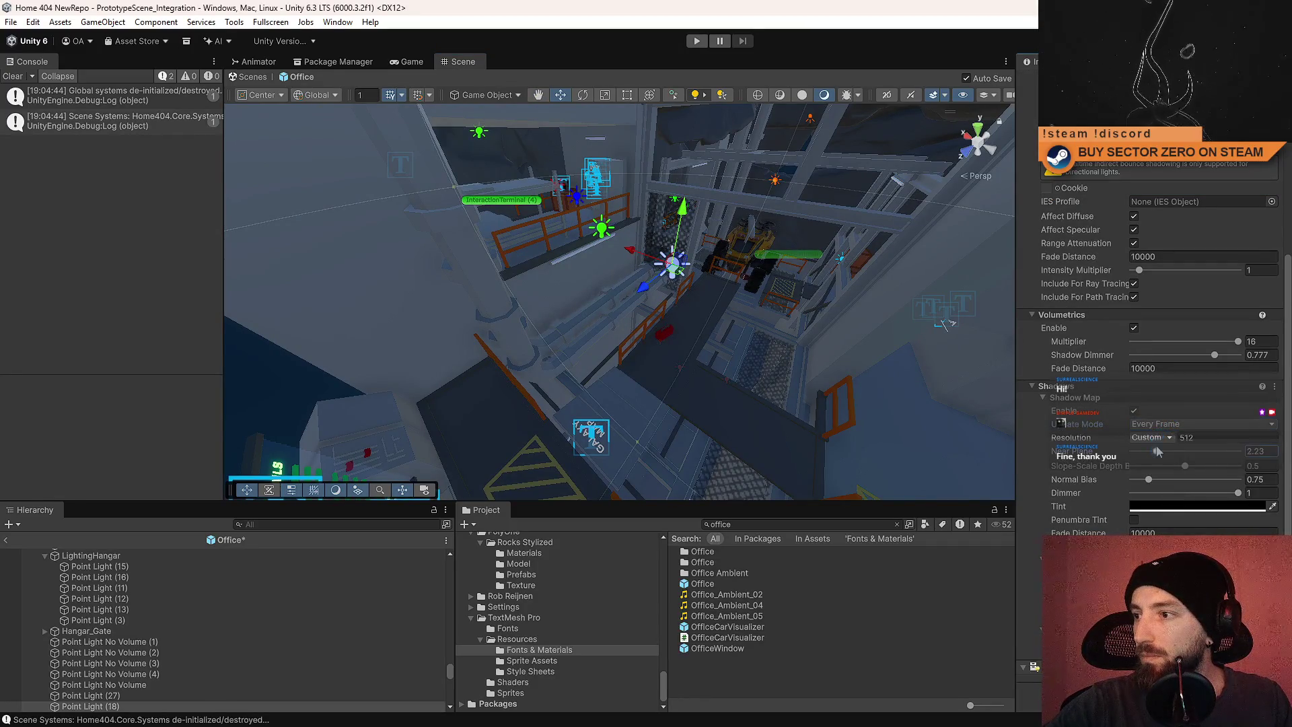
left_click(1161, 438)
key("Escape")
left_click_drag(1157, 449, 1125, 446)
left_click(1153, 439)
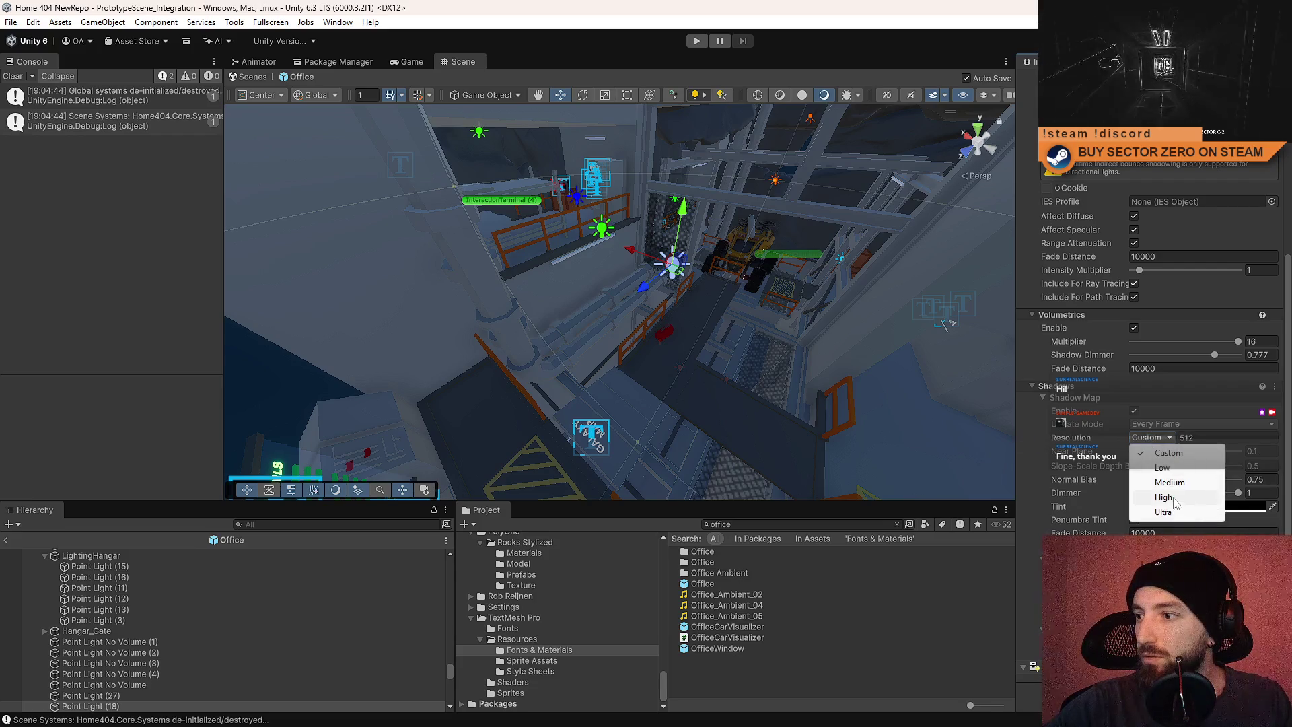
left_click(1171, 497)
left_click(834, 654)
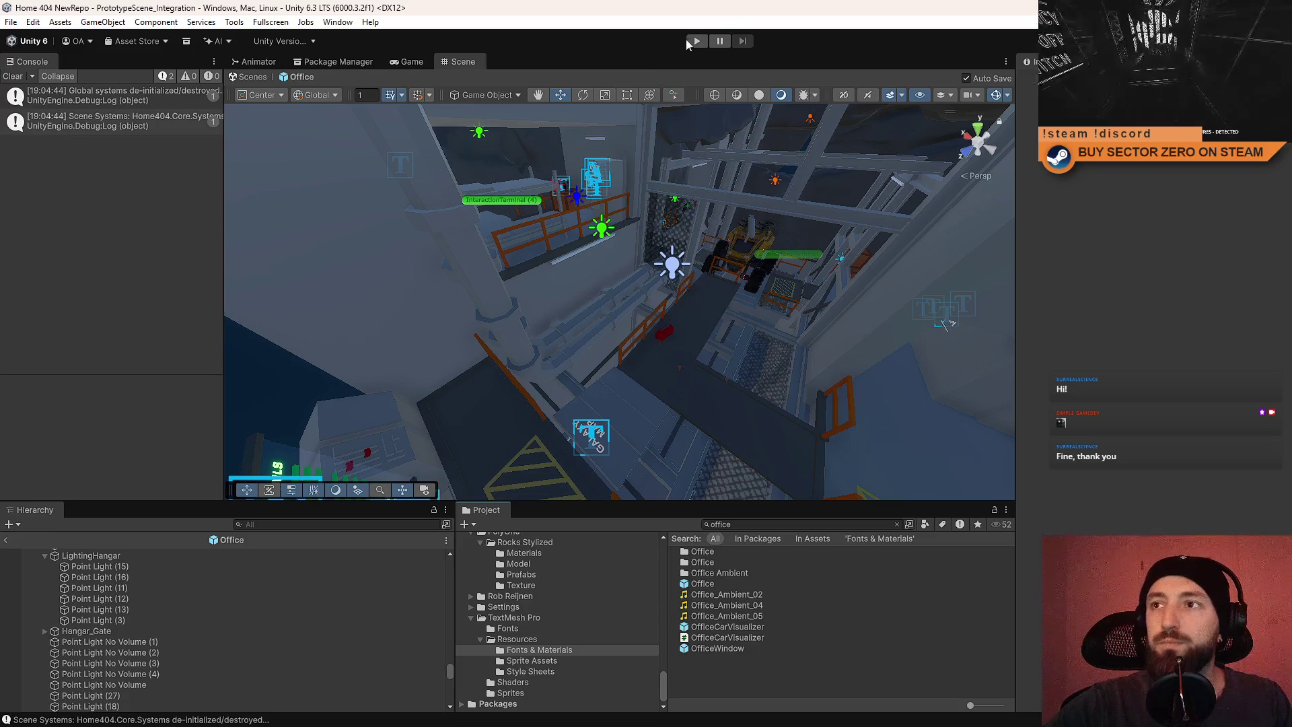
Play the game fullscreen and walk from the bunk room to the Hangar Area stairs.
left_click(689, 42)
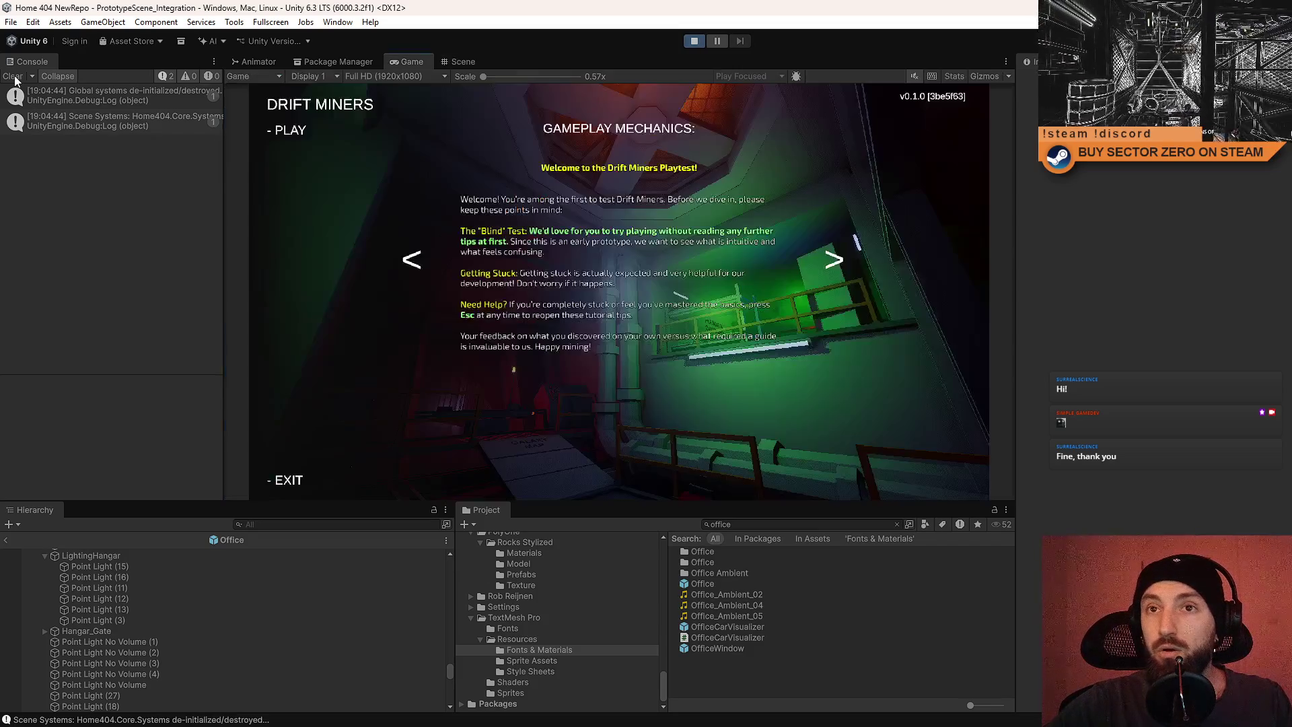
left_click(291, 133)
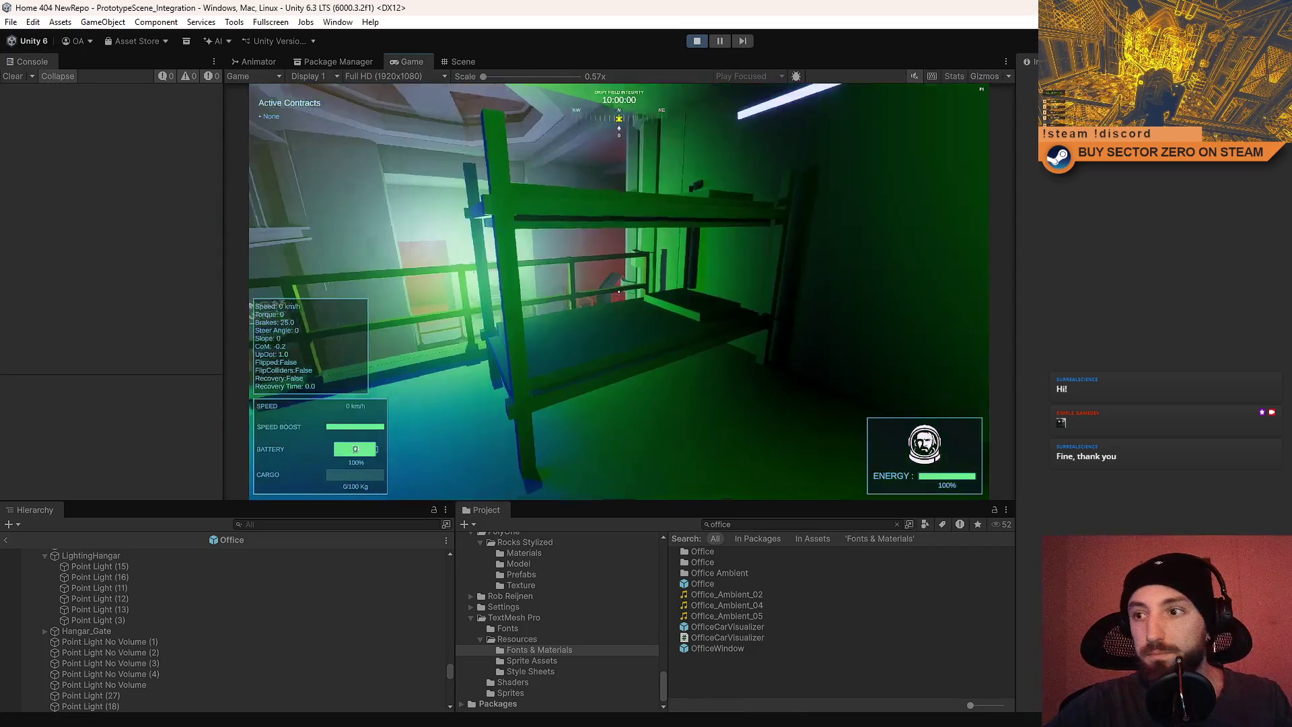
key("F10")
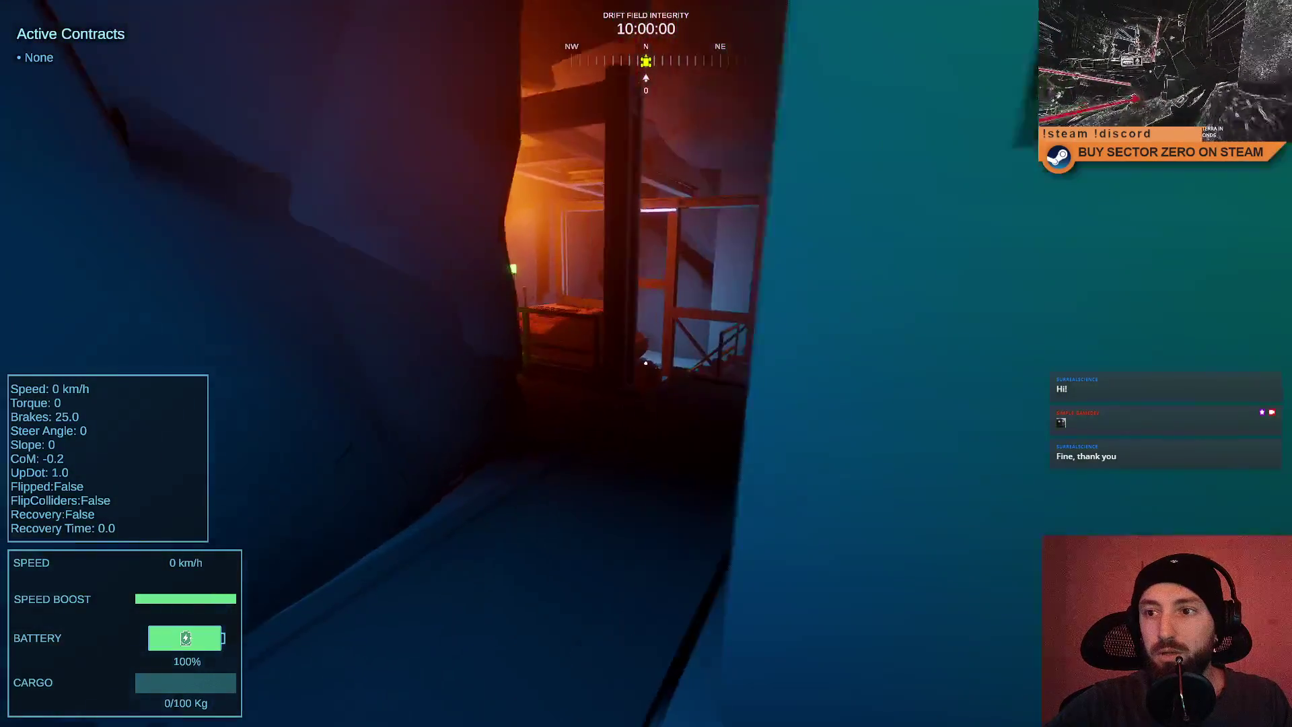
key("w")
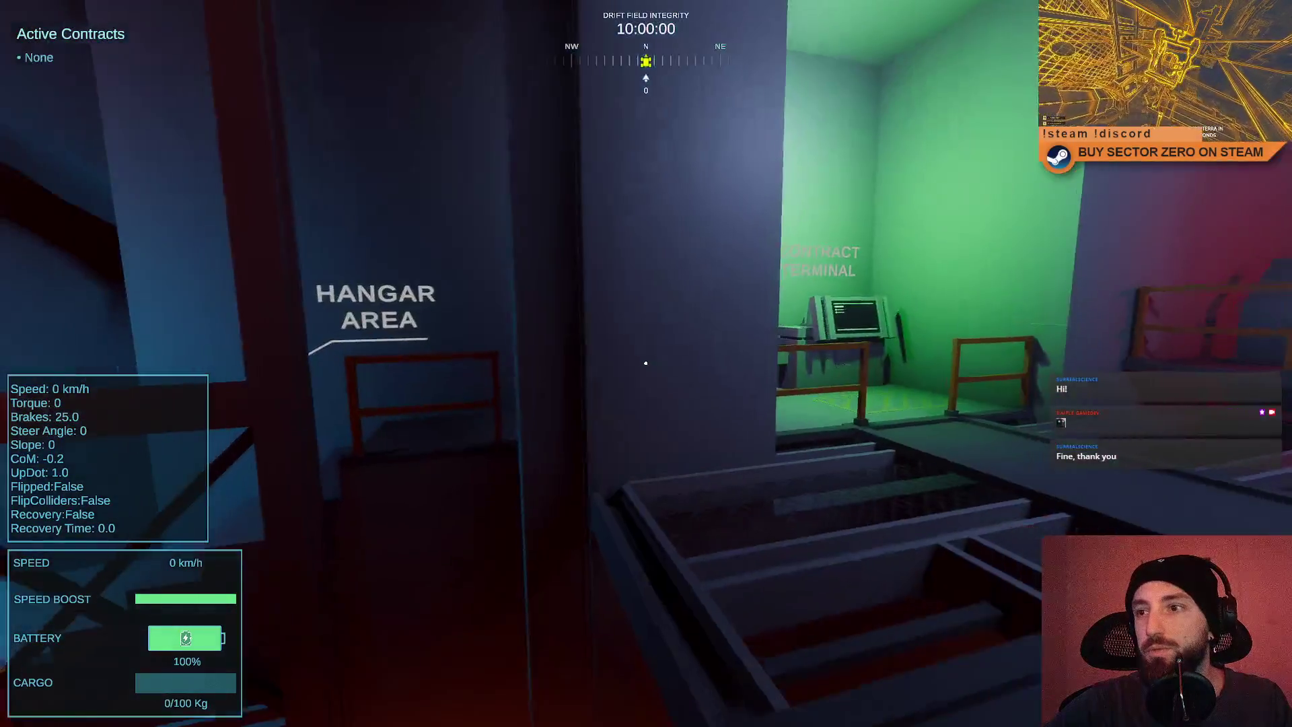
key("Escape")
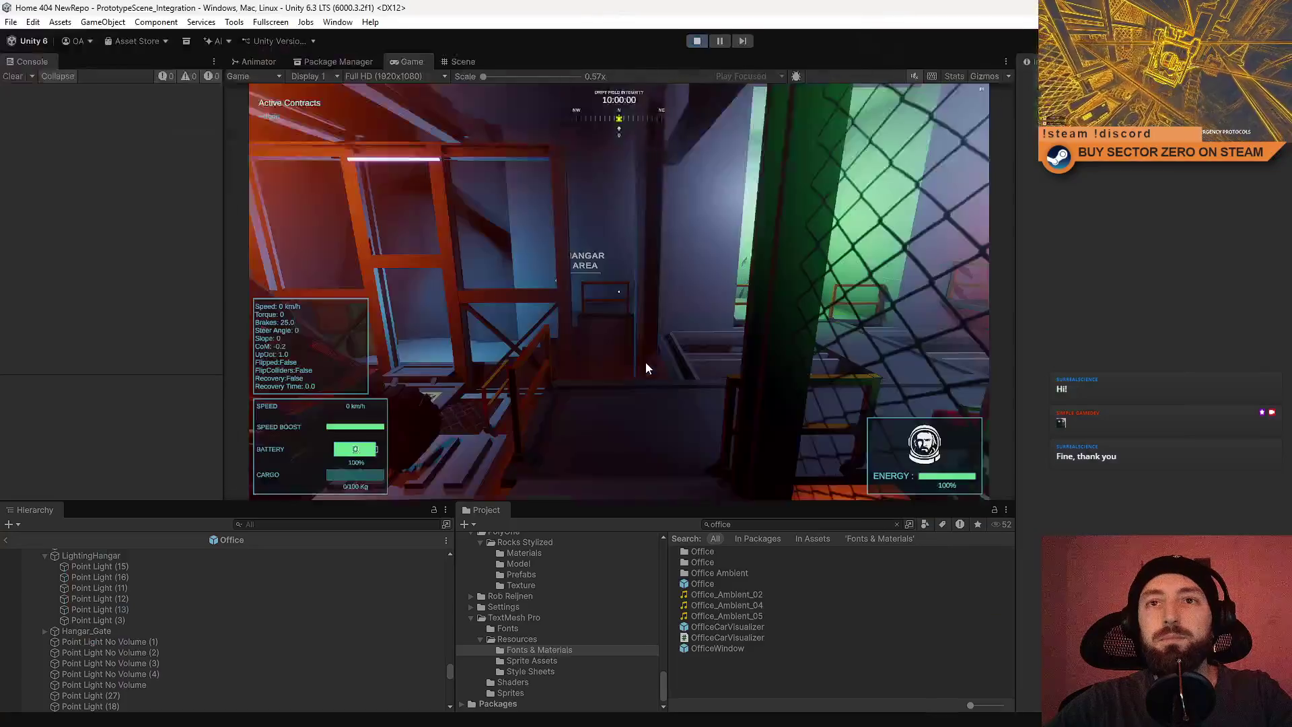
key("Escape")
key("Escape")
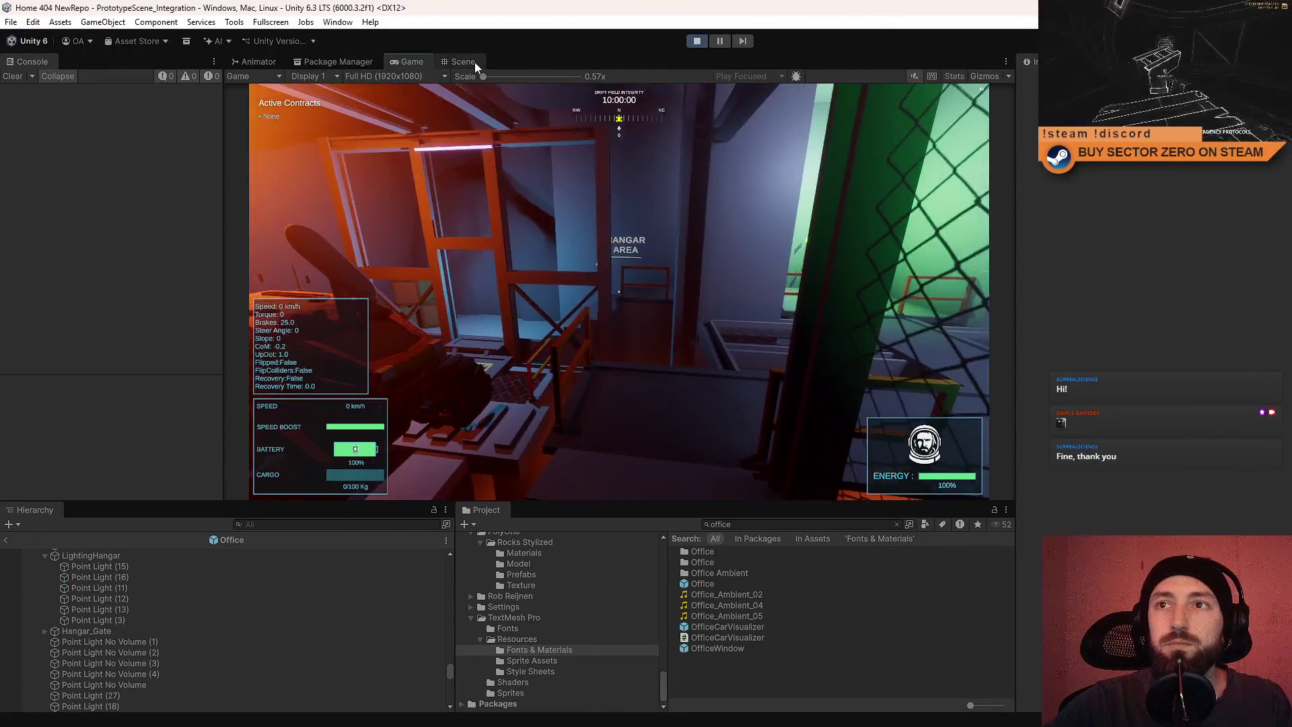
Compare the Game and Scene views, then leave the Office prefab back to the scene.
left_click(474, 62)
left_click(422, 62)
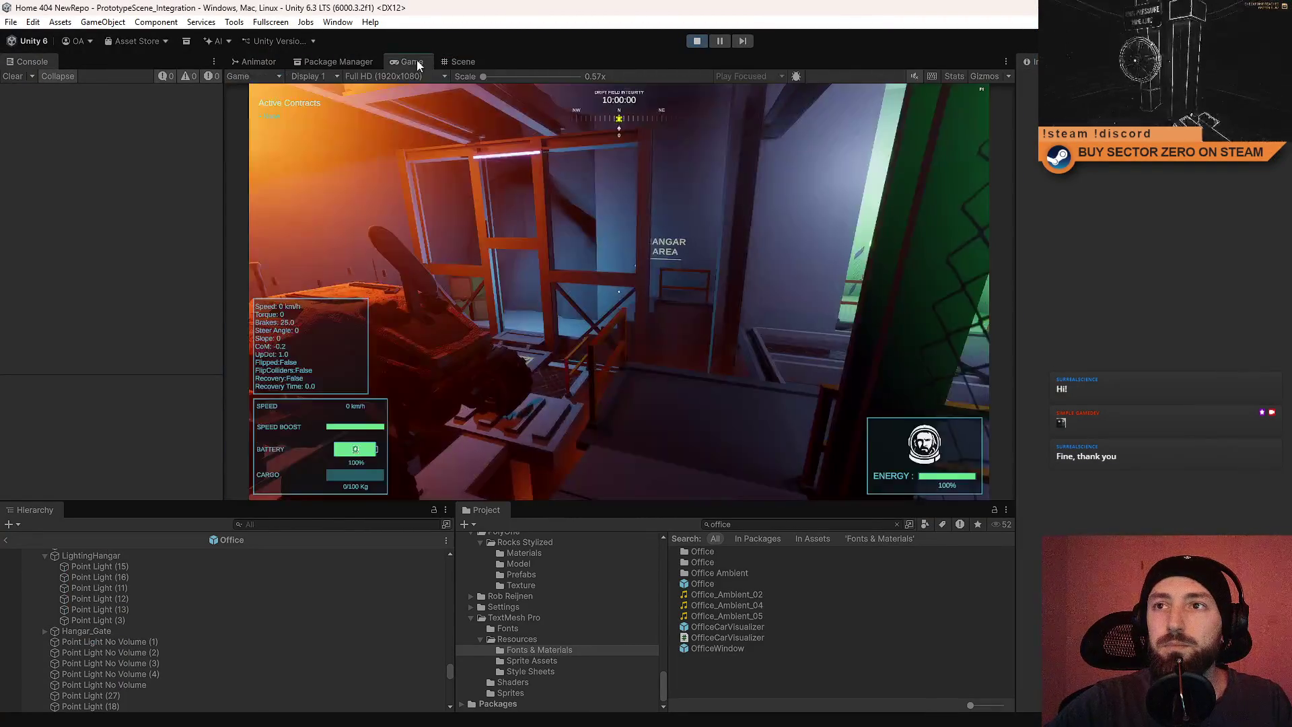
left_click(463, 62)
left_click(416, 61)
left_click(463, 61)
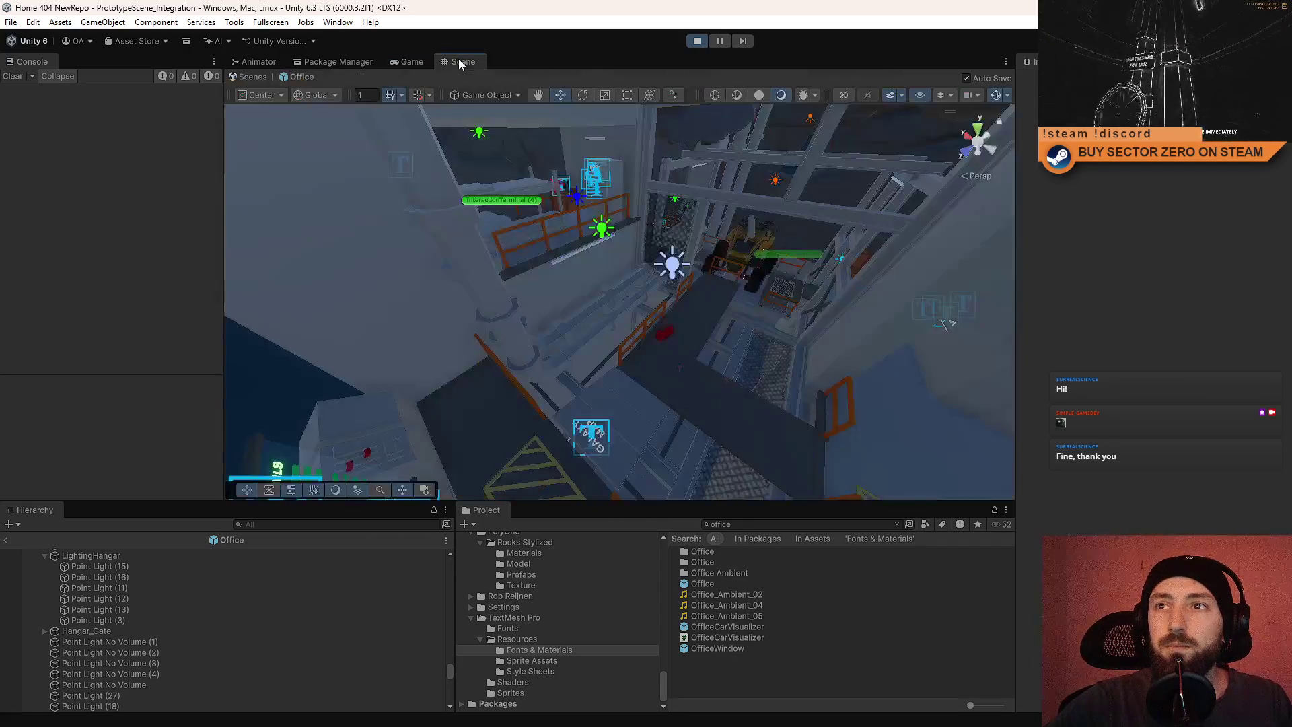
left_click(251, 77)
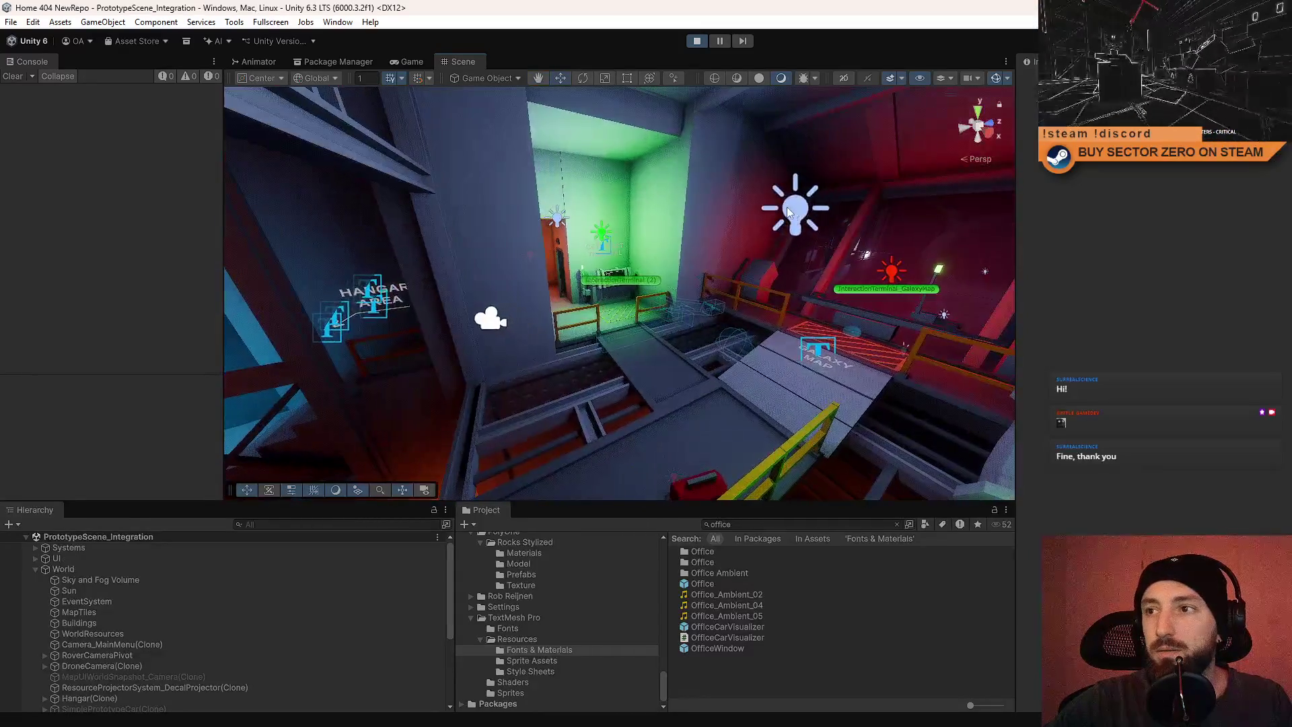
Set a point light's shadows to update On Enable and fit its shadow resolution to 256.
left_click(788, 208)
scroll(1161, 478, "down", 10)
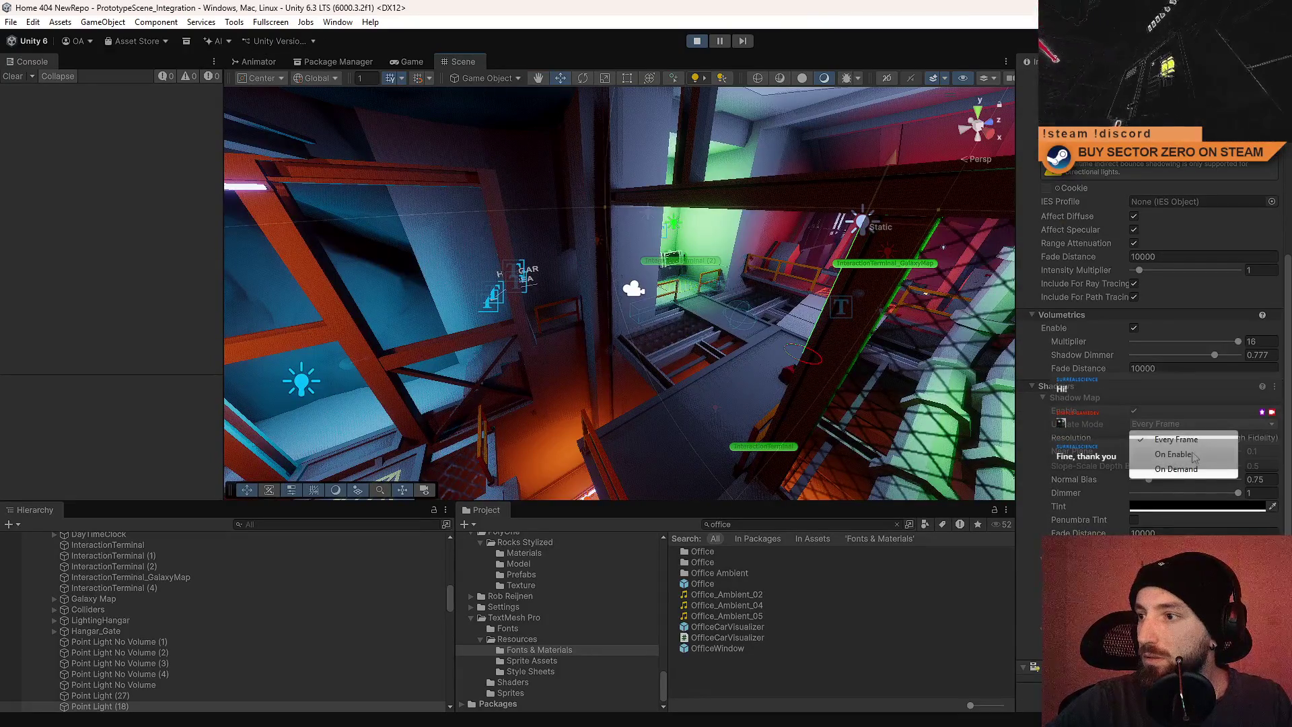
left_click(1192, 456)
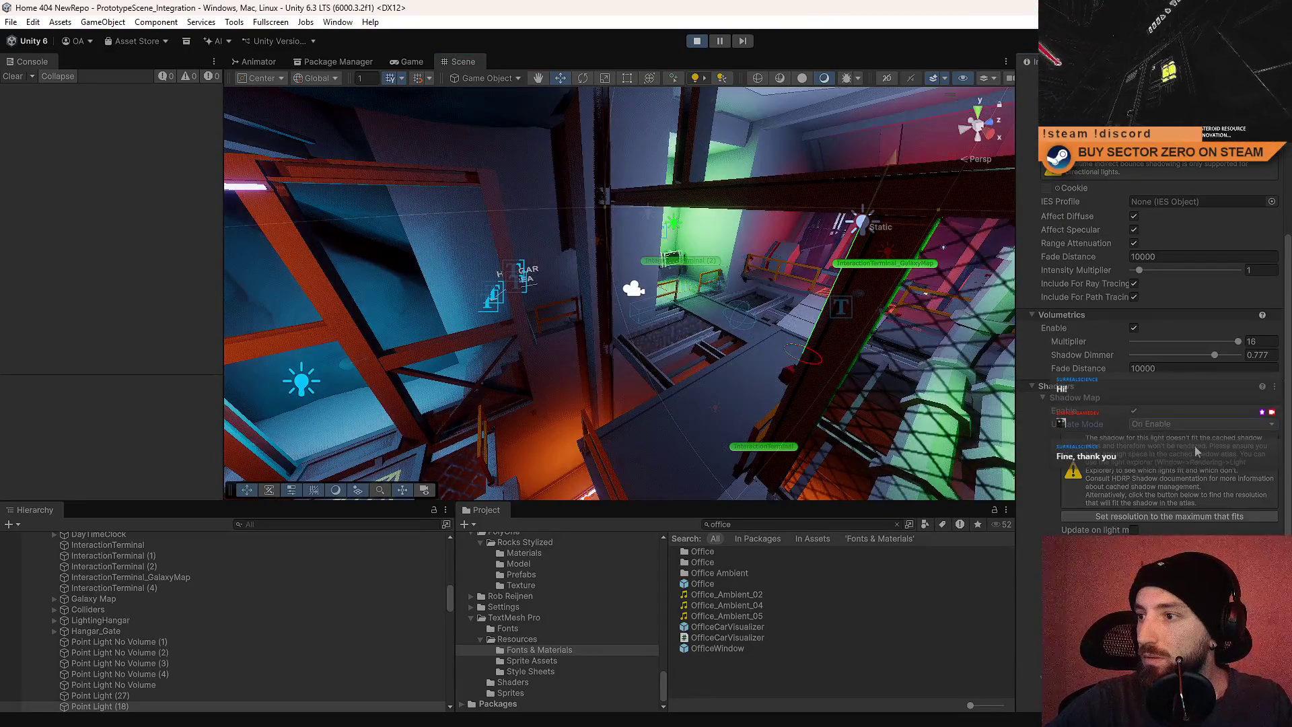
left_click(1185, 518)
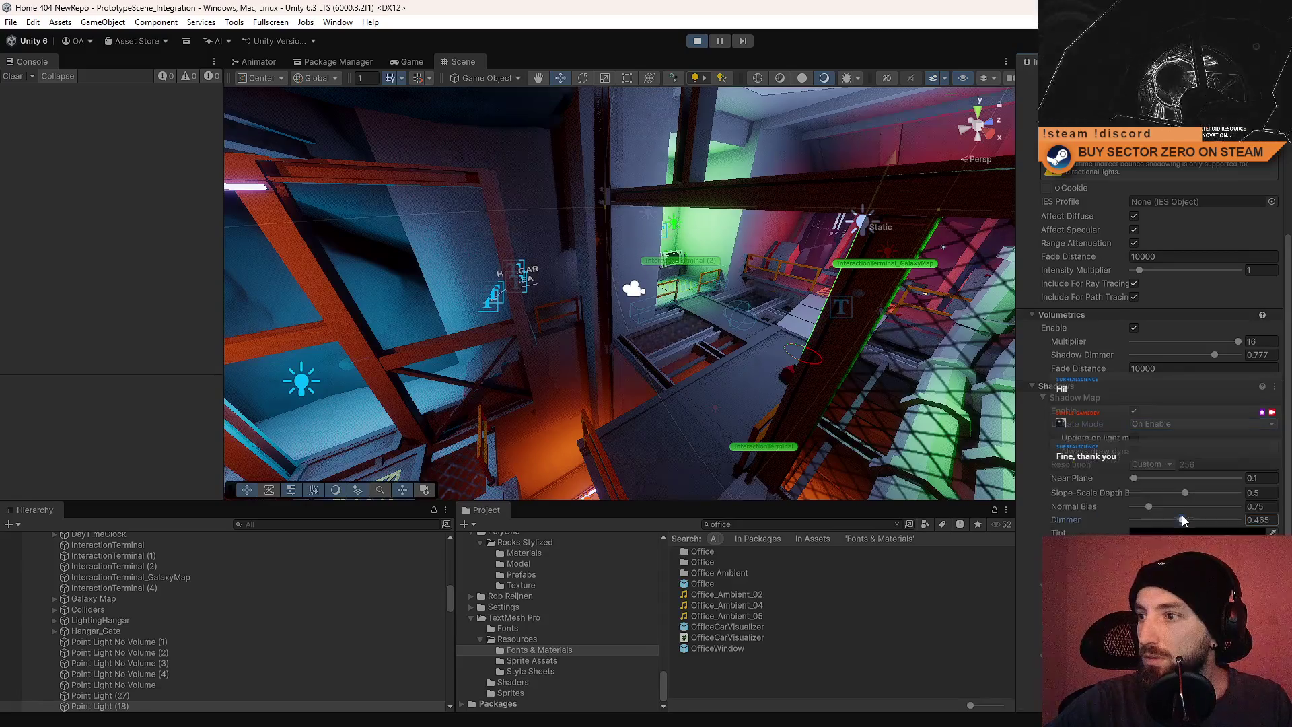
left_click(1191, 457)
left_click(1189, 456)
Fly toward the green pipes, confirm On Enable shadow updates, and return to the running game.
mouse_move(808, 283)
left_mouse_down()
mouse_move(862, 264)
mouse_move(798, 247)
mouse_move(690, 323)
mouse_move(743, 323)
left_mouse_up()
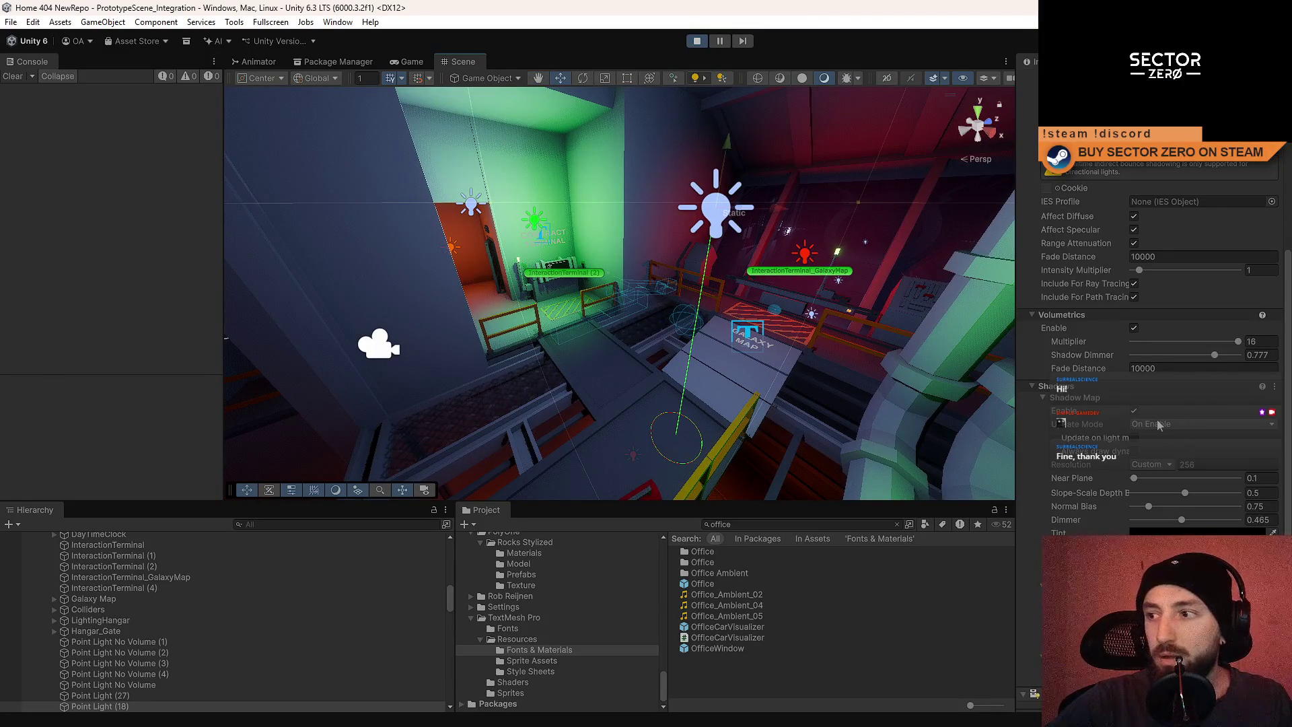
mouse_move(841, 269)
left_mouse_down()
mouse_move(938, 288)
mouse_move(868, 288)
left_mouse_up()
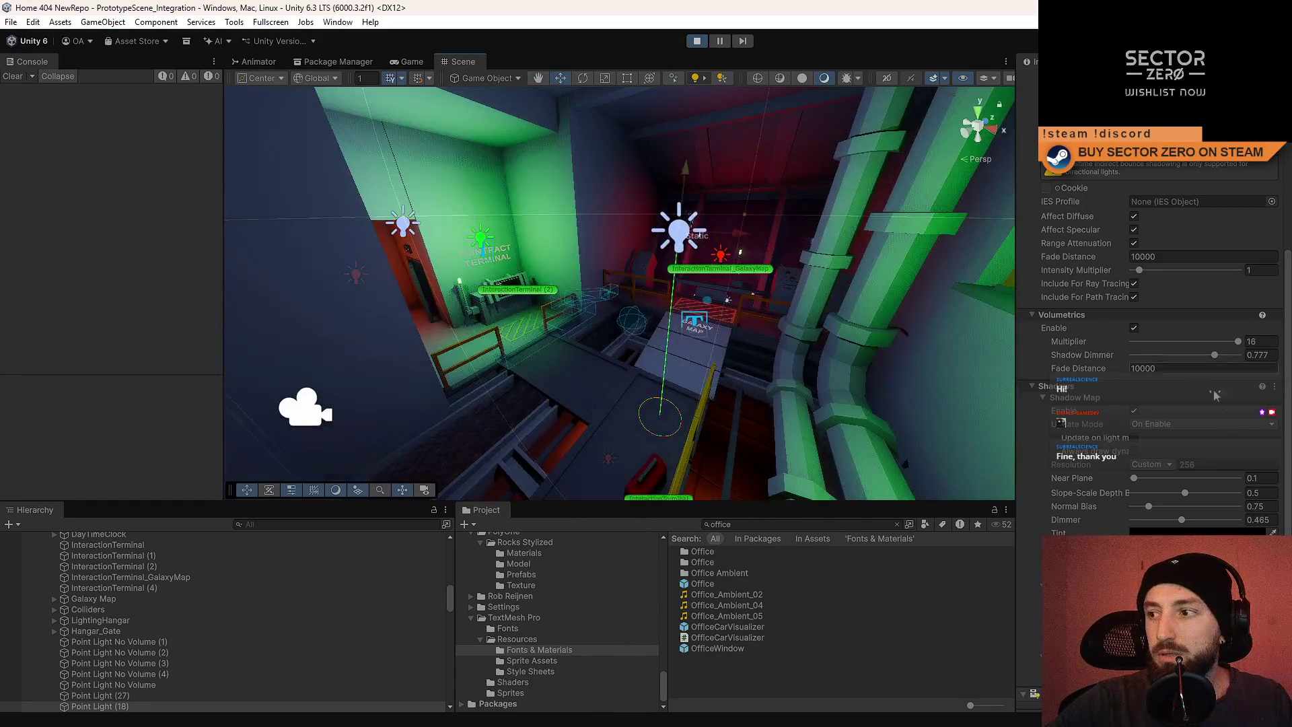
left_click(1174, 424)
left_click(1184, 445)
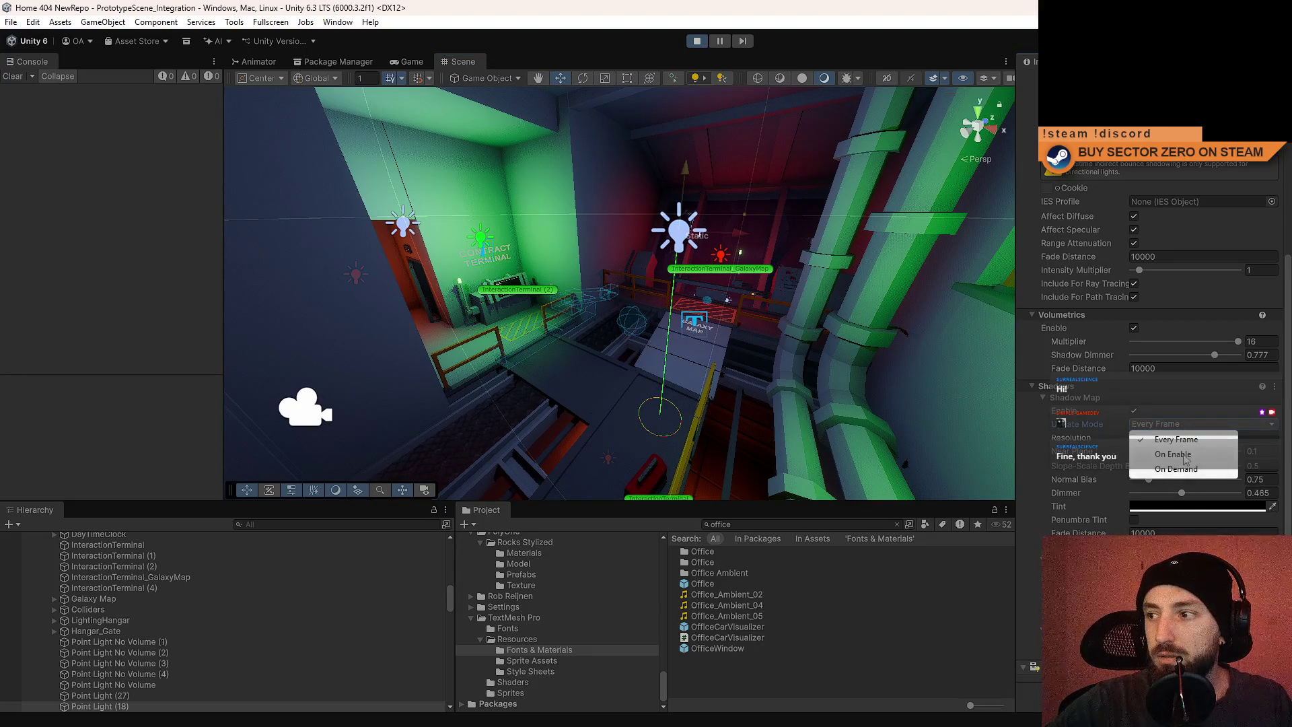
left_click(1174, 454)
left_click(430, 62)
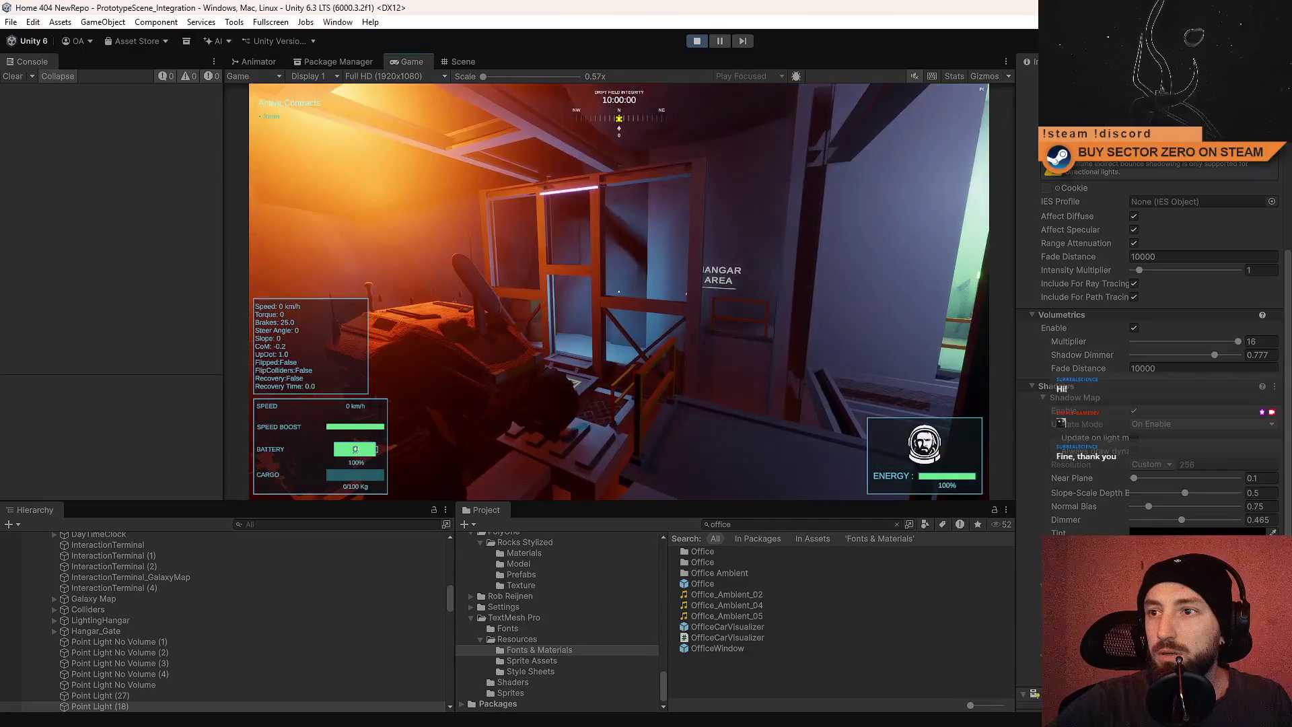
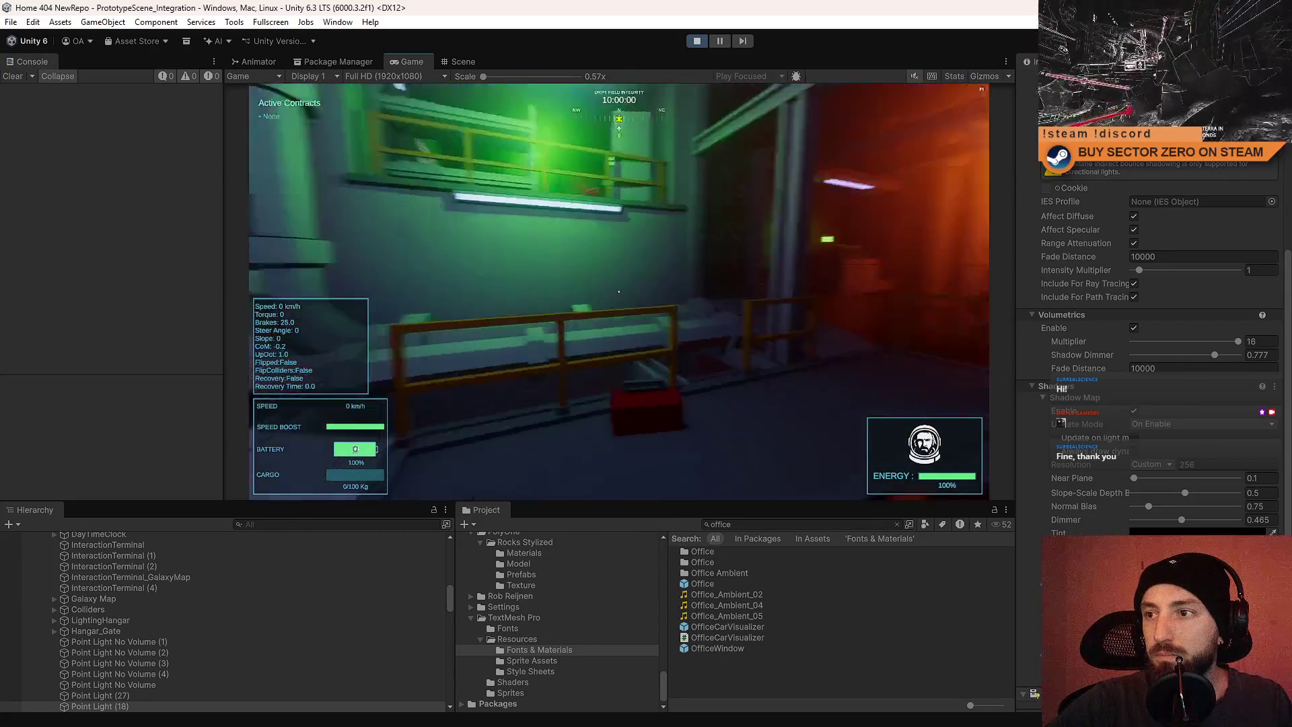
Free the cursor from the game and stop the running hangar playtest.
key("Escape")
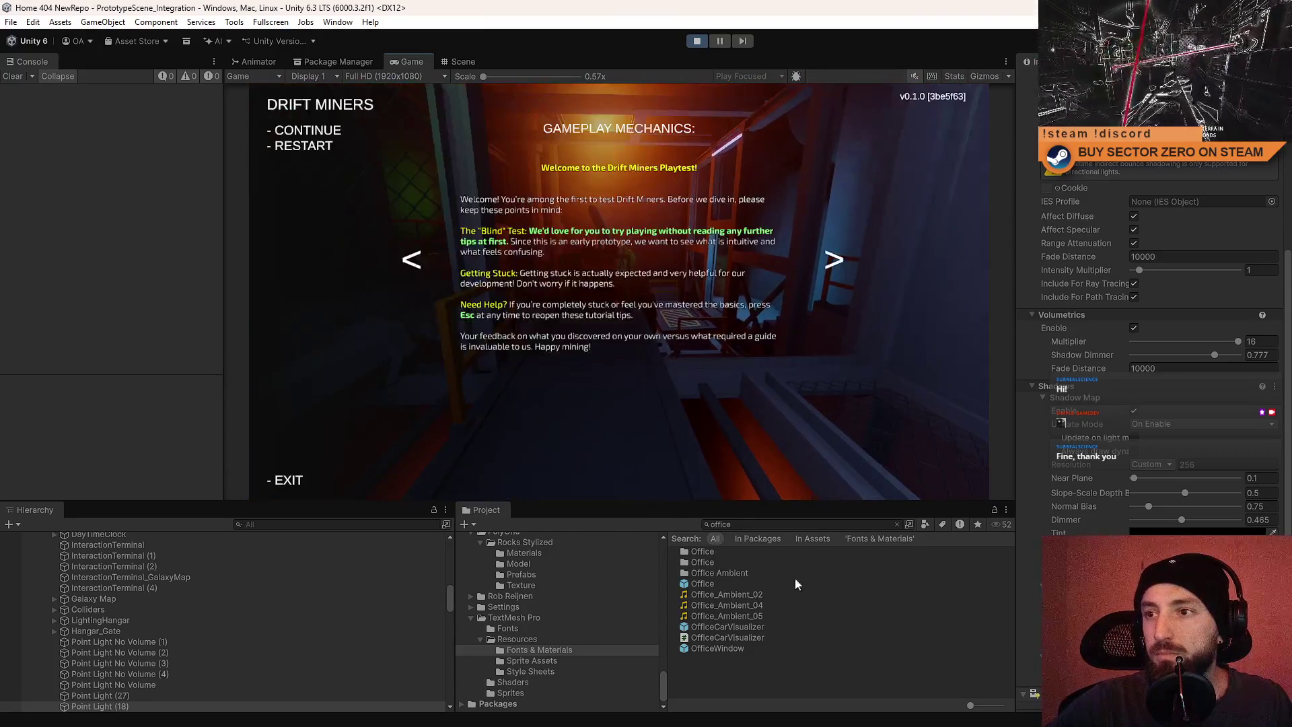
left_click(809, 661)
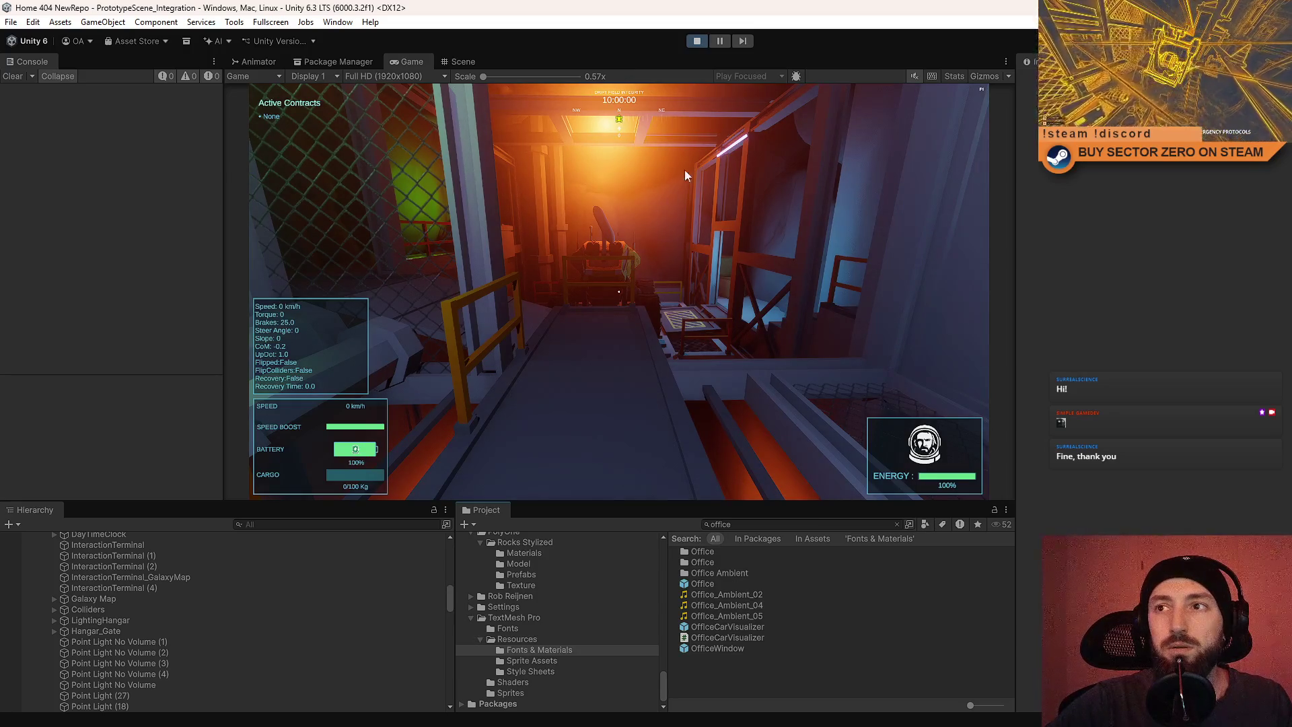
left_click(696, 42)
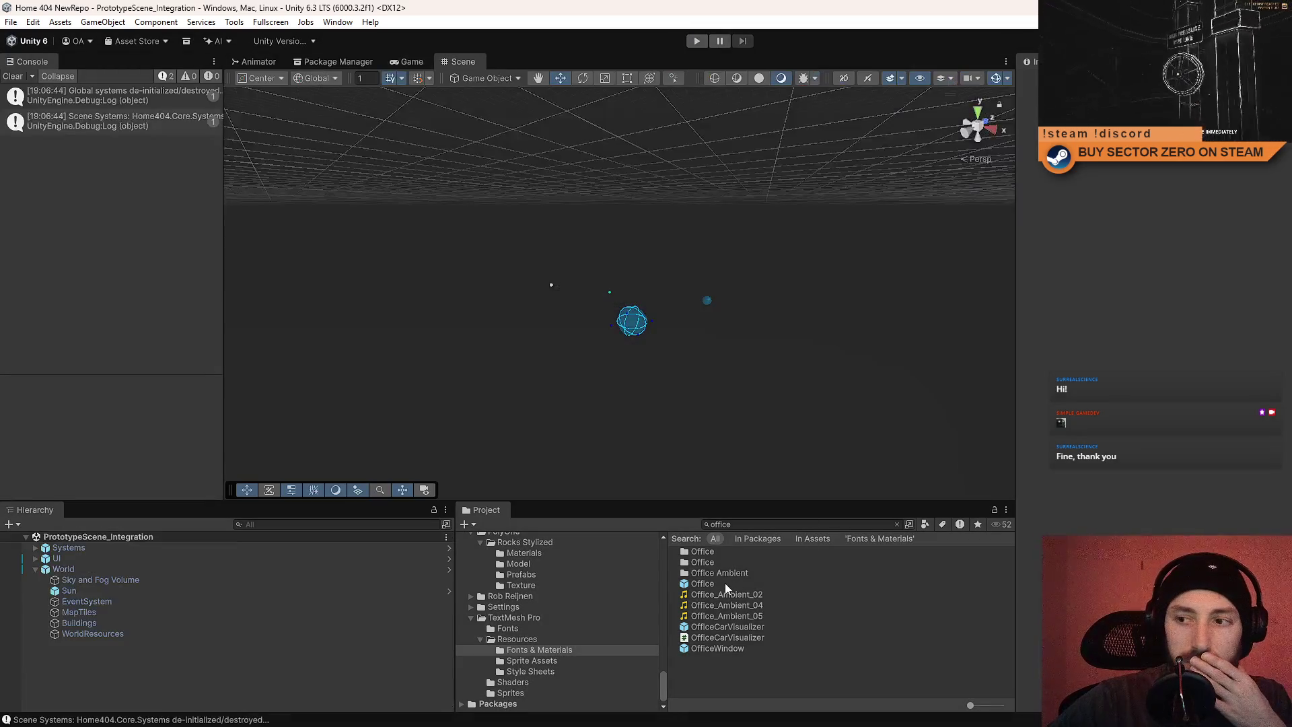
Clear the console and open the Office prefab for editing in the Scene view.
left_click(725, 582)
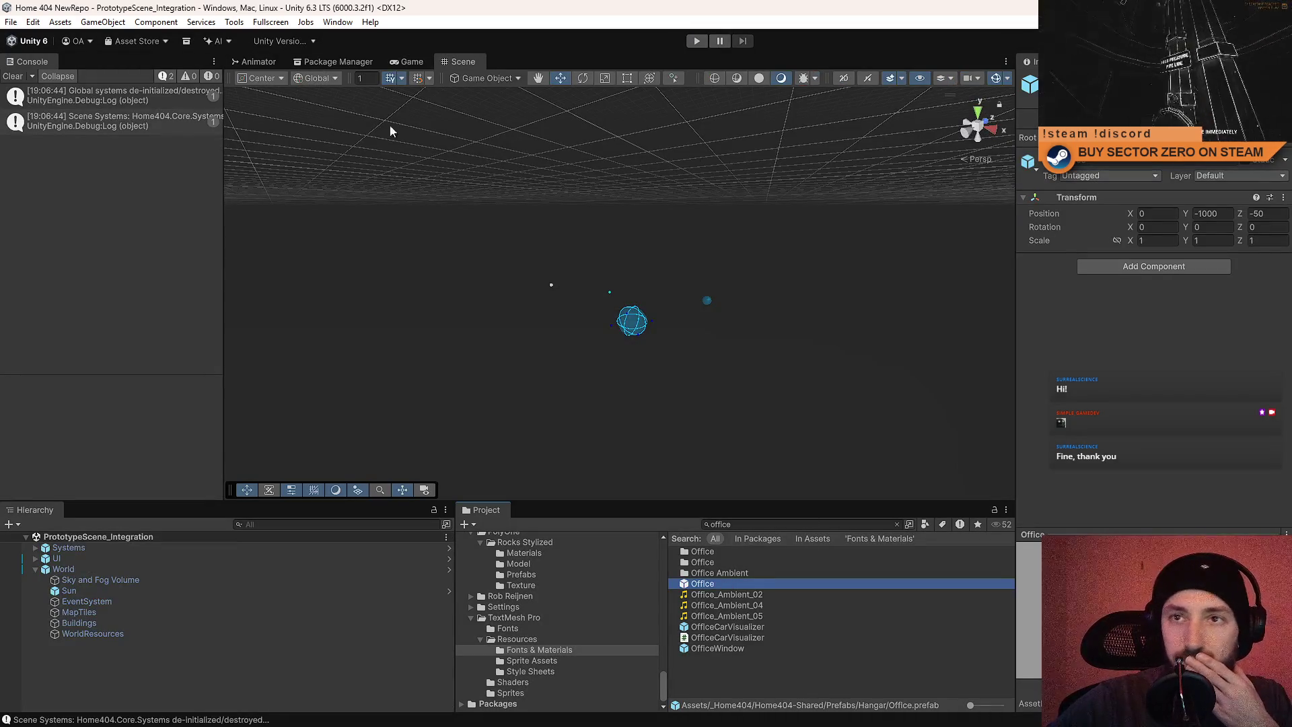
left_click(11, 76)
left_click(410, 60)
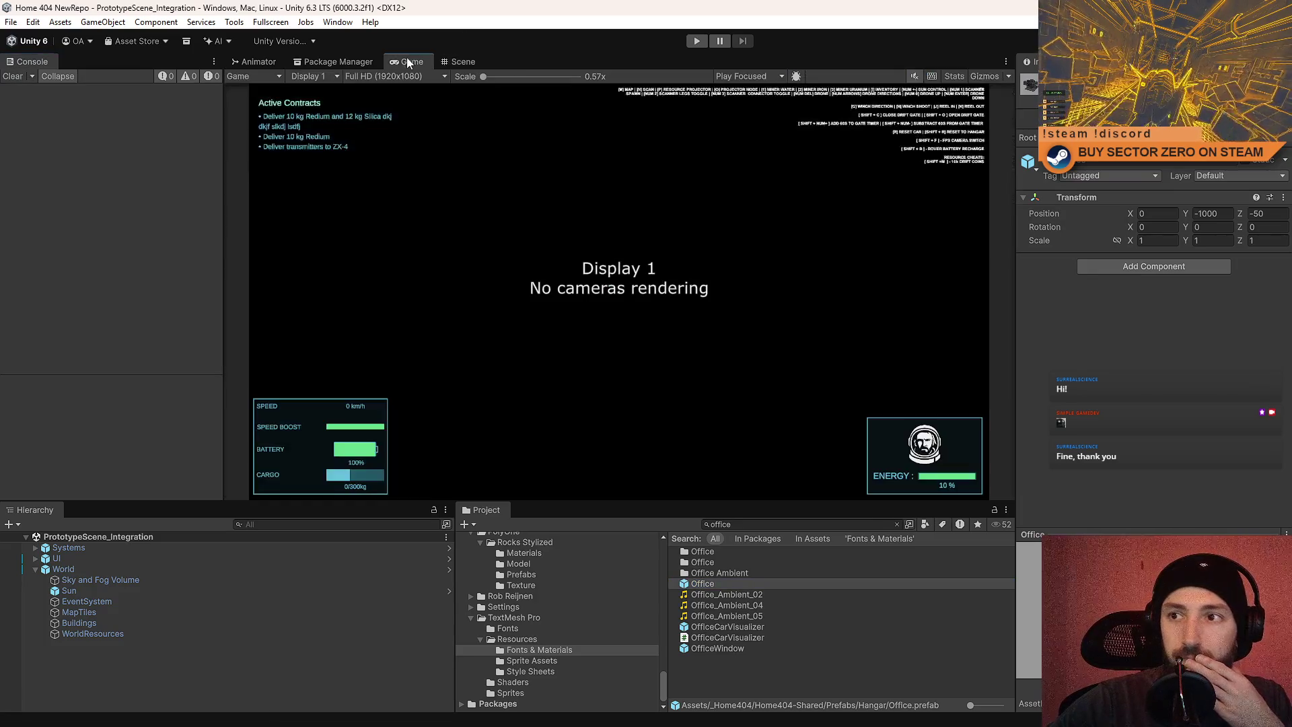
left_click(468, 59)
left_click(747, 581)
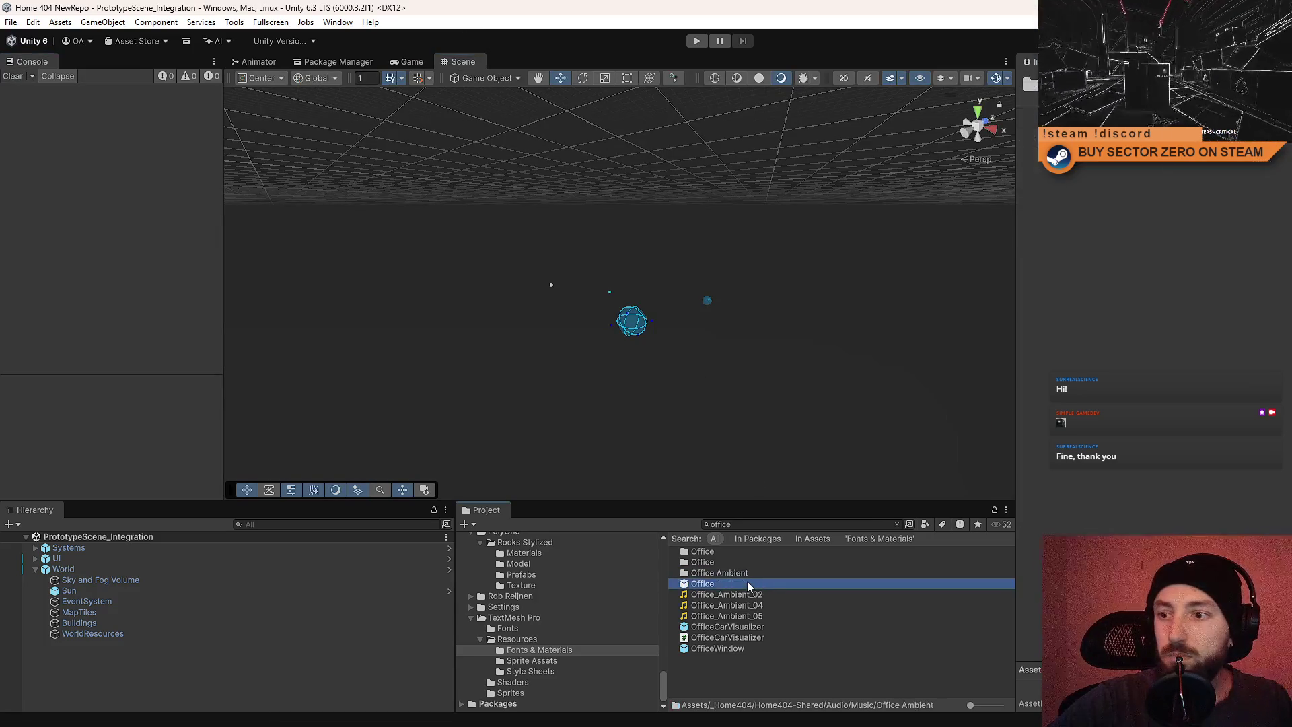
double_click(703, 584)
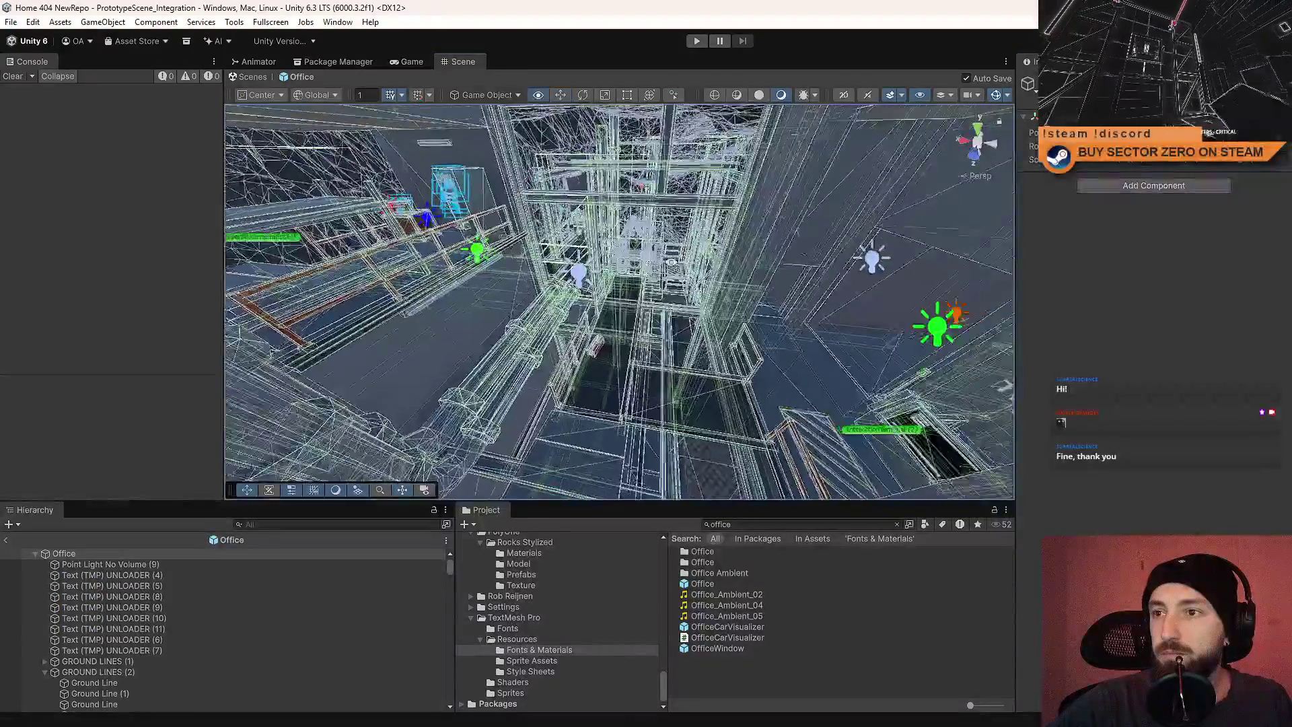
Set the office point light's shadows to update On Enable at resolution 320, then exit the prefab.
mouse_move(843, 271)
left_mouse_down()
mouse_move(713, 289)
mouse_move(875, 336)
left_mouse_up()
scroll(1143, 479, "down", 5)
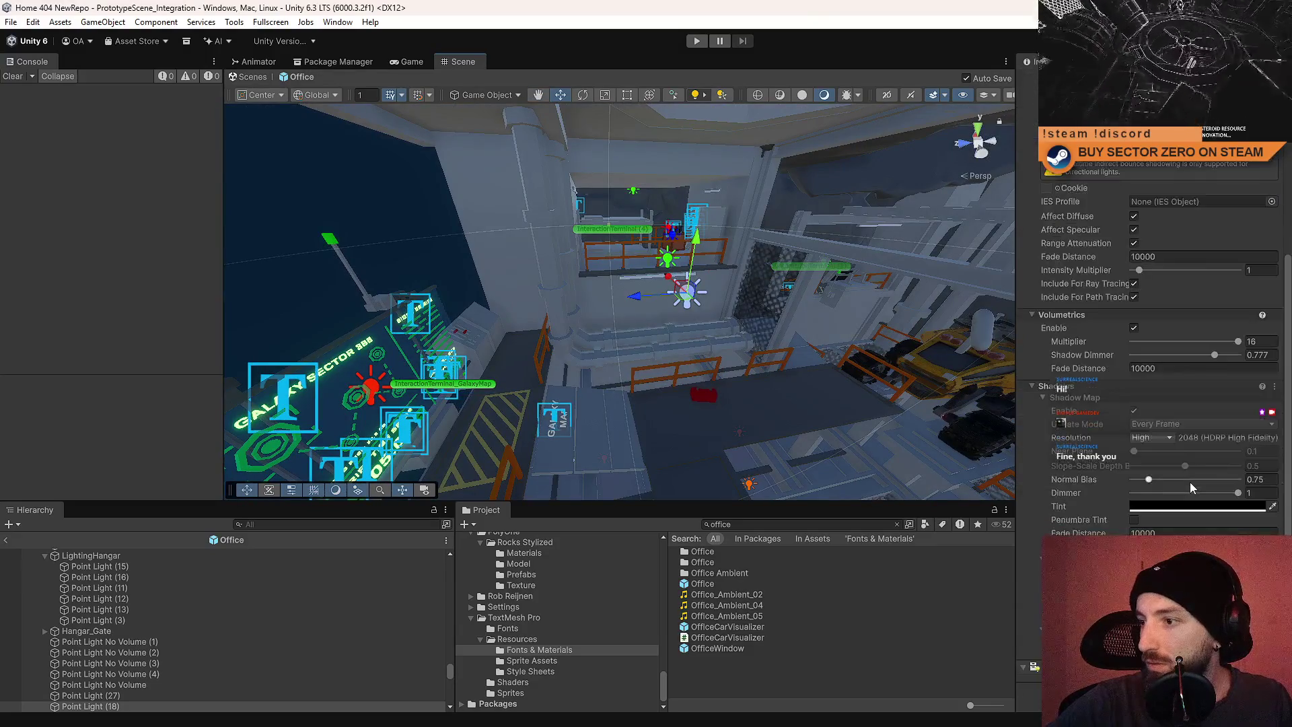
left_click(1185, 455)
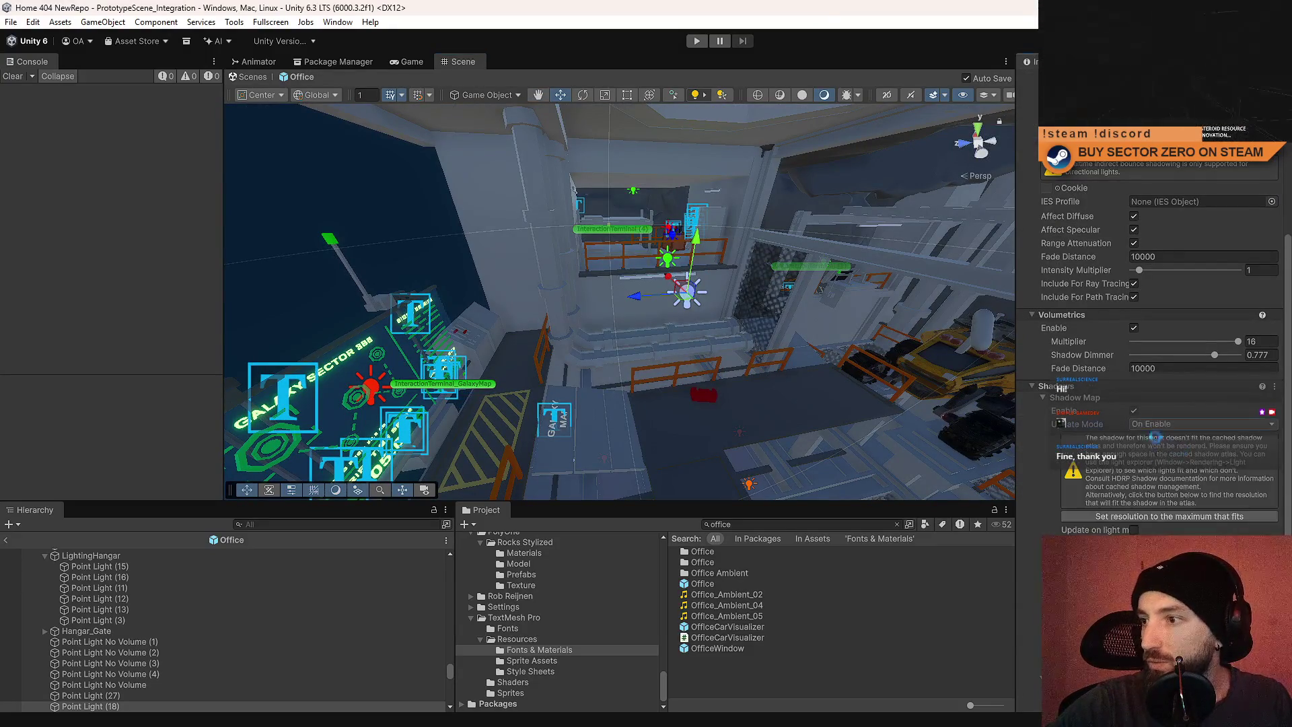
left_click_drag(713, 300, 749, 318)
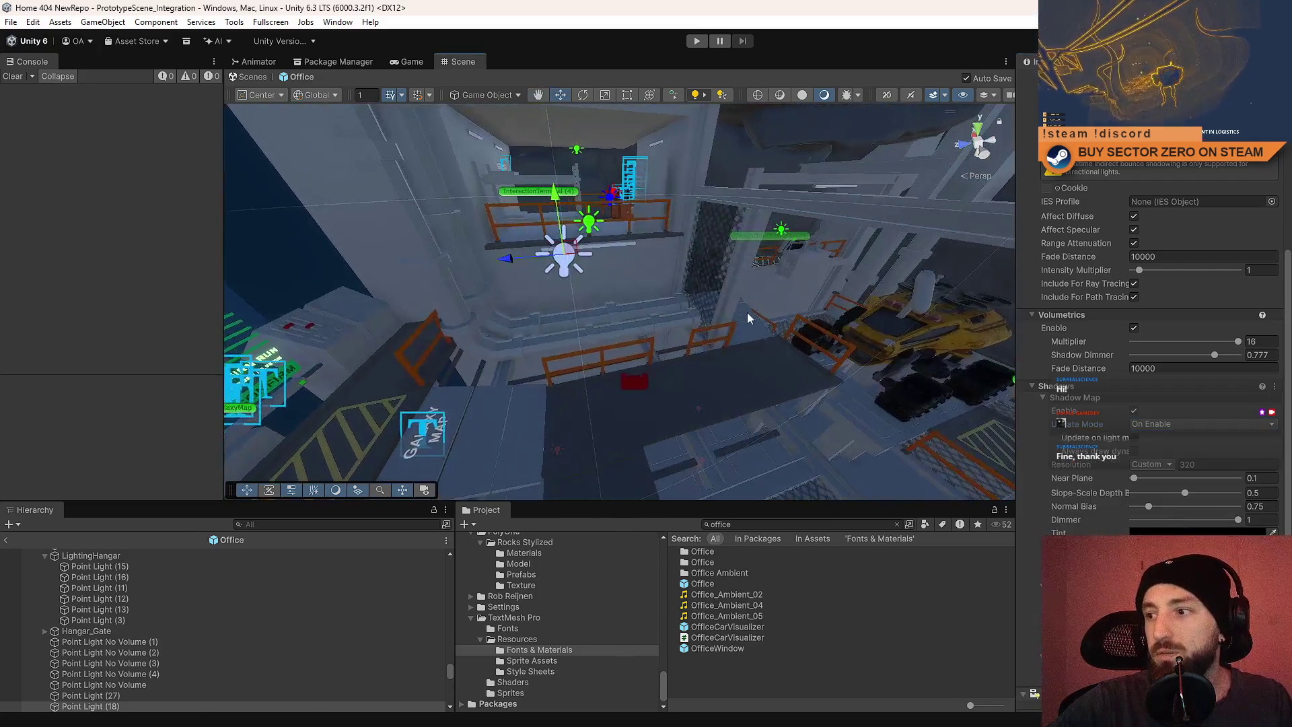
left_click(757, 677)
left_click(262, 76)
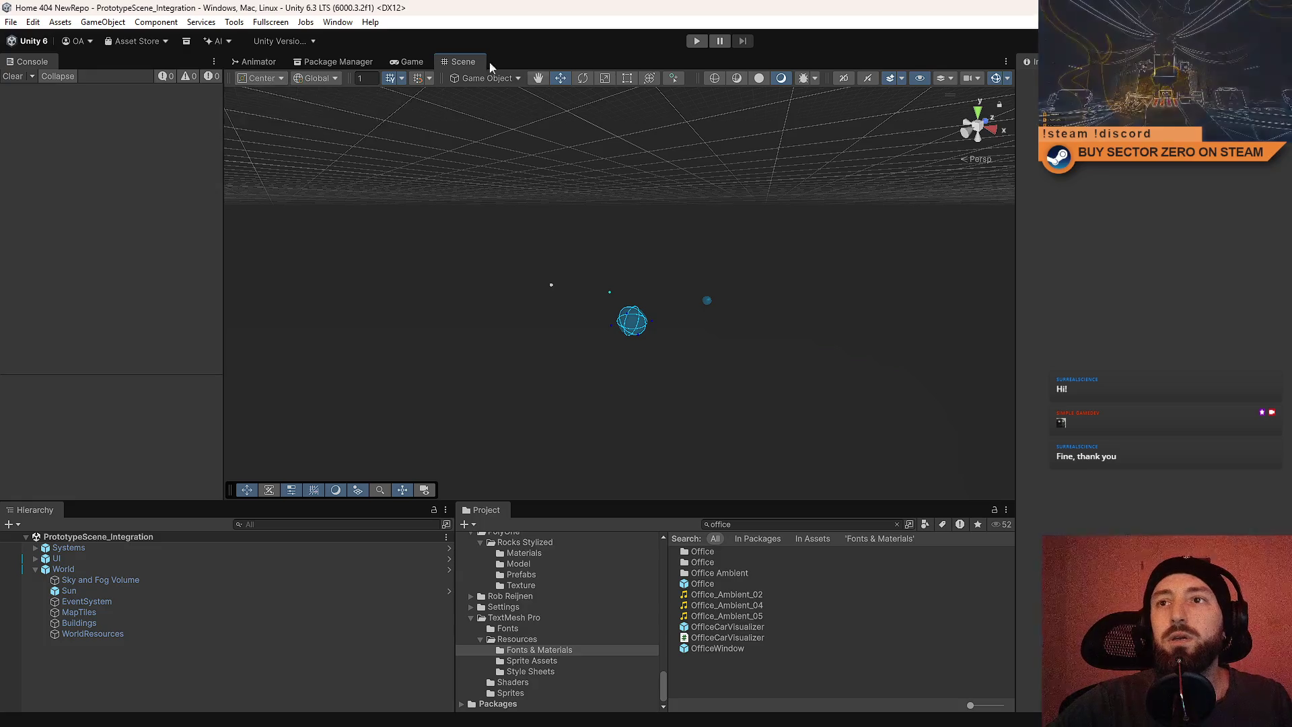
left_click(424, 61)
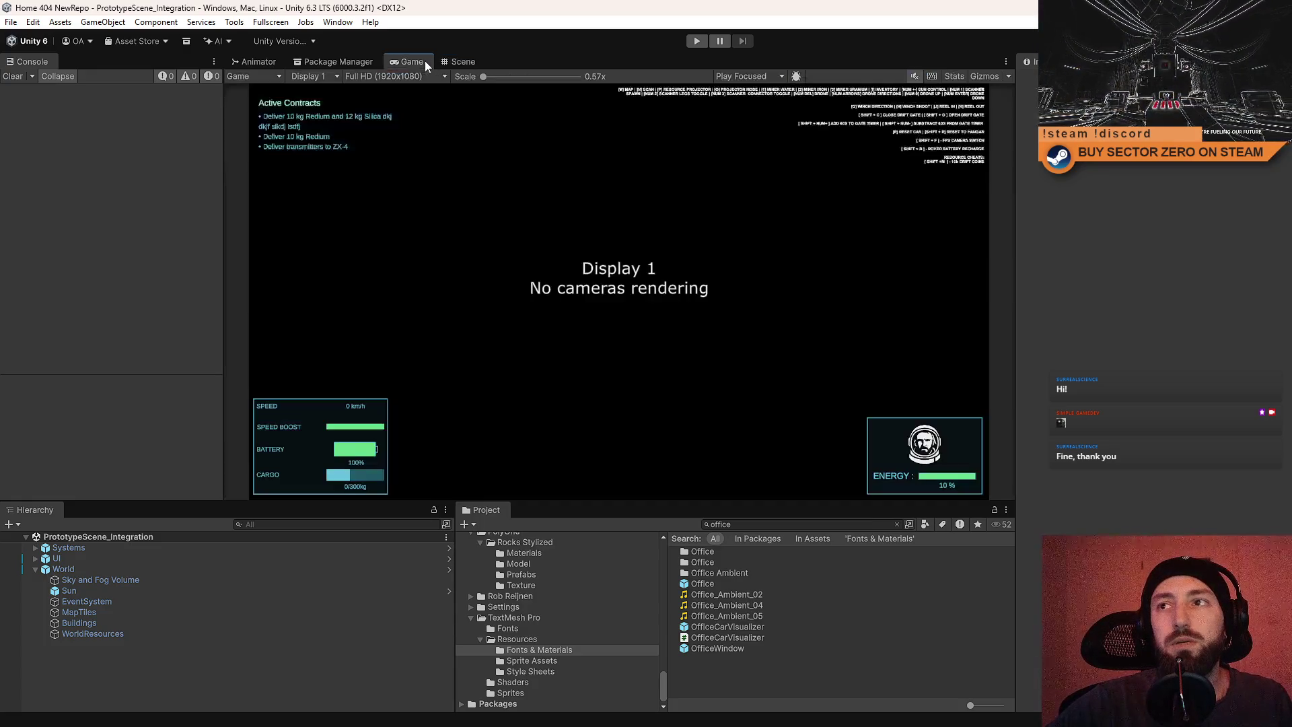
Start a playtest, walk into the hangar office, then inspect it in the Scene view.
left_click(697, 41)
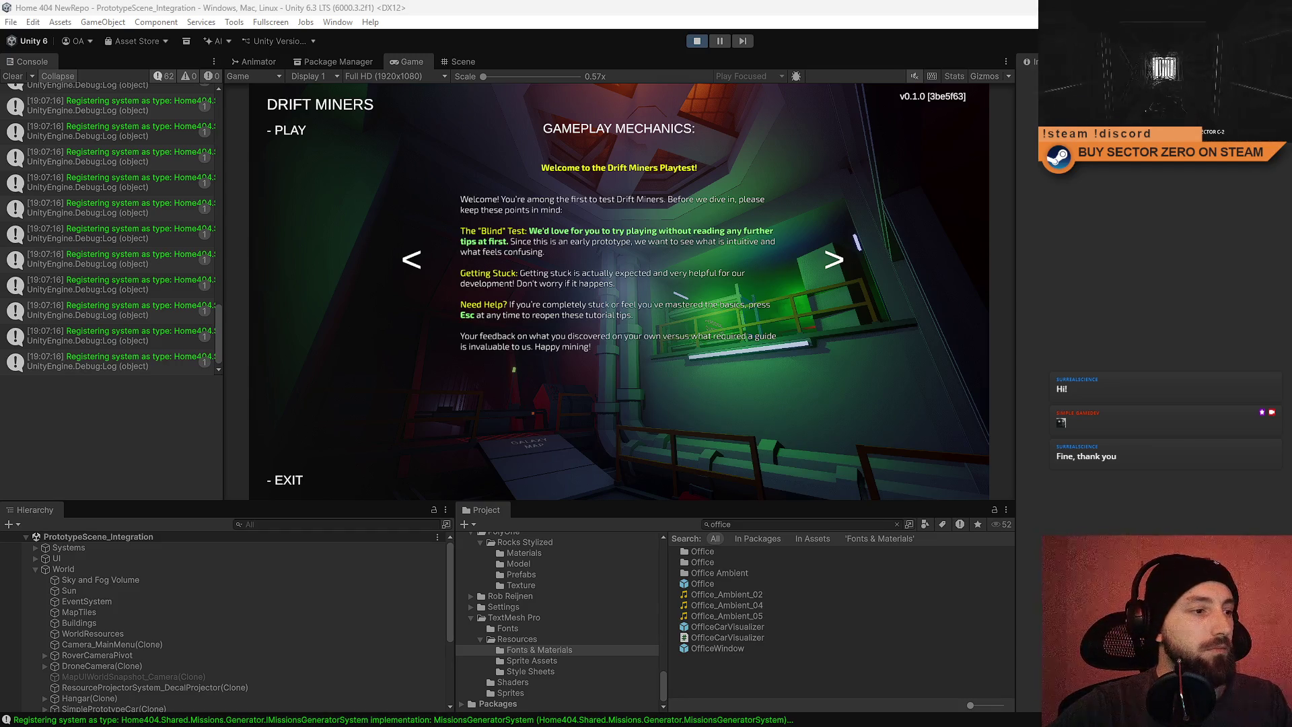
left_click(296, 131)
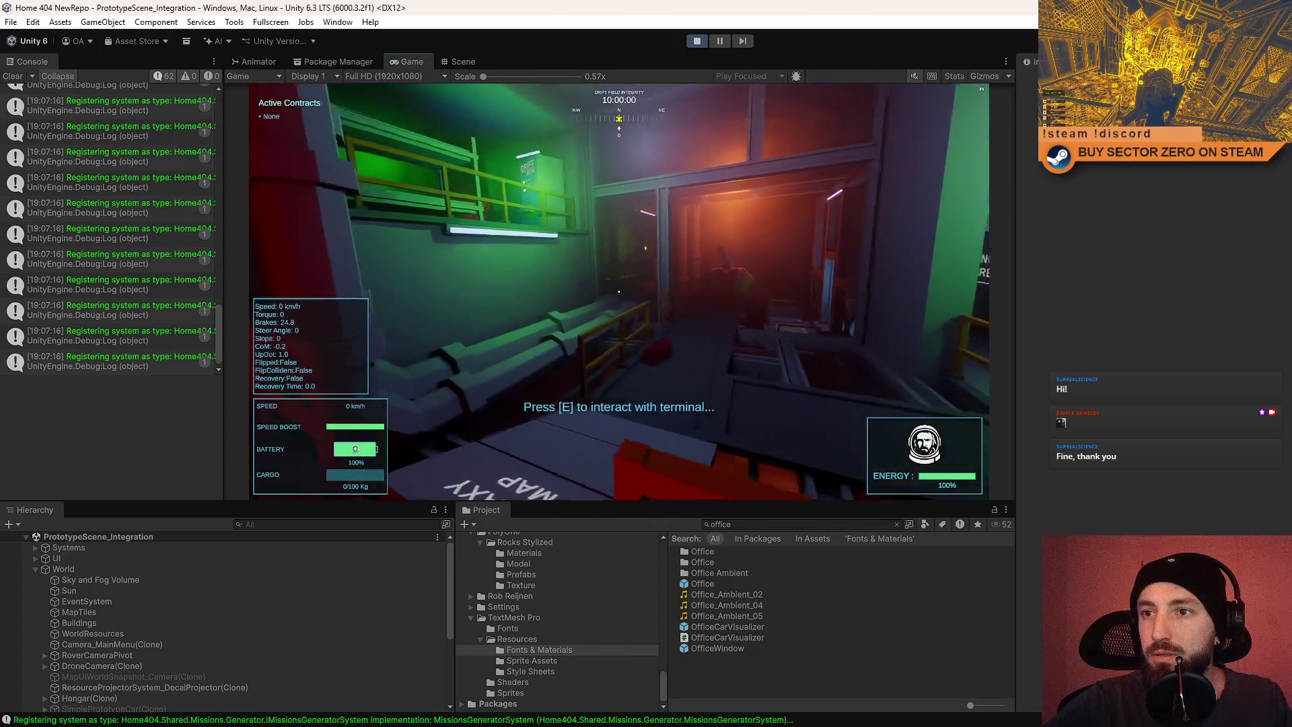
key("Escape")
key("Escape")
left_click(461, 61)
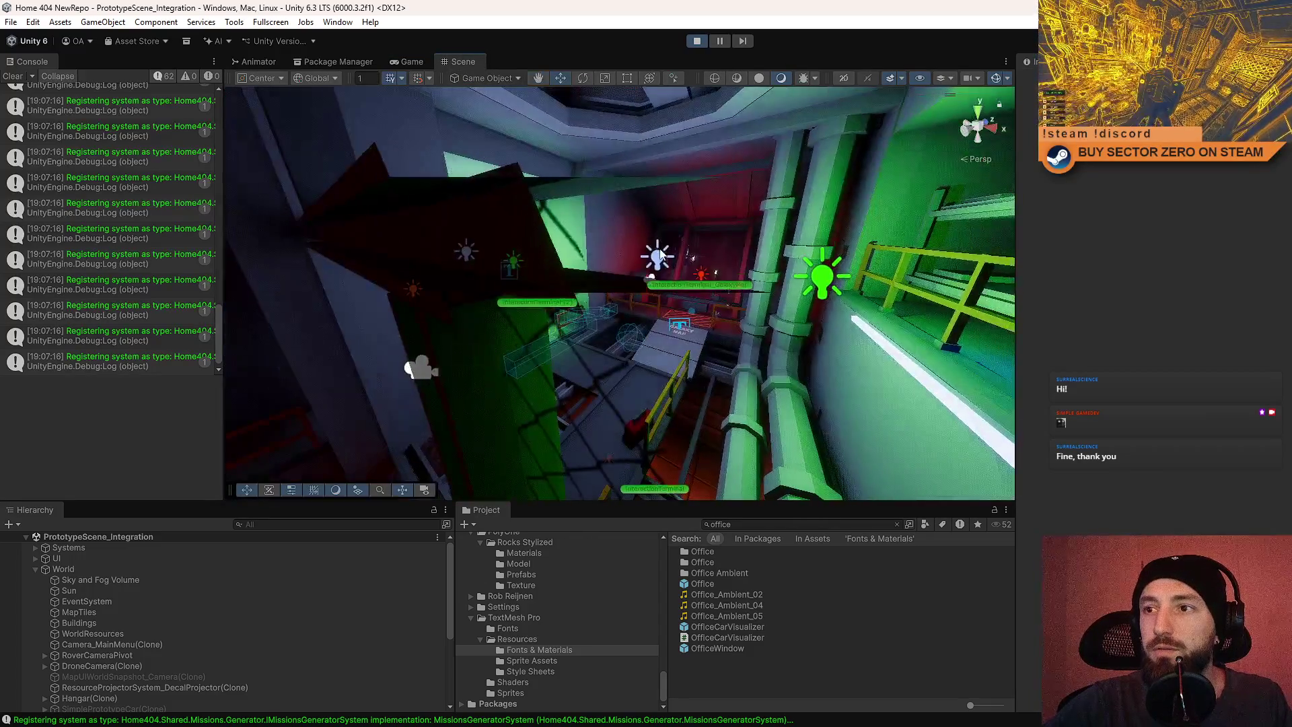
Make Point Light (18) update shadows Every Frame, comparing High and Ultra shadow resolutions.
left_click(645, 244)
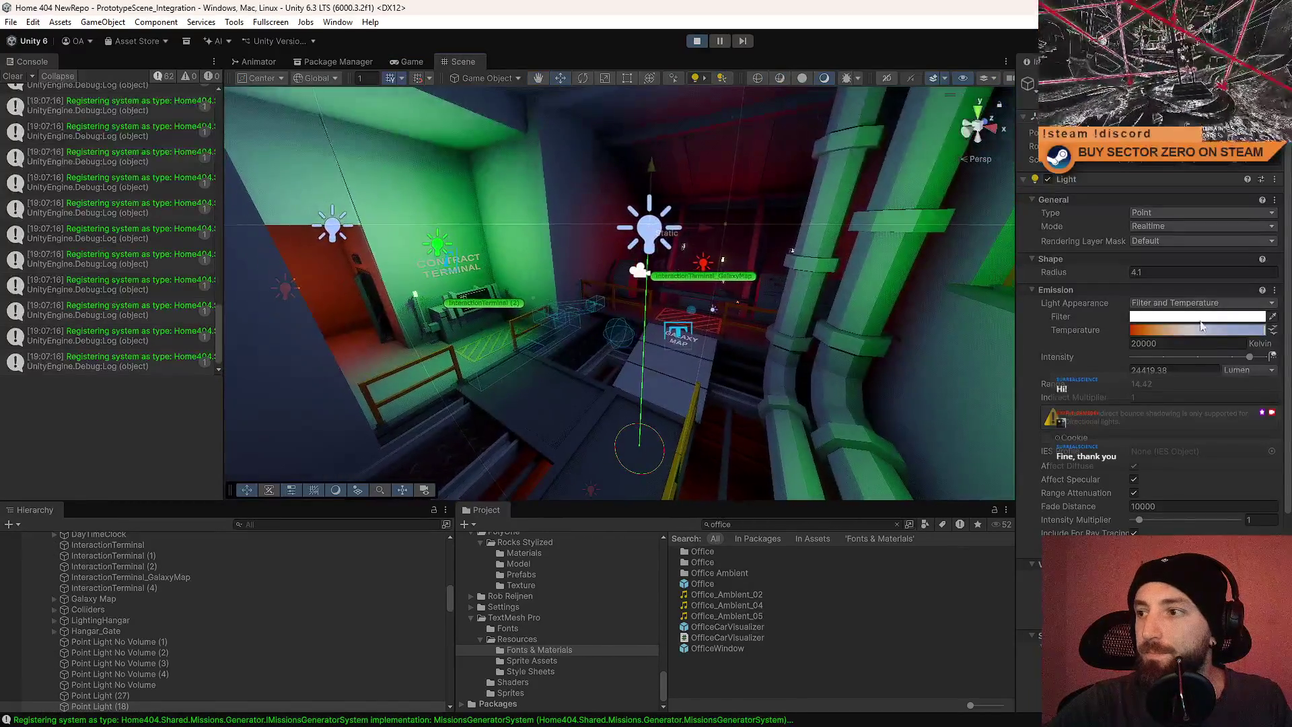
scroll(1229, 477, "down", 8)
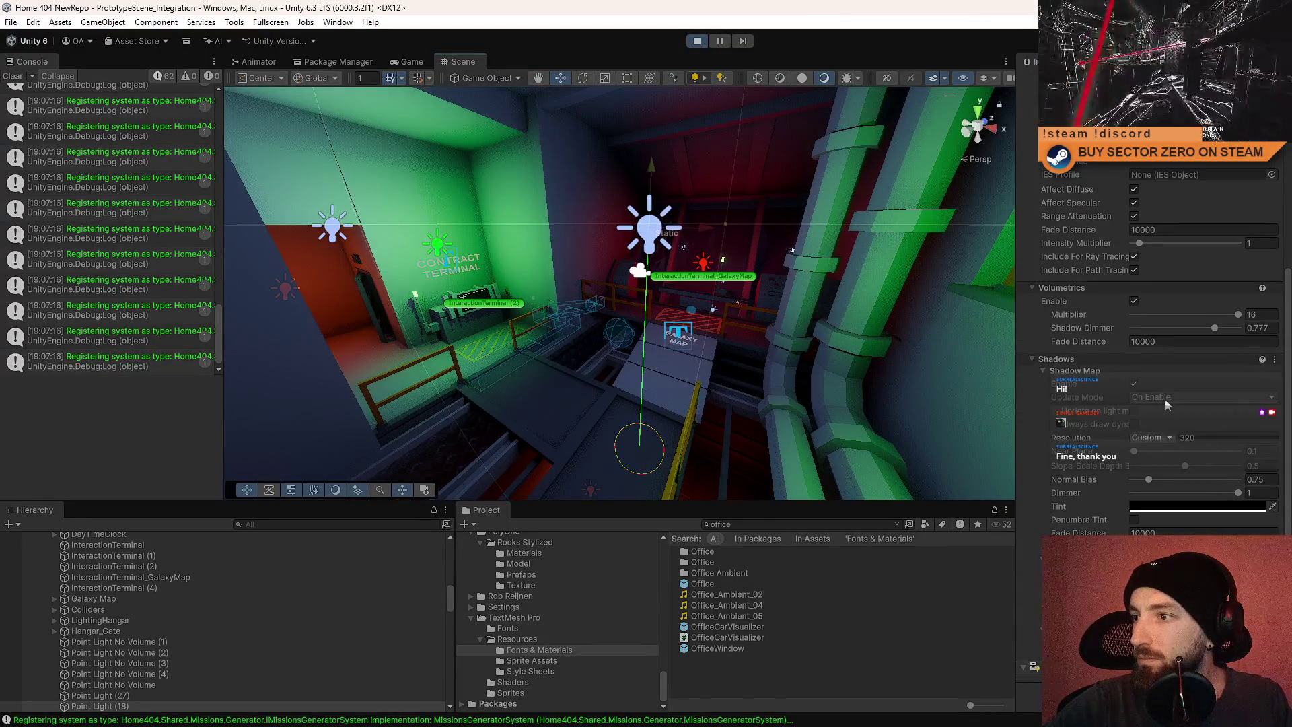
left_click(1178, 414)
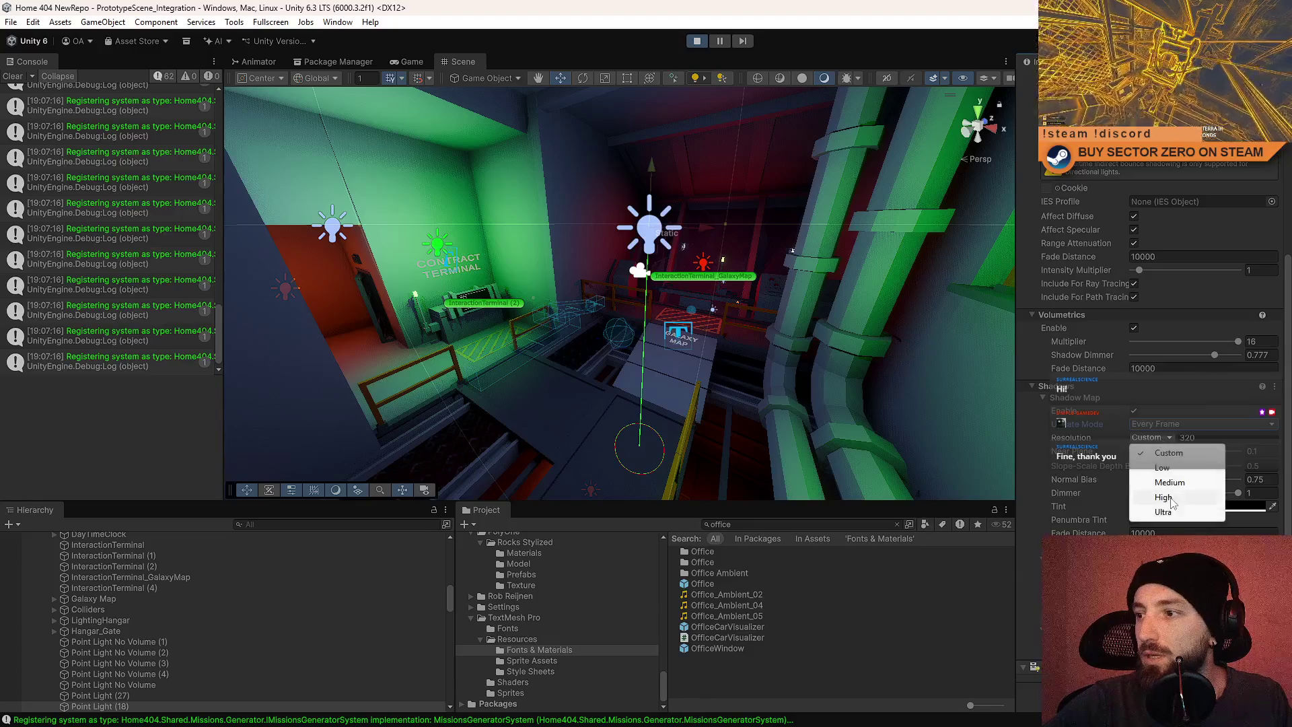
left_click(1167, 498)
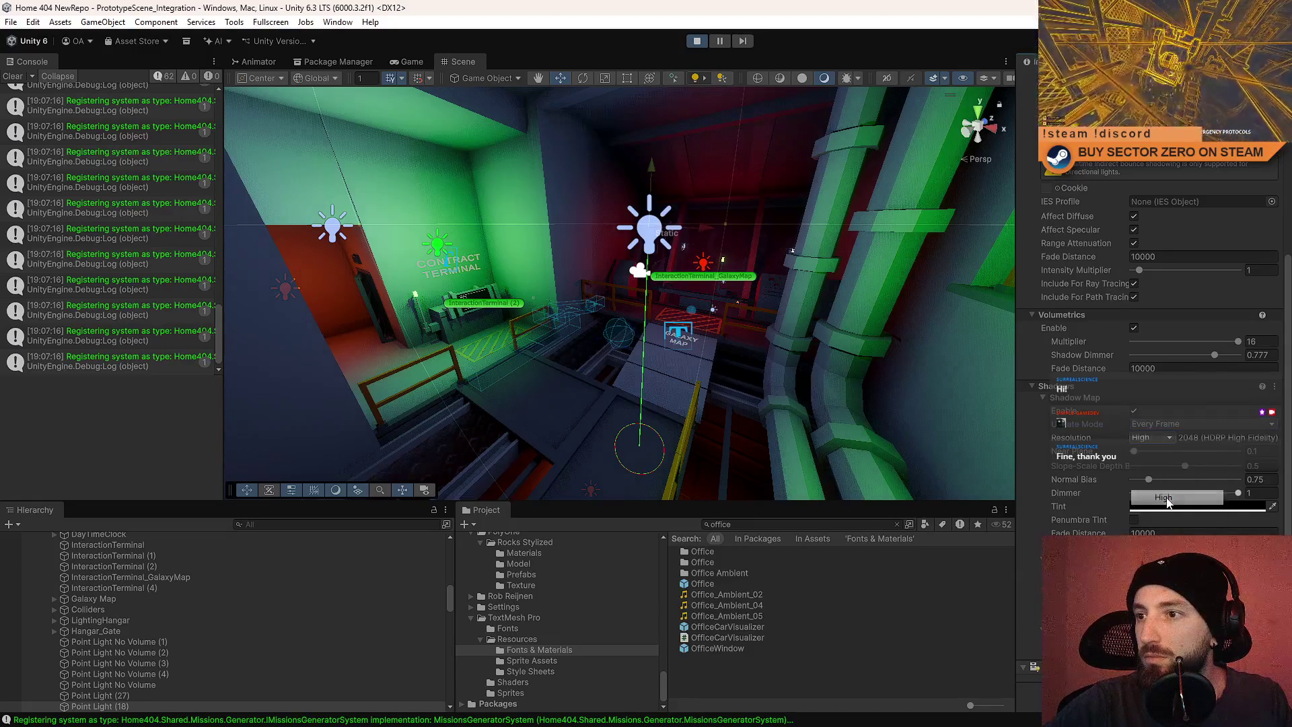
left_click(1151, 437)
left_click(1172, 513)
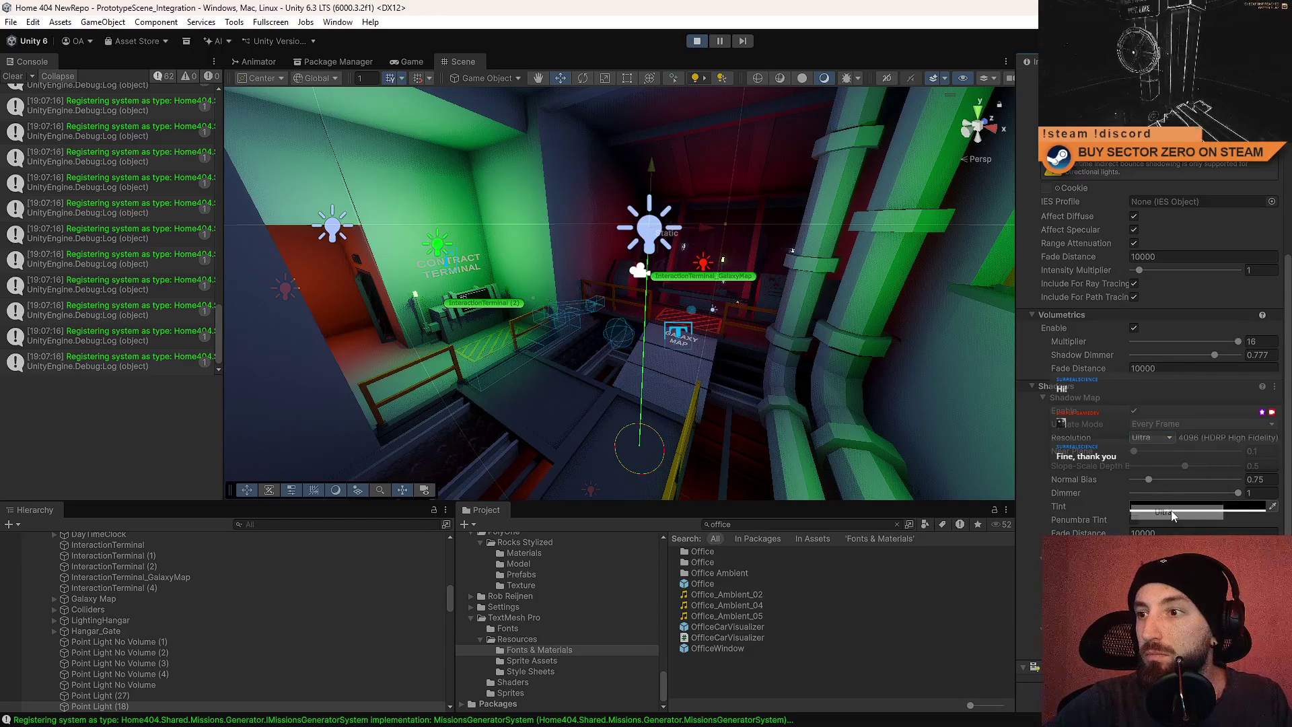
left_click(1154, 438)
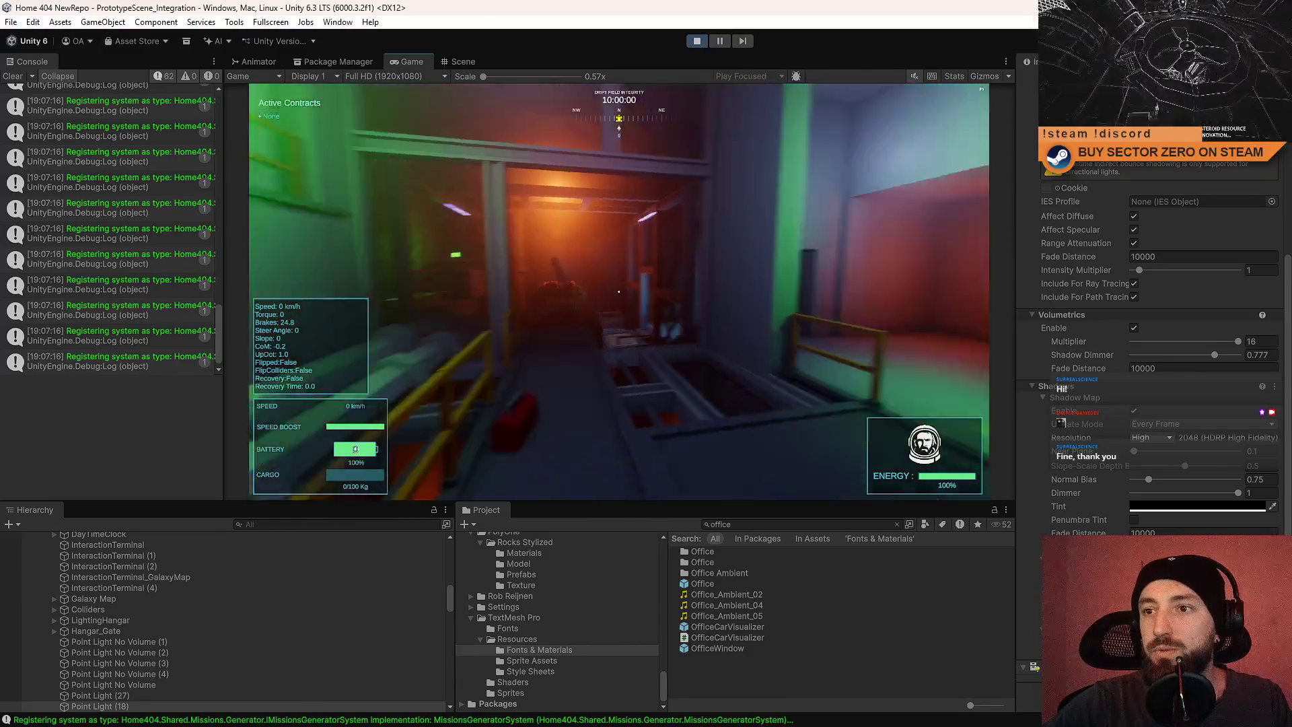
Stop the playtest and reopen the Office prefab in the Scene view.
key("Escape")
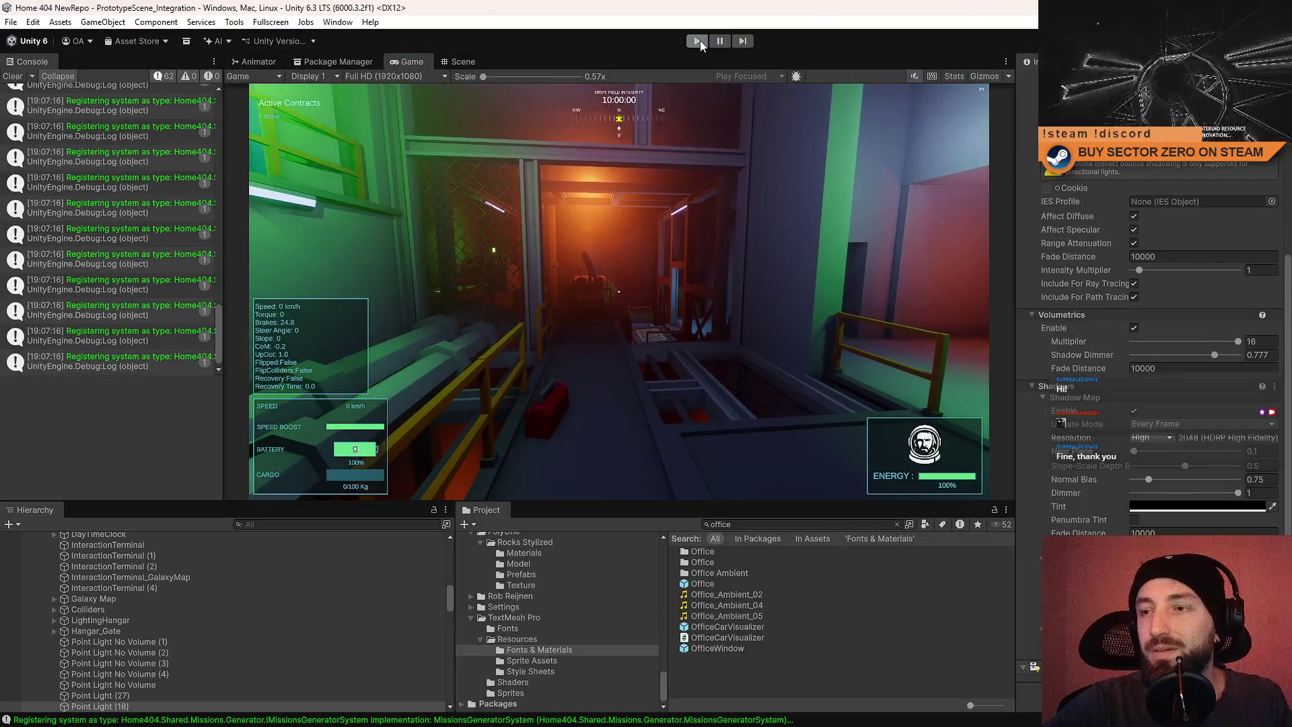
left_click(700, 41)
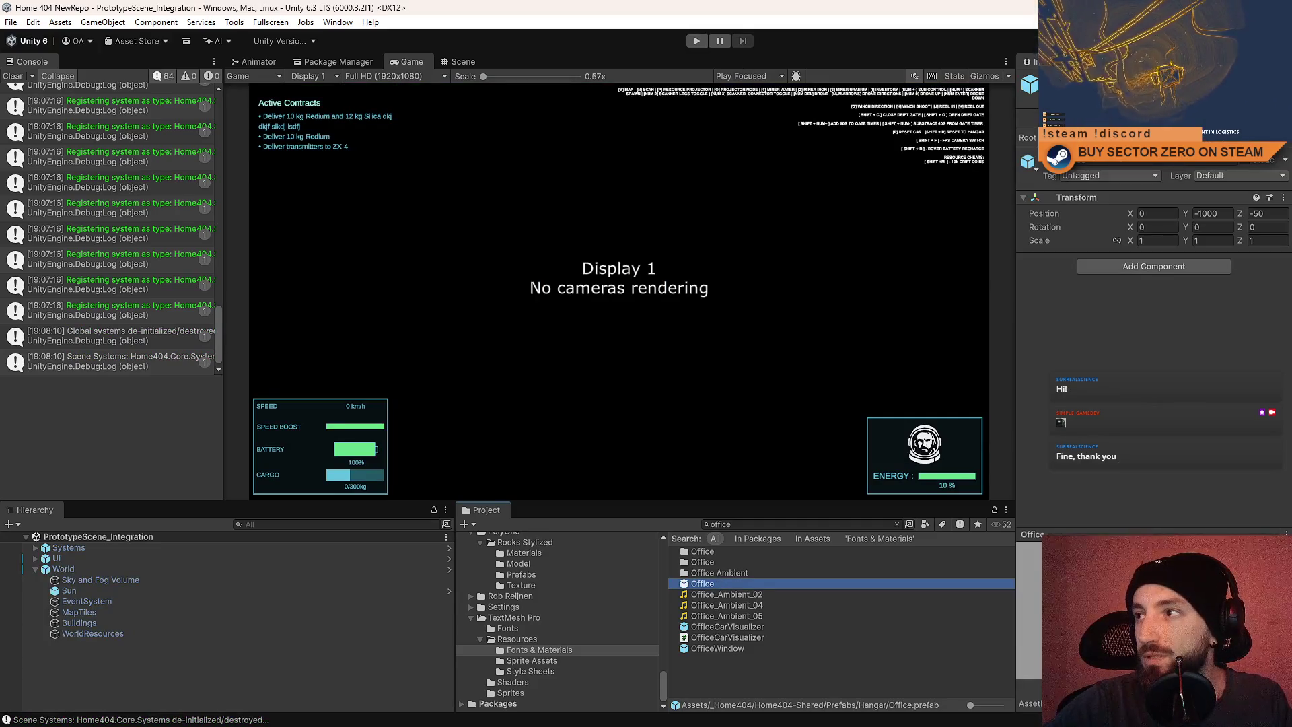
double_click(703, 584)
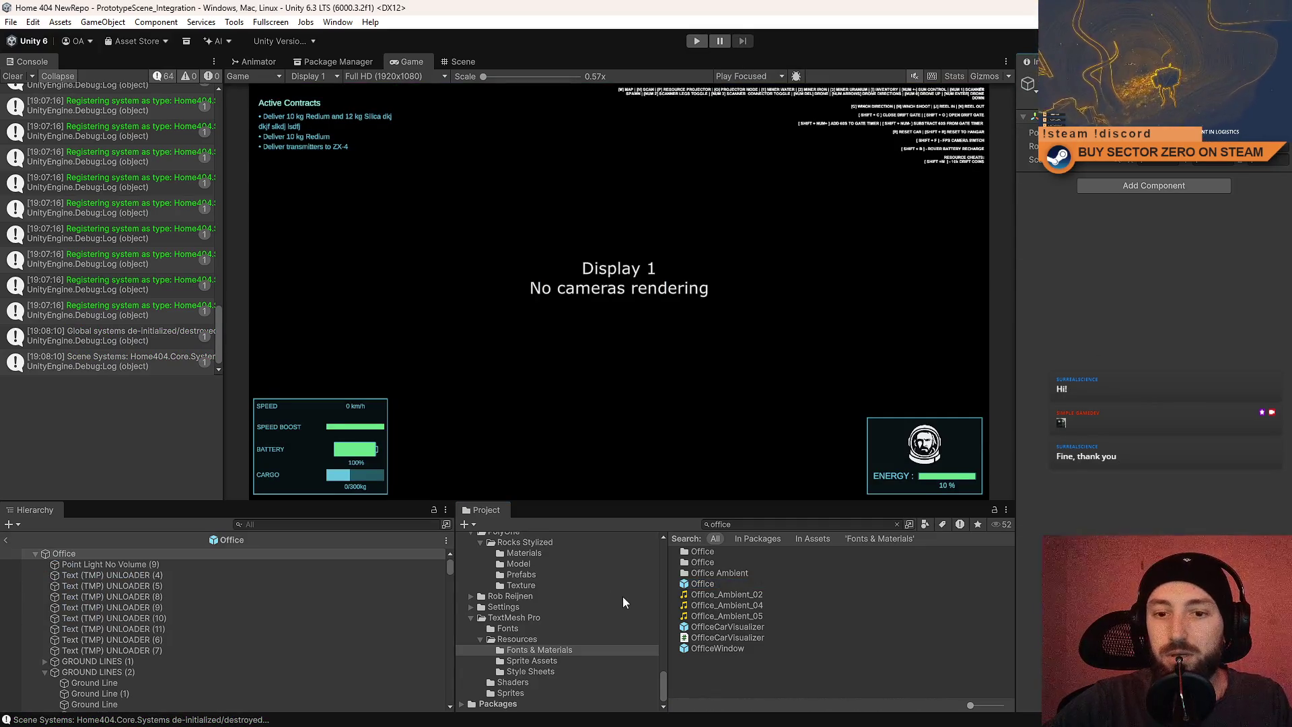
left_click(781, 583)
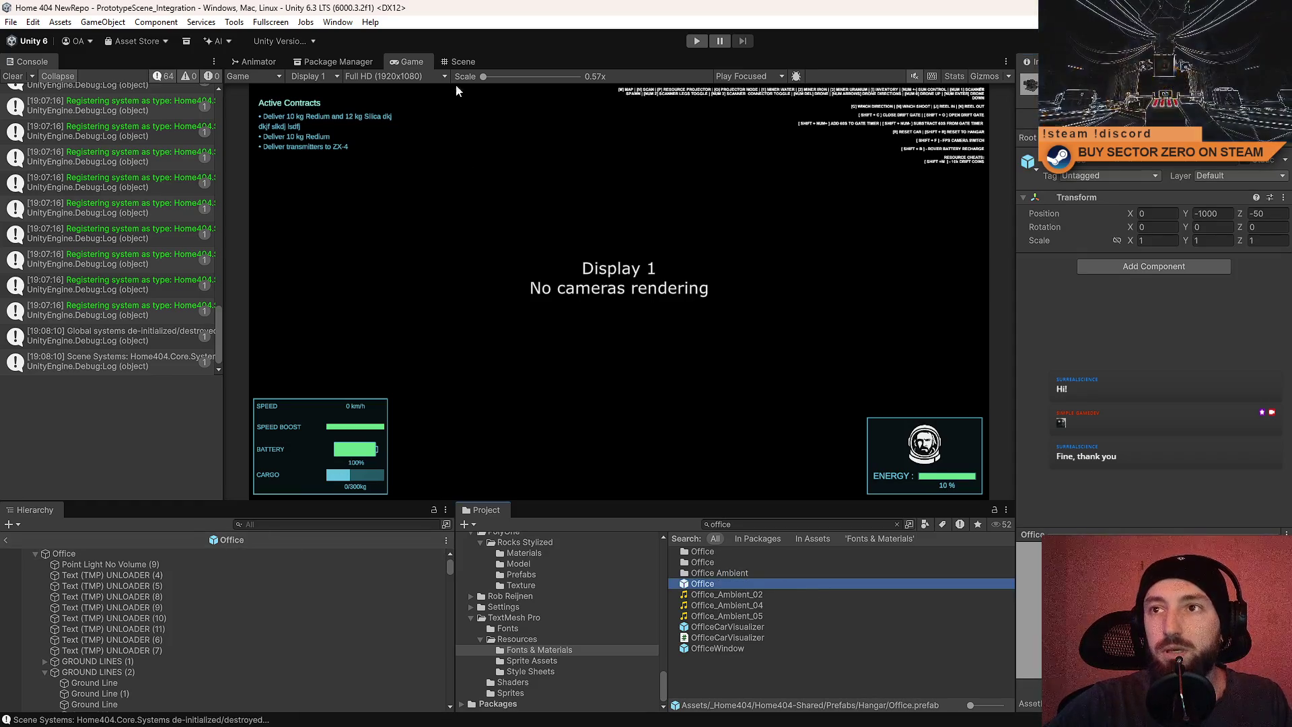
left_click(463, 62)
Check the office point light's Shadows show every-frame High 2048, then return to the Game view.
left_click(564, 255)
scroll(1121, 343, "down", 1)
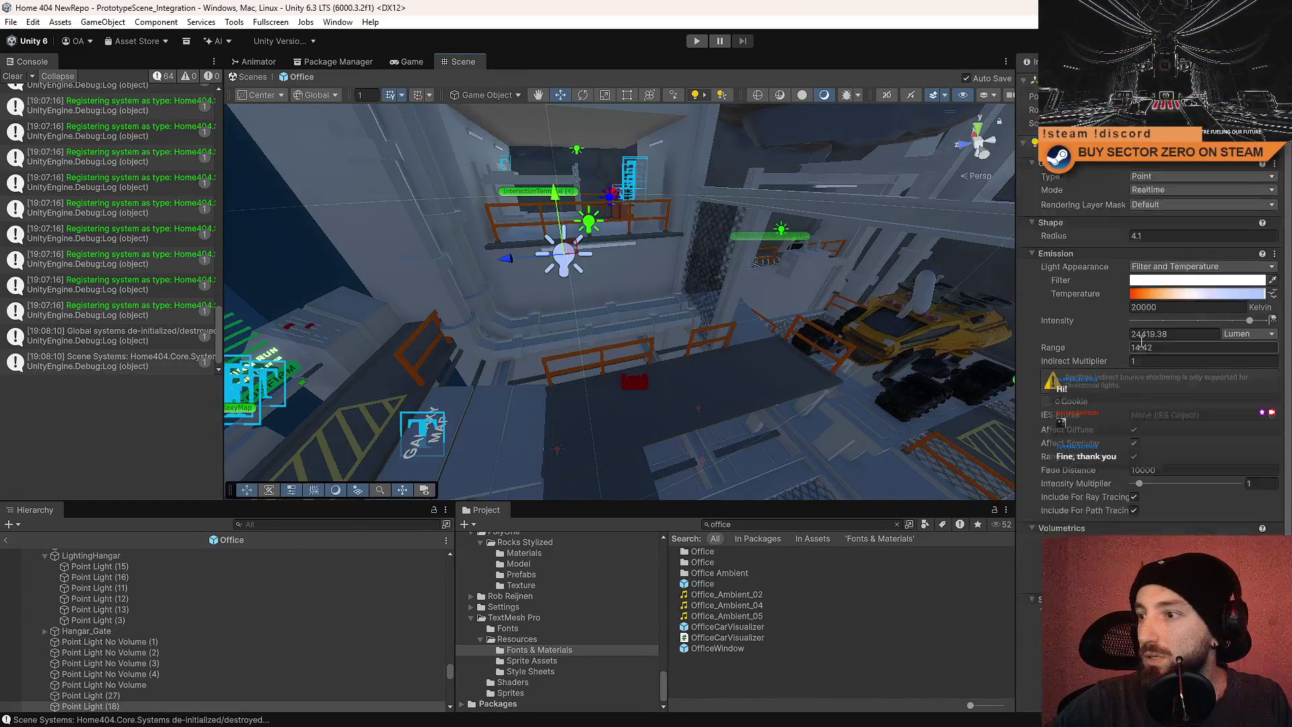
scroll(1134, 347, "down", 5)
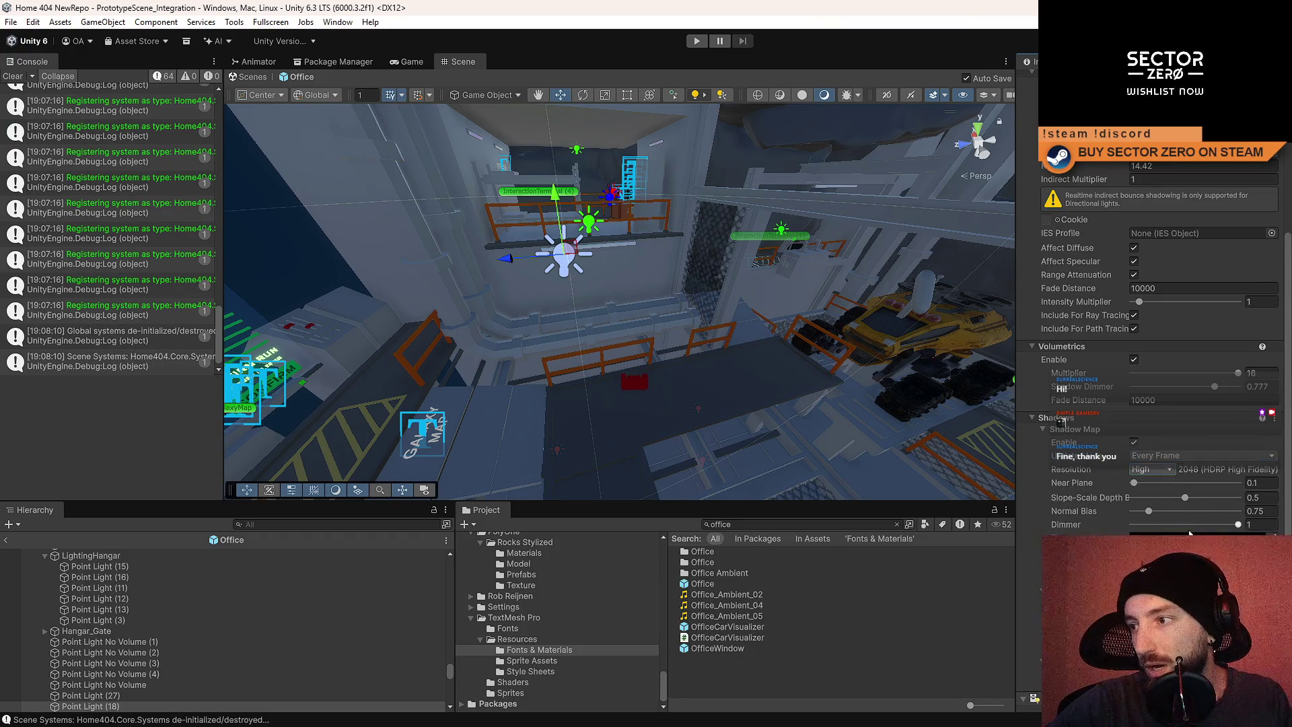
left_click(808, 677)
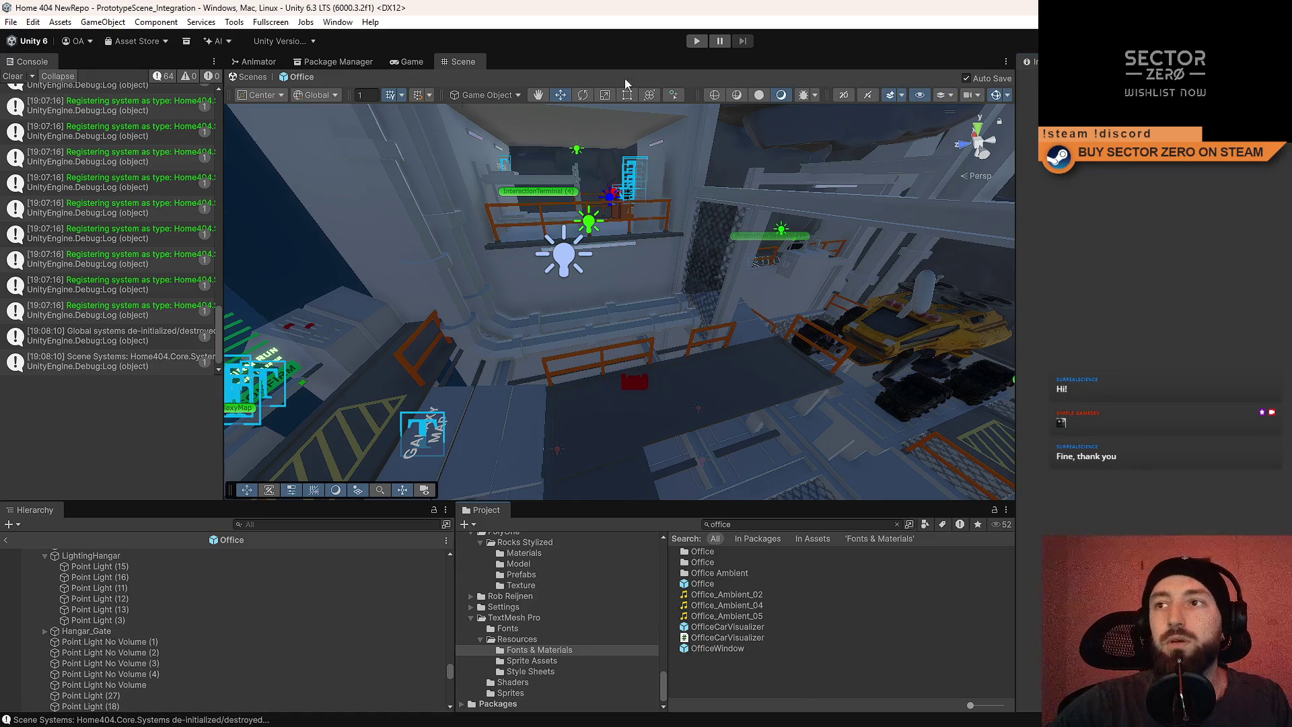
left_click(407, 62)
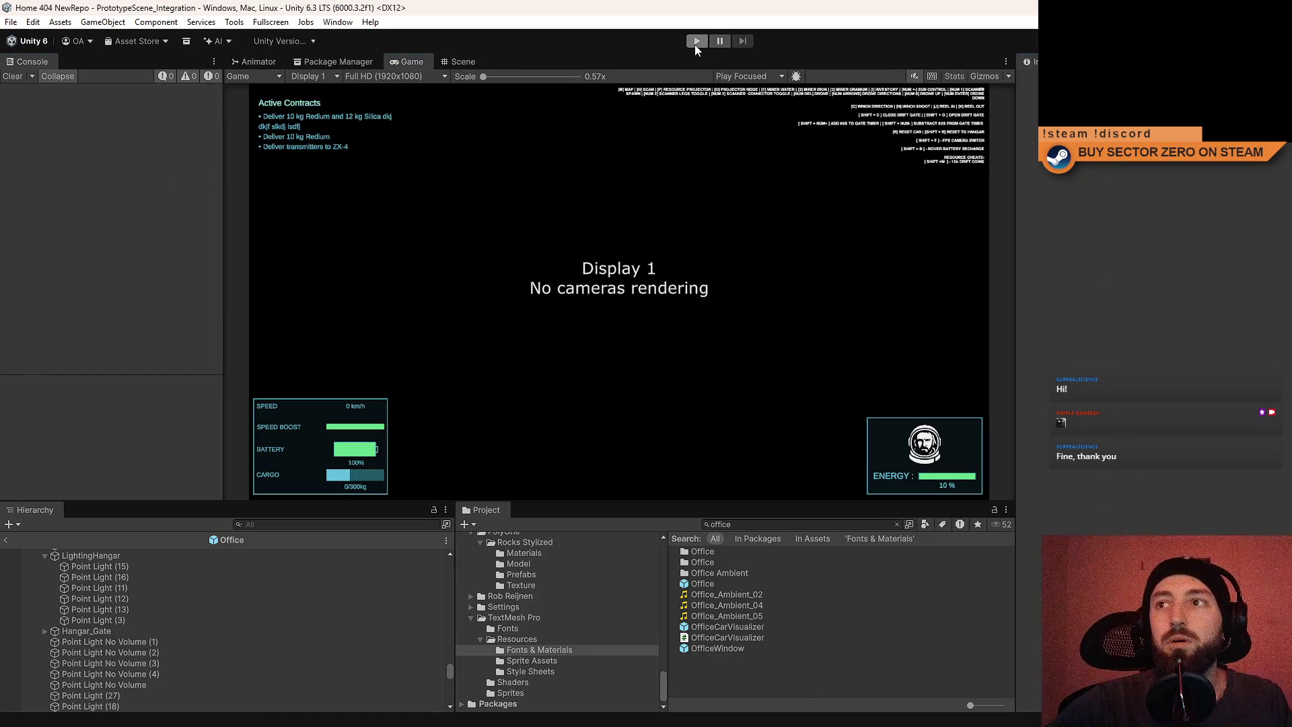
Start another playtest from the game's main menu, then pause into the Scene view.
left_click(696, 42)
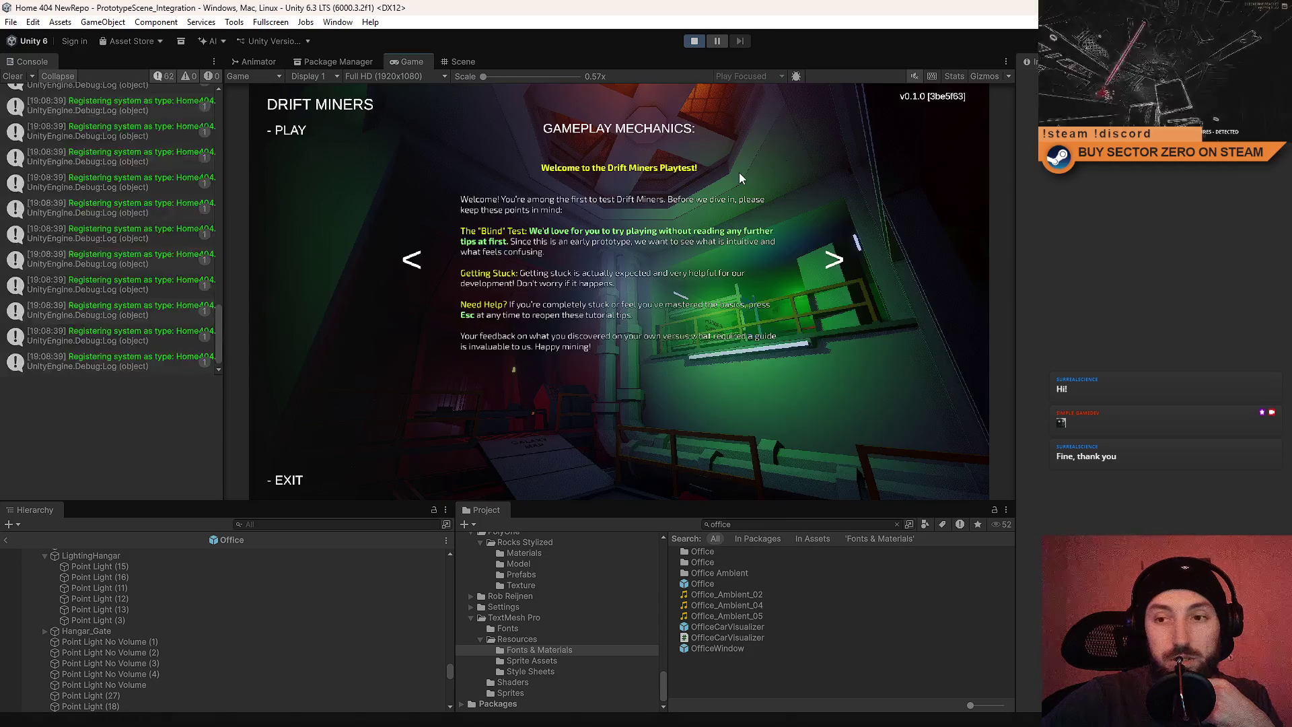
left_click(282, 129)
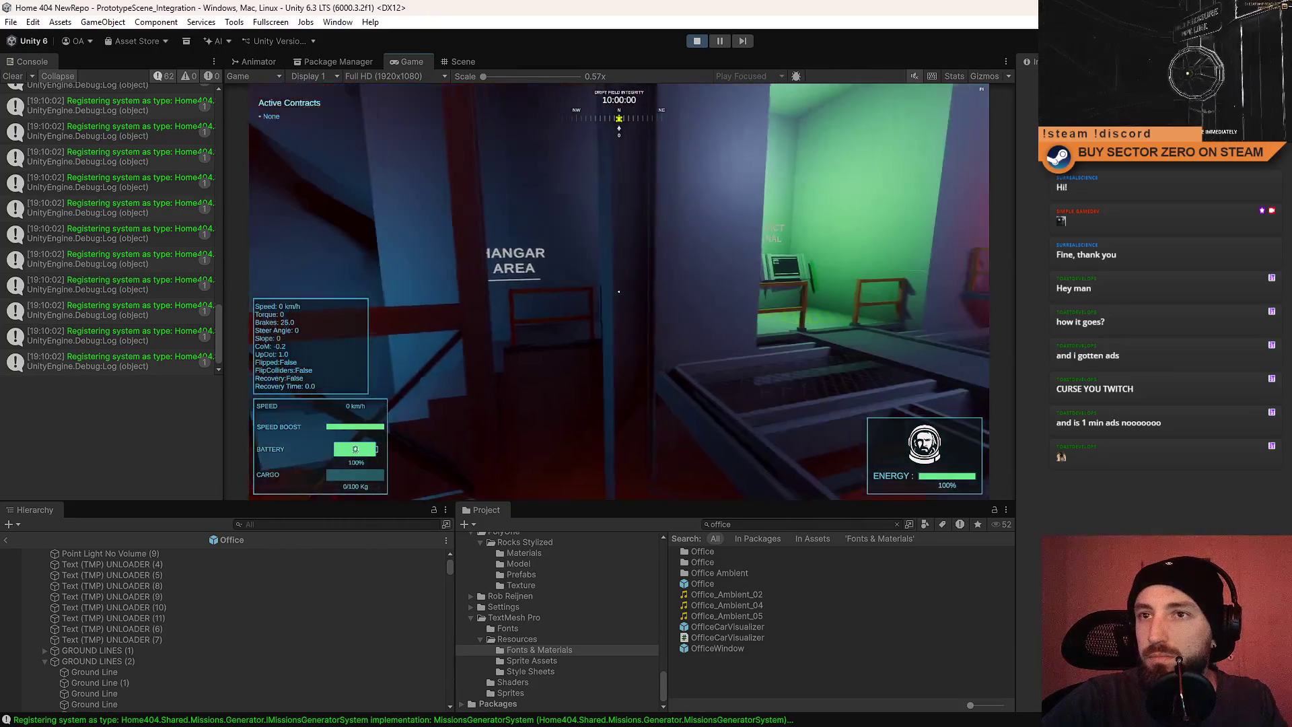
key("Escape")
key("Escape")
left_click(458, 60)
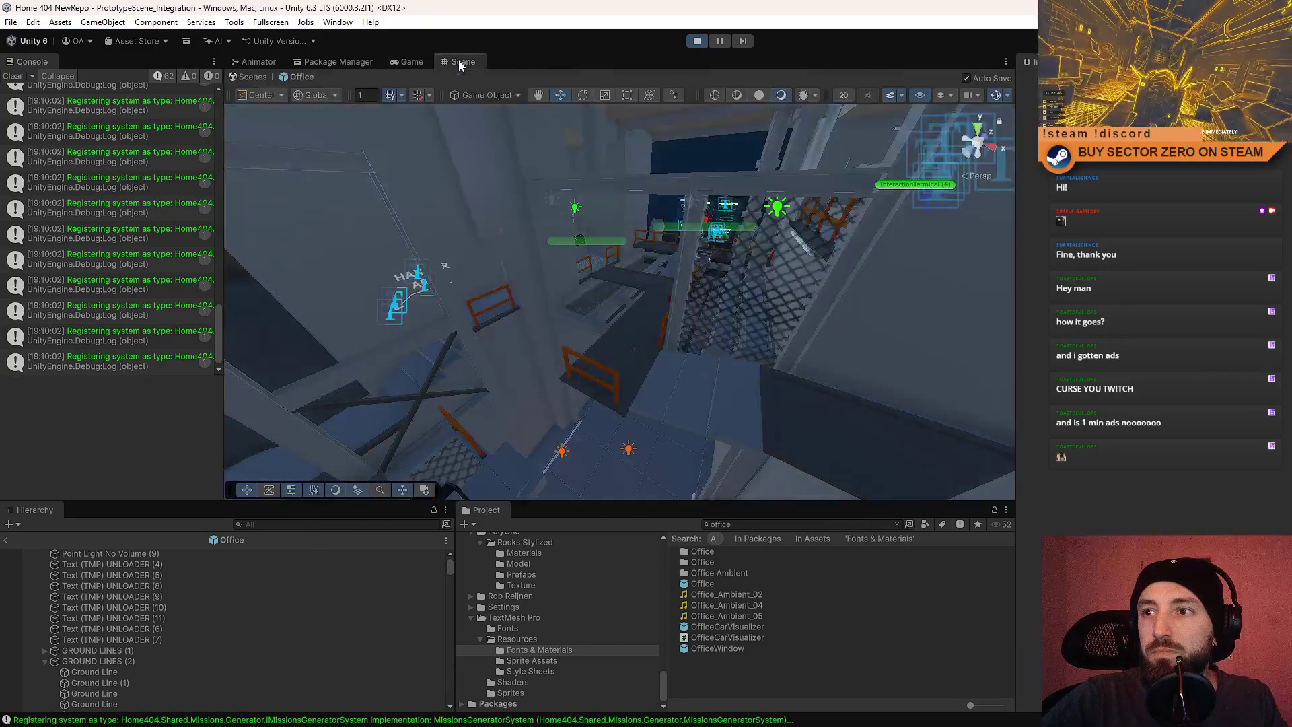
Exit the Office prefab to the main scene, fly to the office, then stop the playtest.
left_click(251, 77)
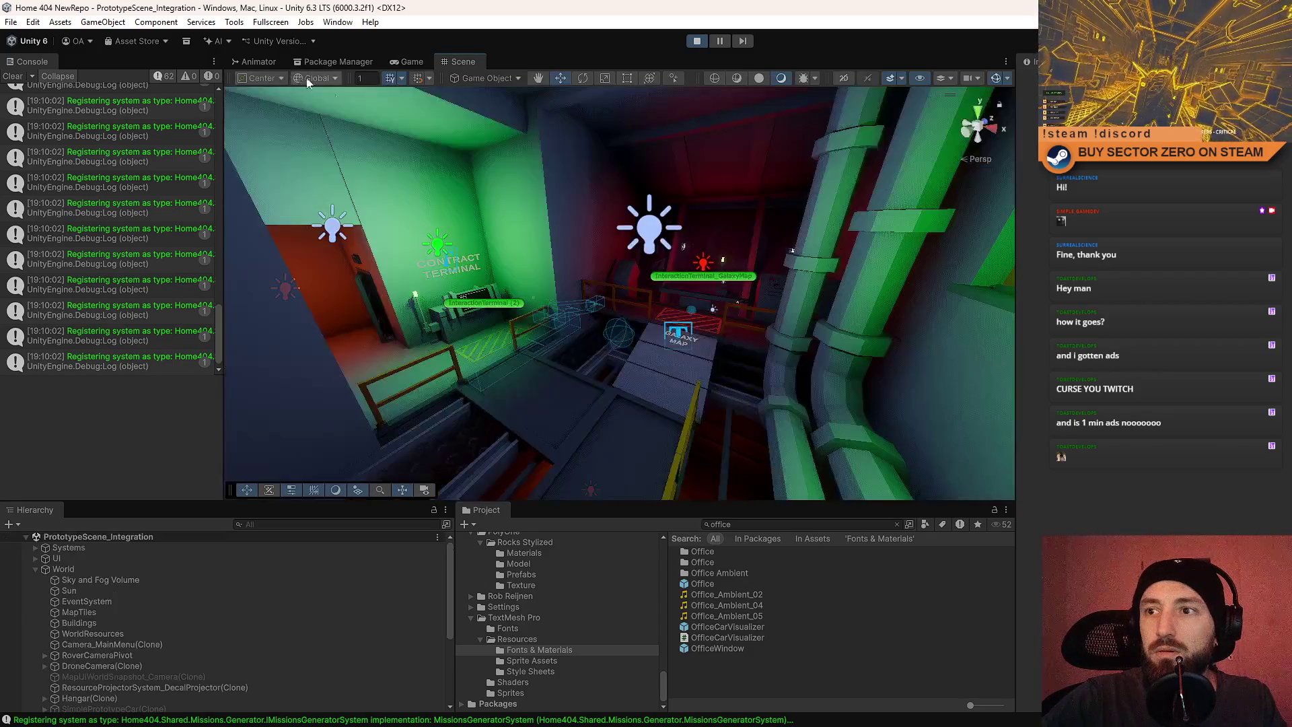
left_click_drag(342, 98, 622, 250)
left_click(410, 60)
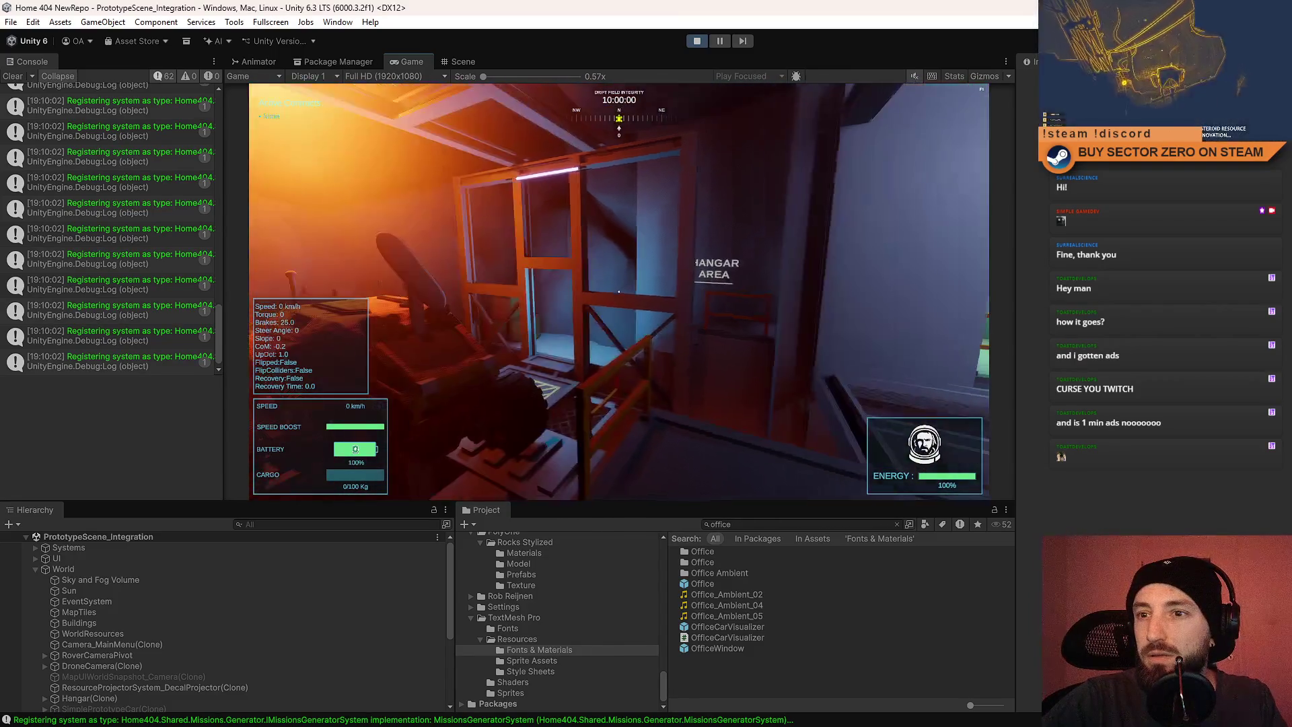
key("Escape")
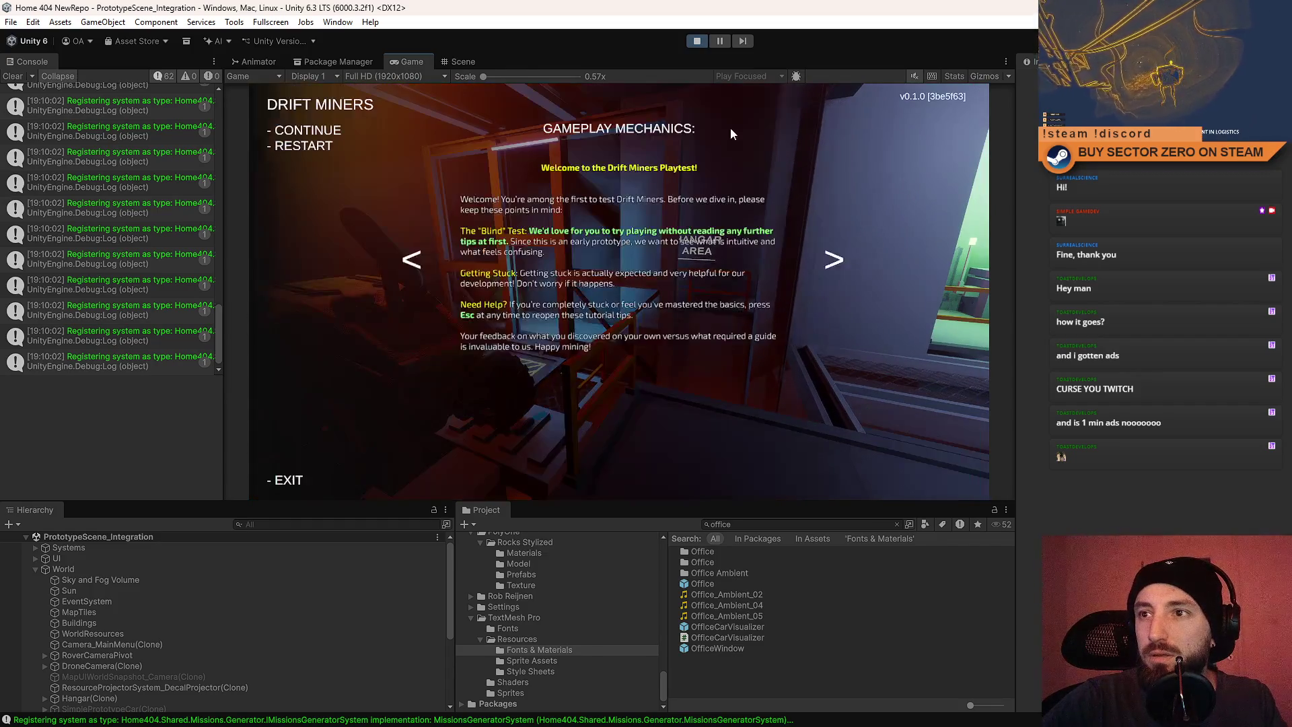
key("Escape")
left_click(697, 42)
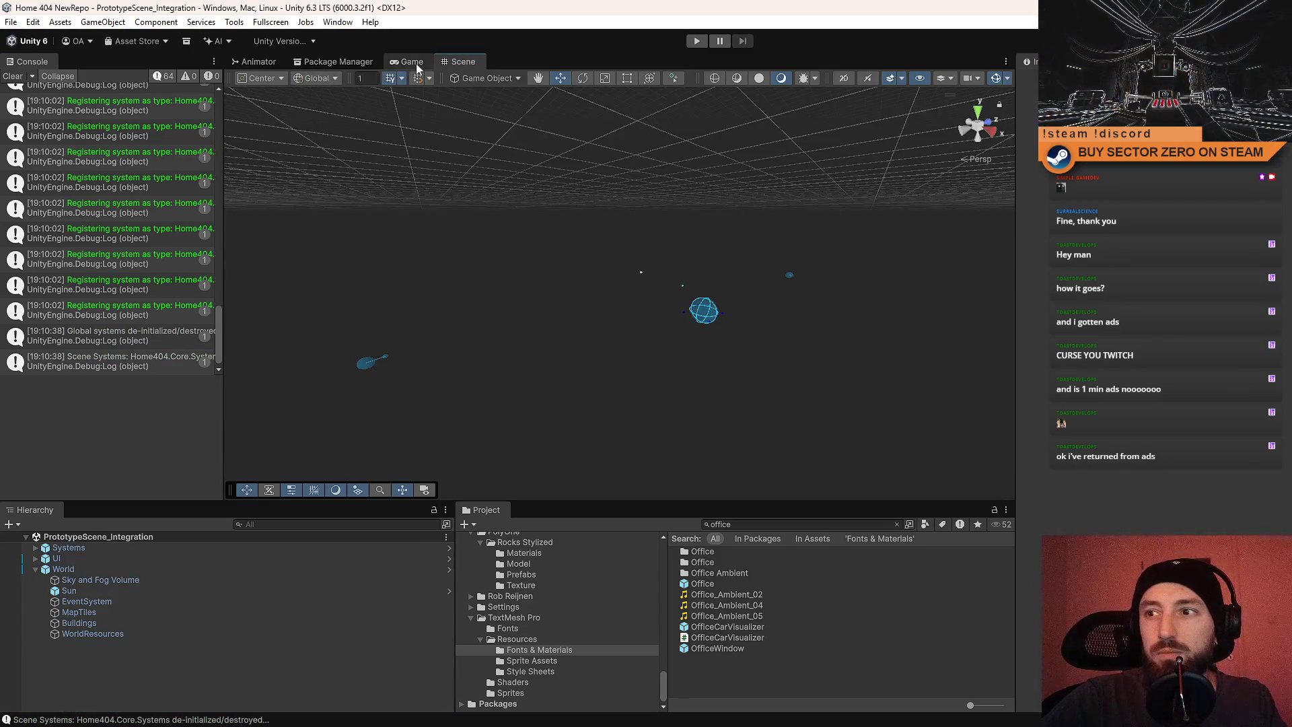
Start a fresh playtest from the Game view and dismiss the tutorial menu.
left_click(411, 62)
left_click(399, 64)
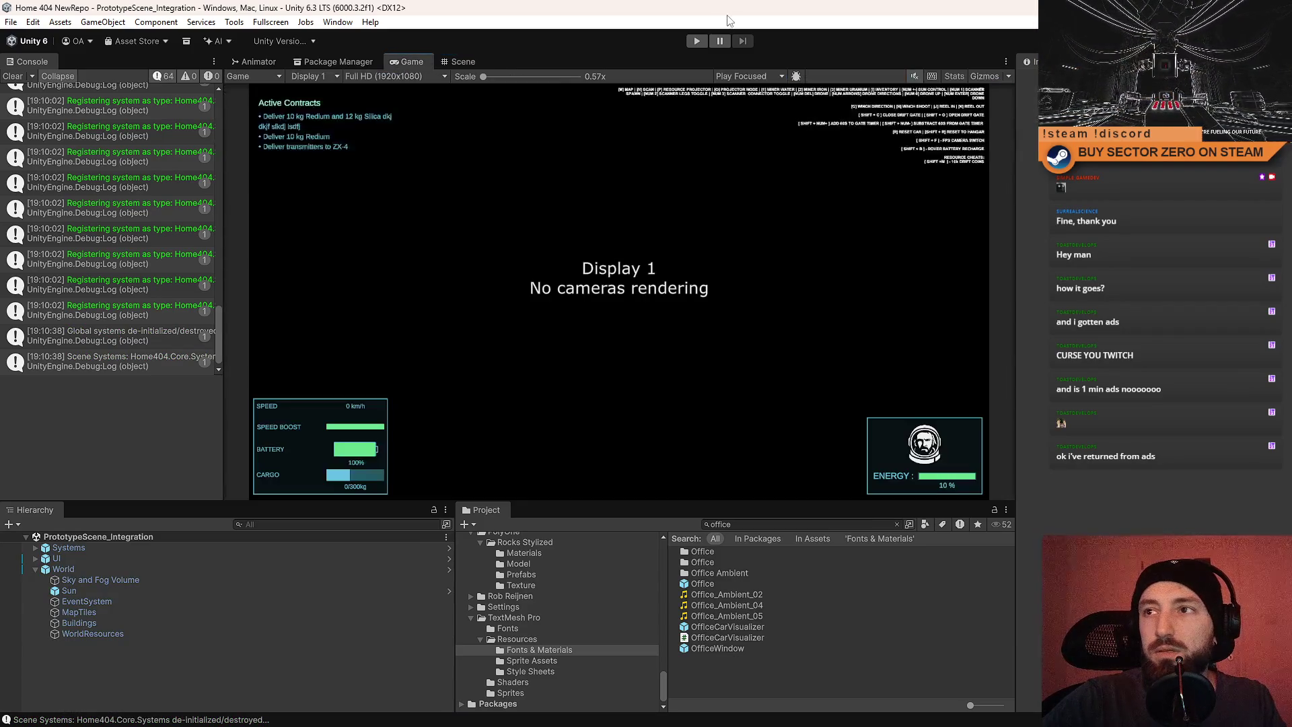
left_click(690, 40)
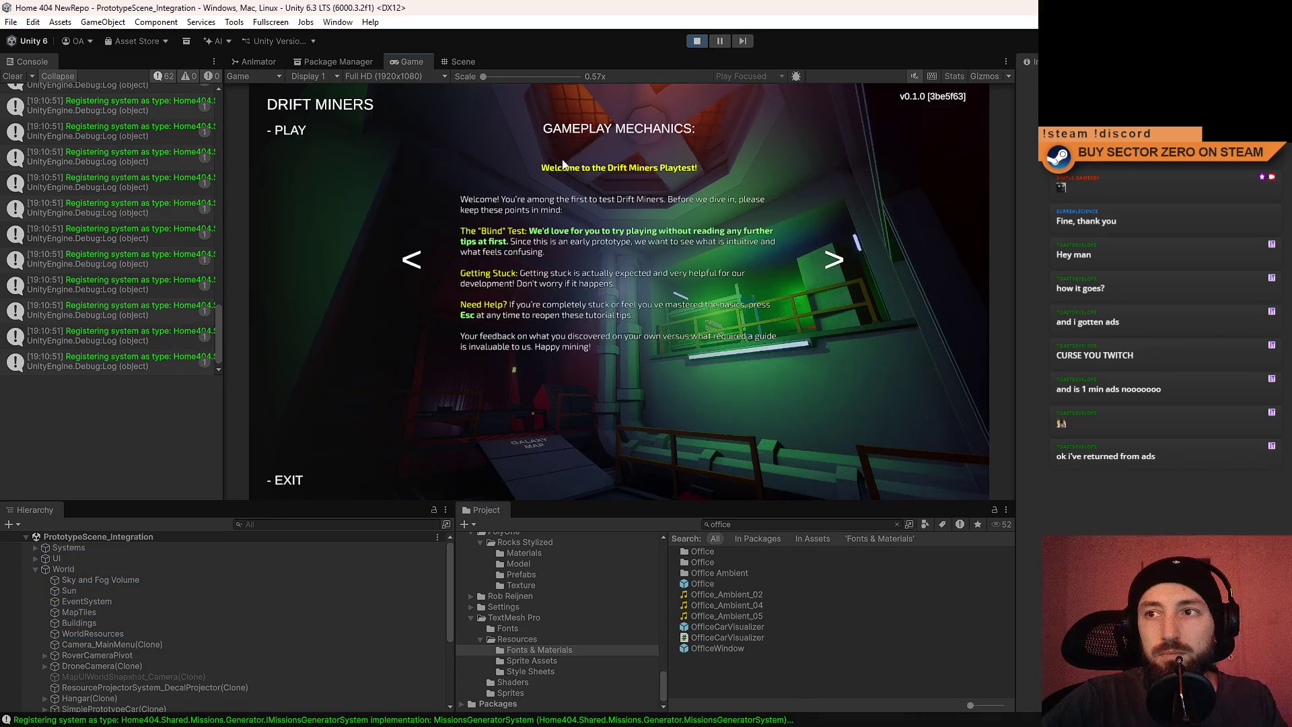
left_click(301, 134)
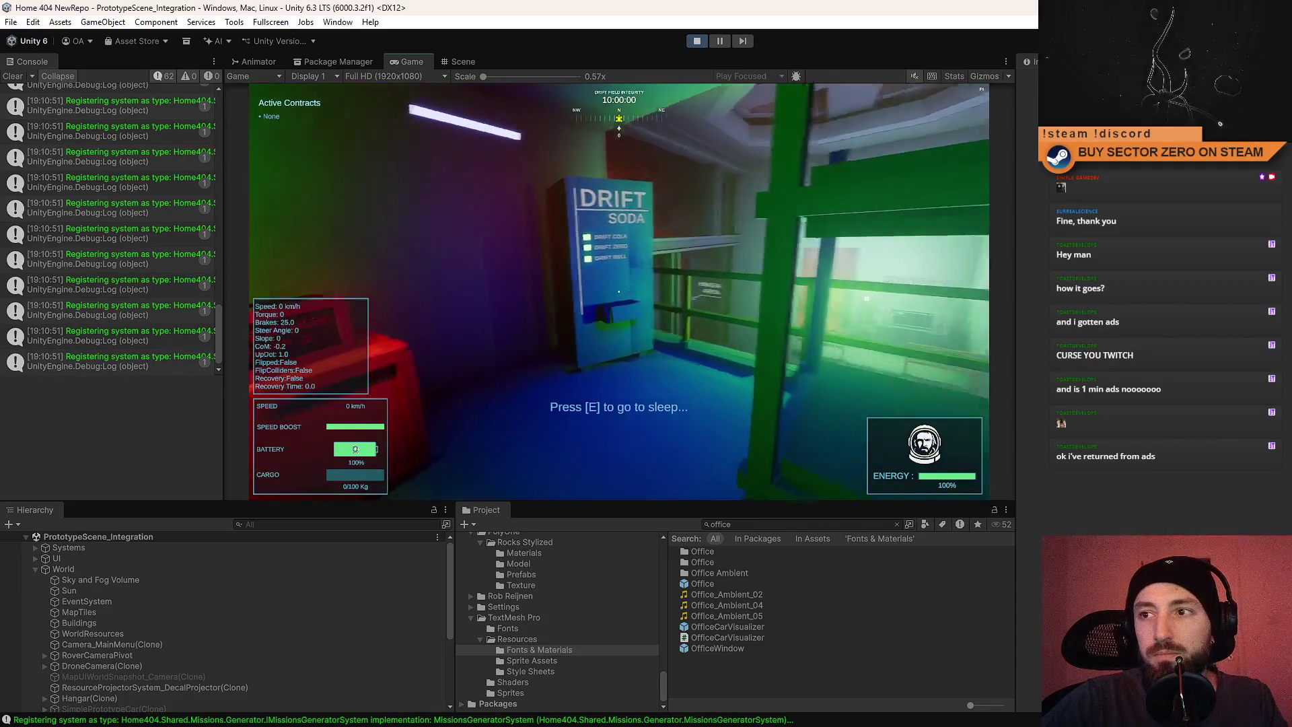
Walk through the orange hangar, green pipe corridor and Galaxy Map platform into the red terminal room.
key("w")
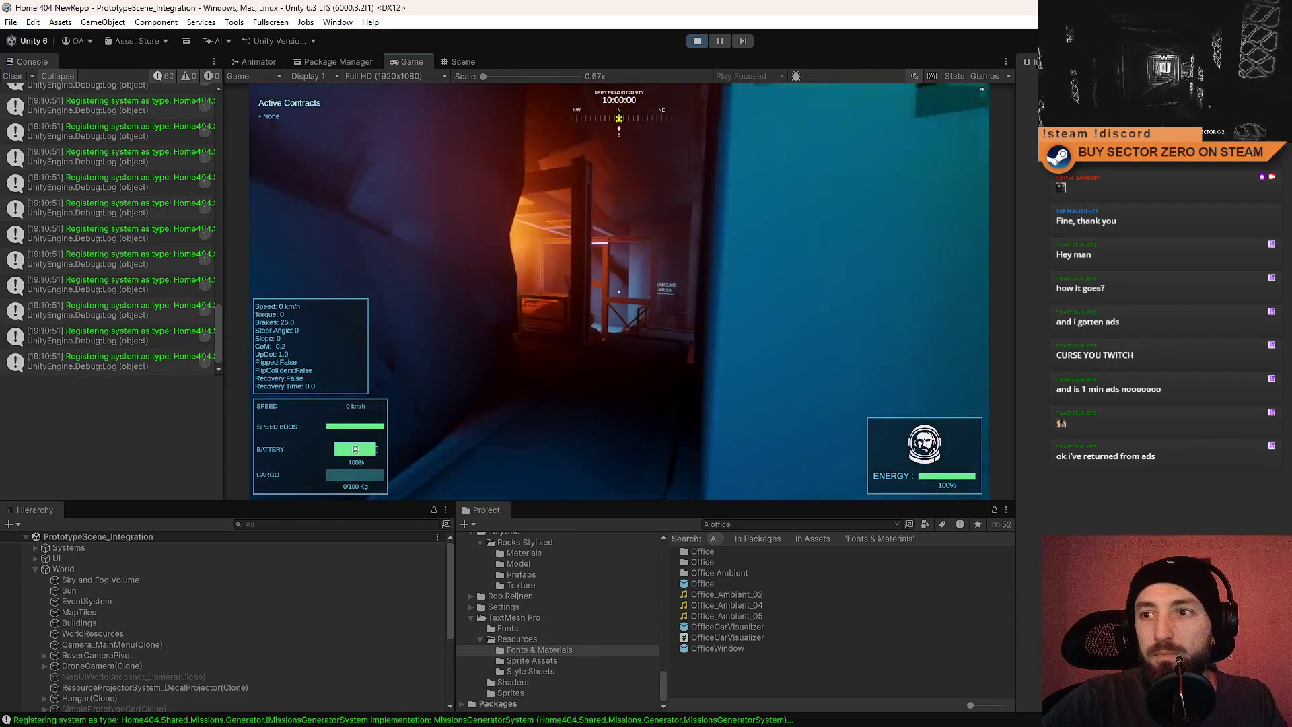
key("w")
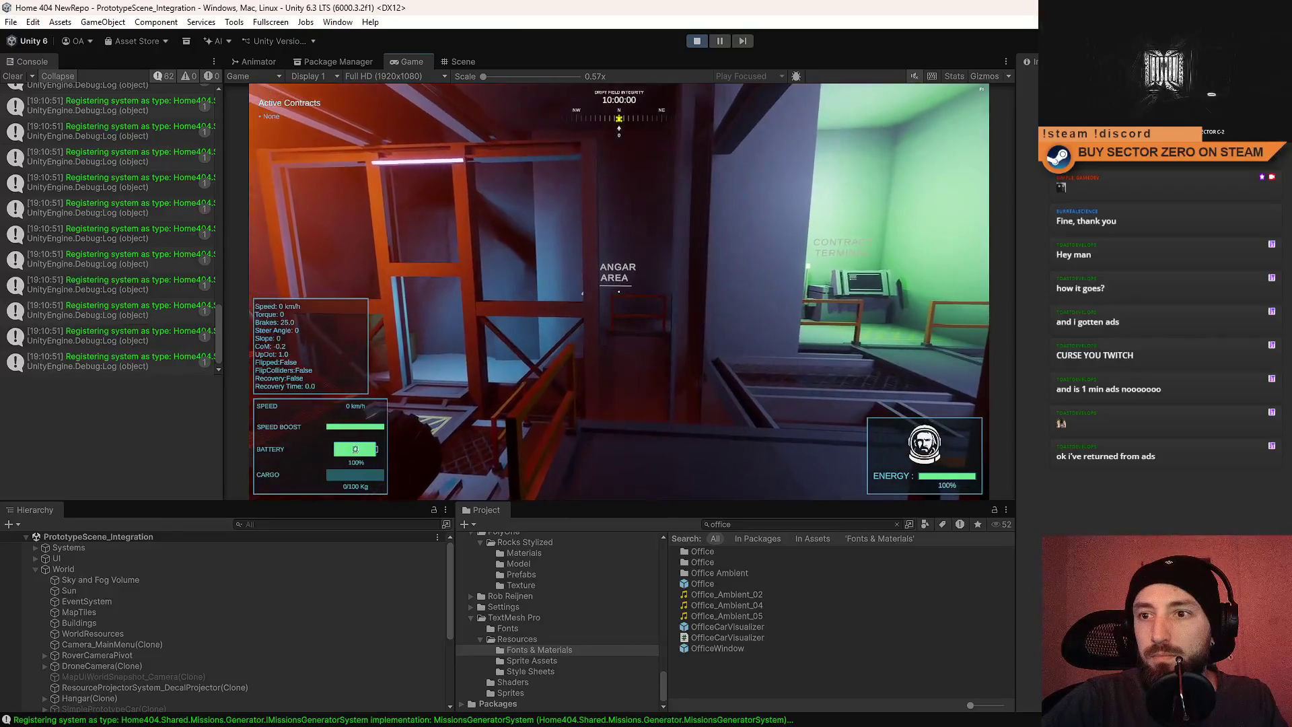
key("w")
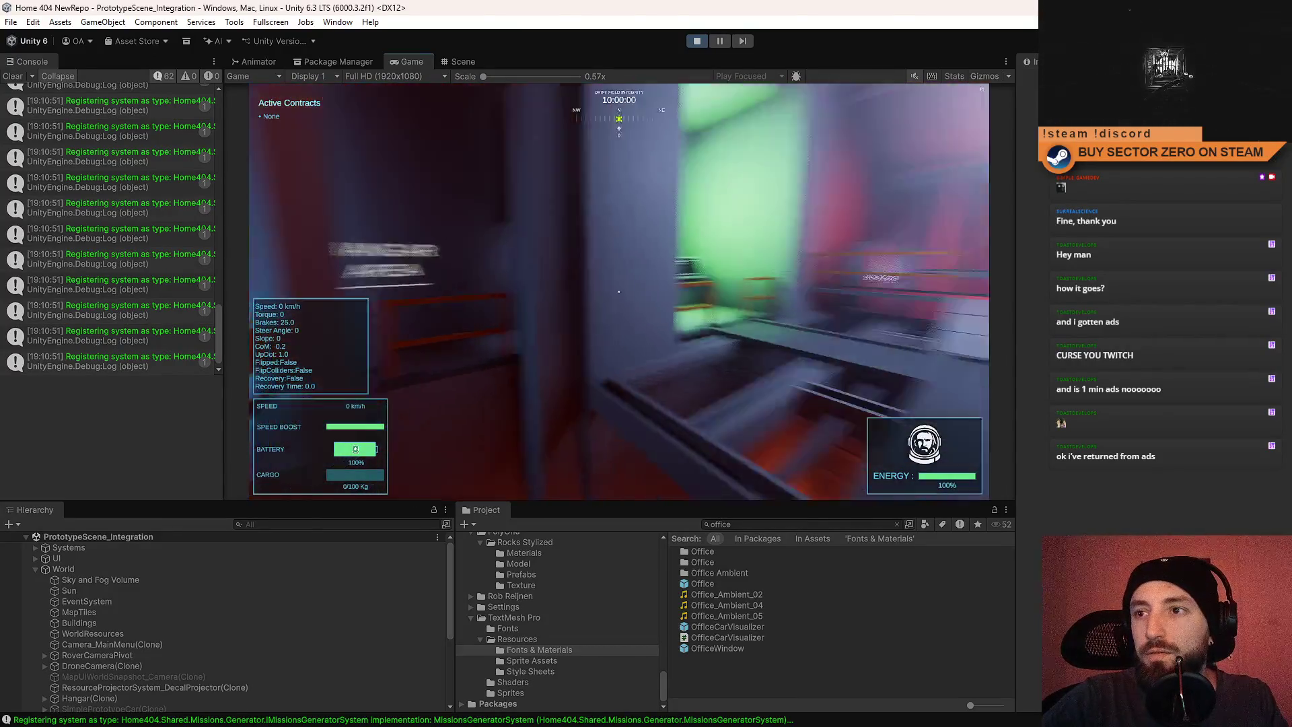
key("w")
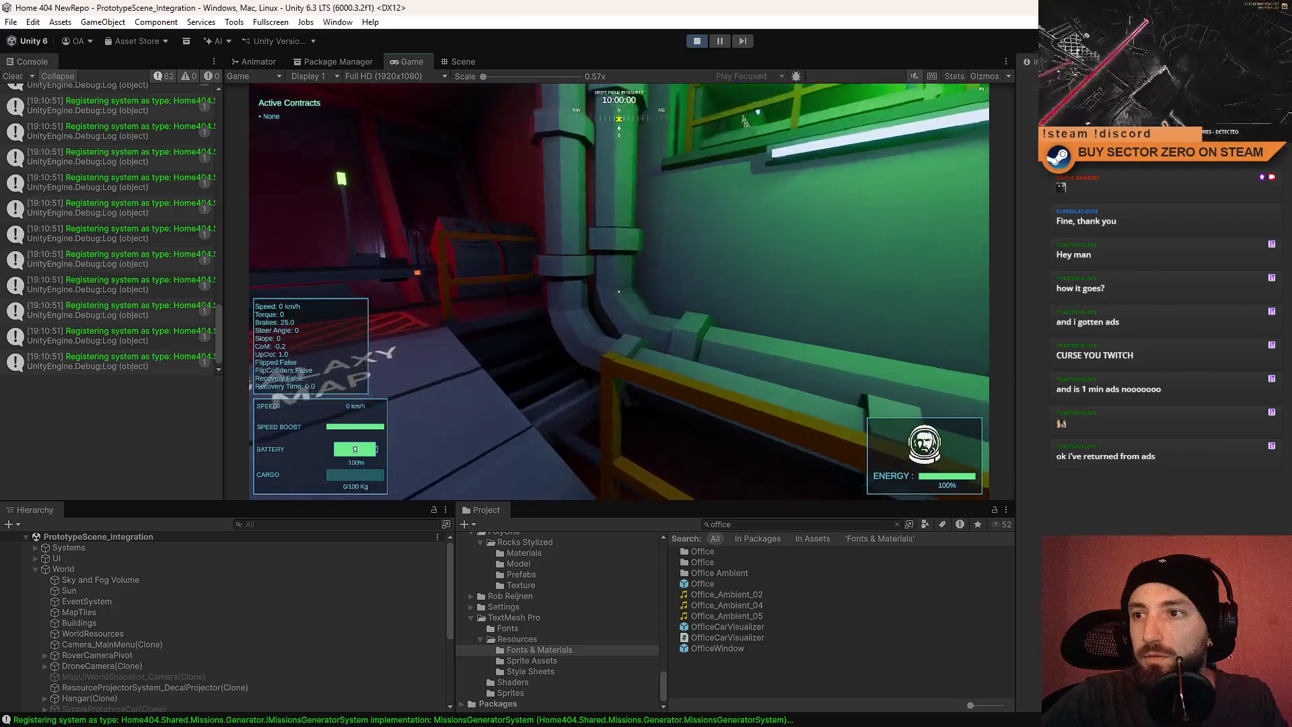
key("w")
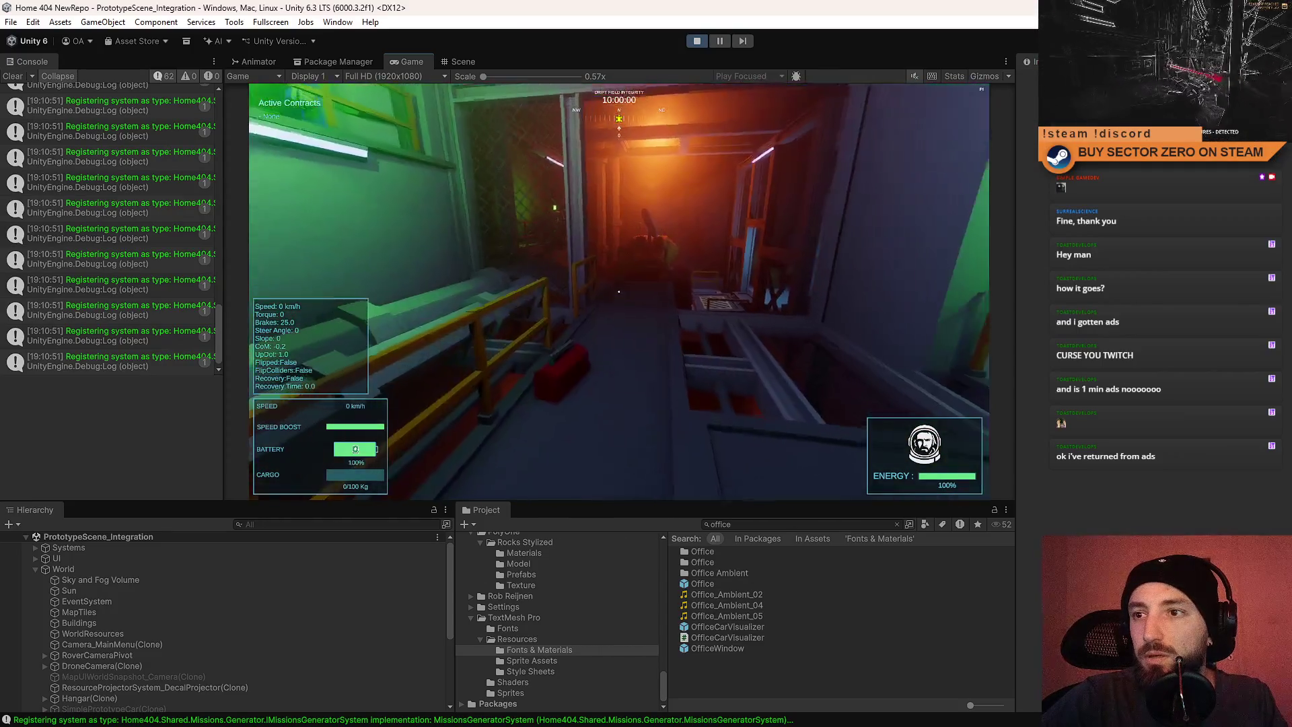
key("w")
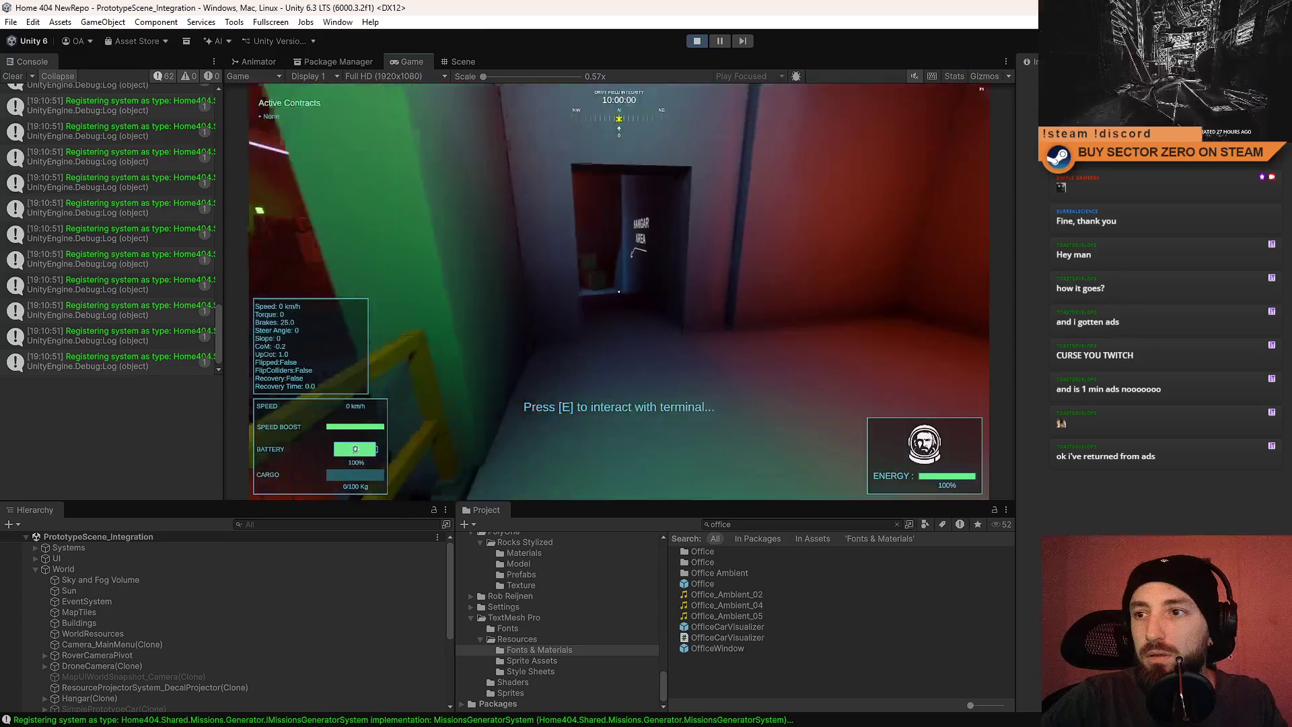
key("w")
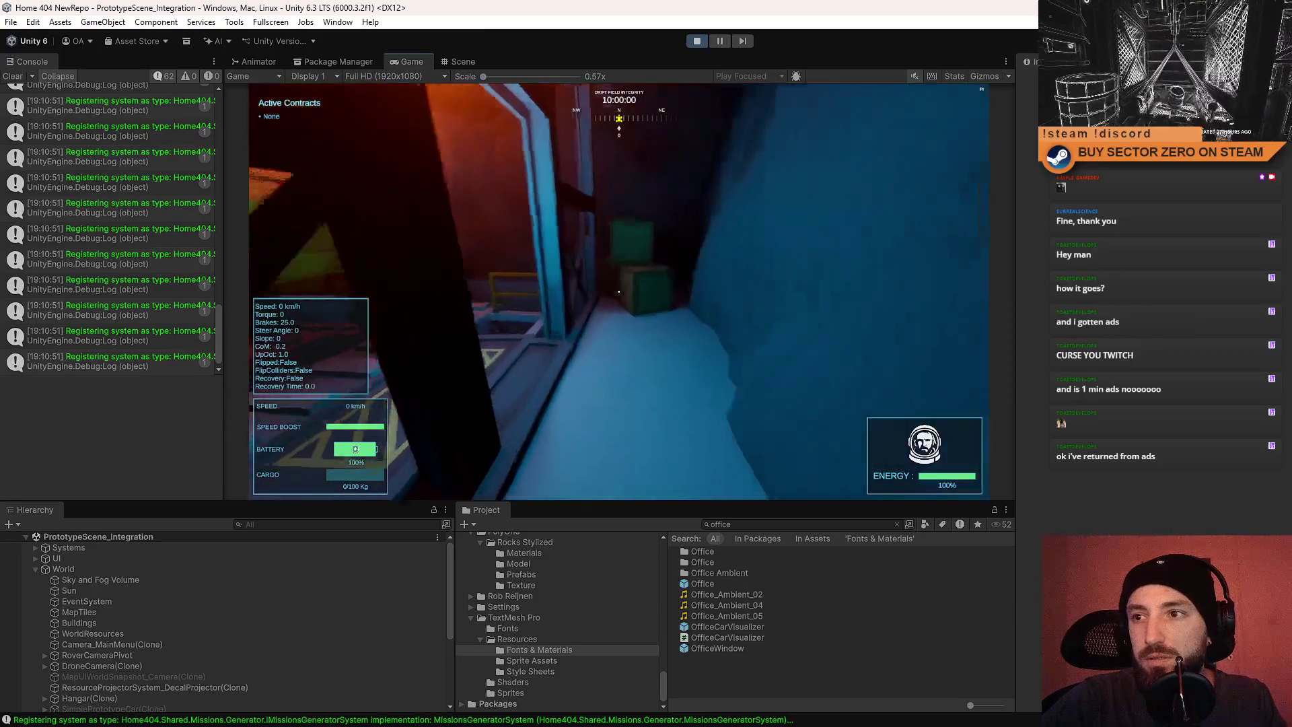
key("w")
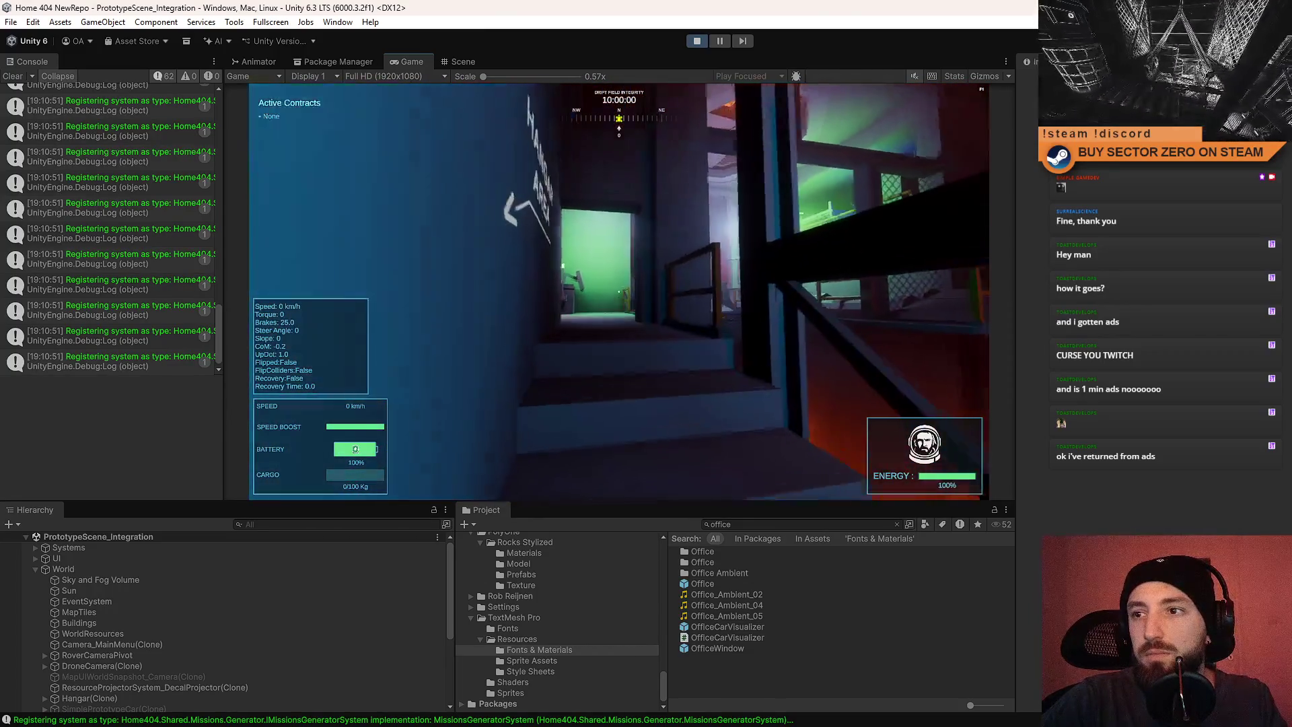
key("w")
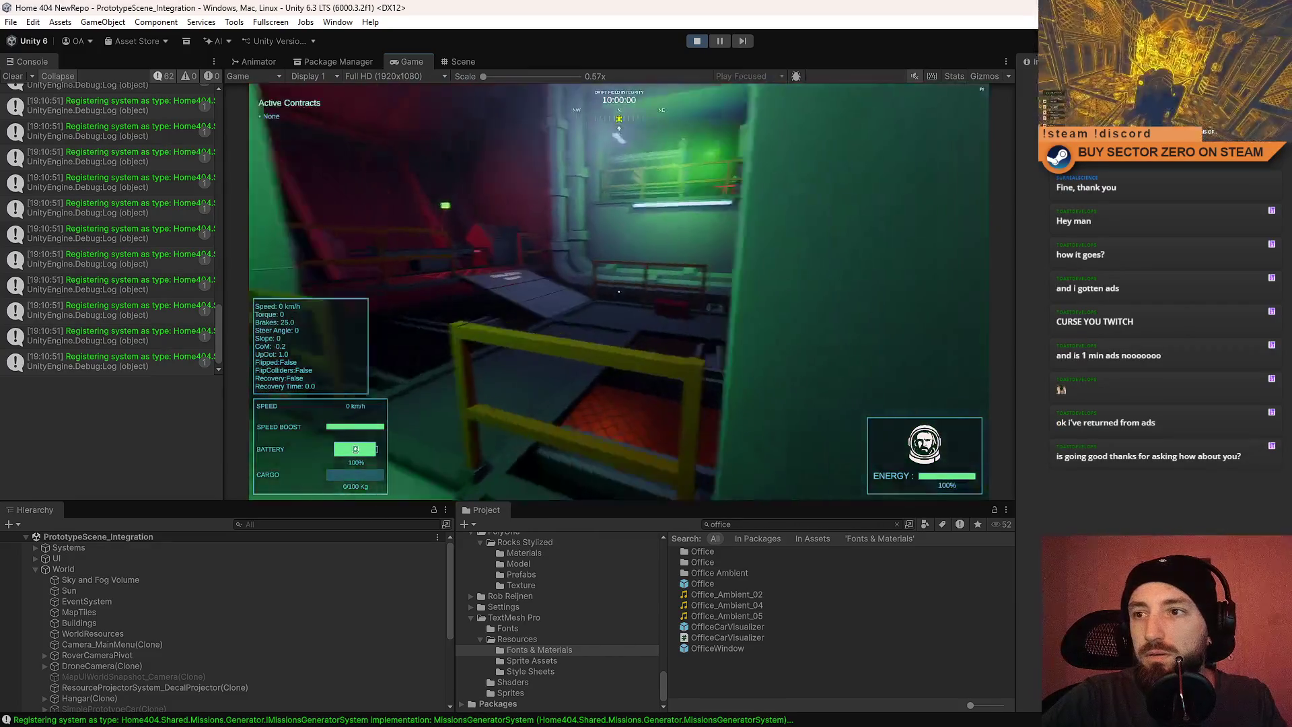
key("Escape")
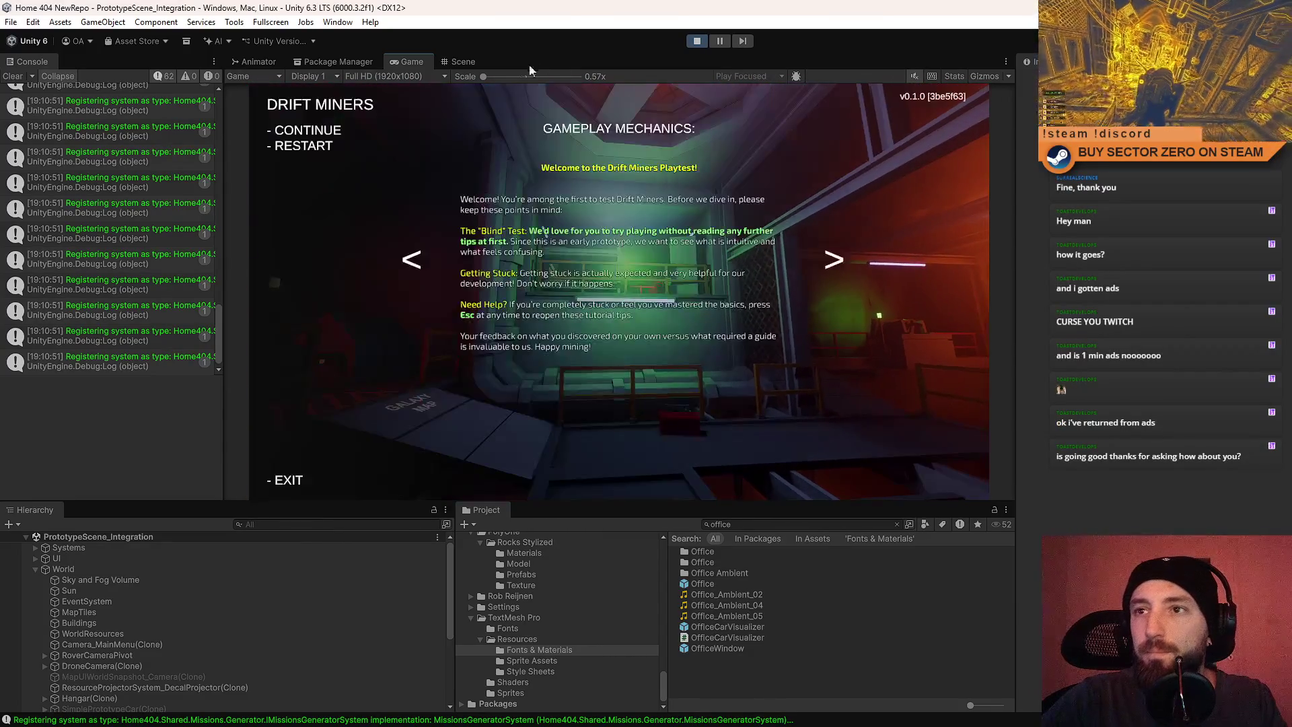
Select a terminal-room point light in the Scene view and pick a new shadow resolution for it.
key("Escape")
left_click(447, 61)
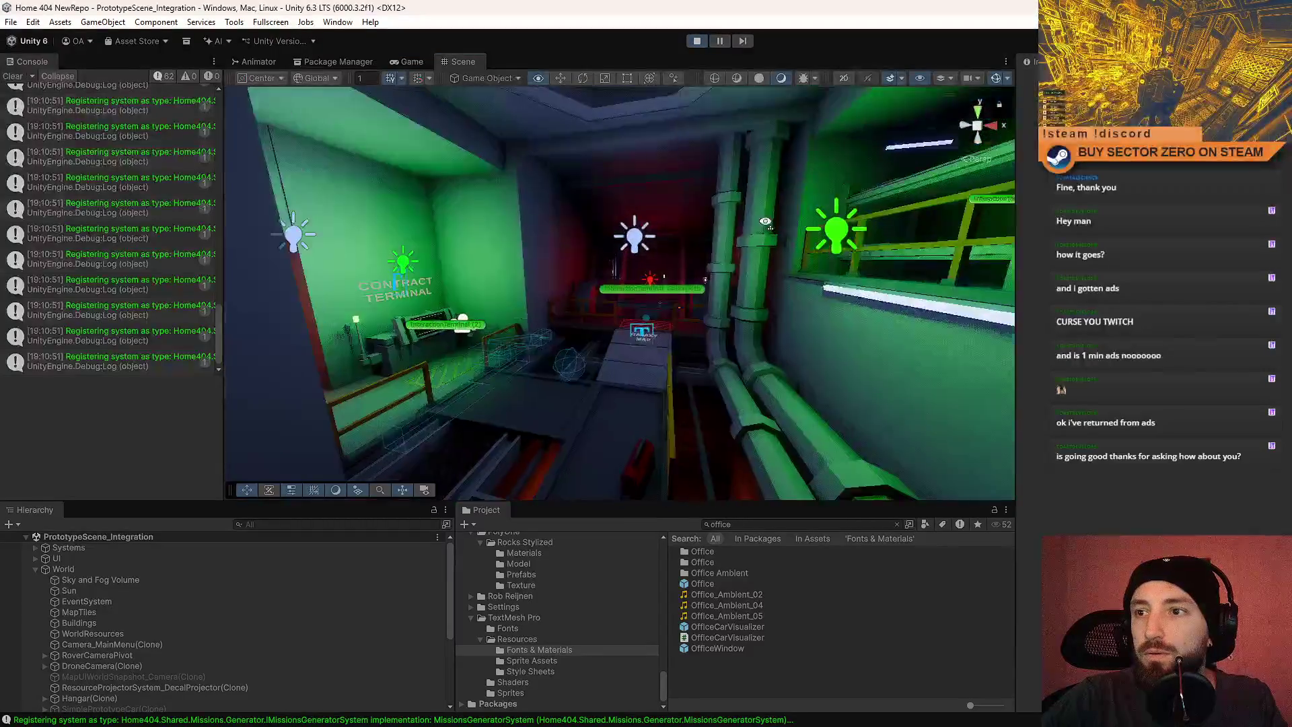
left_click(645, 223)
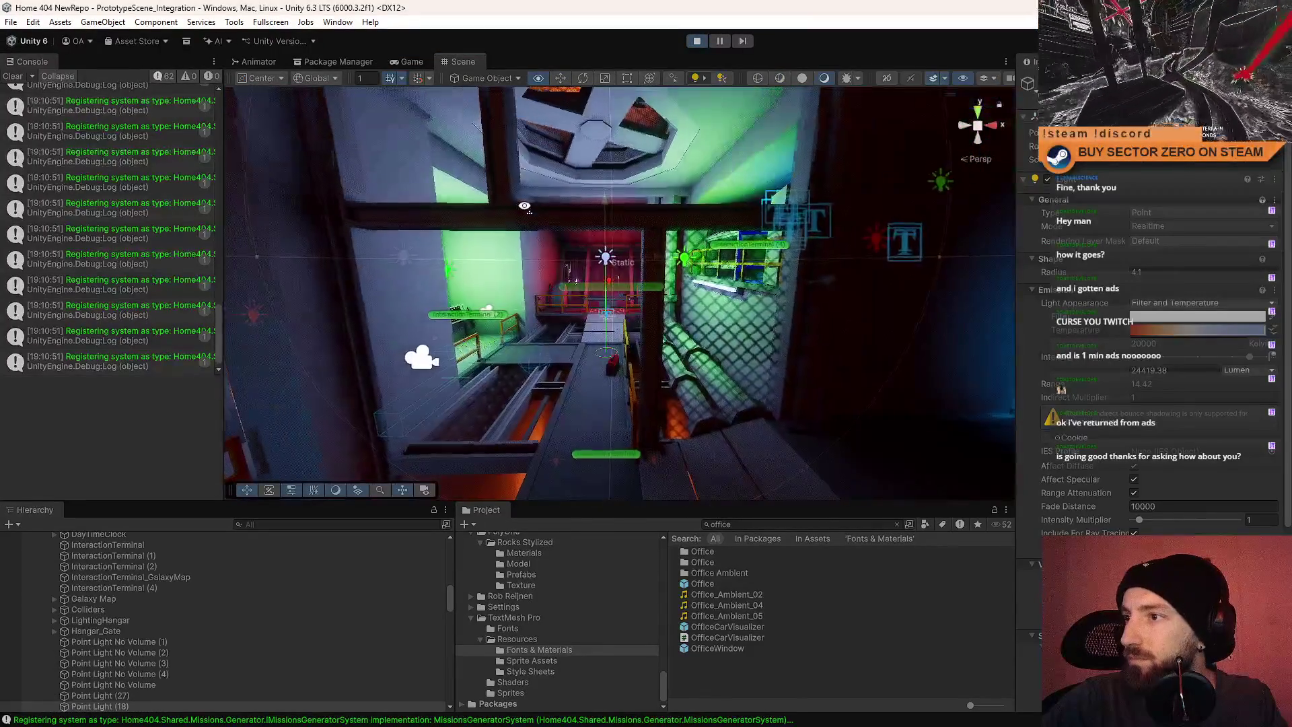
scroll(1188, 382, "down", 6)
mouse_move(673, 290)
left_mouse_down()
mouse_move(779, 283)
mouse_move(1009, 403)
left_mouse_up()
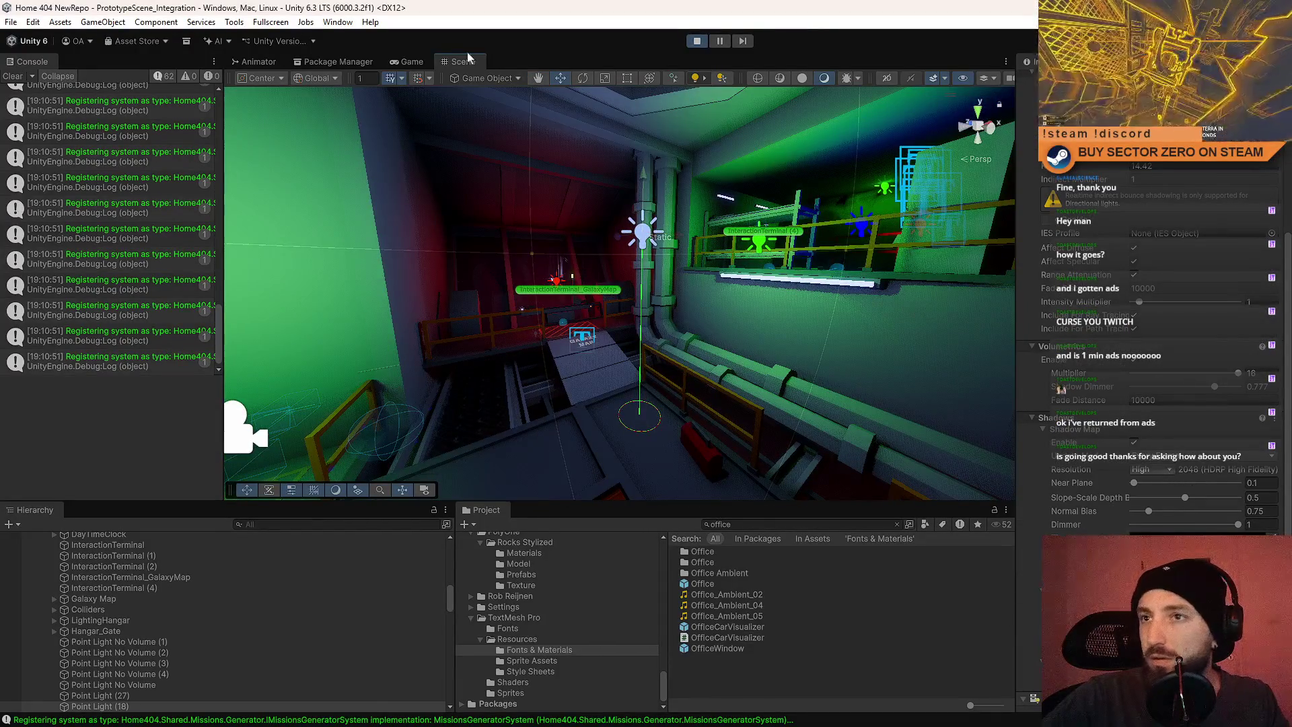
left_click(408, 61)
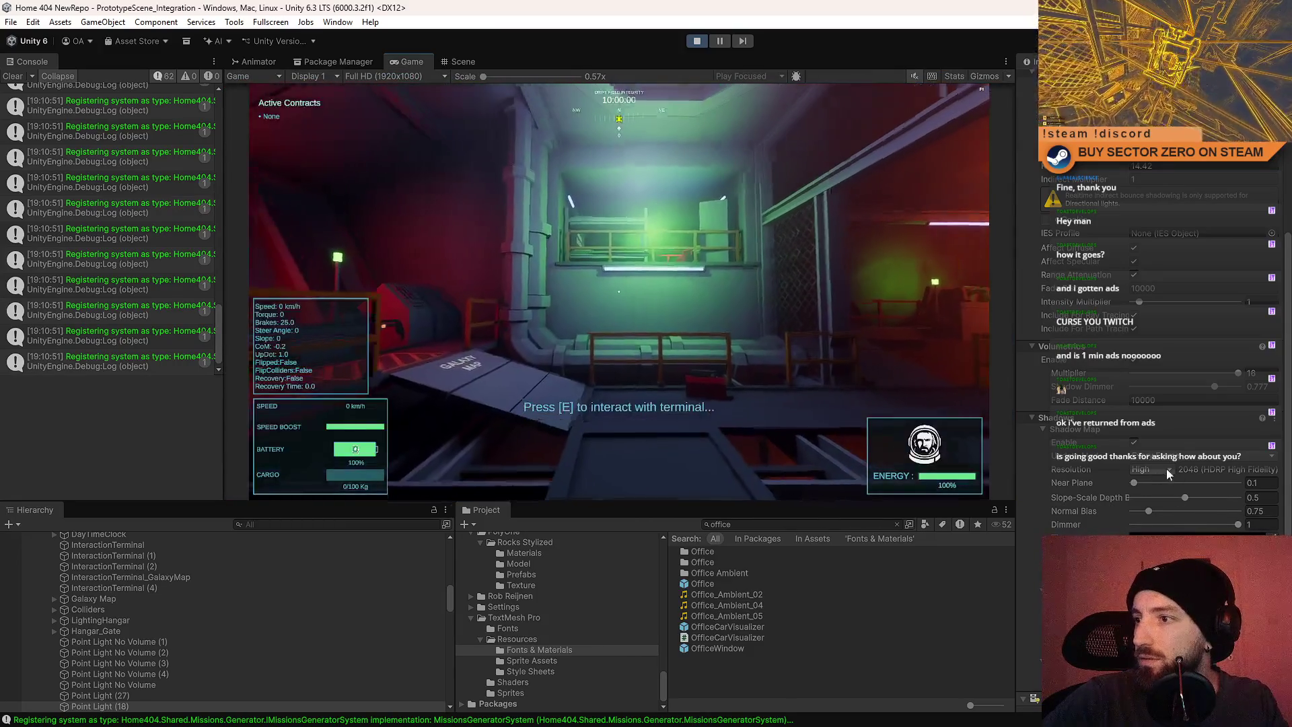
left_click(1168, 471)
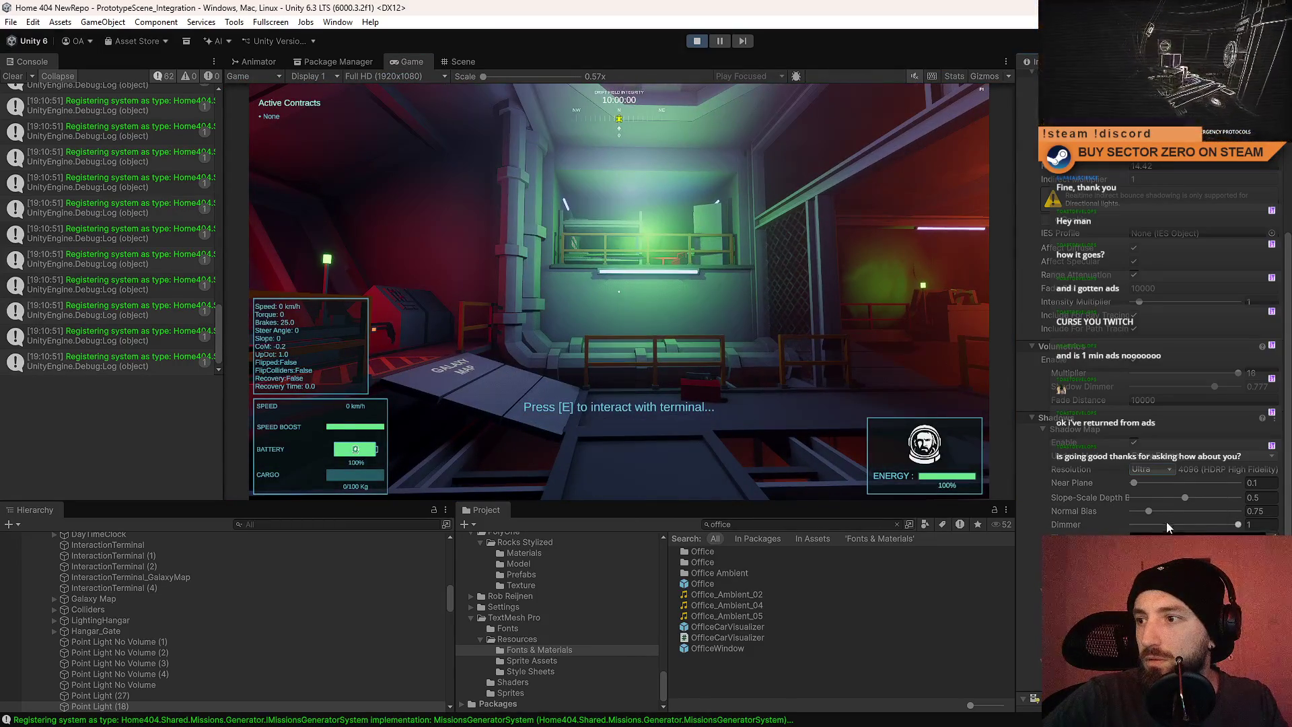
left_click(1170, 529)
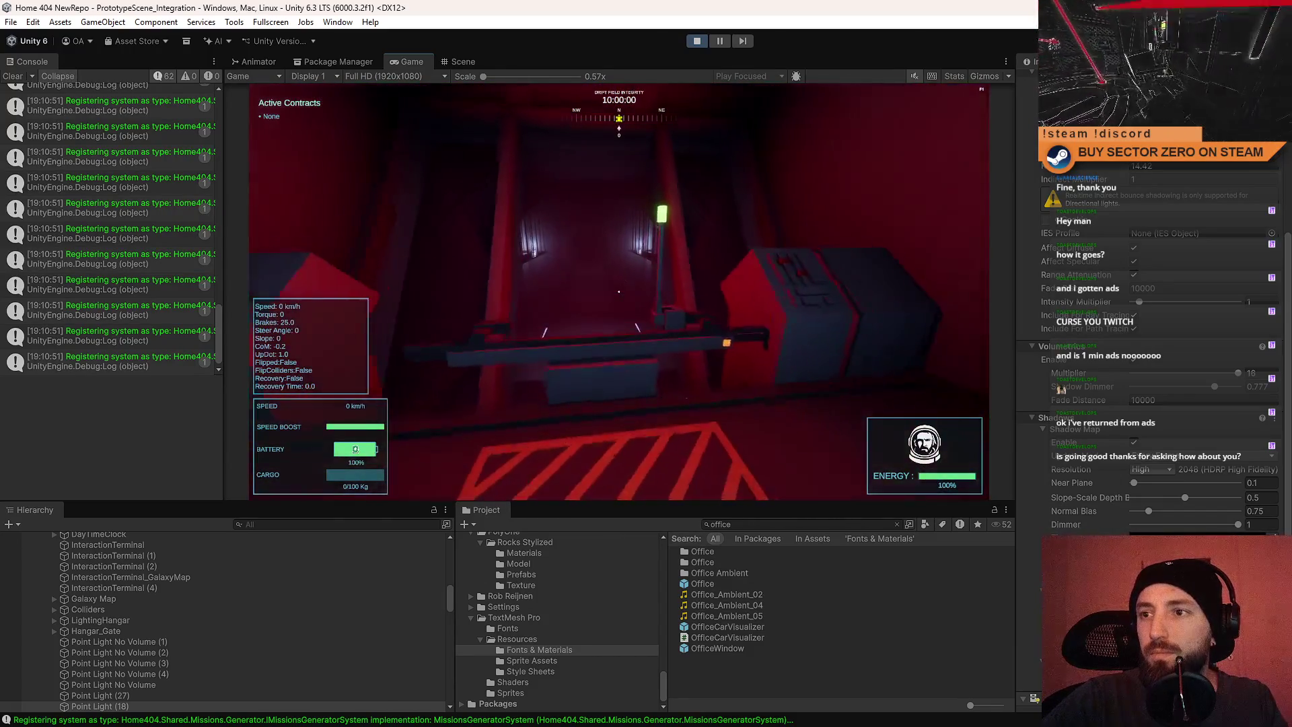
Use the Galaxy Sector terminal, then walk across the Galaxy Map platform into the Contract Terminal room.
key("e")
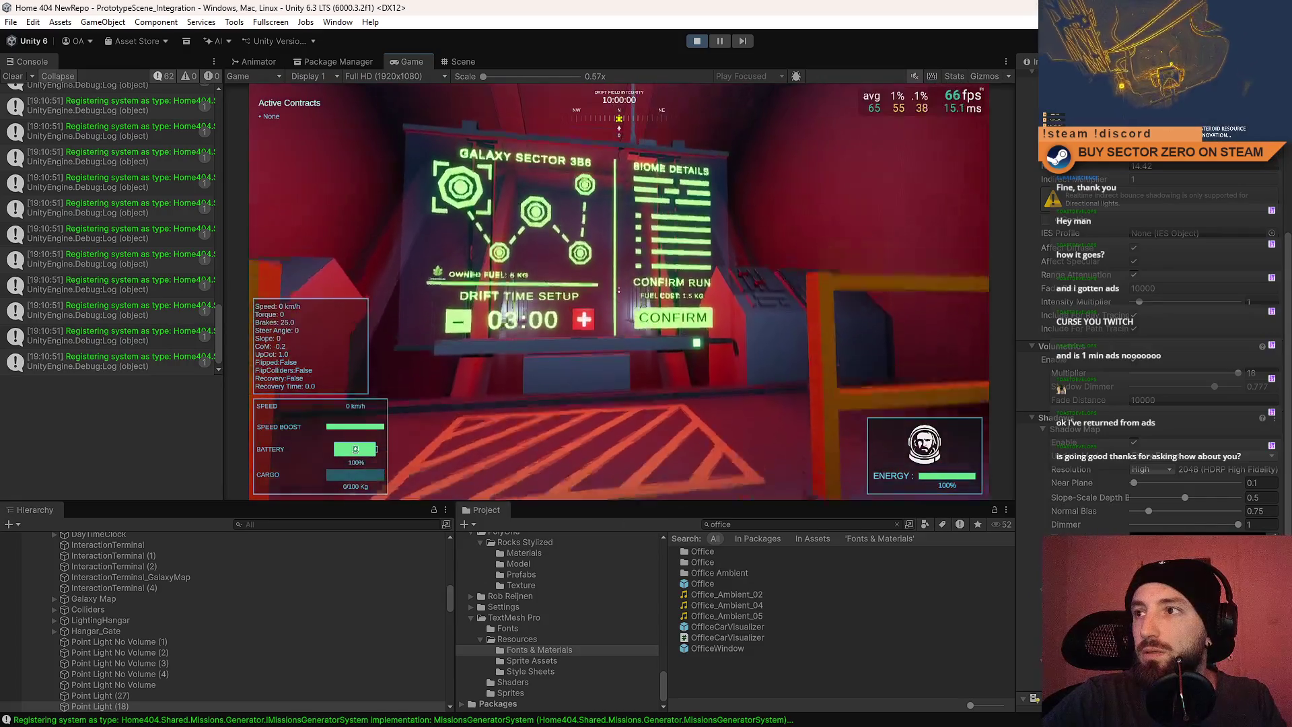
left_click(619, 296)
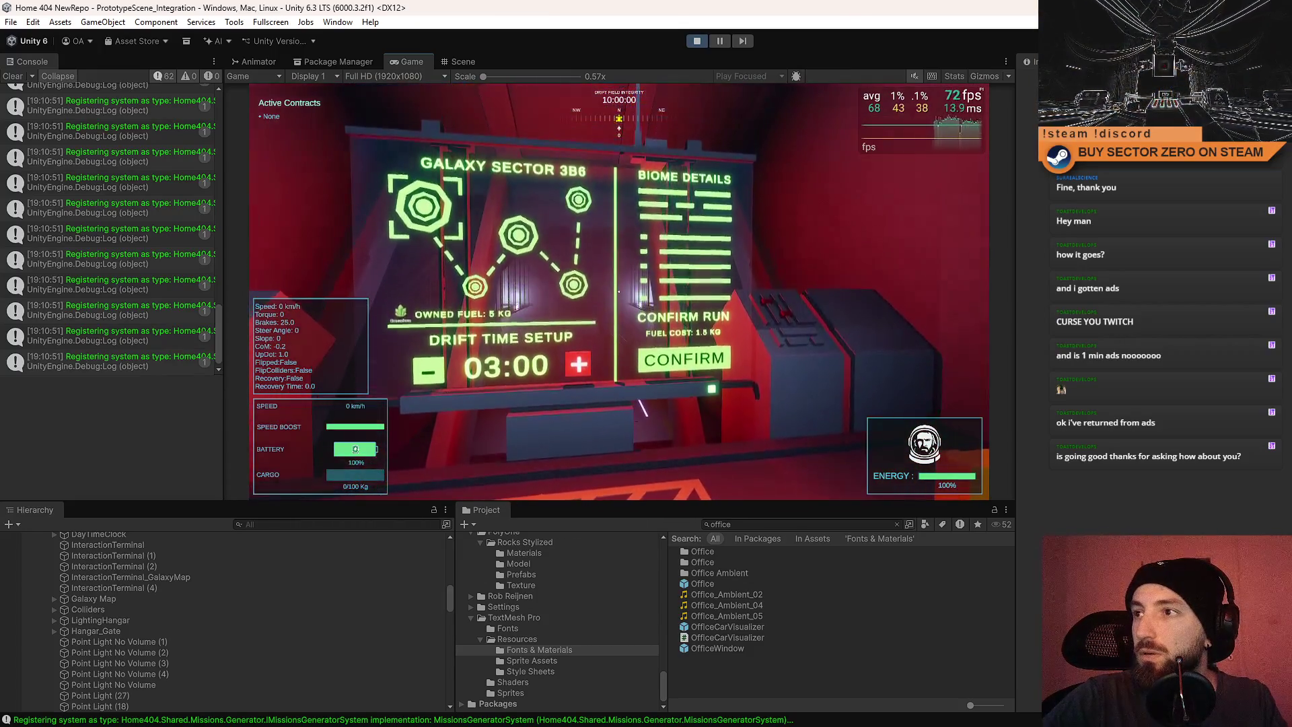
key("Escape")
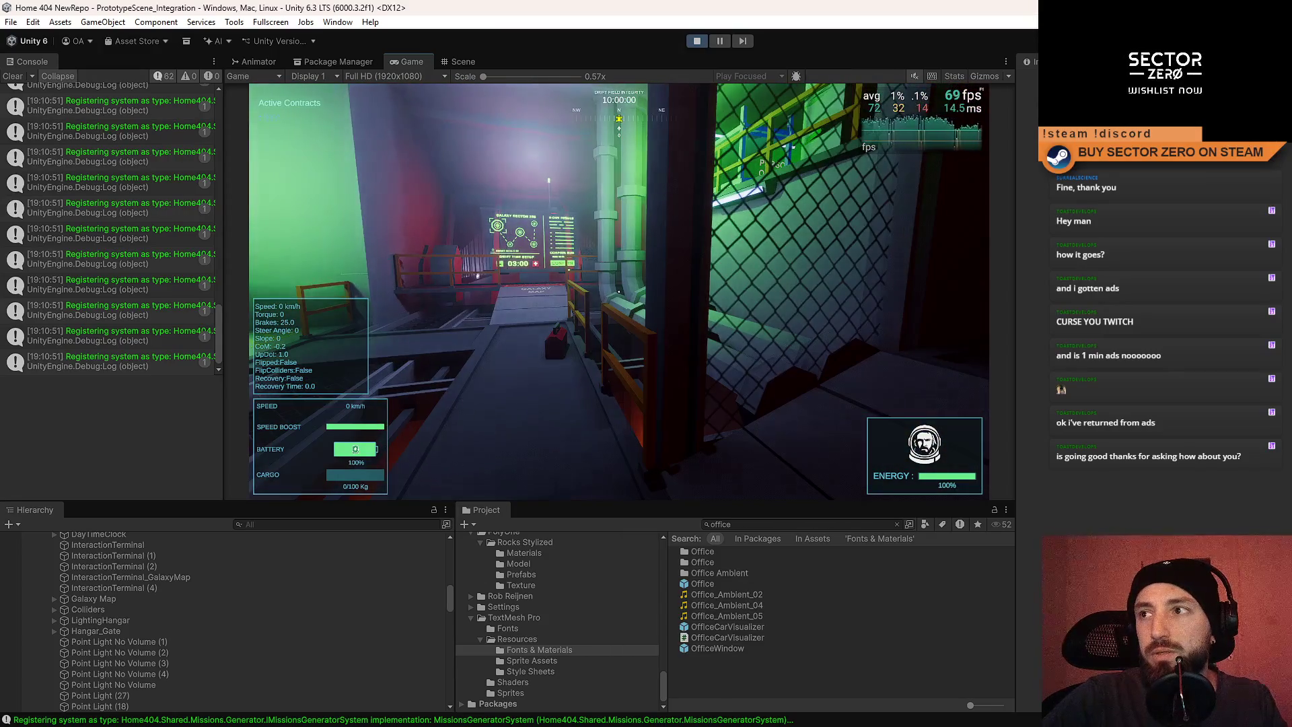
key("w")
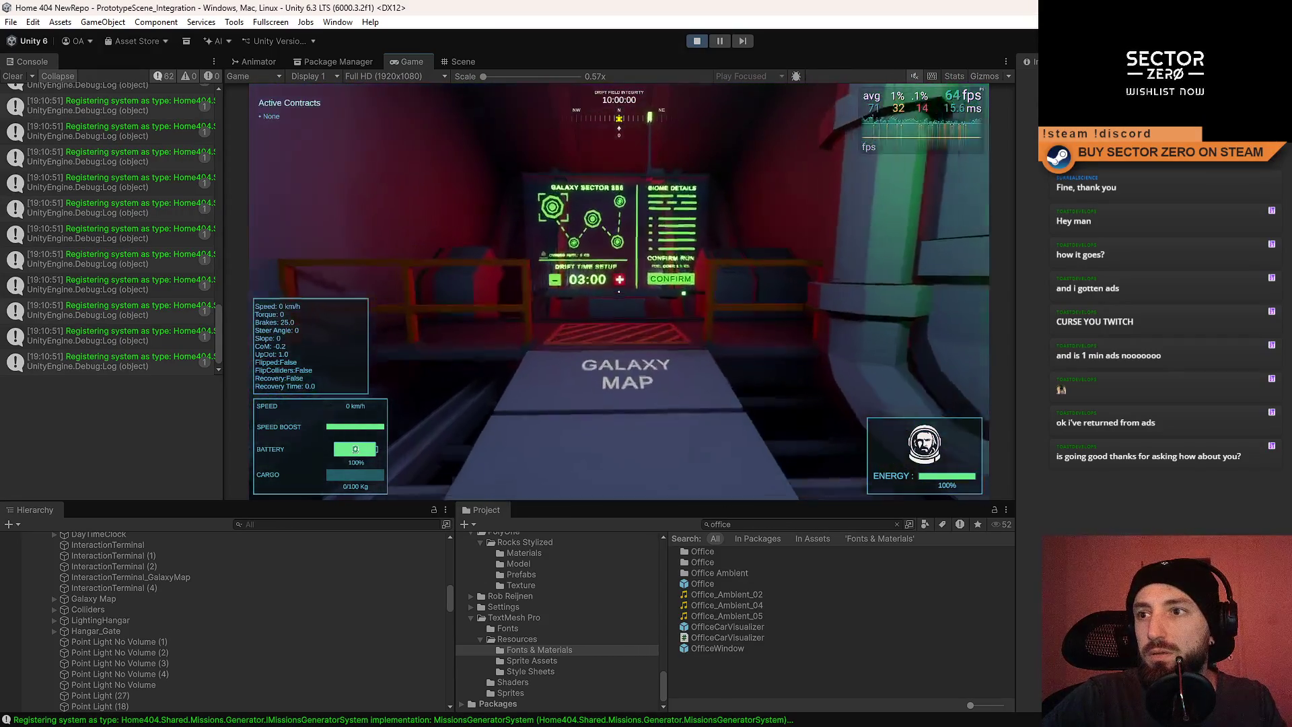
key("Escape")
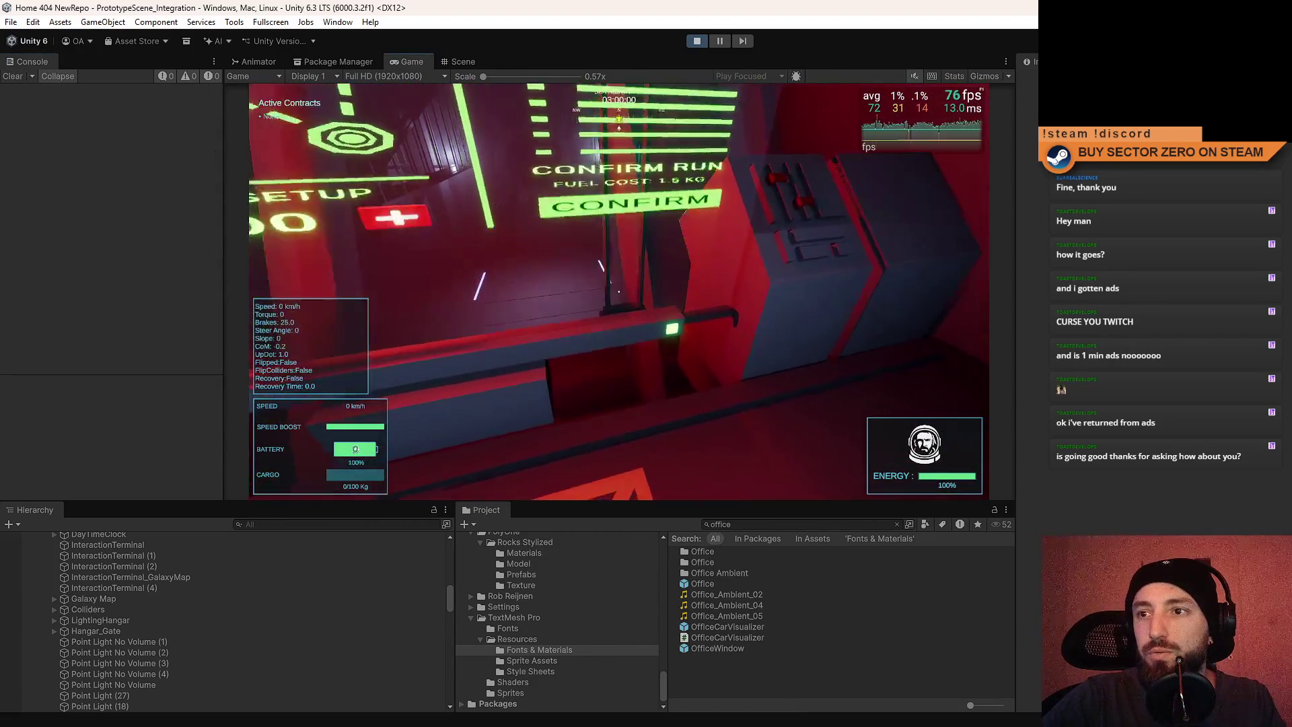
key("w")
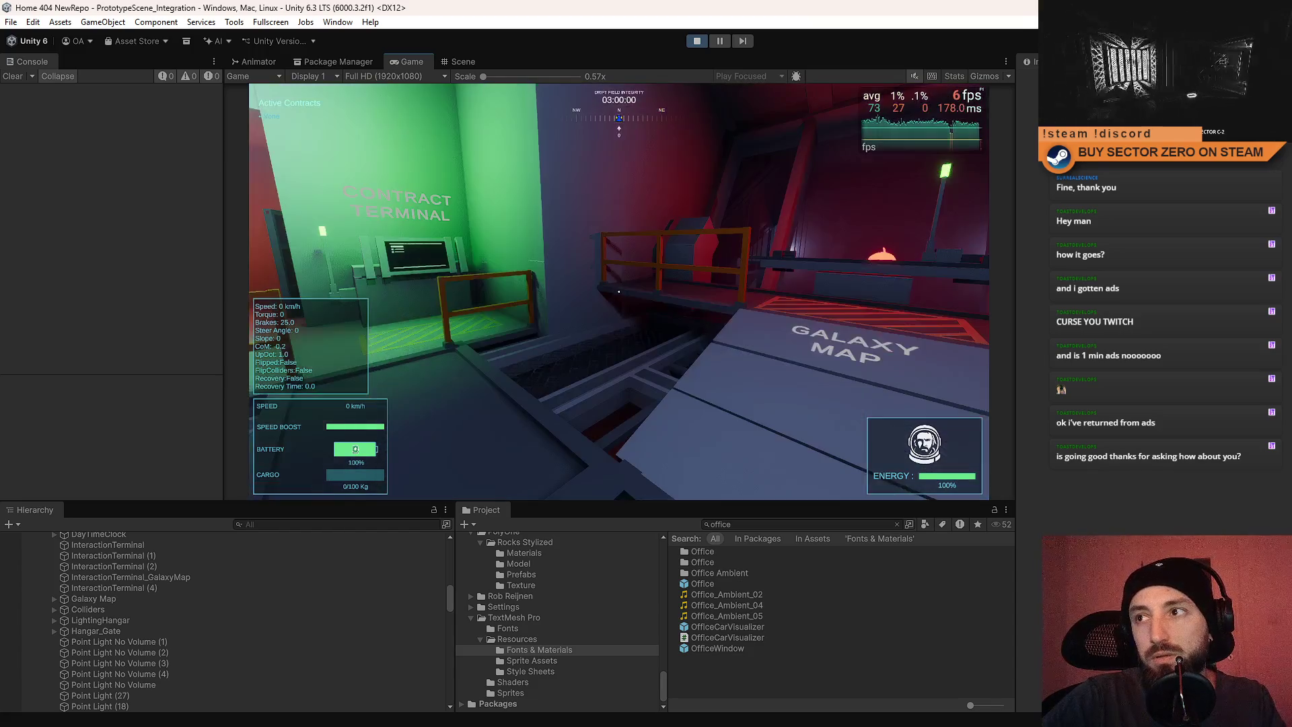
Sign the two WarFirst and one Astra Forge titanium contracts, then ride the rover into the hangar.
key("w")
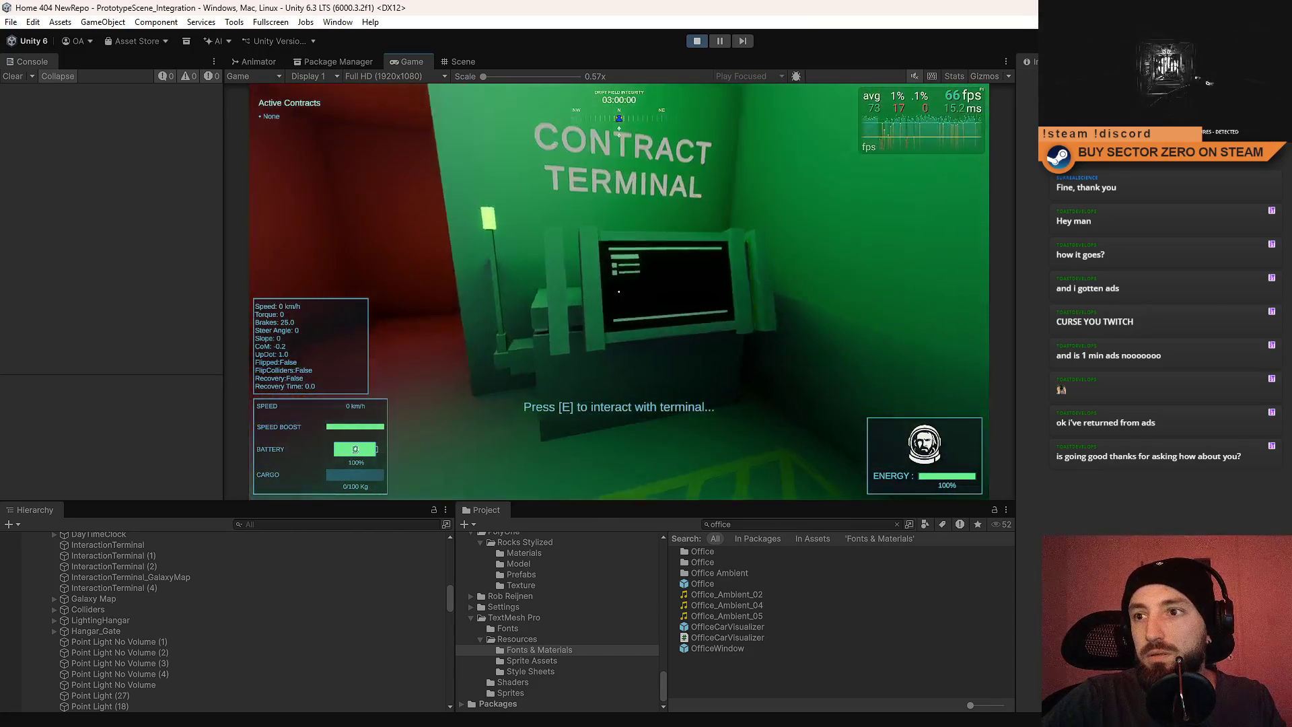
key("e")
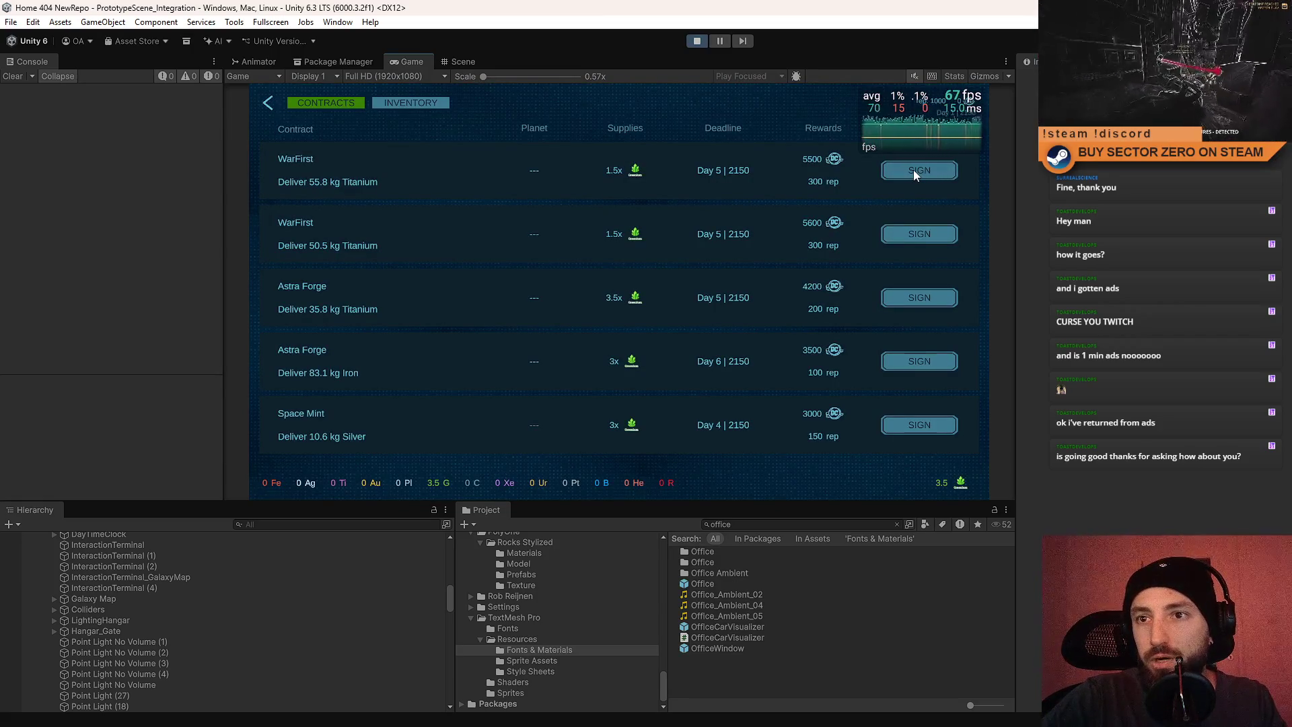
left_click(914, 170)
left_click(918, 233)
left_click(915, 297)
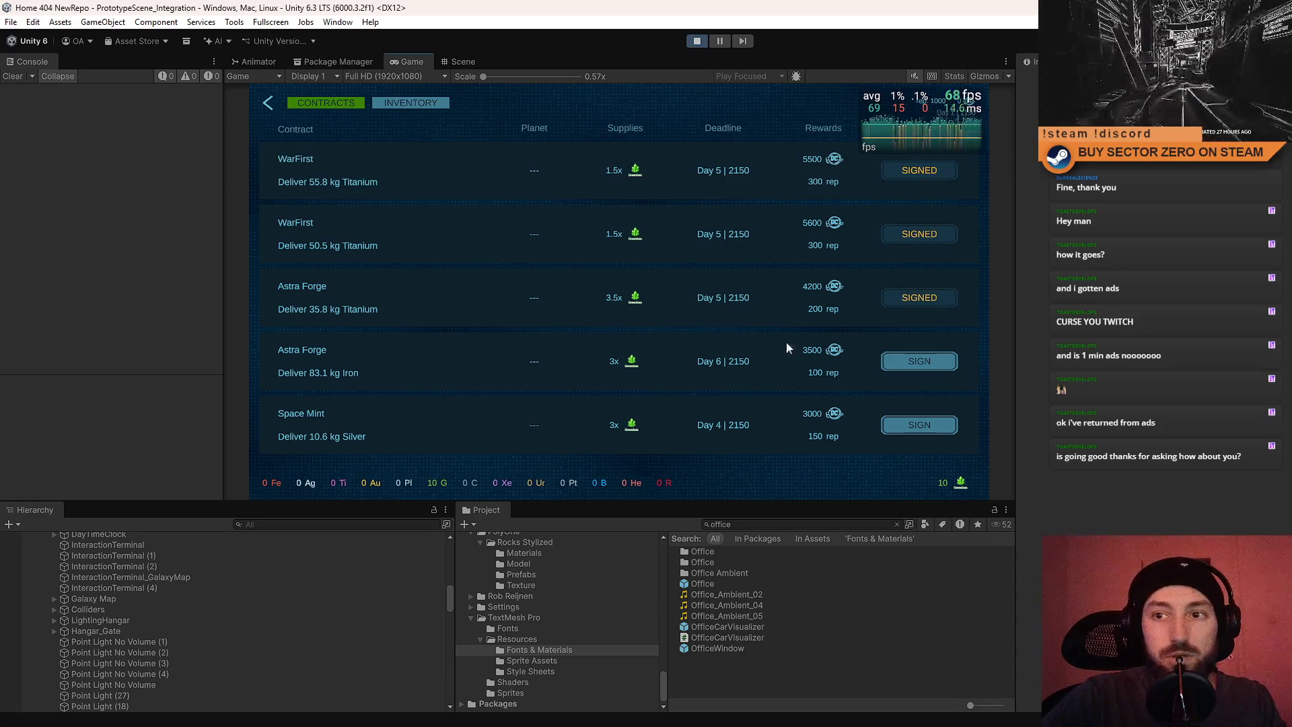
left_click(268, 103)
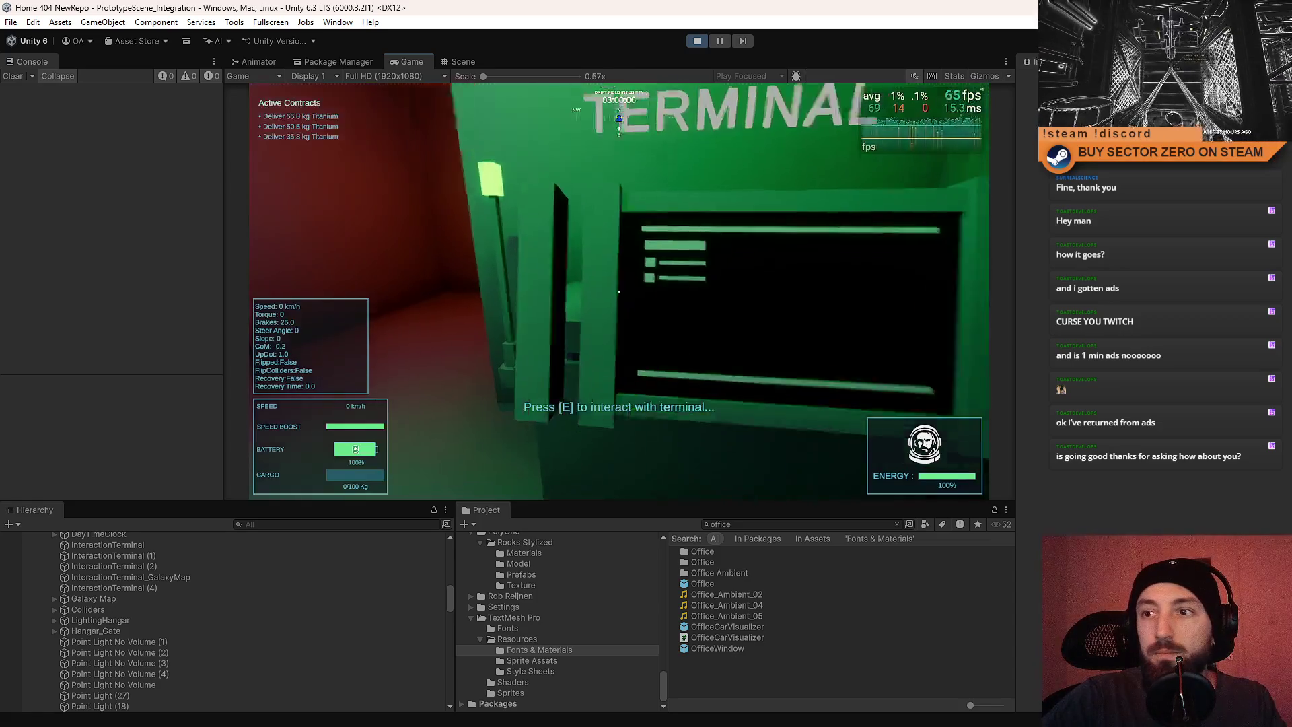
key("w")
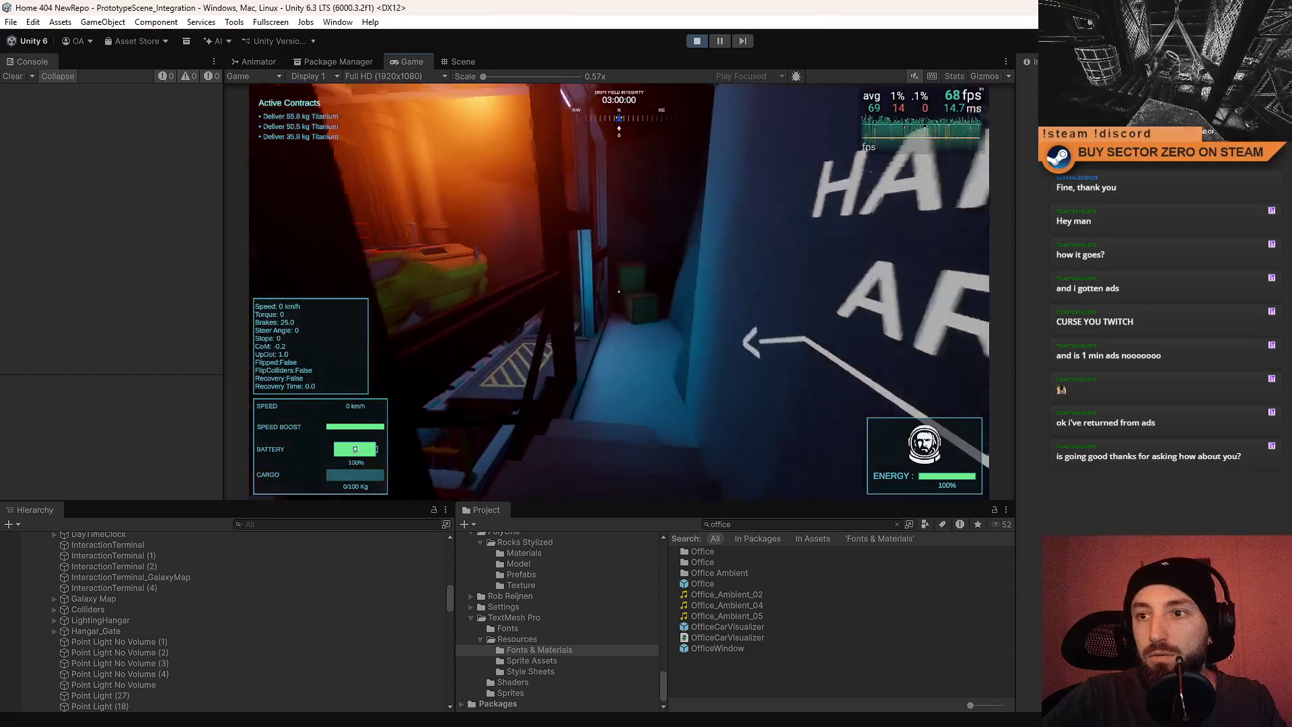
key("e")
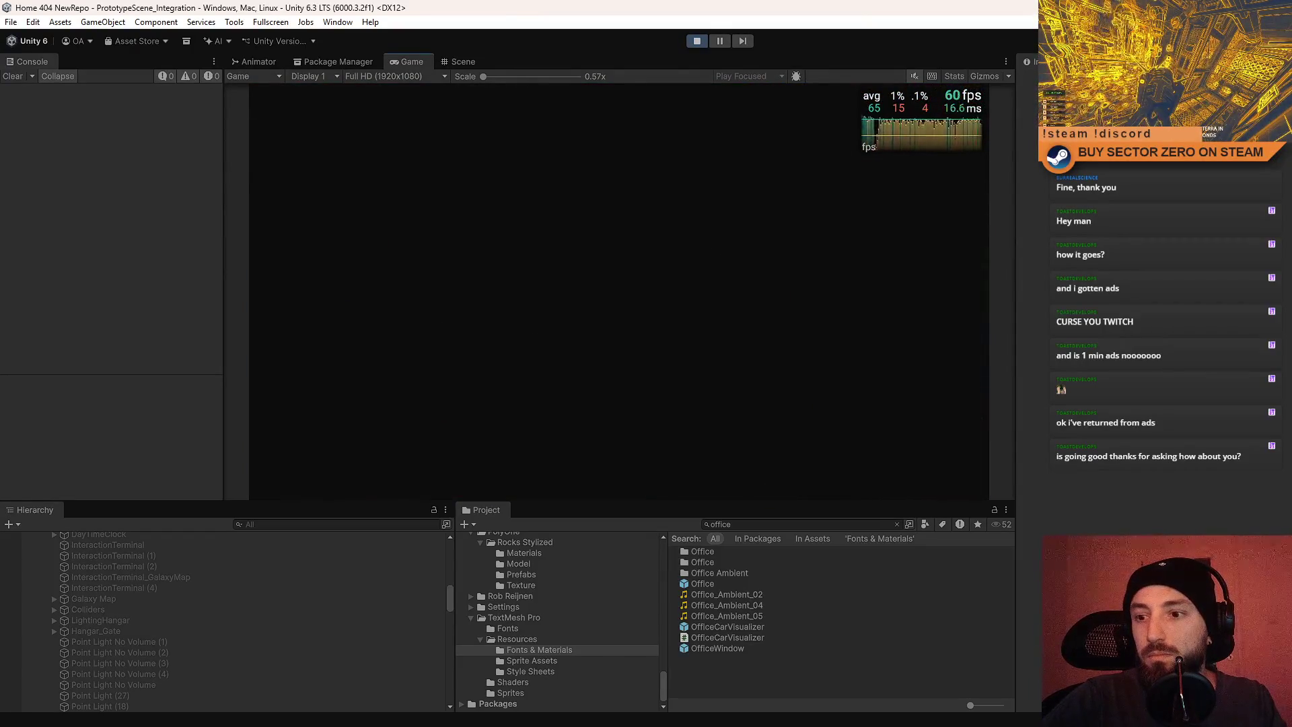
Drive the rover forward through the hangar and steer left onto the snowfield.
key("w")
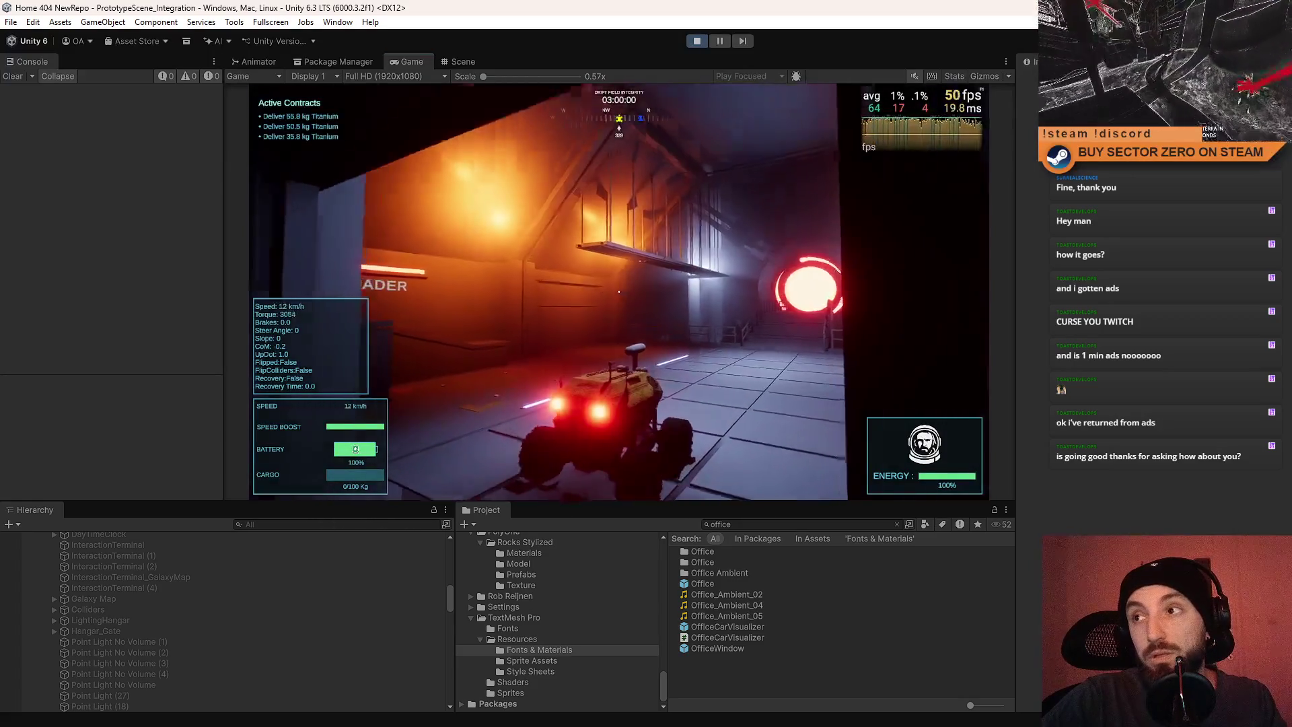
key("w")
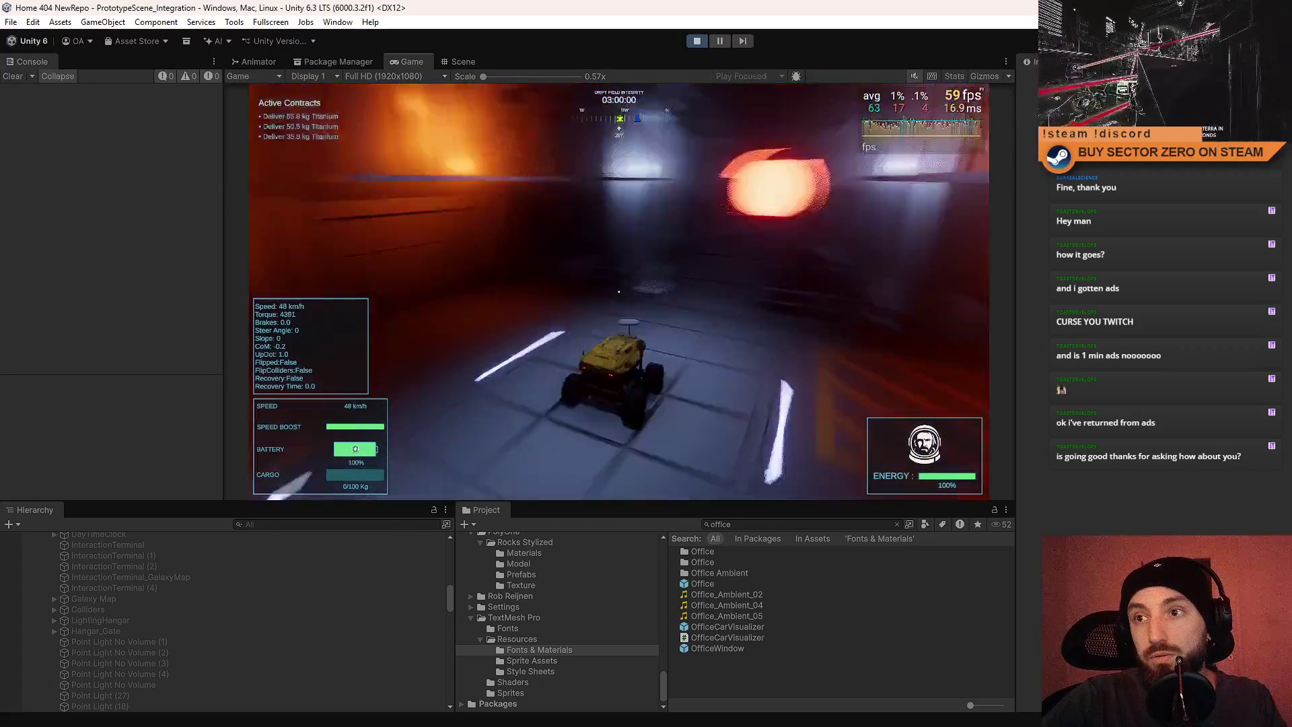
key("w")
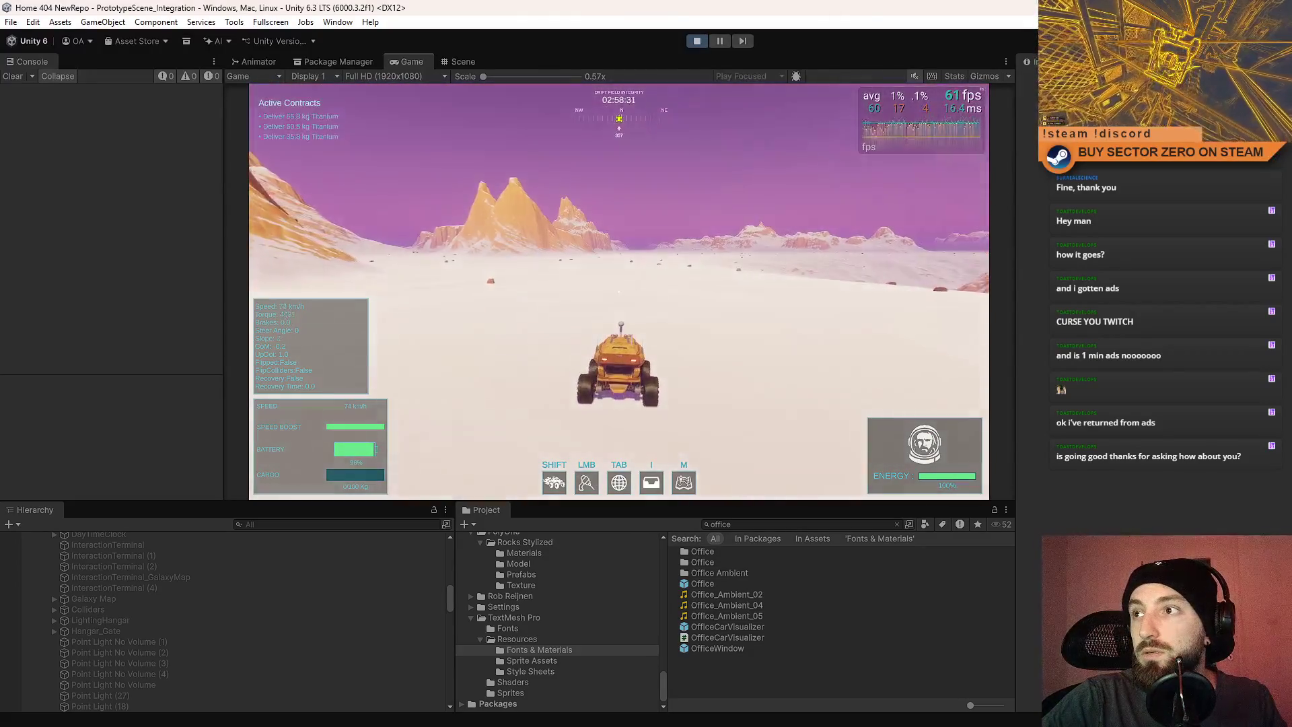
key("a")
Open and close the pause menu, then turn the rover right to head south.
key("Escape")
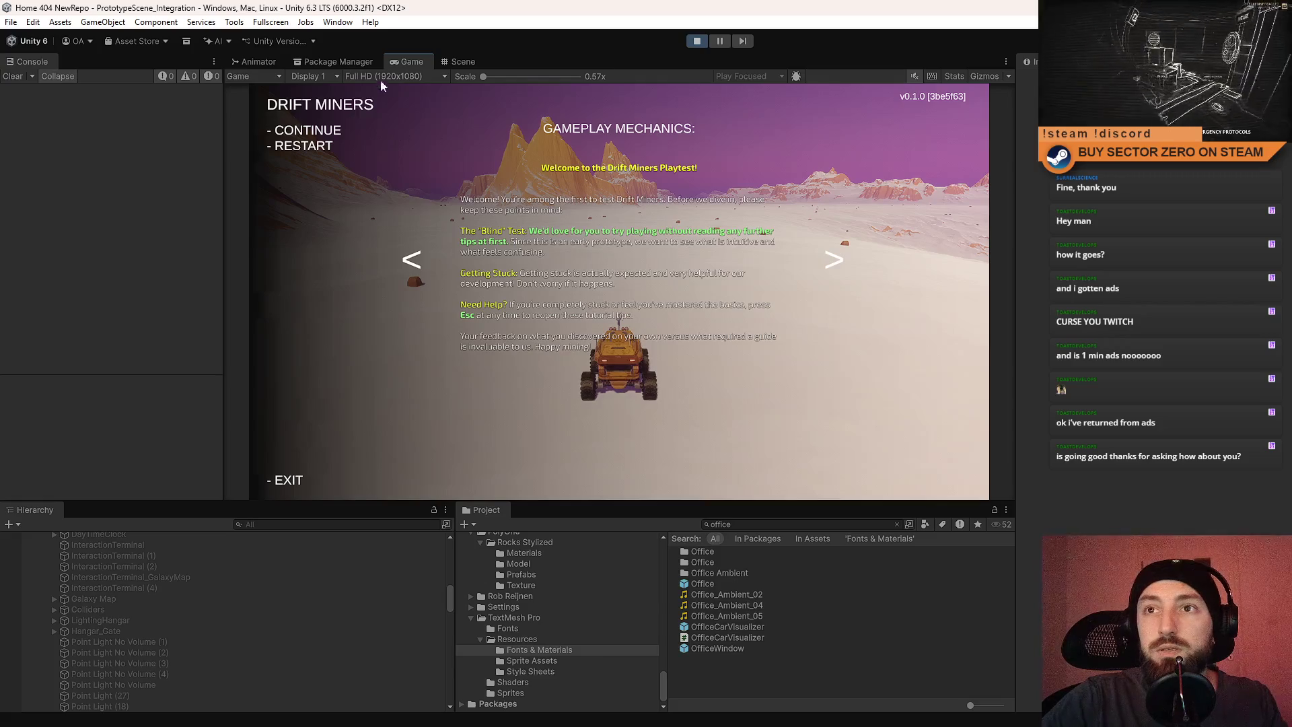
left_click(837, 135)
key("Escape")
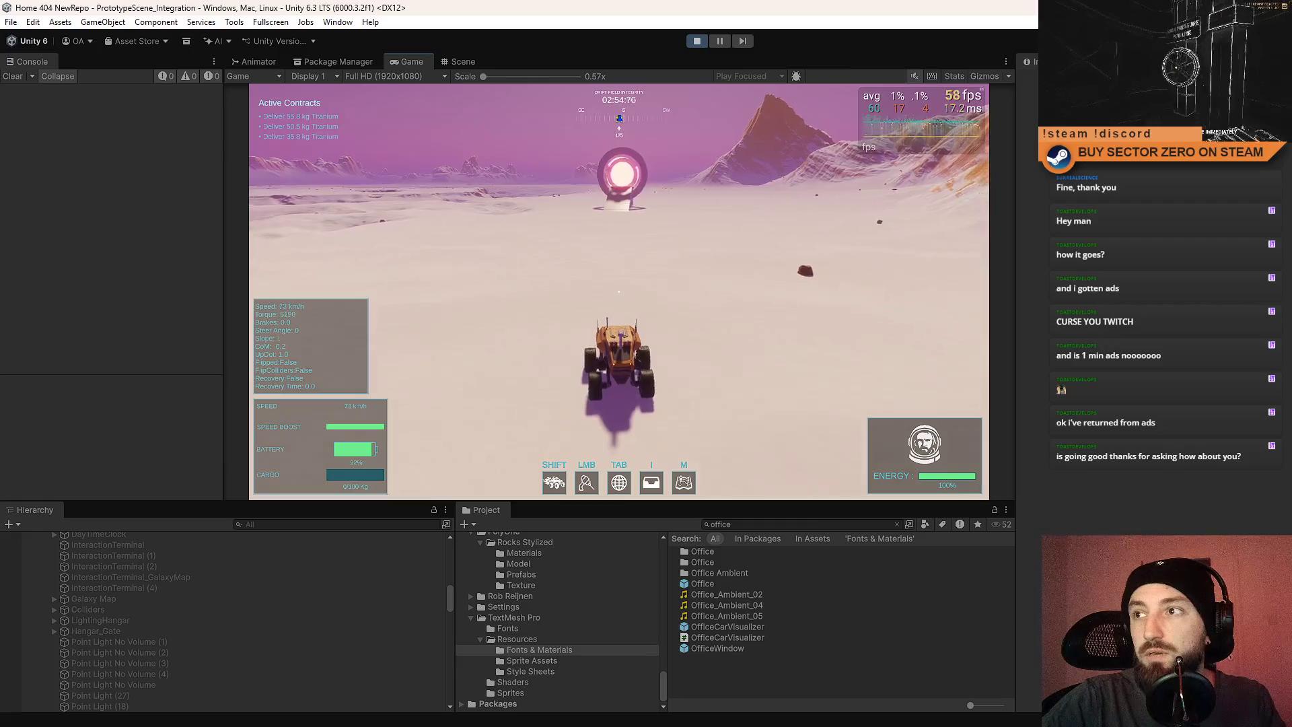
key("d")
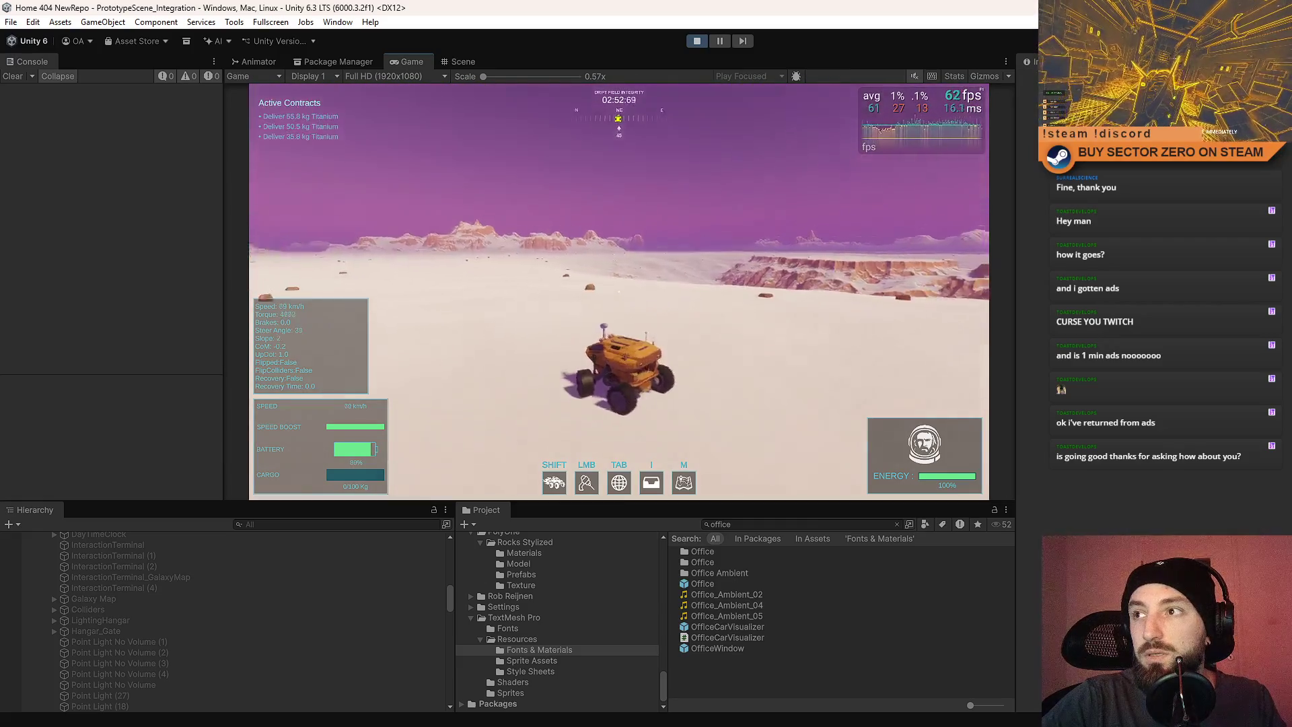
key("d")
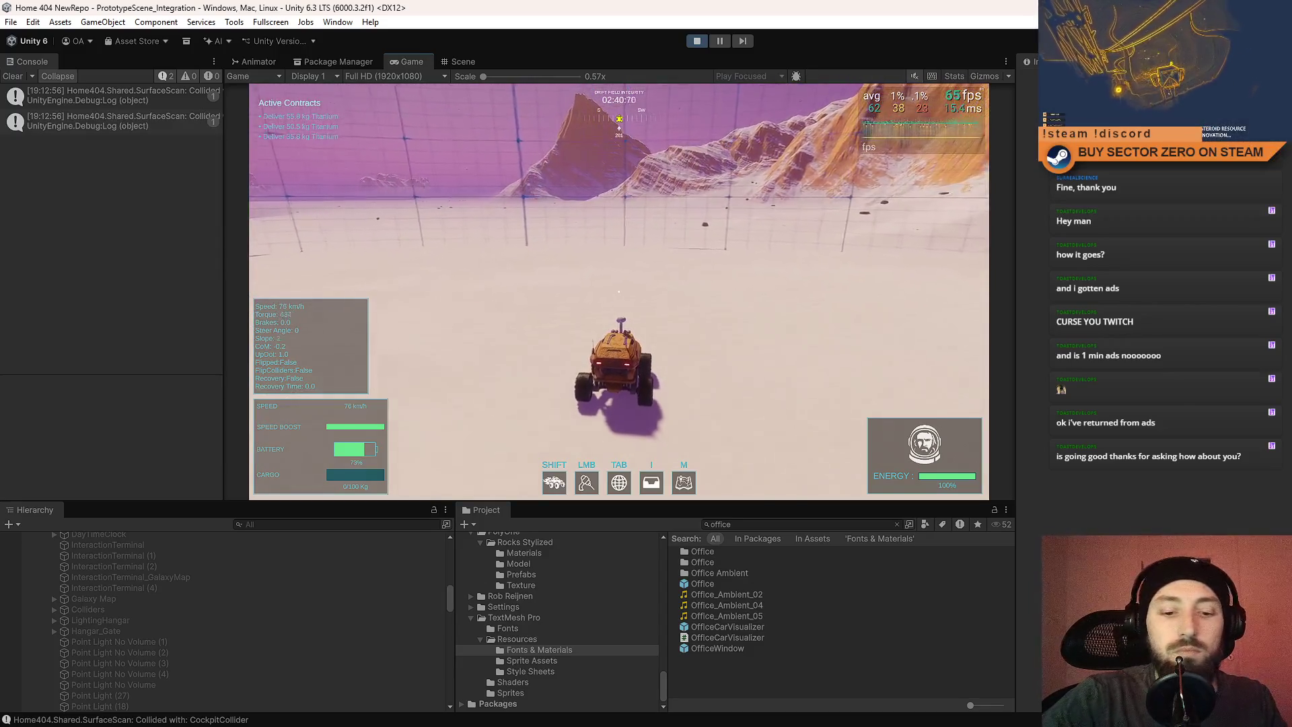
Go fullscreen with F10, drive toward the mountains, and stop at the Titanium deposit to mine it.
key("F10")
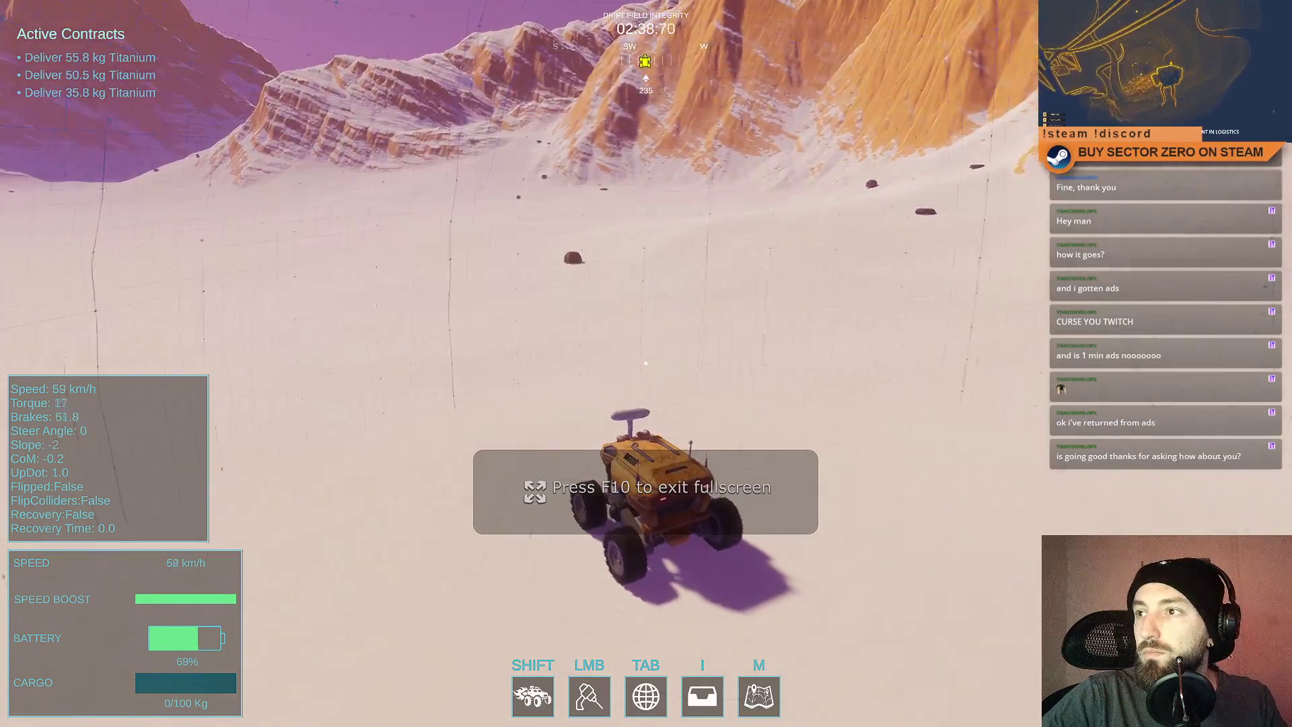
key("a")
key("w")
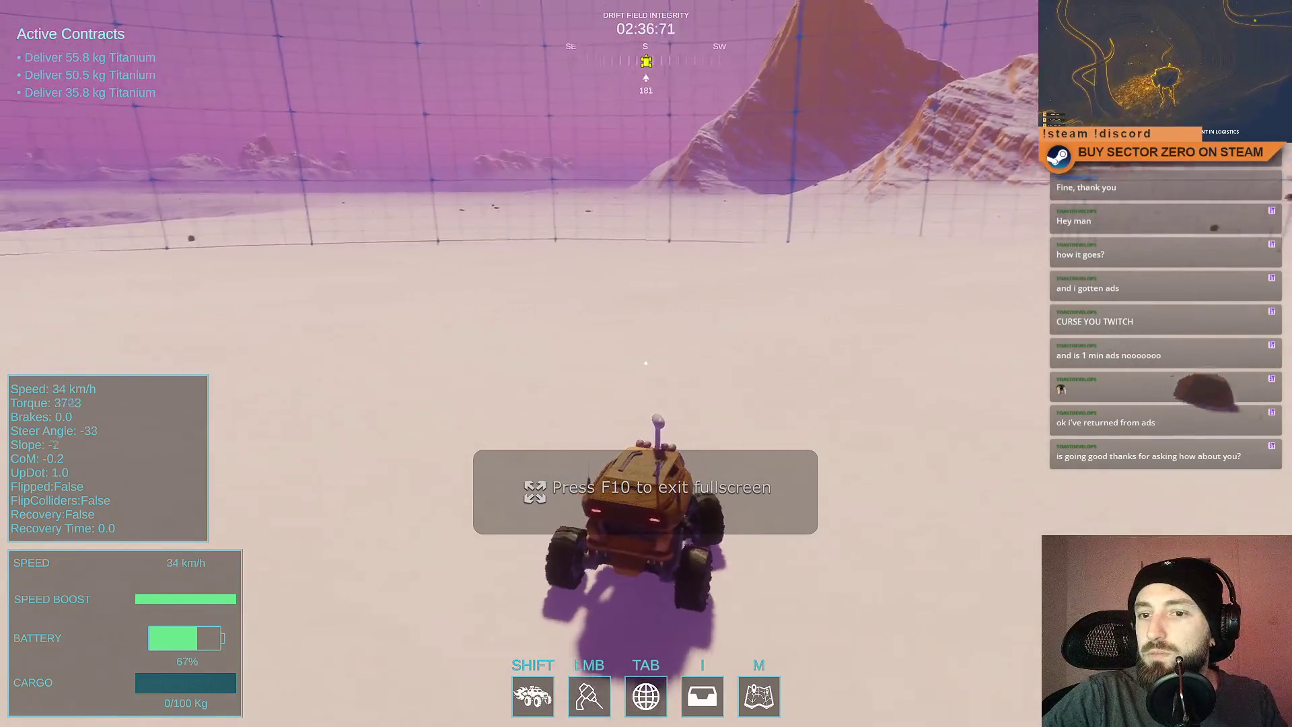
key("d")
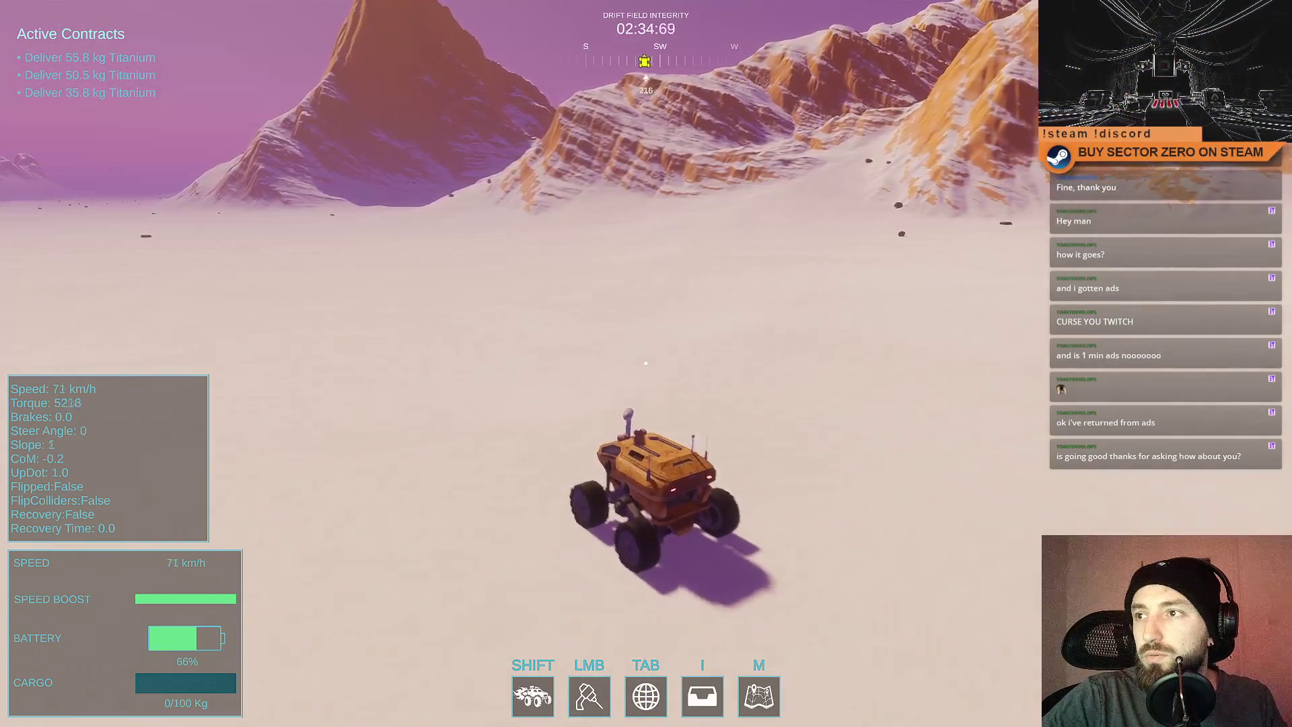
key("a")
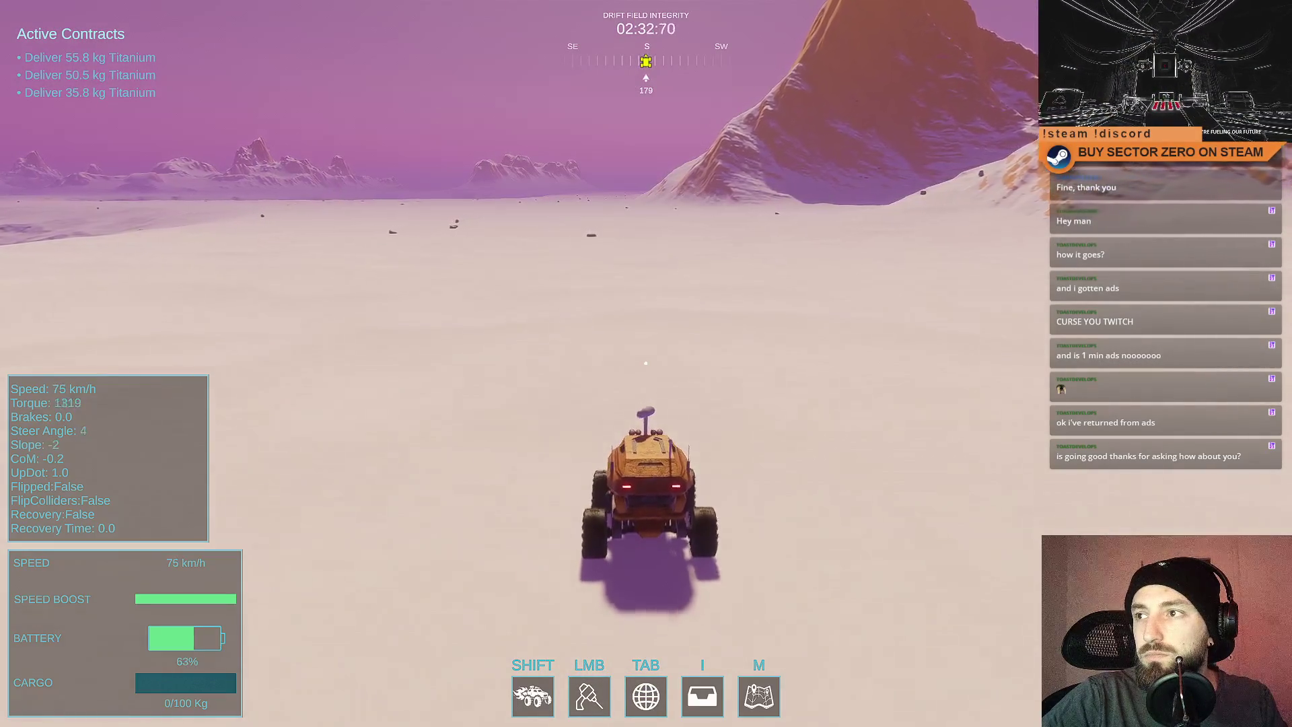
key("d")
key("w")
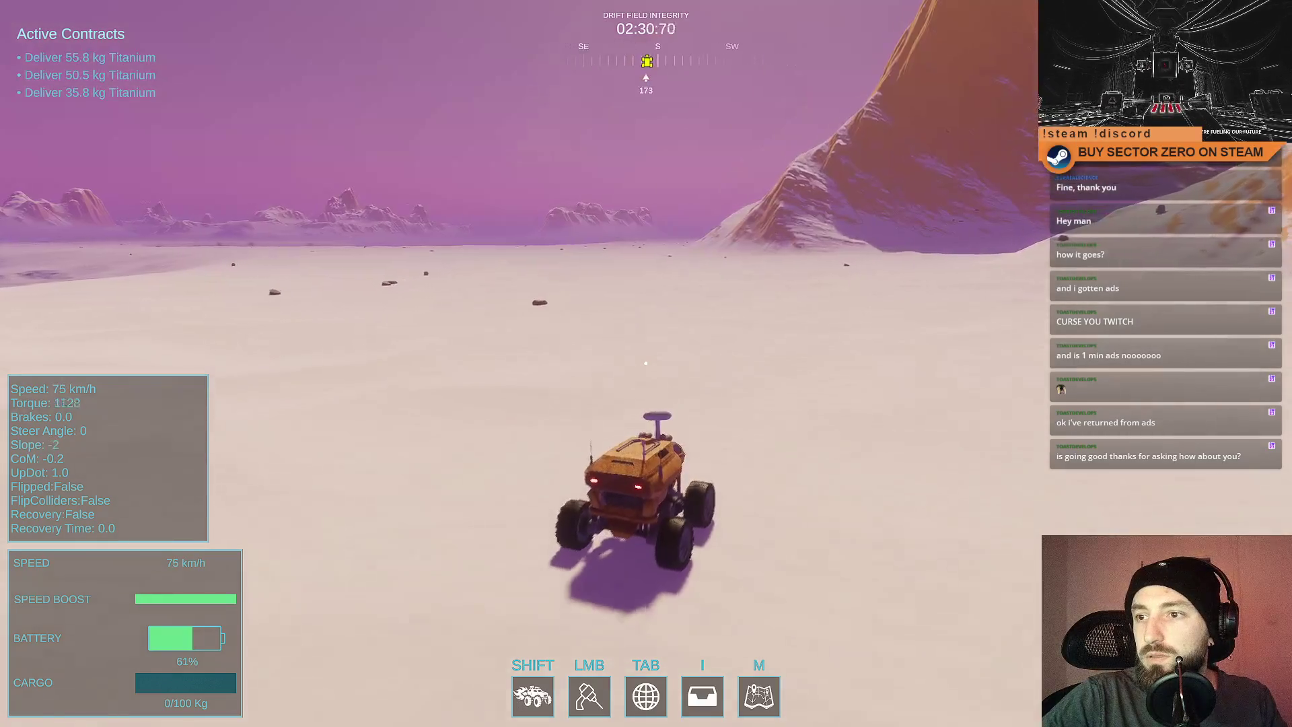
key("w")
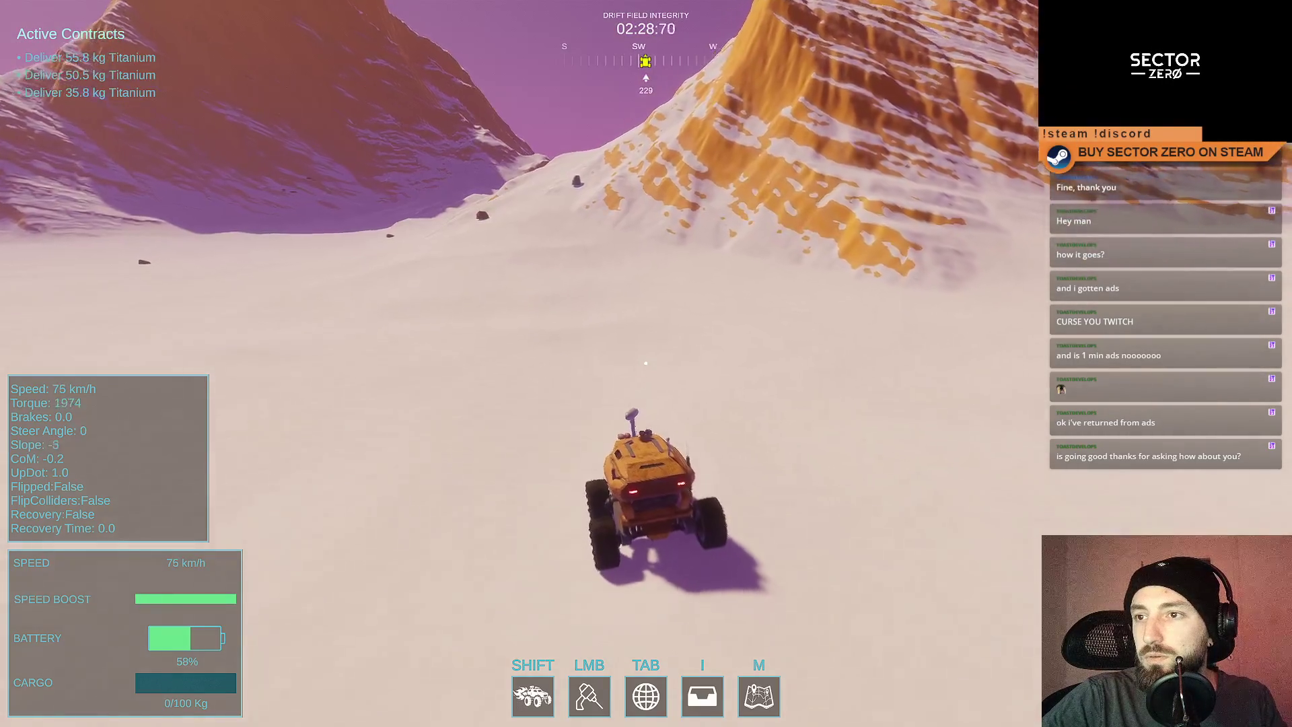
key("s")
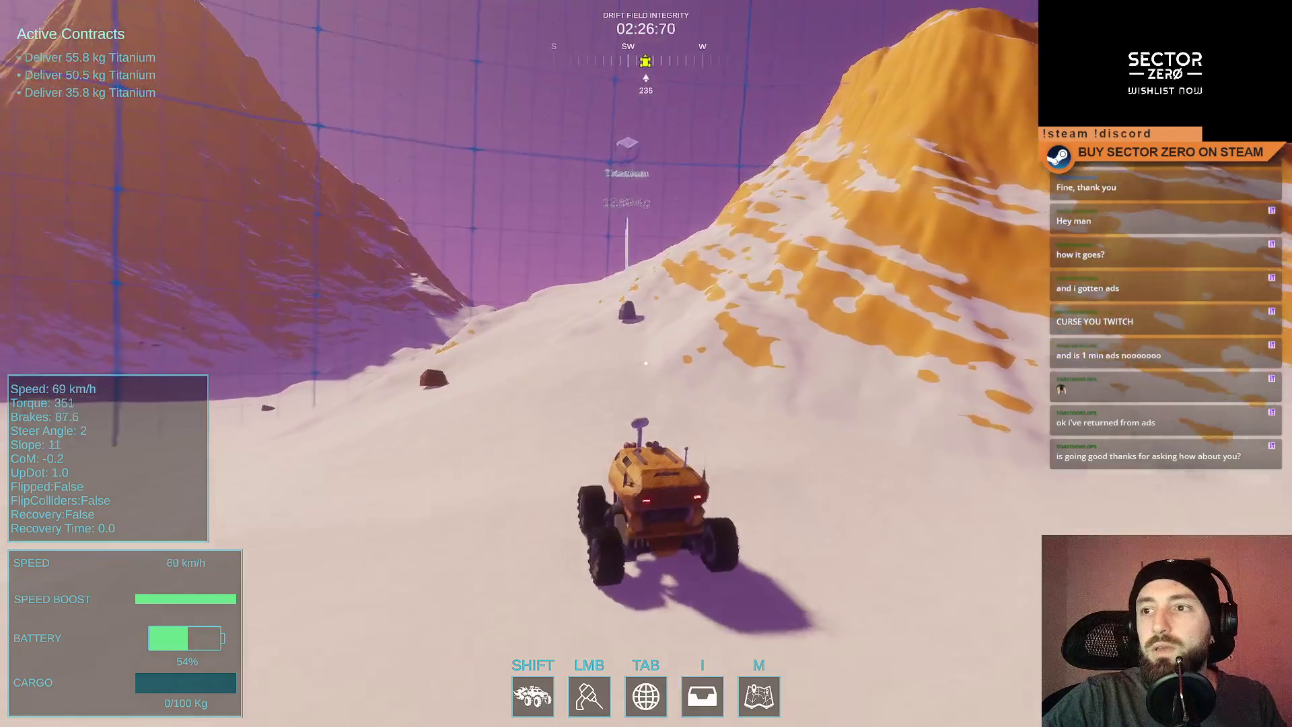
key("s")
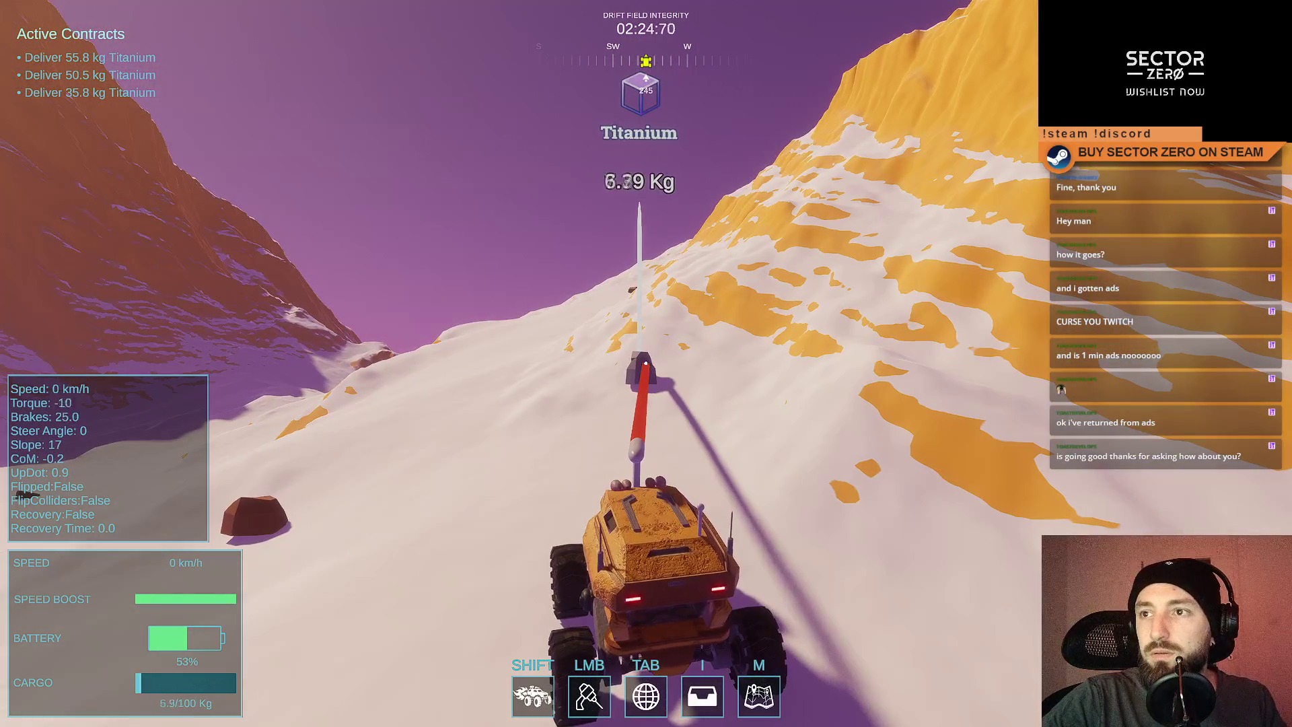
Boost away from the deposit, veer off the field boundary, and mine the next deposit.
key("a")
key("w")
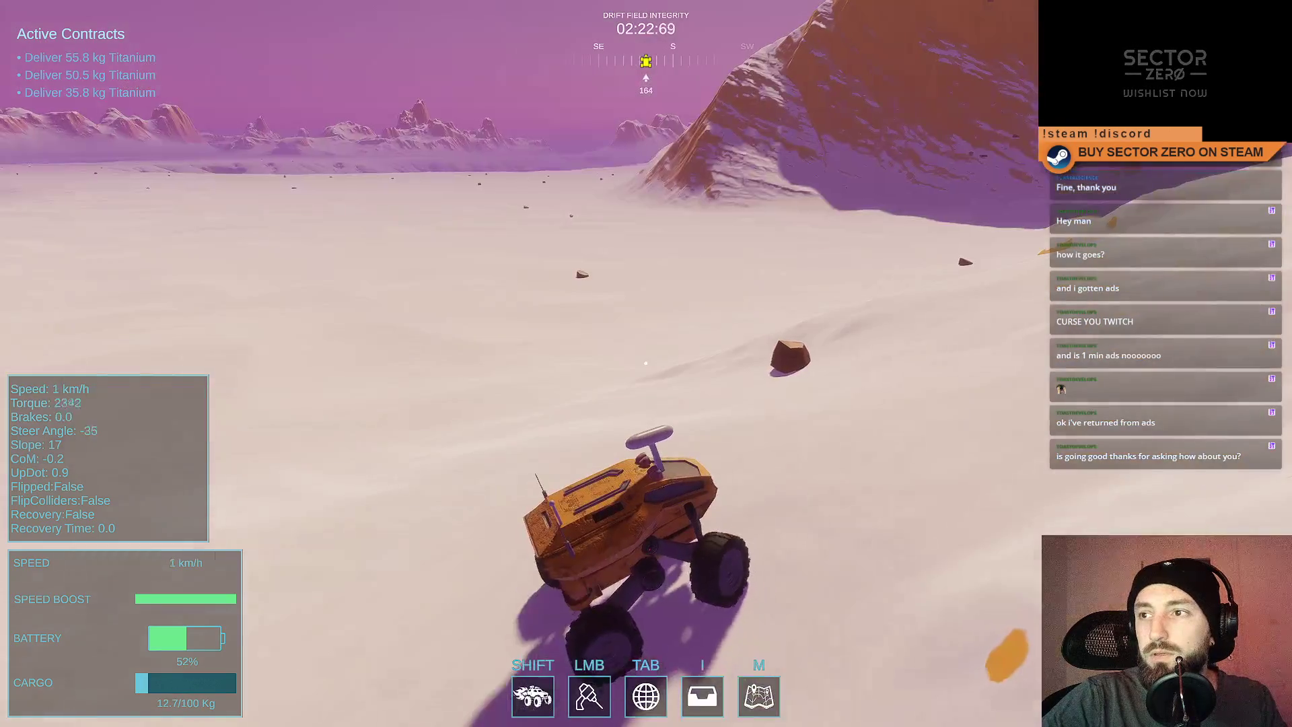
key("shift")
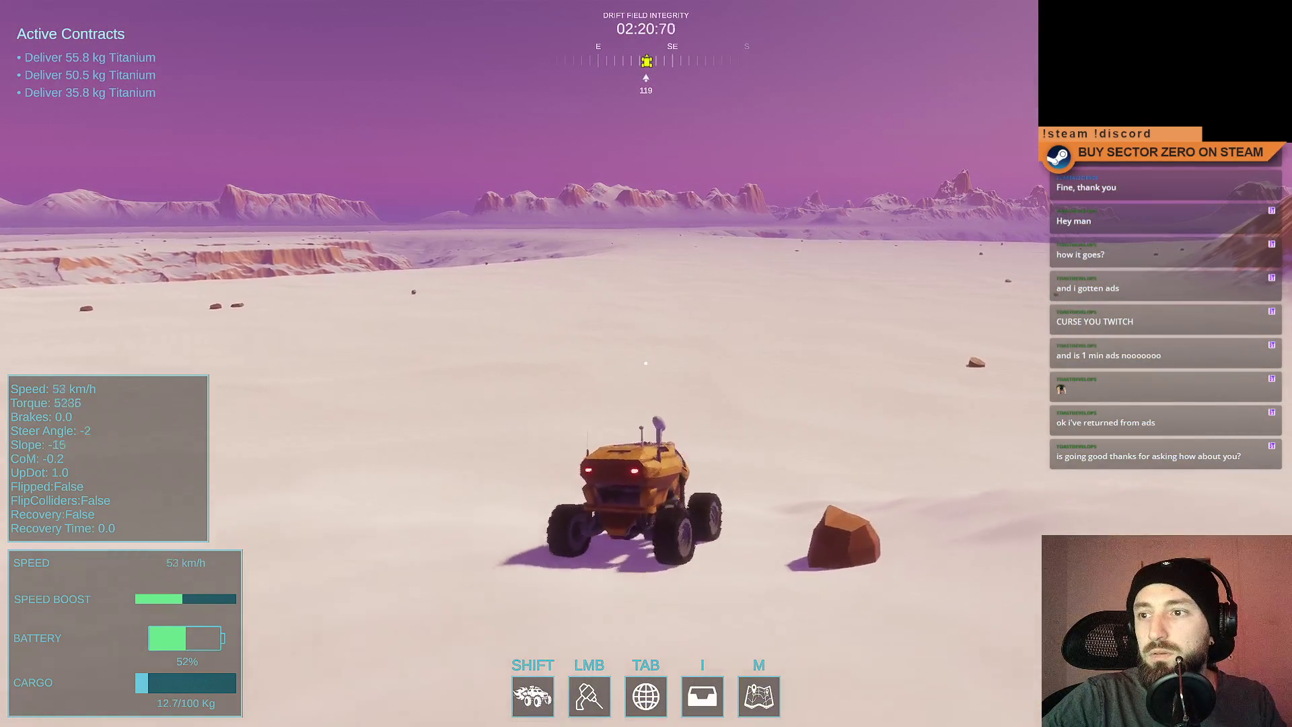
key("d")
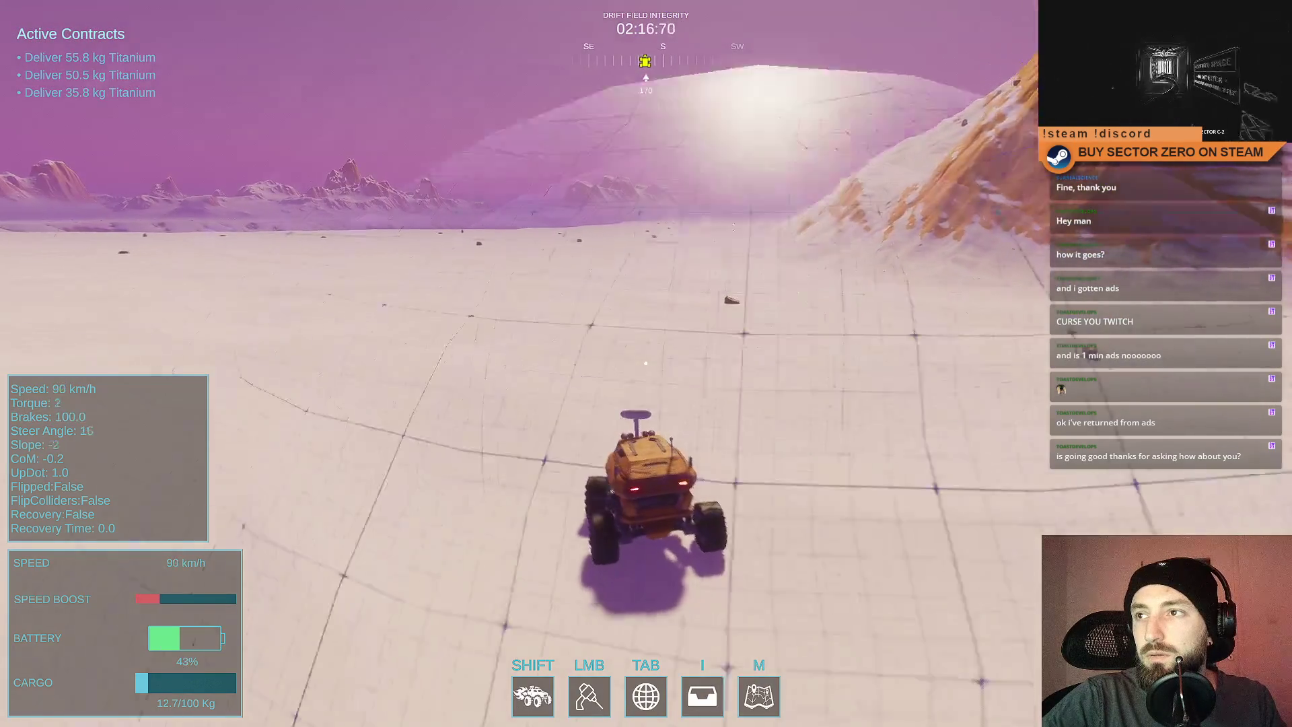
key("a")
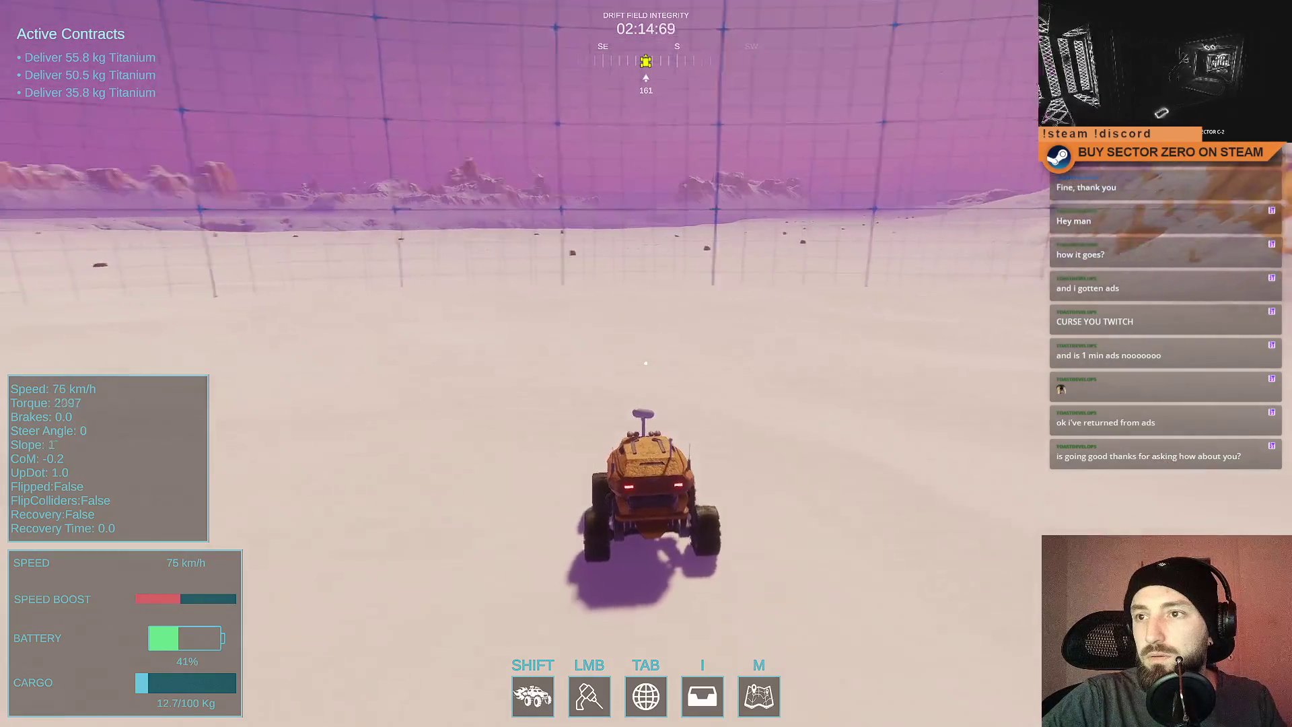
key("a")
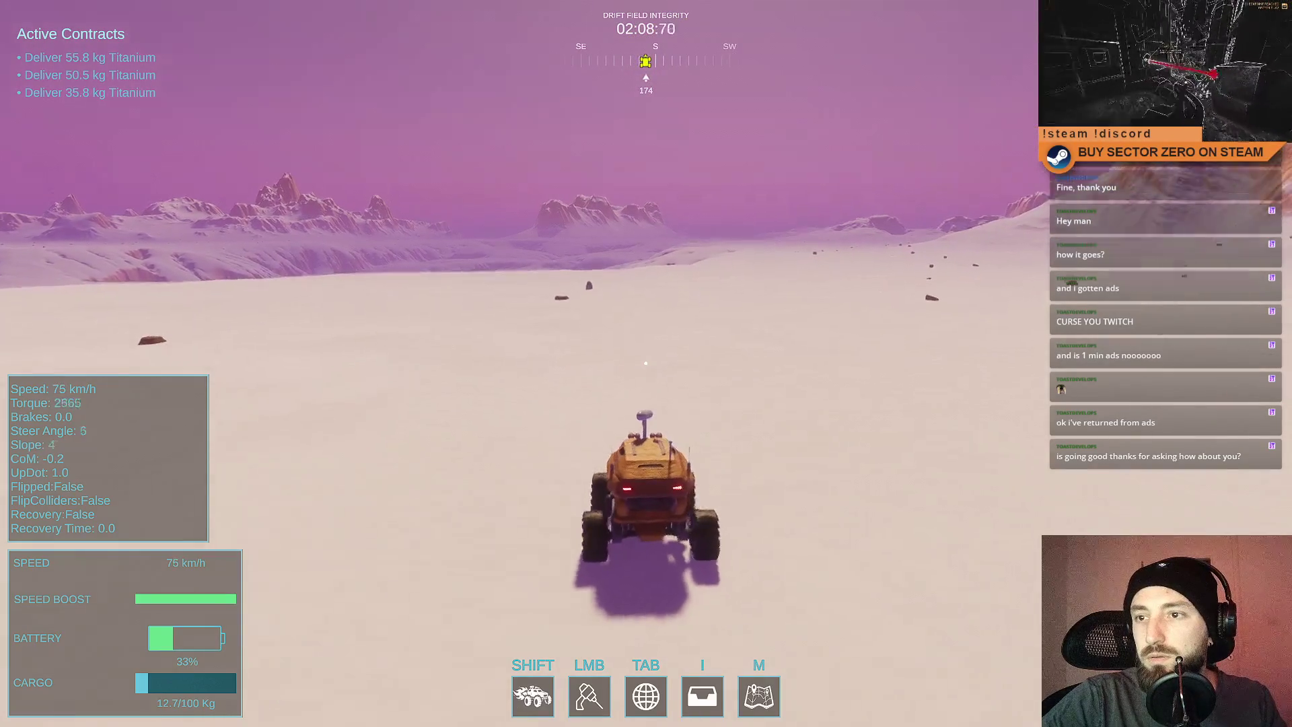
key("s")
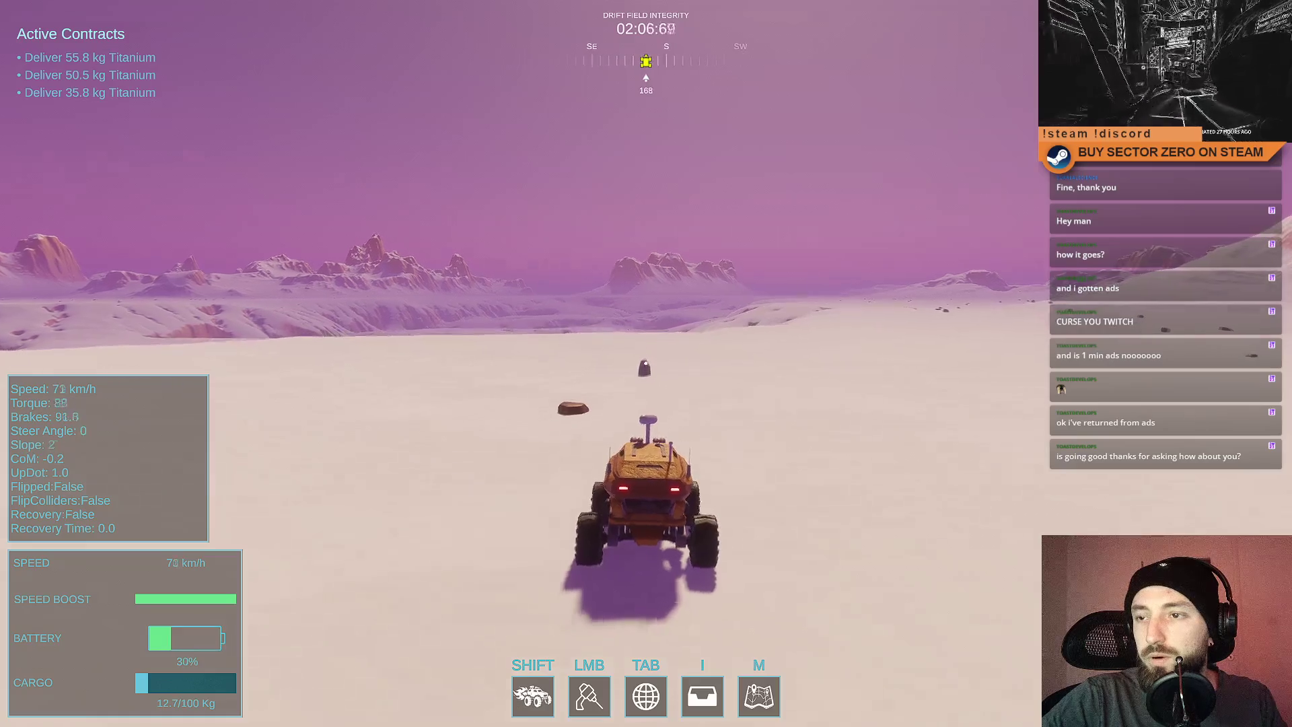
left_click(646, 364)
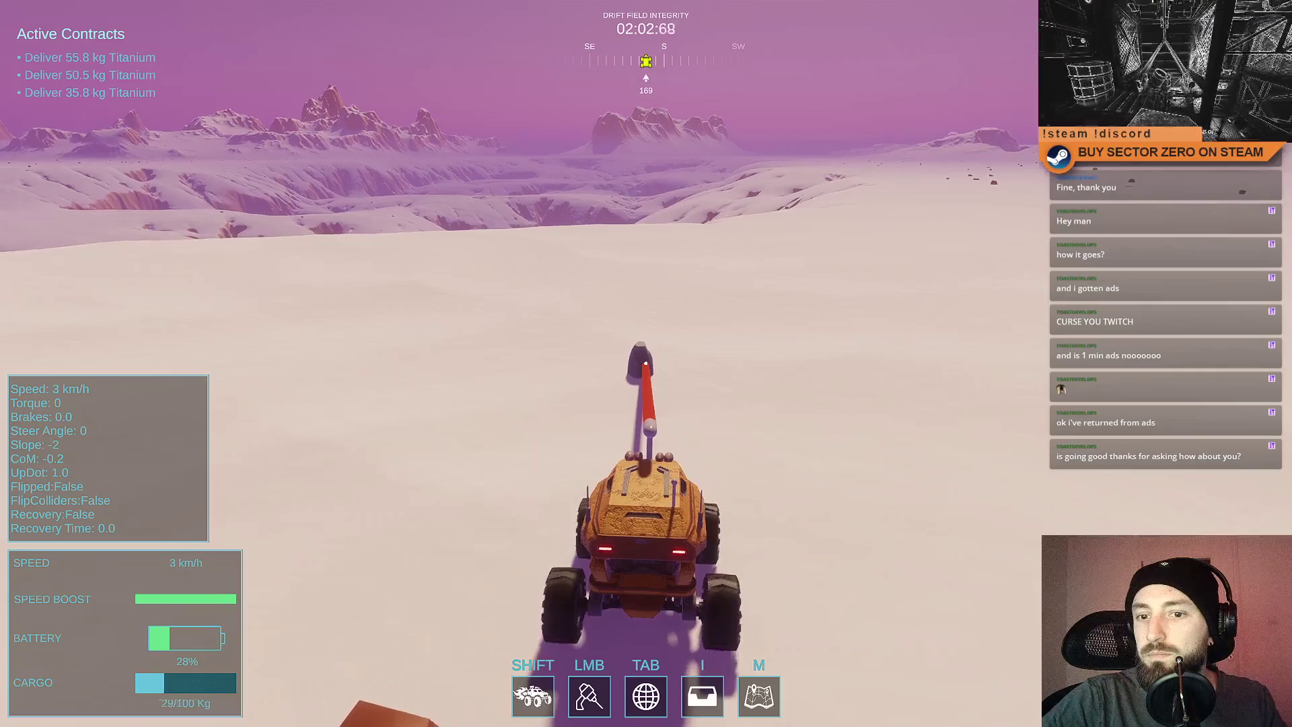
Pull away from the mined deposit, swing west, and bring the rover back heading north.
key("w")
key("d")
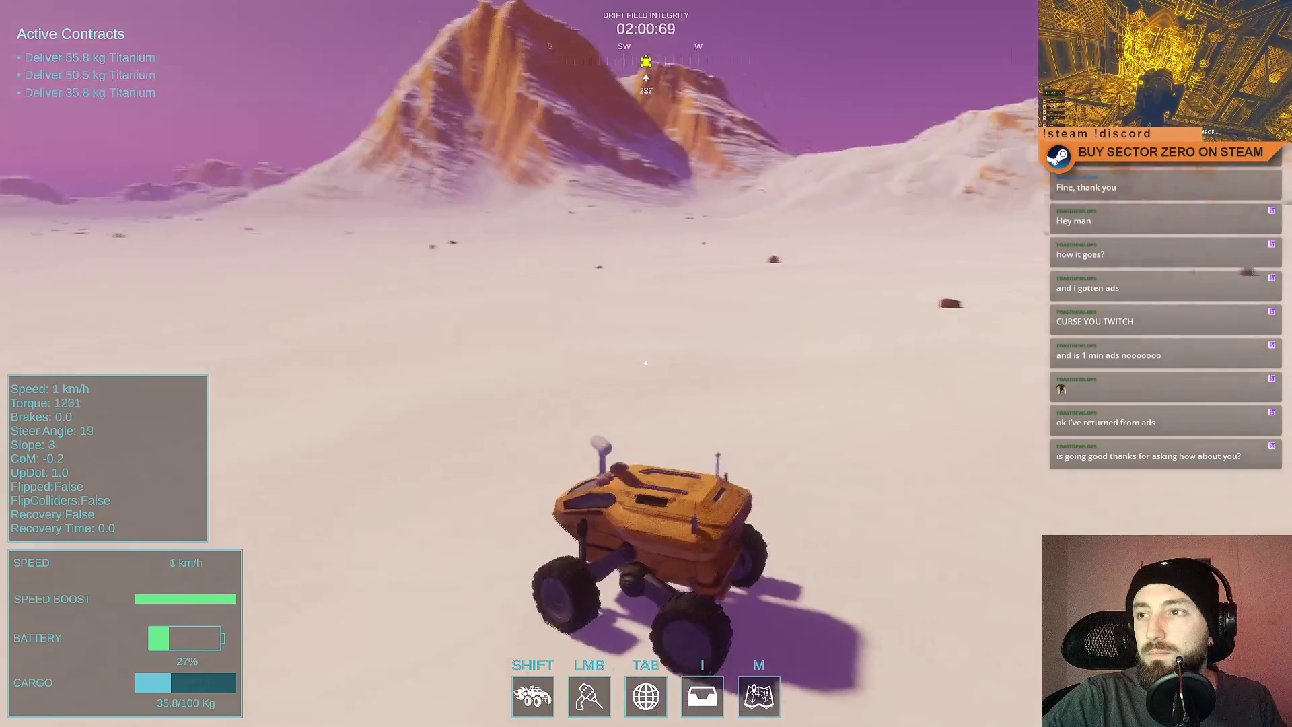
key("w")
key("d")
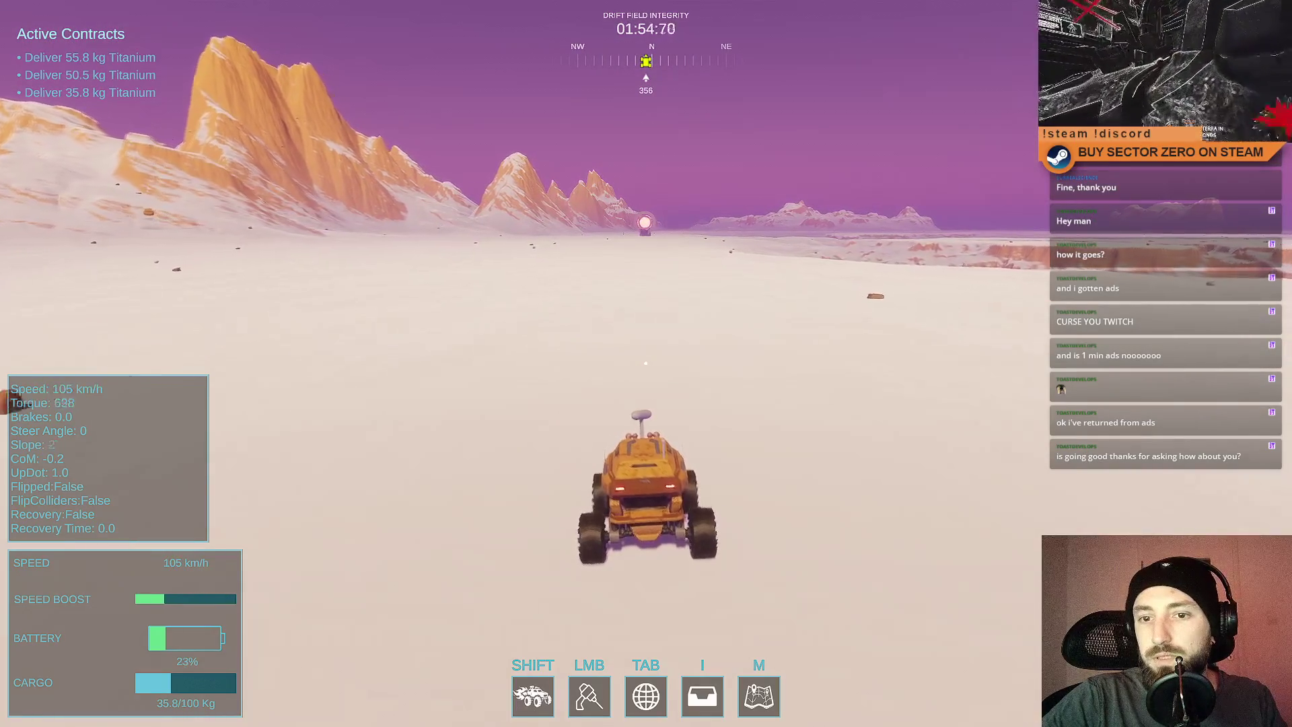
key("a")
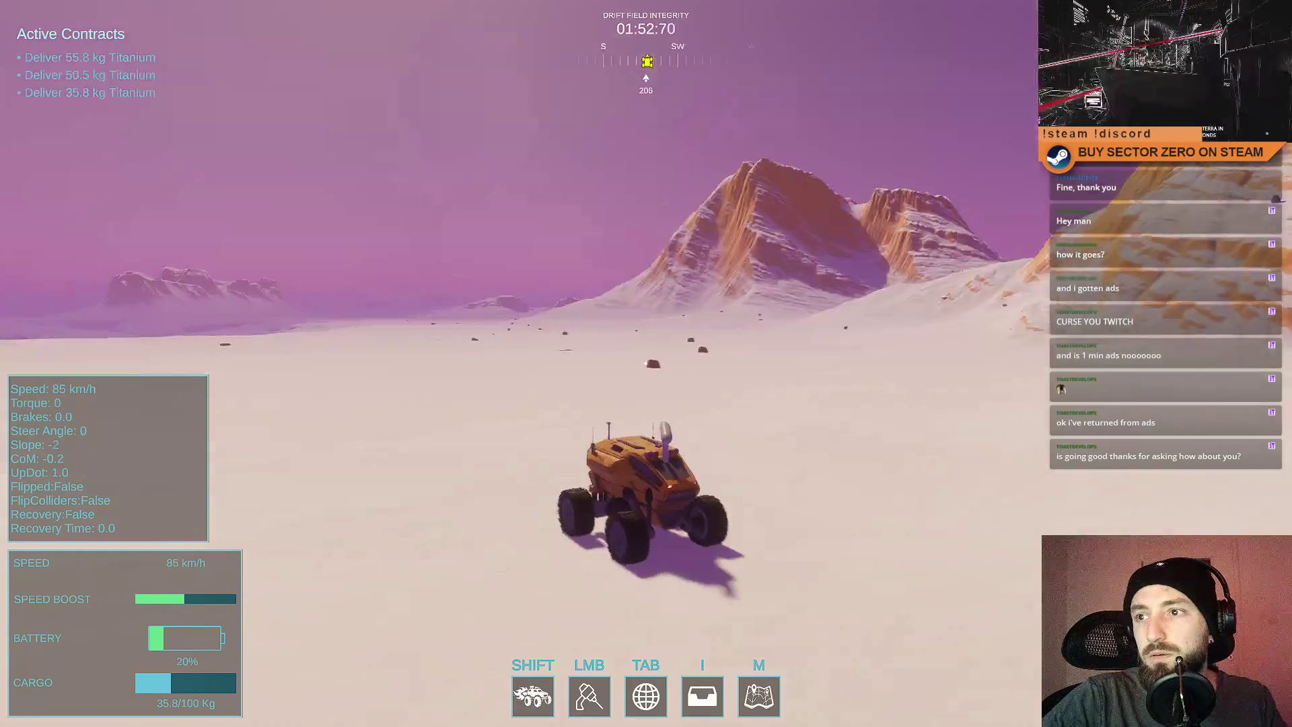
key("w")
key("d")
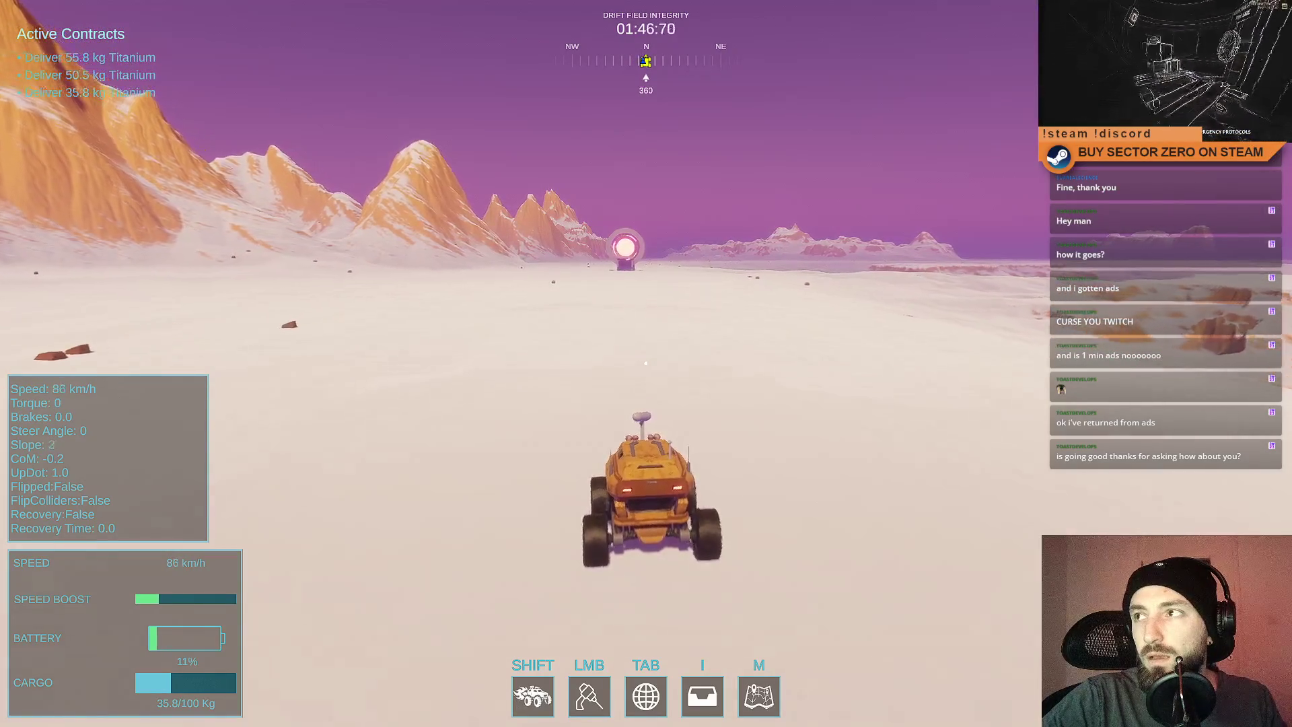
key("a")
key("w")
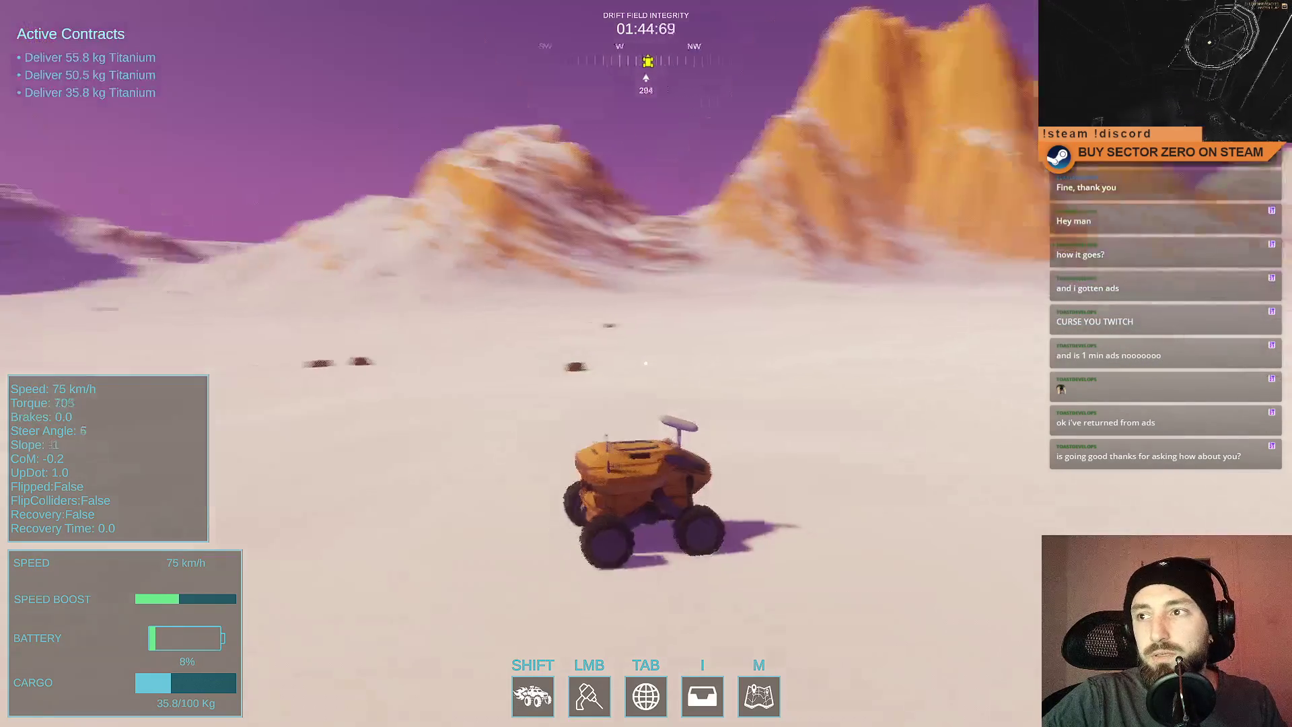
key("d")
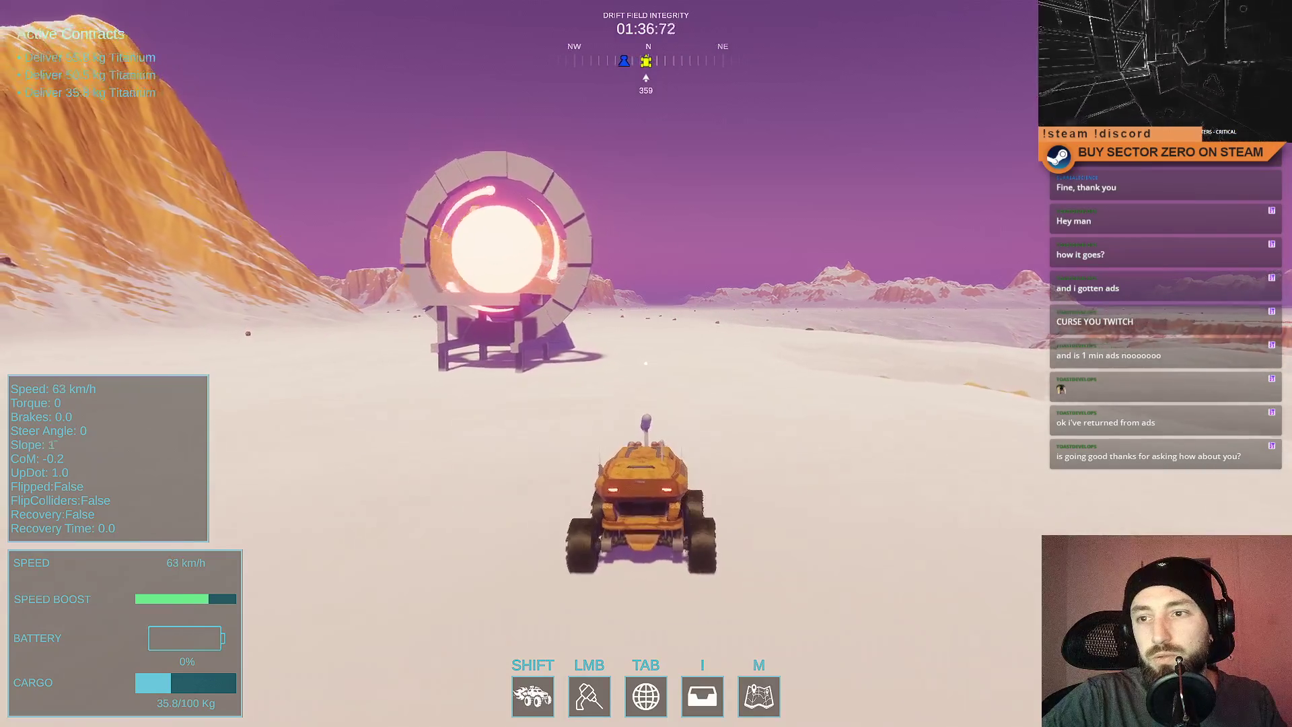
Turn onto the loop ramp, straighten up, and drive through the ring gate into the tunnel.
key("a")
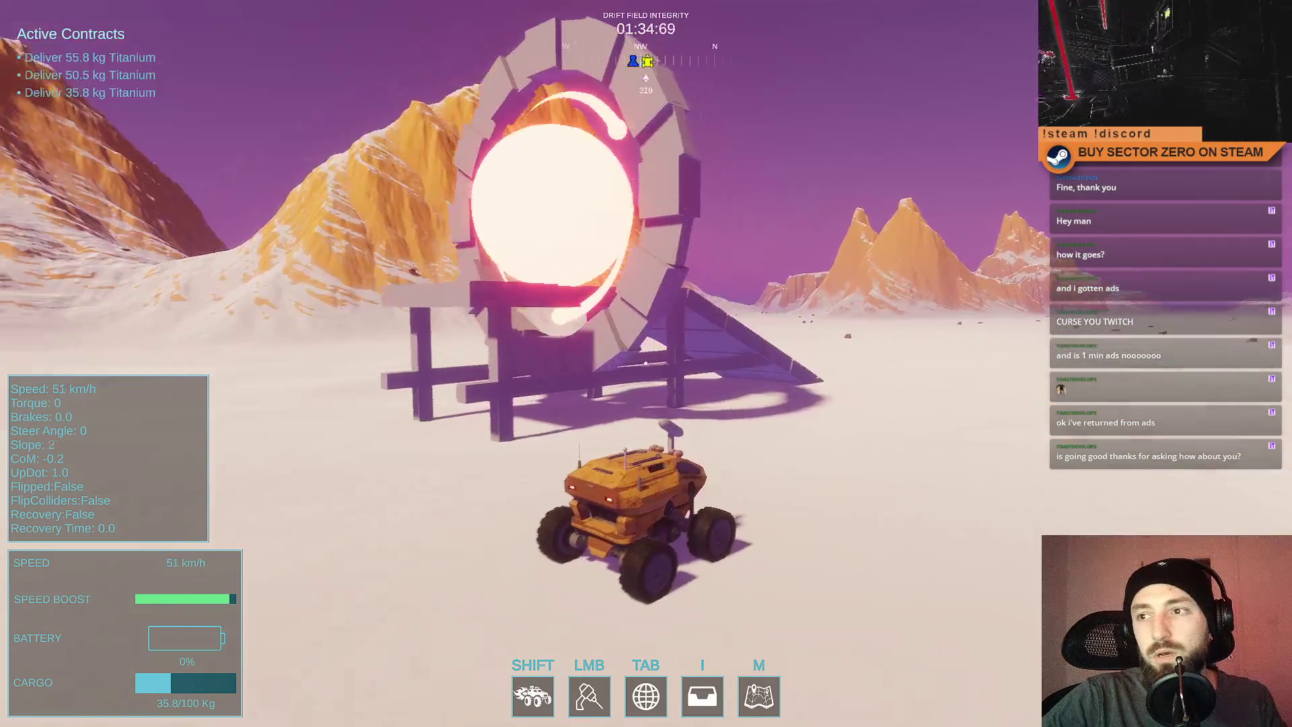
key("a")
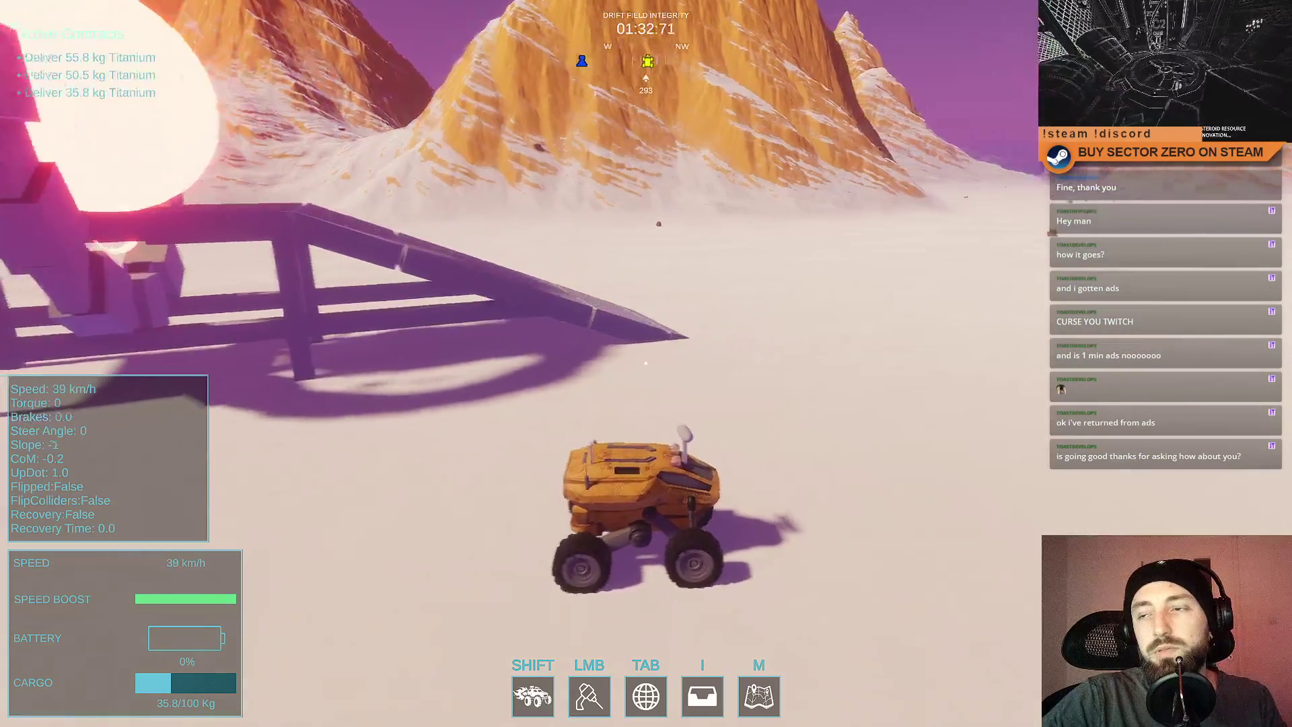
key("a")
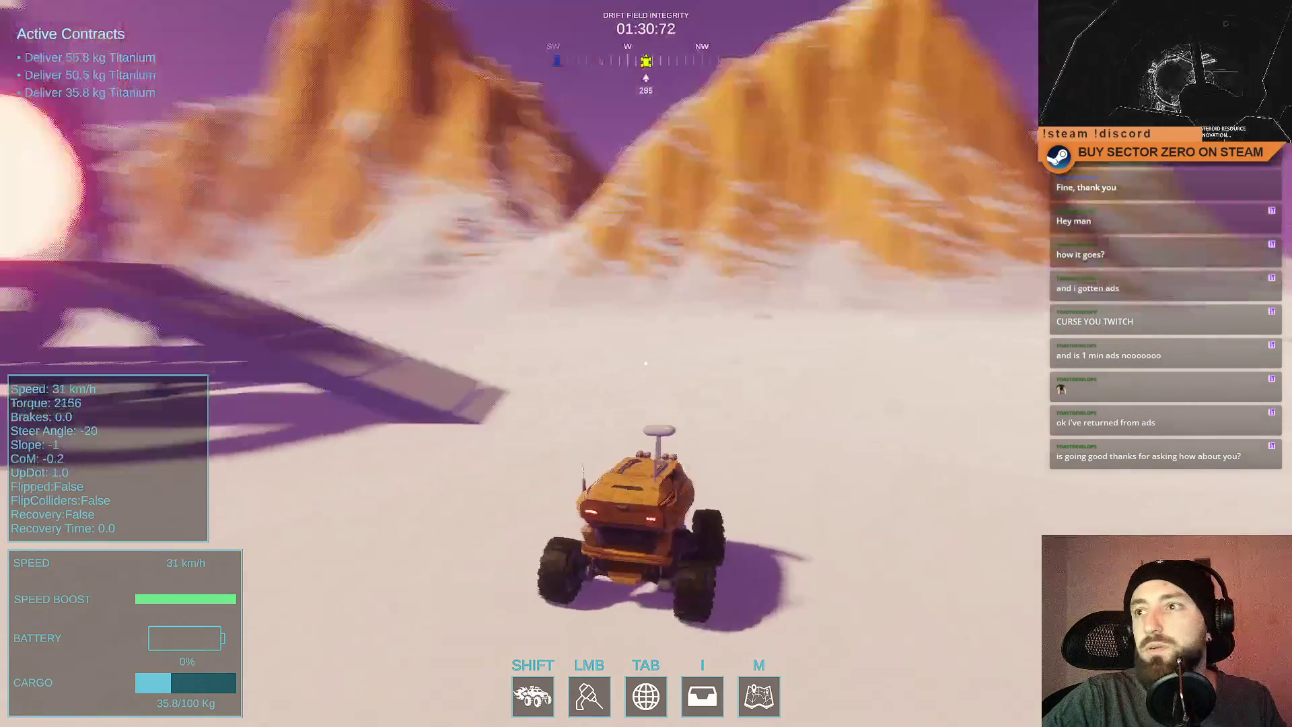
key("w")
key("d")
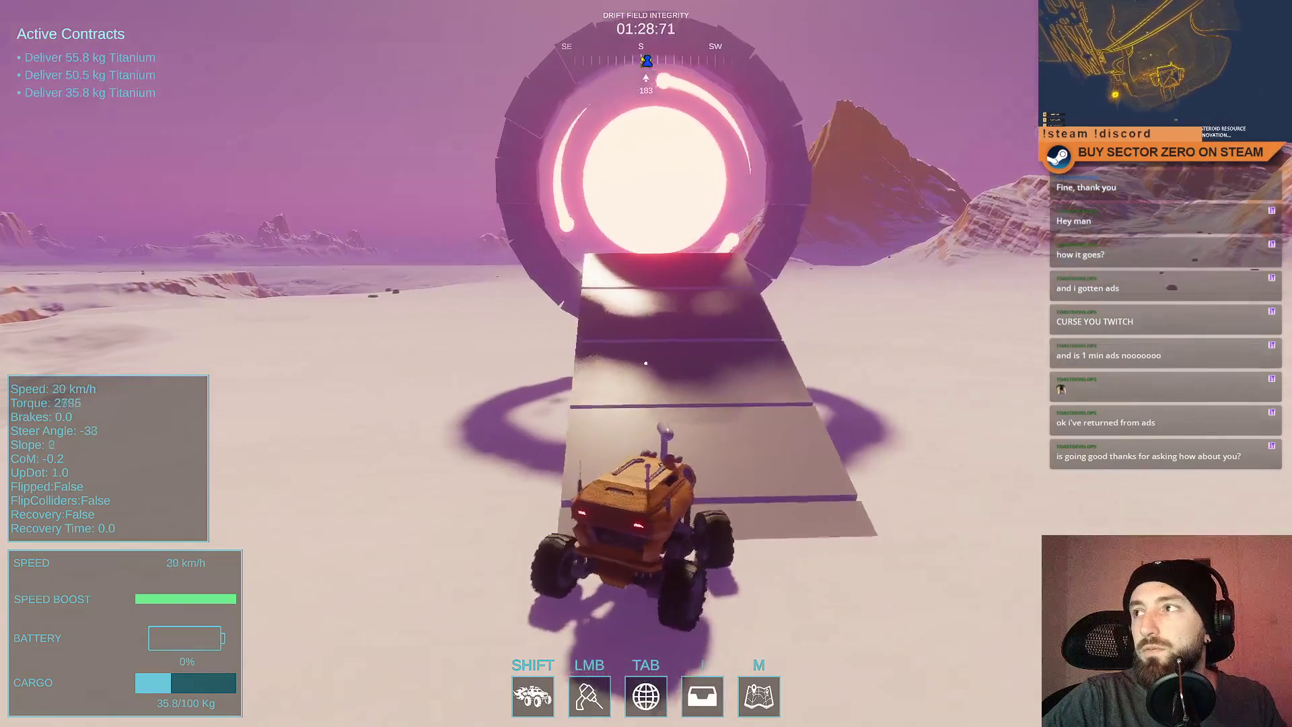
key("w")
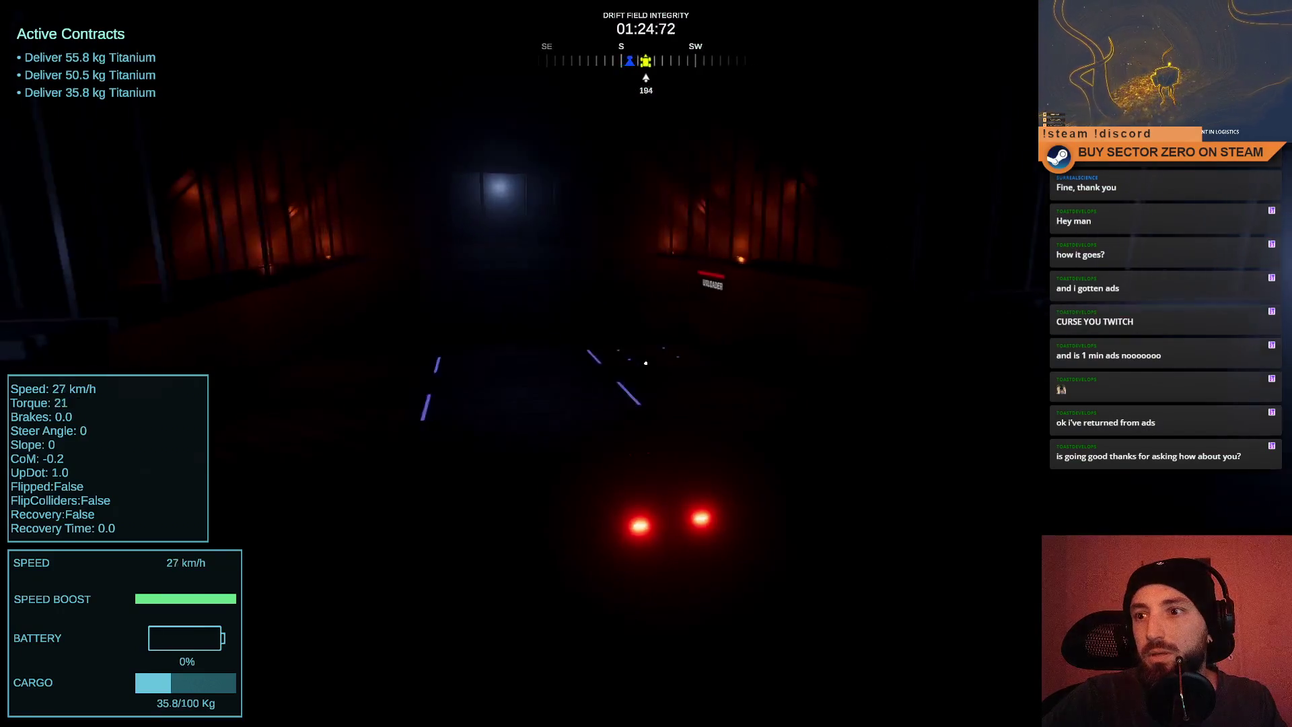
Line the rover up in the UNLOADER bay and brake until its cargo unloads.
key("d")
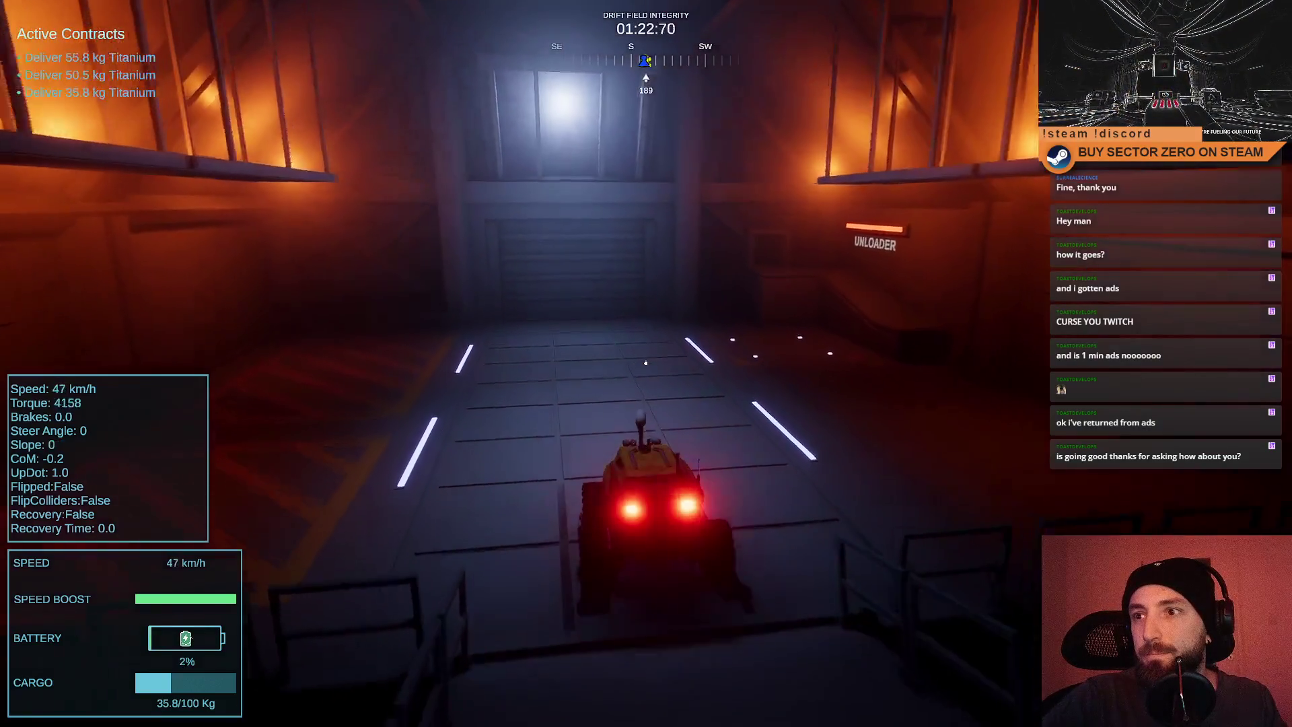
key("d")
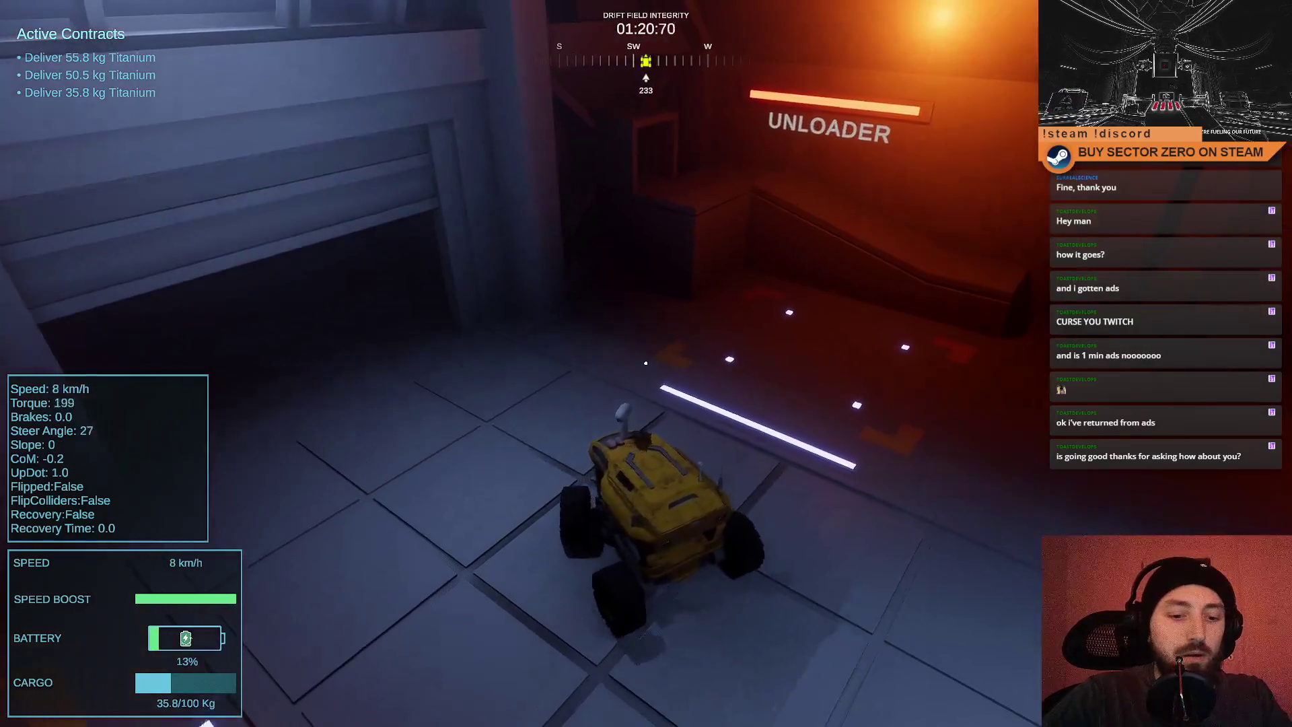
key("s")
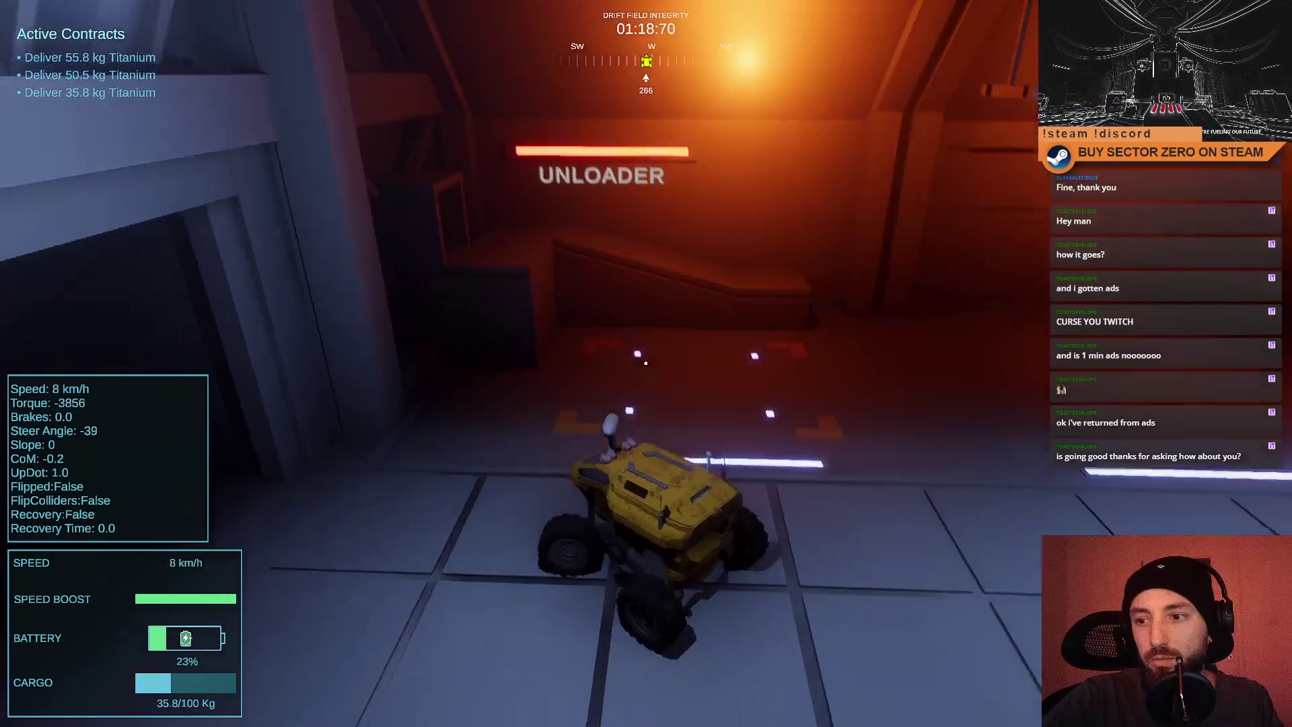
key("w")
key("w")
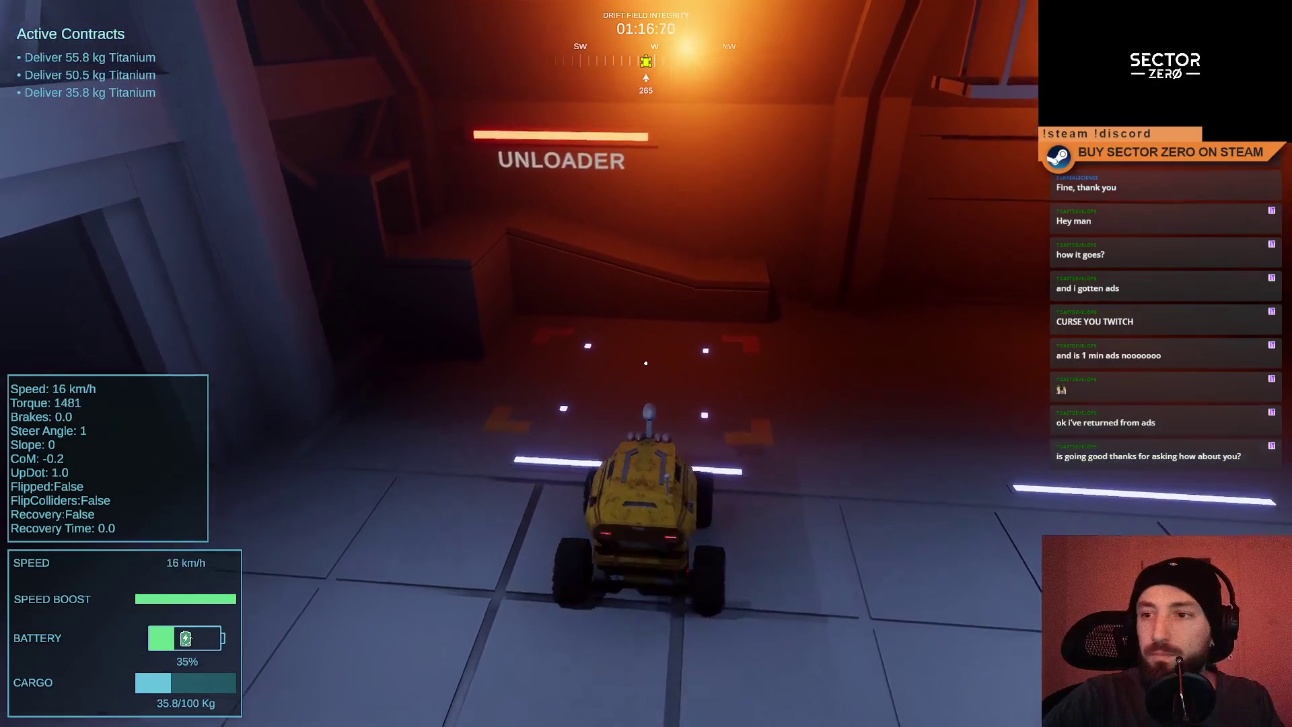
key("s")
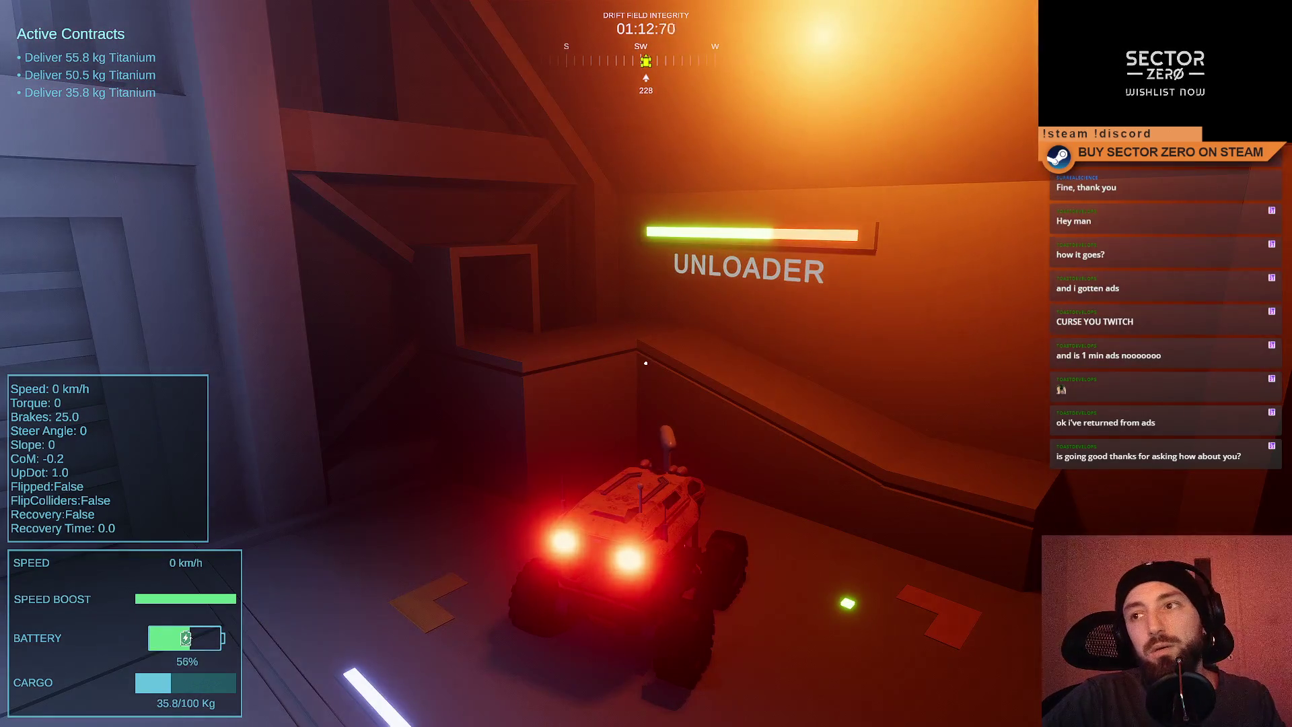
Reverse out of the bay, drive to the doorway, and press E to enter the office.
key("s")
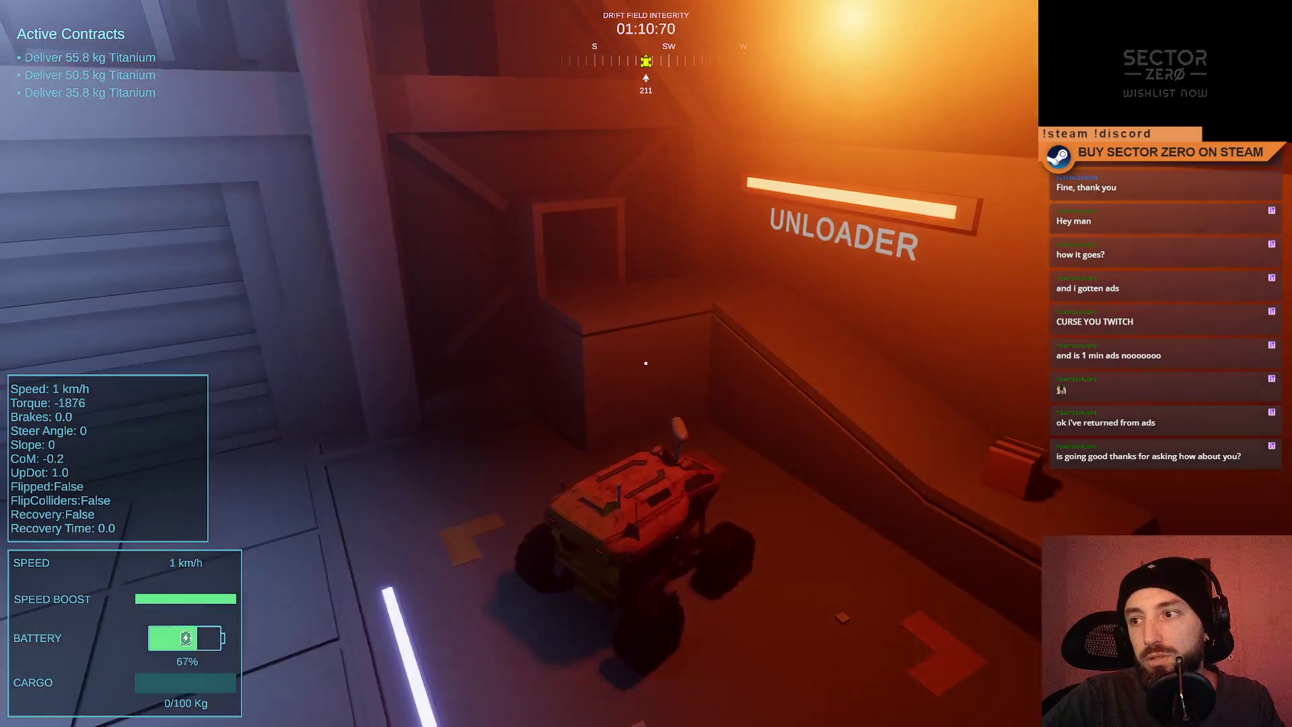
key("d")
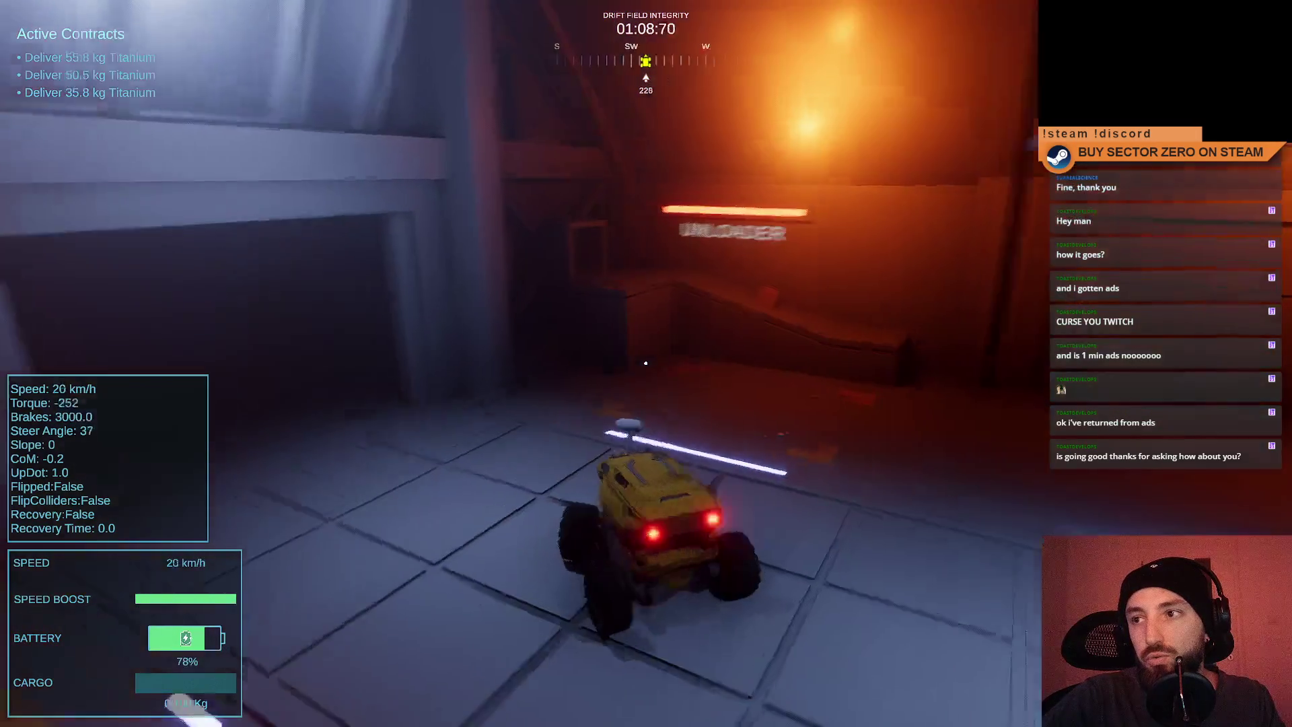
key("a")
key("d")
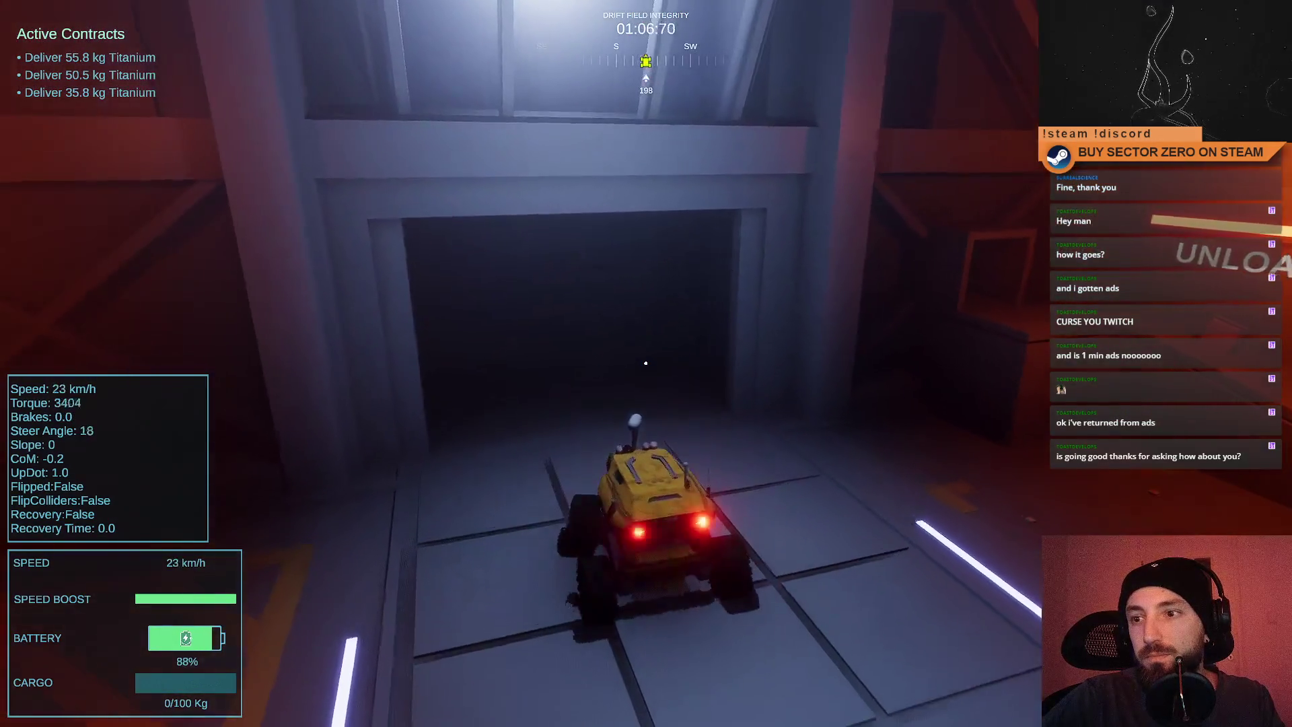
key("e")
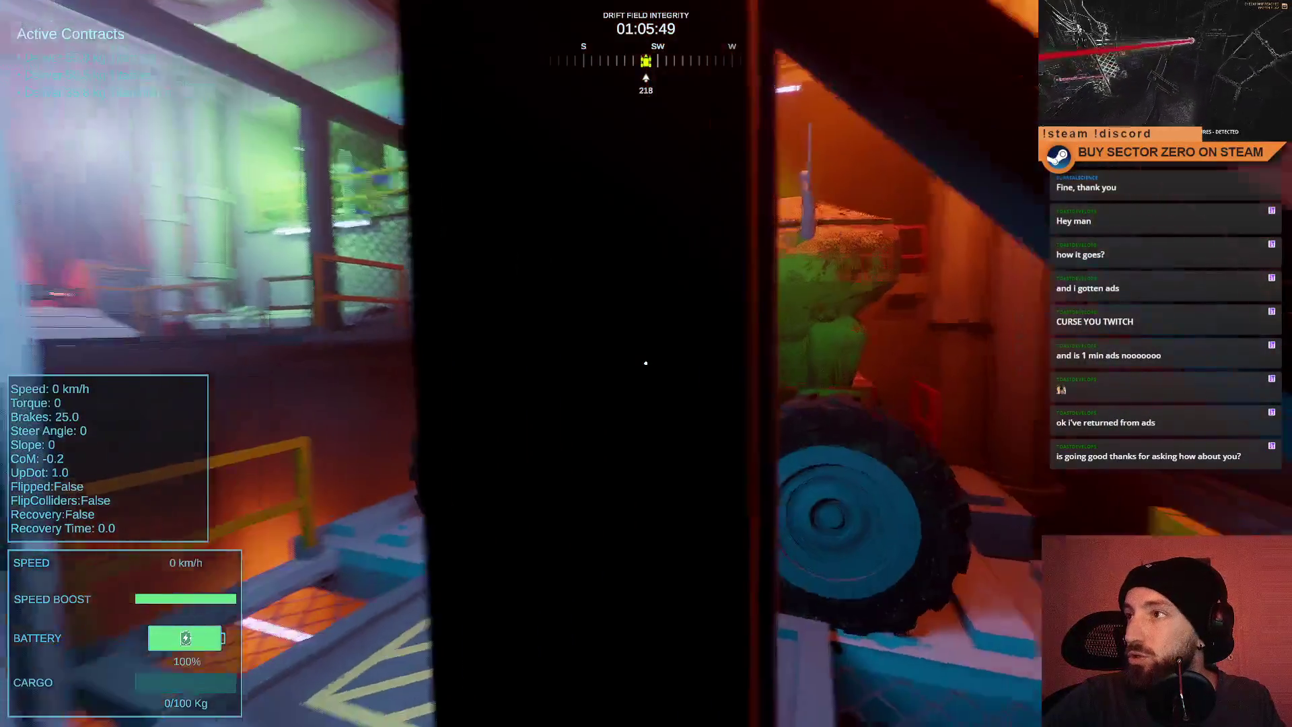
Walk up the stairs and along the corridor to the Galaxy Map terminal, then exit fullscreen.
key("w")
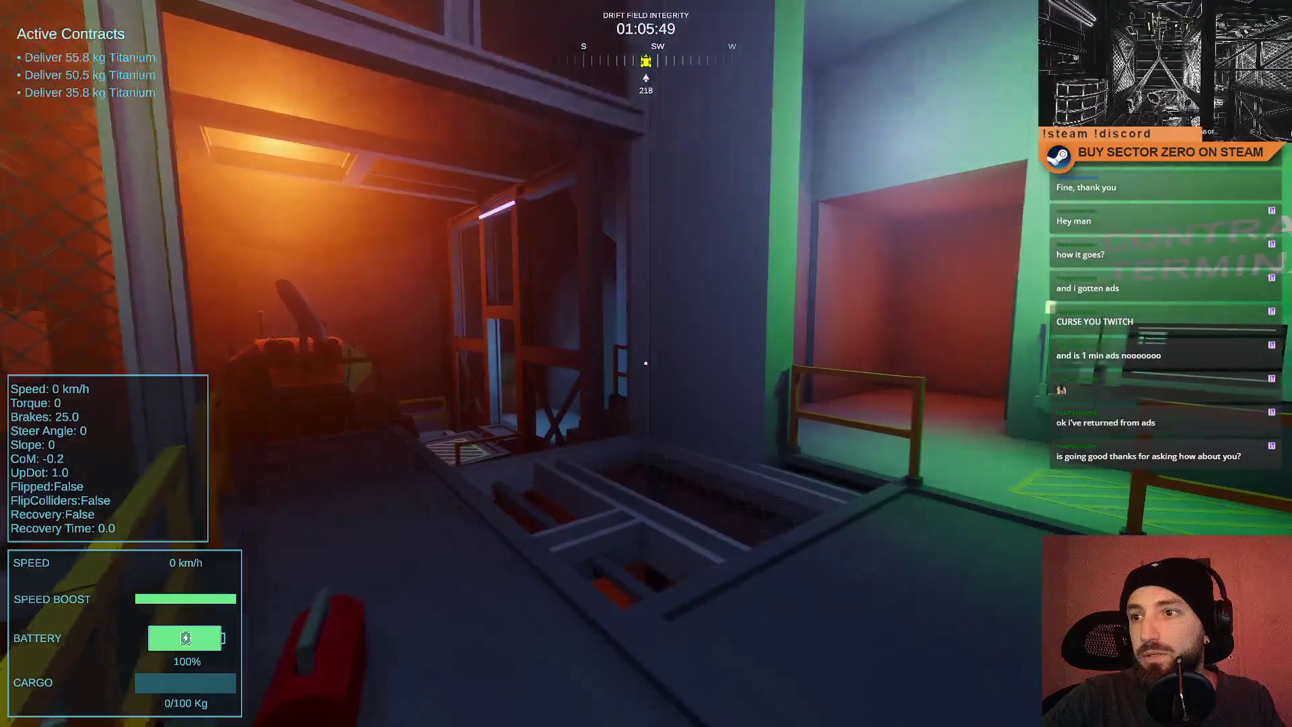
key("w")
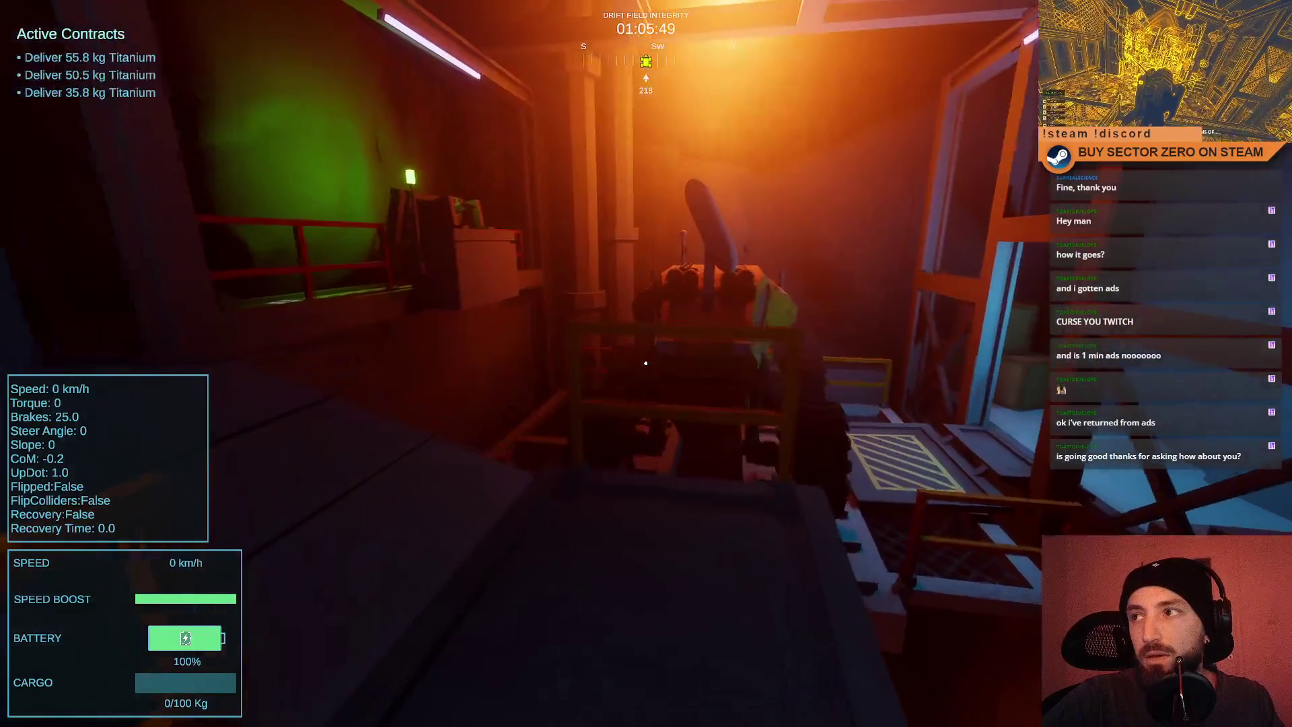
key("e")
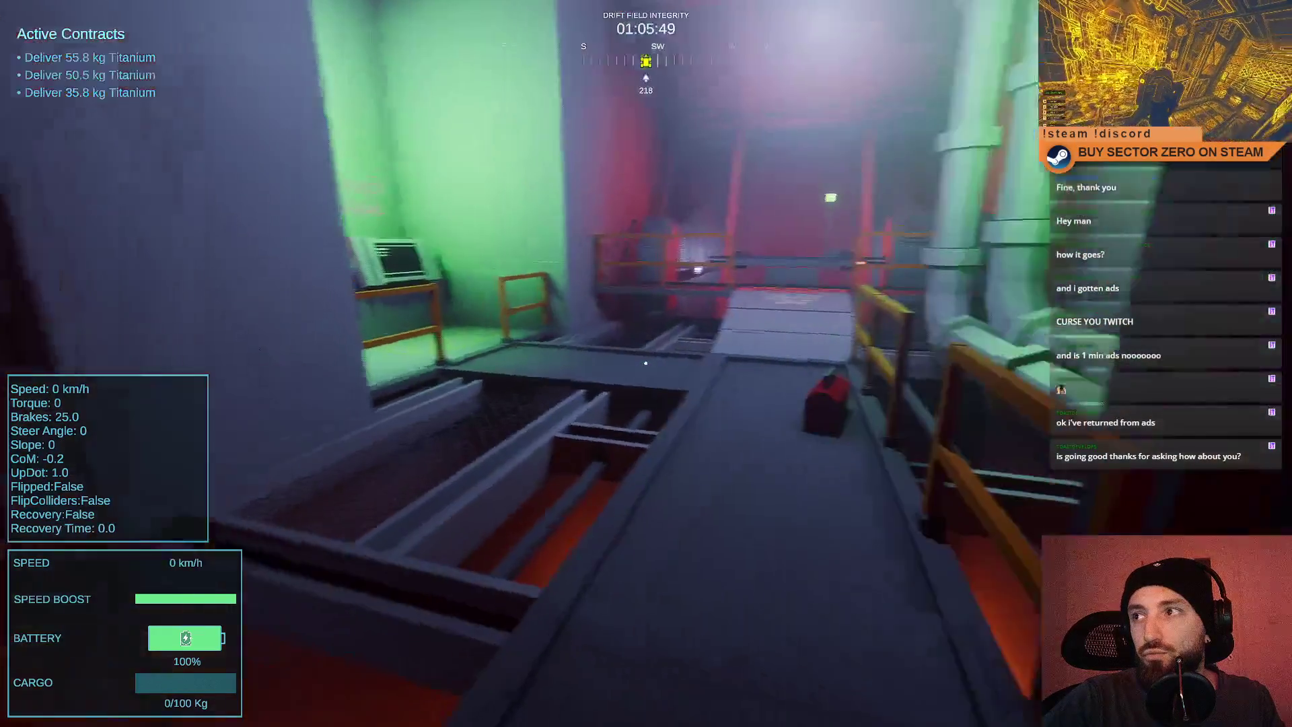
key("w")
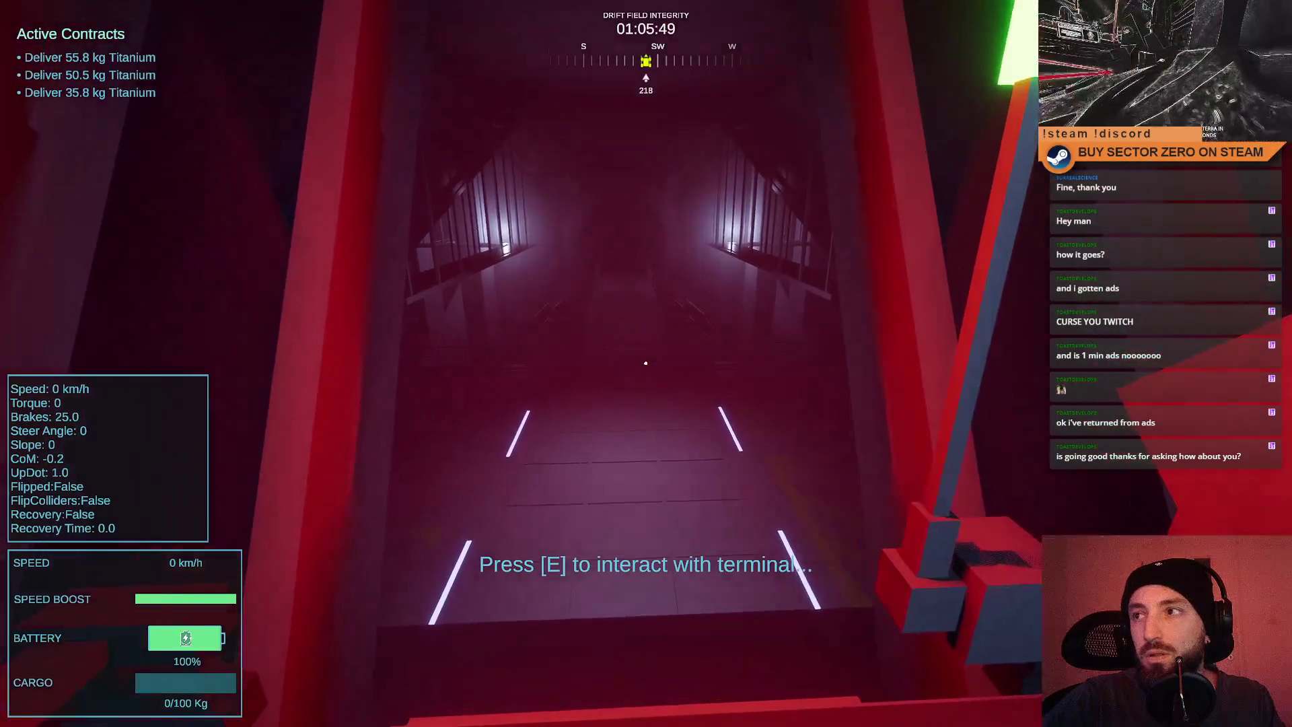
key("Escape")
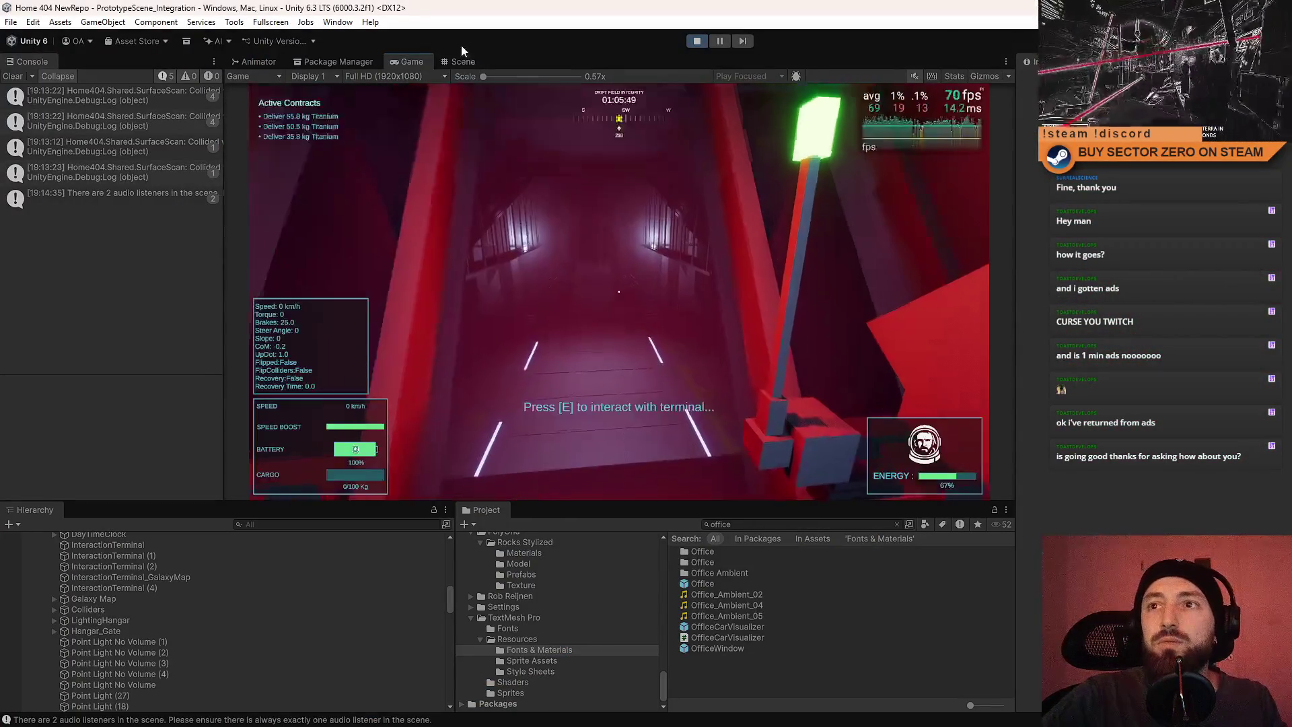
In the Scene view, fly through the corridor and gate ring, picking their point lights.
left_click(458, 60)
key("w")
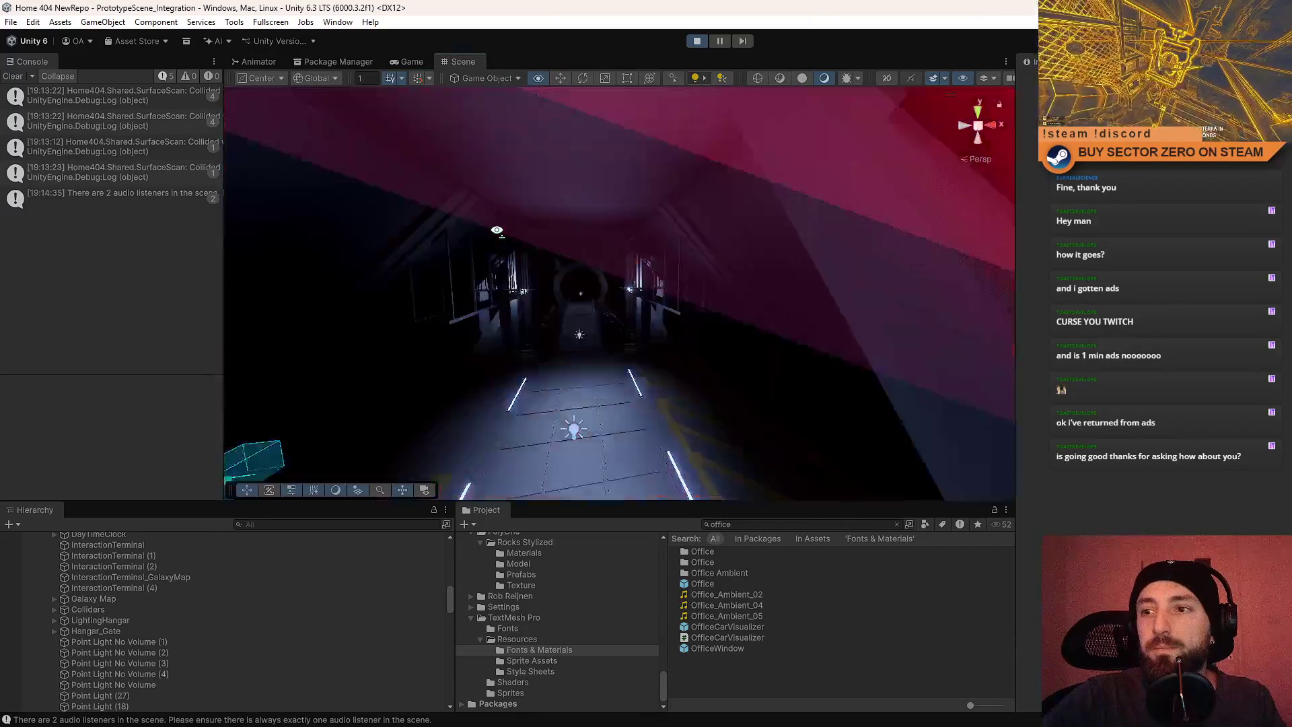
left_click(592, 281)
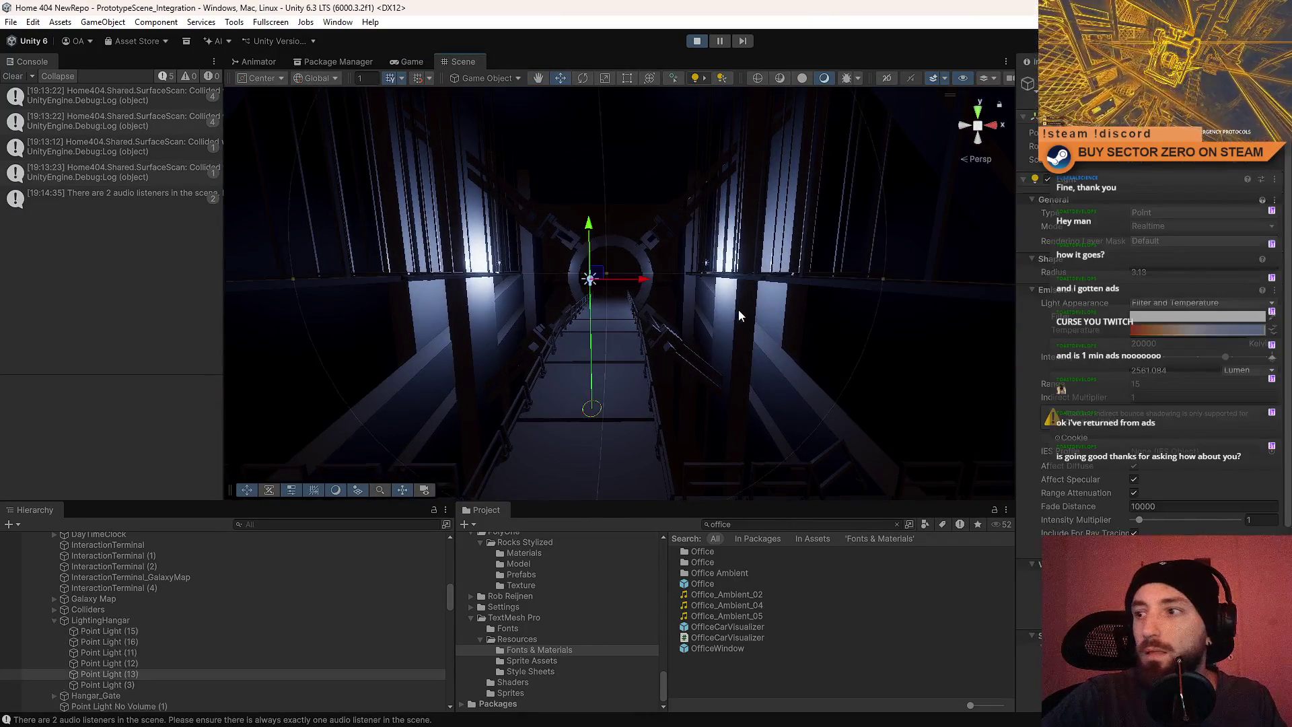
key("w")
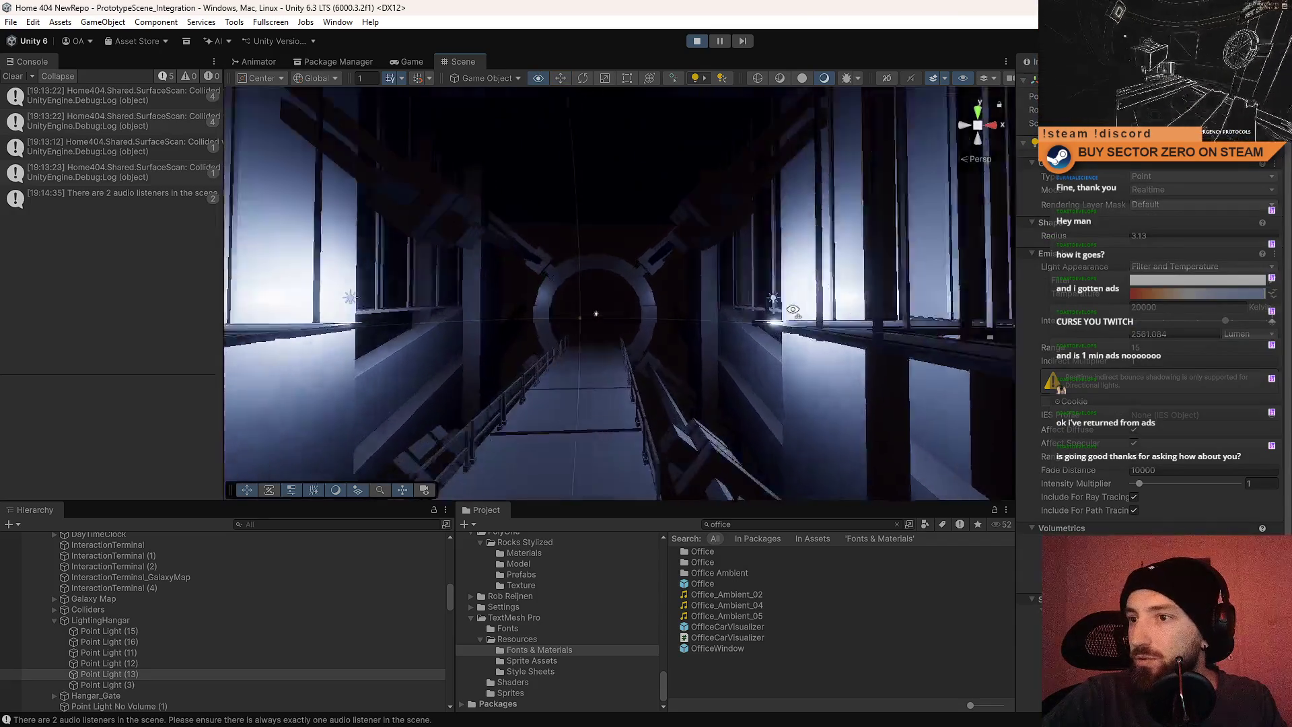
left_click(621, 327)
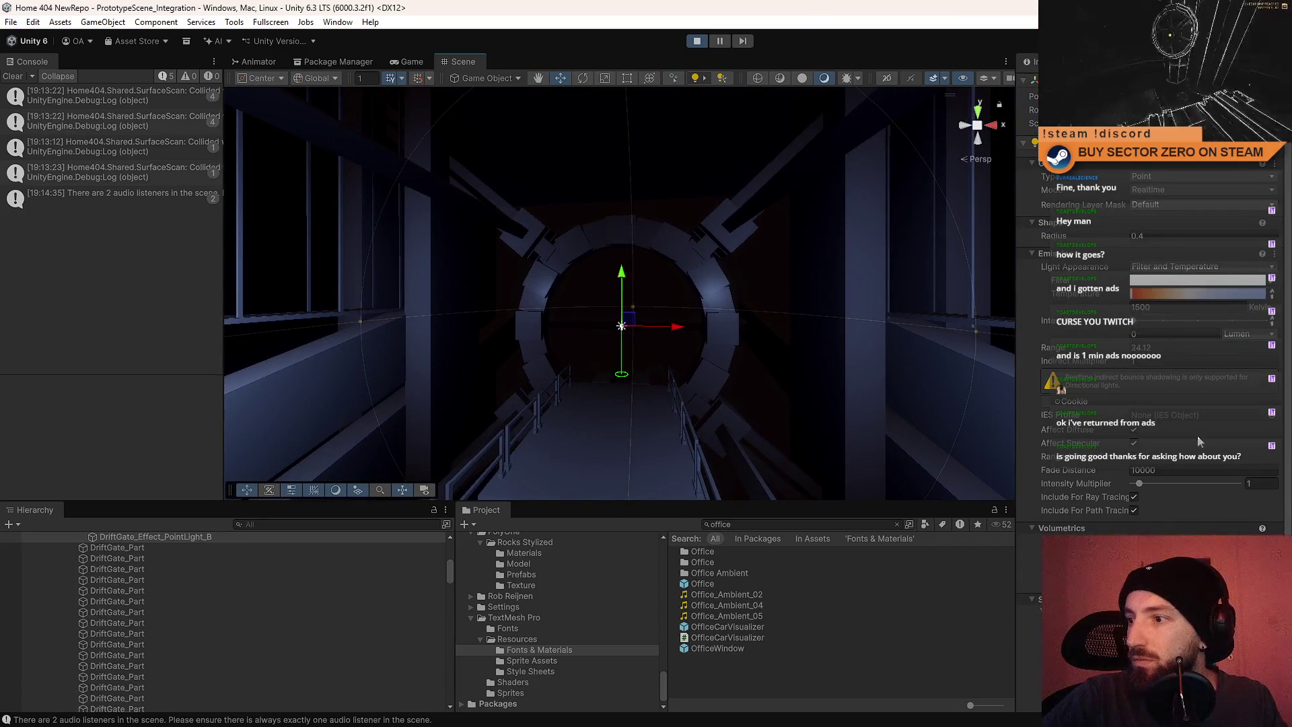
scroll(1197, 442, "down", 5)
key("w")
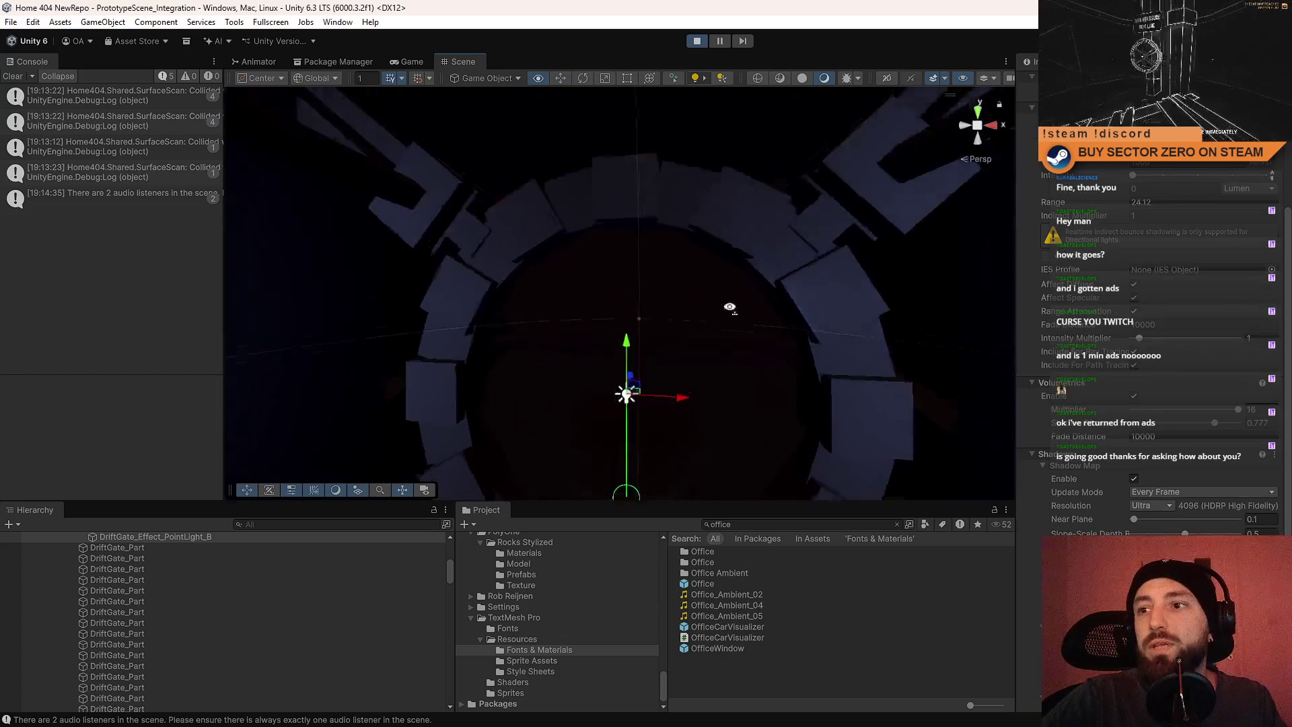
key("s")
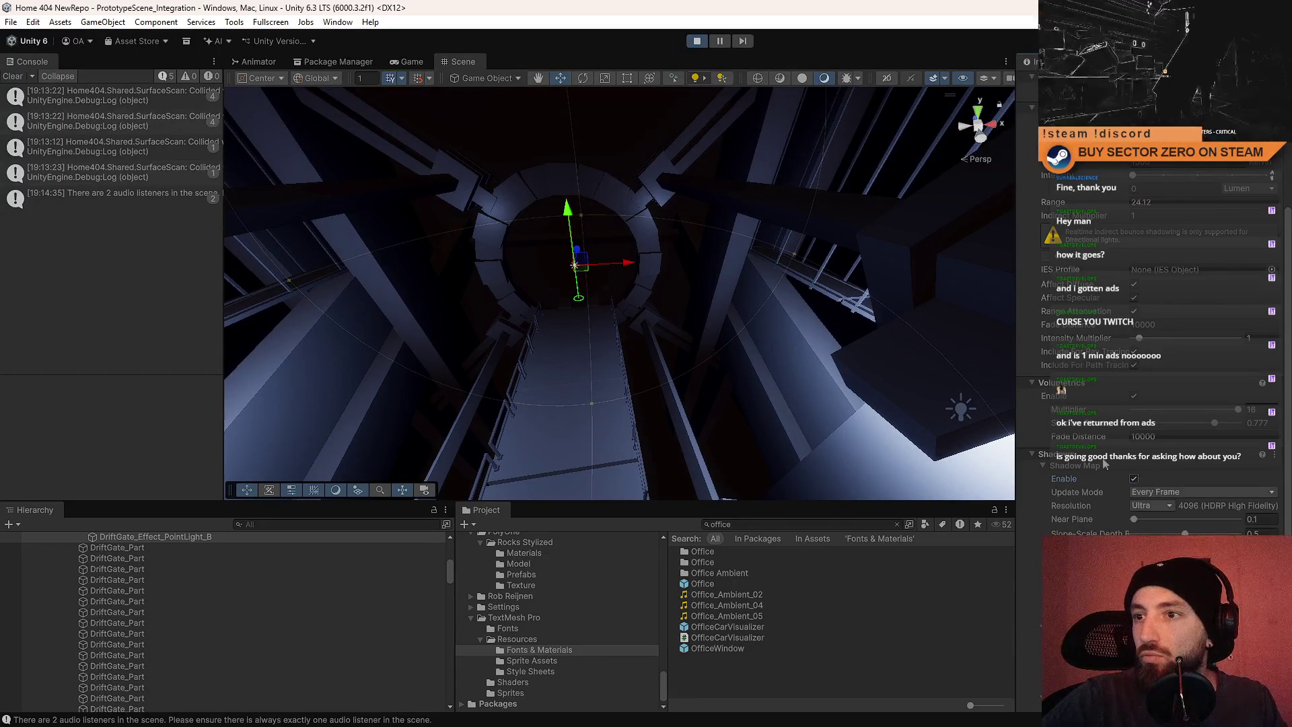
key("w")
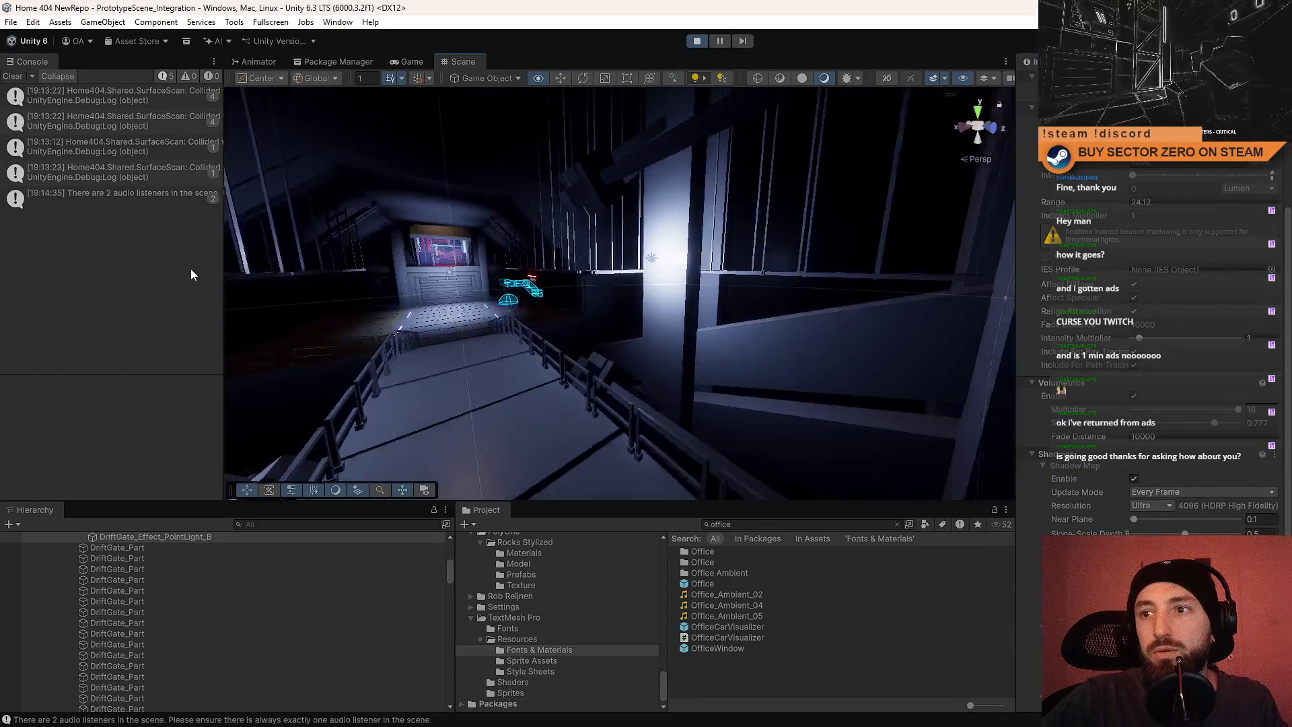
key("s")
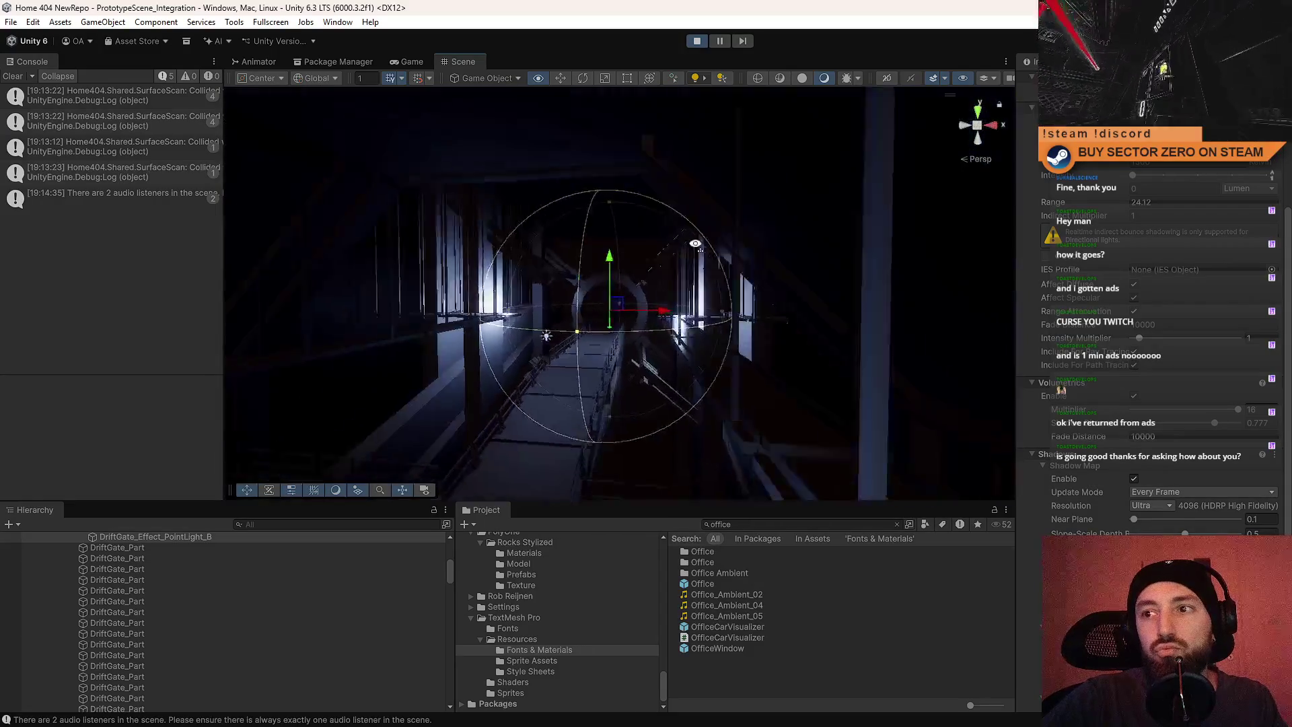
key("w")
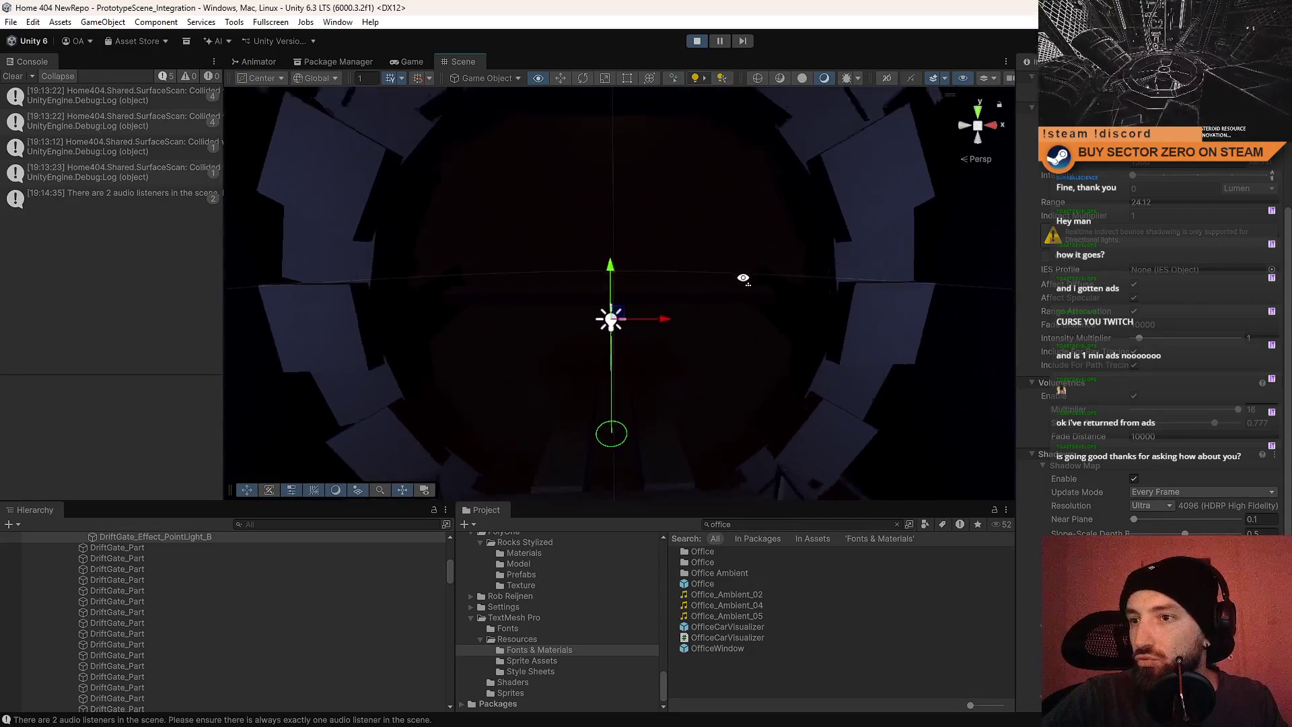
key("w")
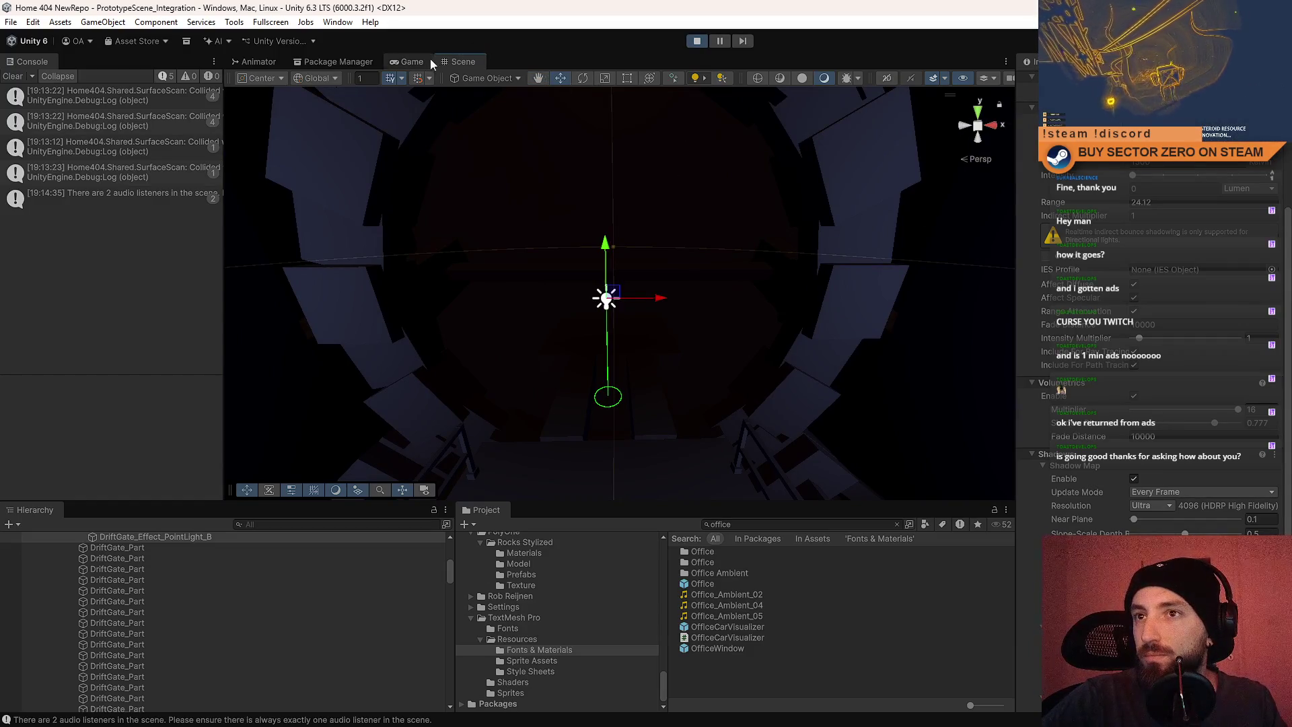
Show Stats in the Game view and toggle the light's Shadow Map Enable on and off.
left_click(427, 58)
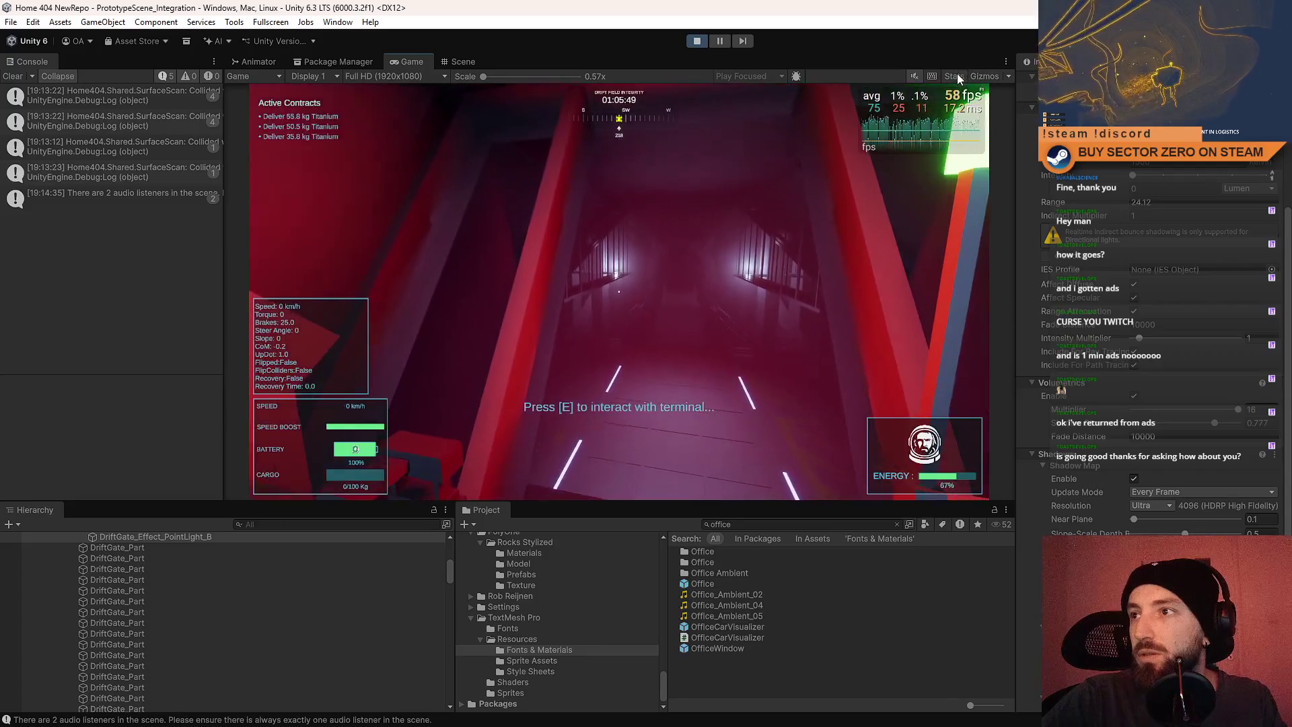
left_click(954, 76)
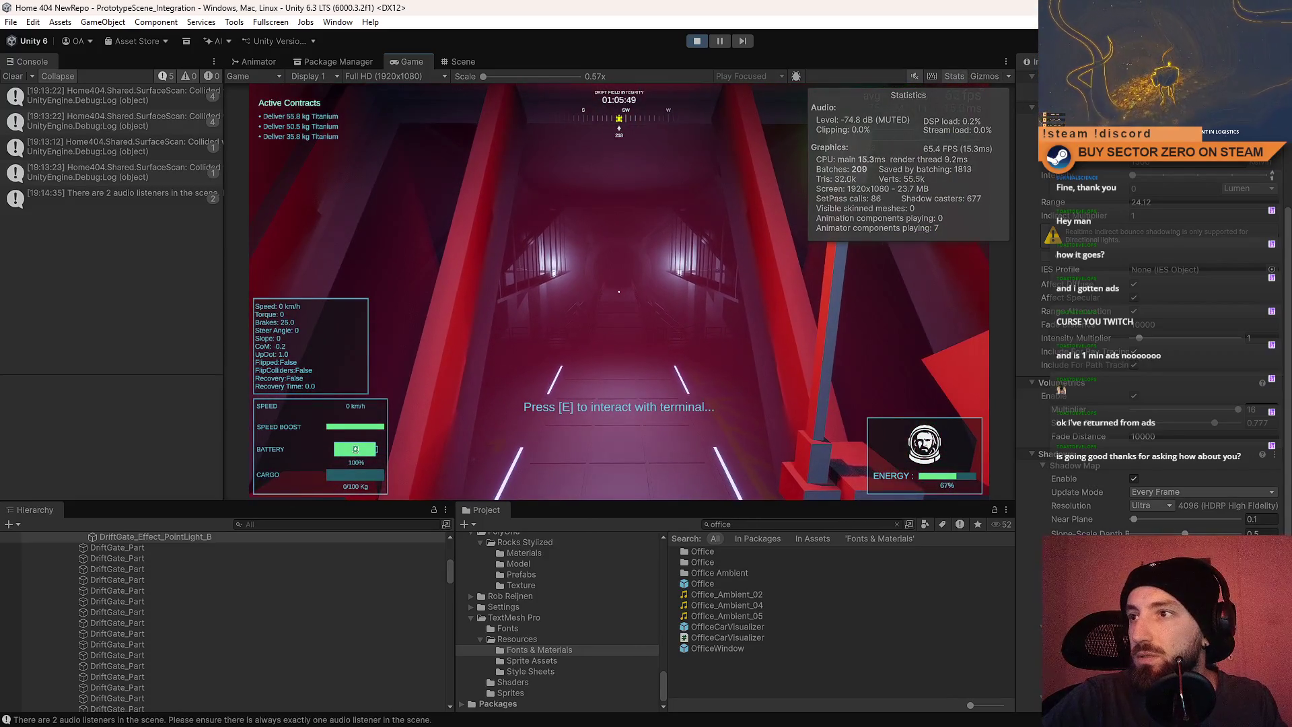
left_click(1133, 479)
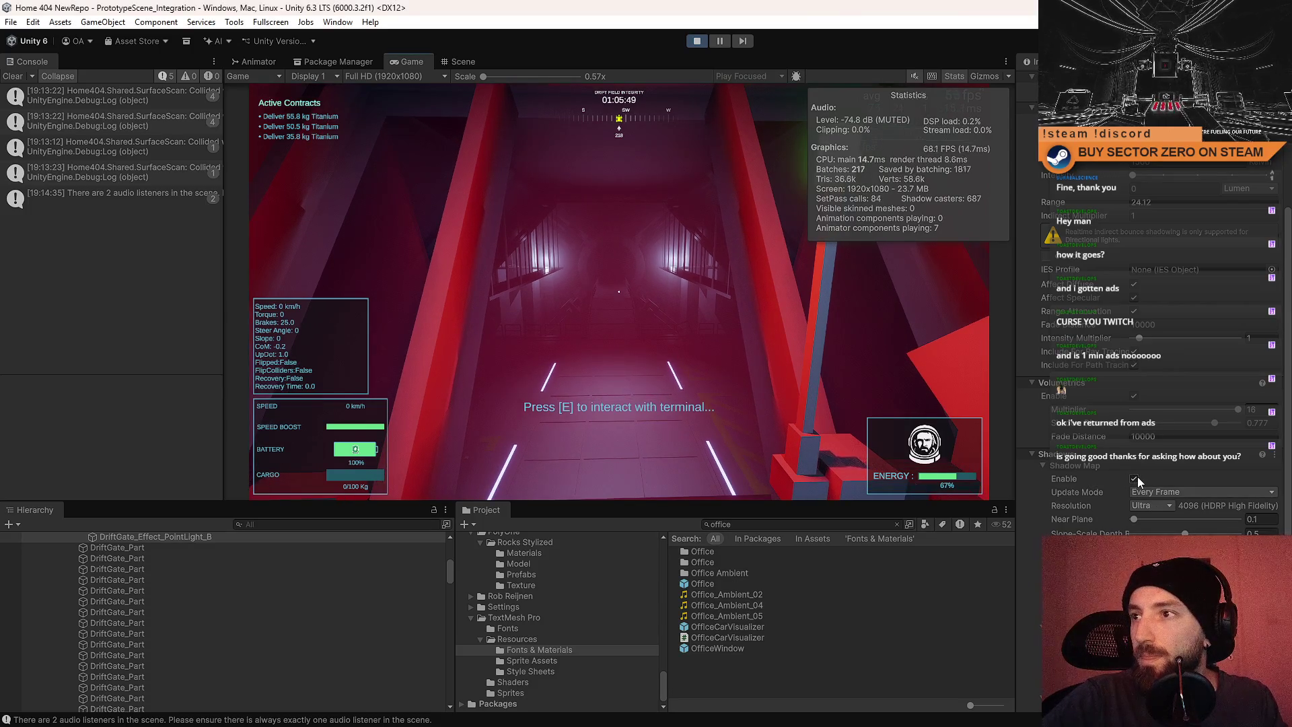
left_click(1136, 478)
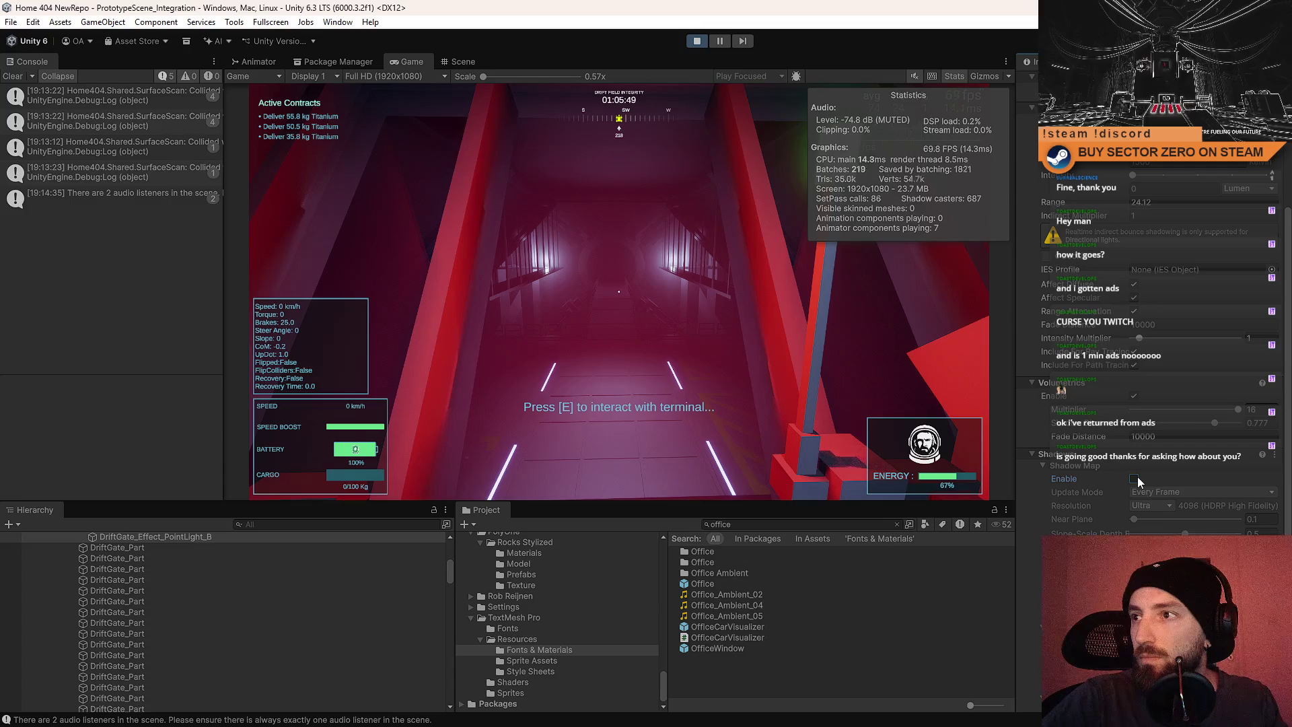
left_click(1134, 478)
left_click(1134, 478)
left_click(1134, 479)
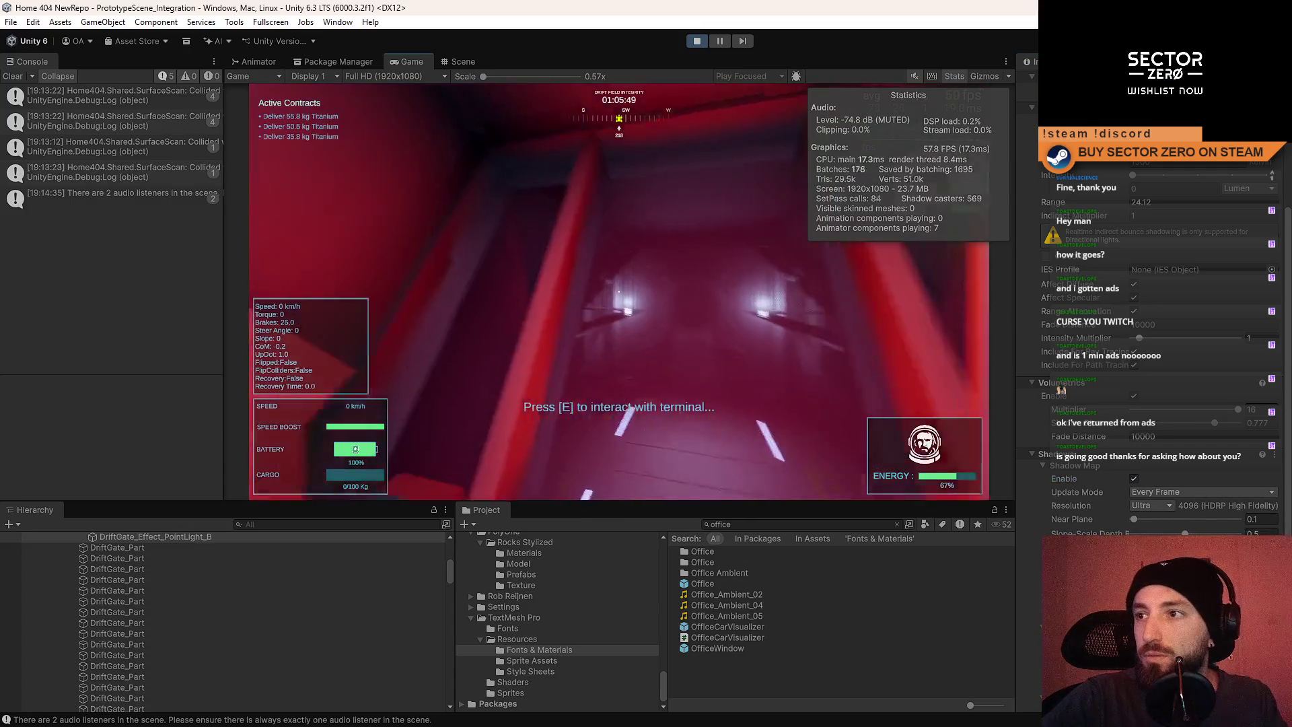
key("Escape")
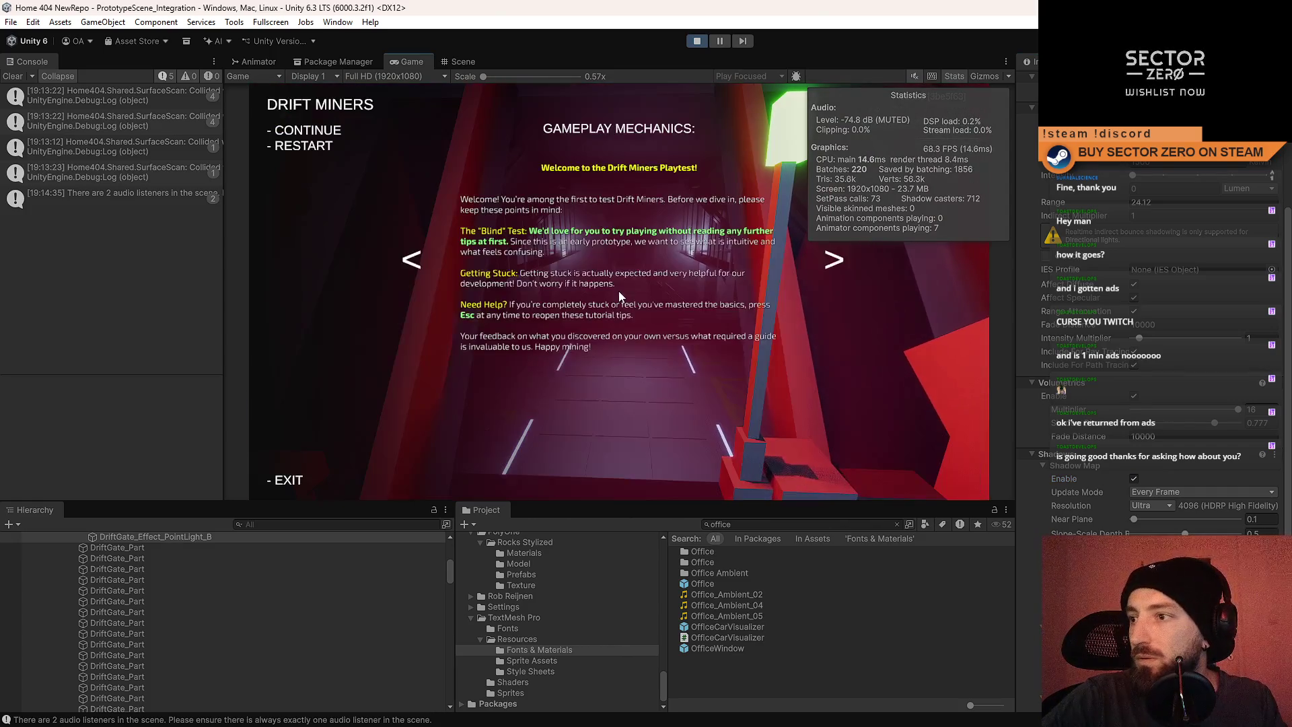
key("Escape")
Orbit the Scene view toward the hangar lights and frame Point Light (15).
left_click(463, 62)
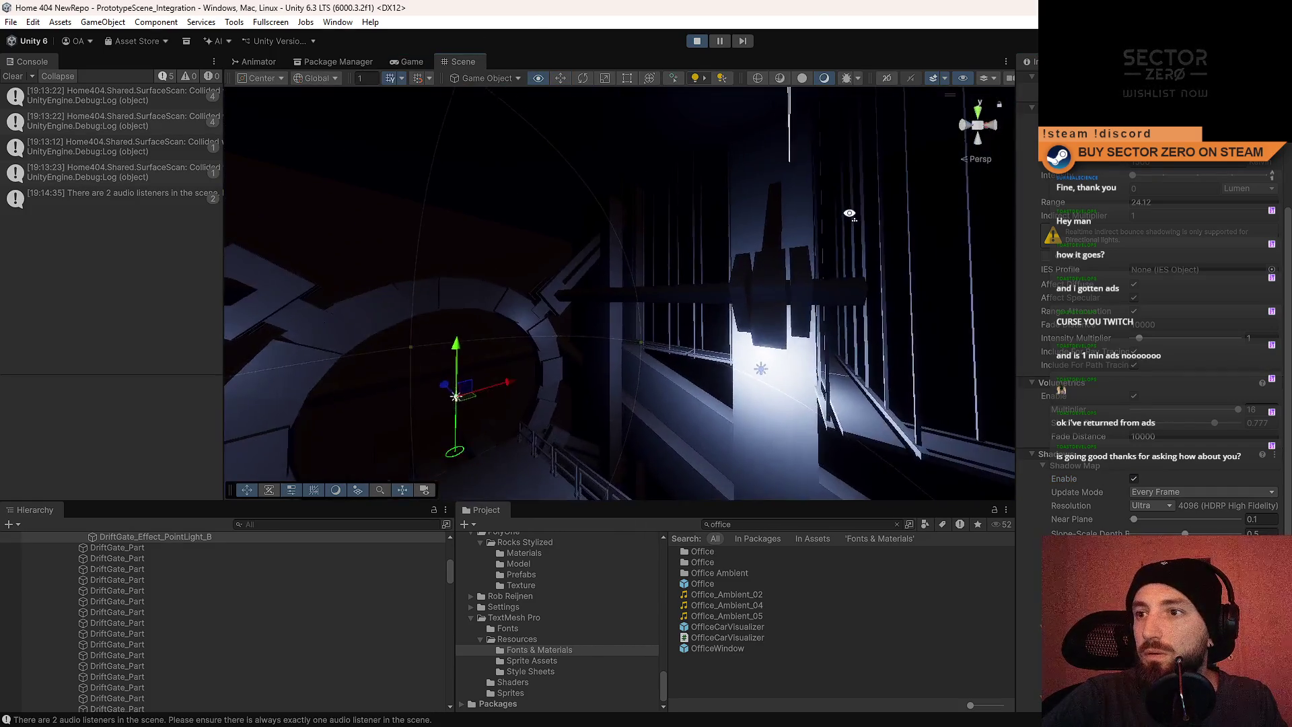
mouse_move(679, 283)
left_mouse_down()
mouse_move(438, 291)
mouse_move(311, 337)
mouse_move(276, 317)
mouse_move(398, 334)
mouse_move(603, 280)
mouse_move(761, 271)
left_mouse_up()
mouse_move(572, 273)
left_mouse_down()
mouse_move(576, 232)
mouse_move(701, 278)
mouse_move(504, 260)
mouse_move(427, 300)
mouse_move(326, 294)
mouse_move(369, 284)
mouse_move(375, 248)
mouse_move(496, 193)
mouse_move(495, 177)
mouse_move(516, 179)
mouse_move(606, 303)
mouse_move(724, 407)
mouse_move(754, 618)
left_mouse_up()
left_click(583, 230)
left_click(474, 269)
key("f")
Deselect the light, walk down the red corridor in the Game view, then exit Play mode.
left_click(557, 241)
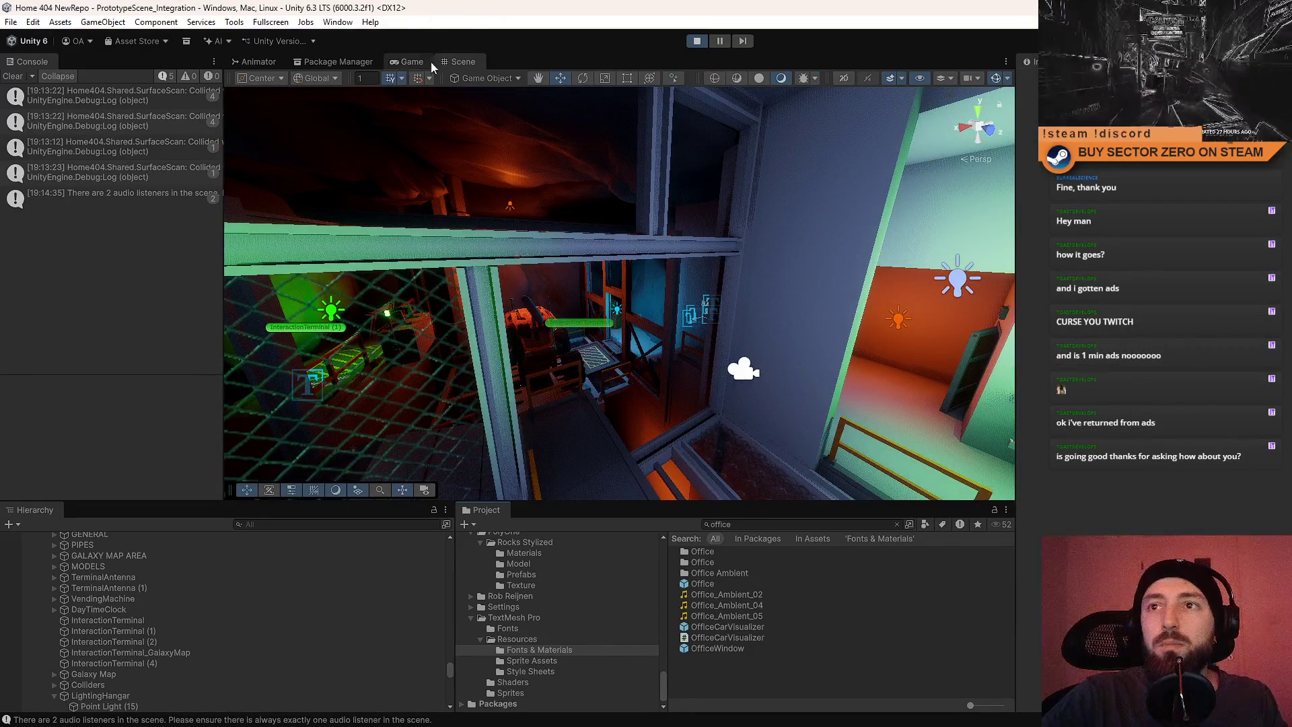
left_click(424, 62)
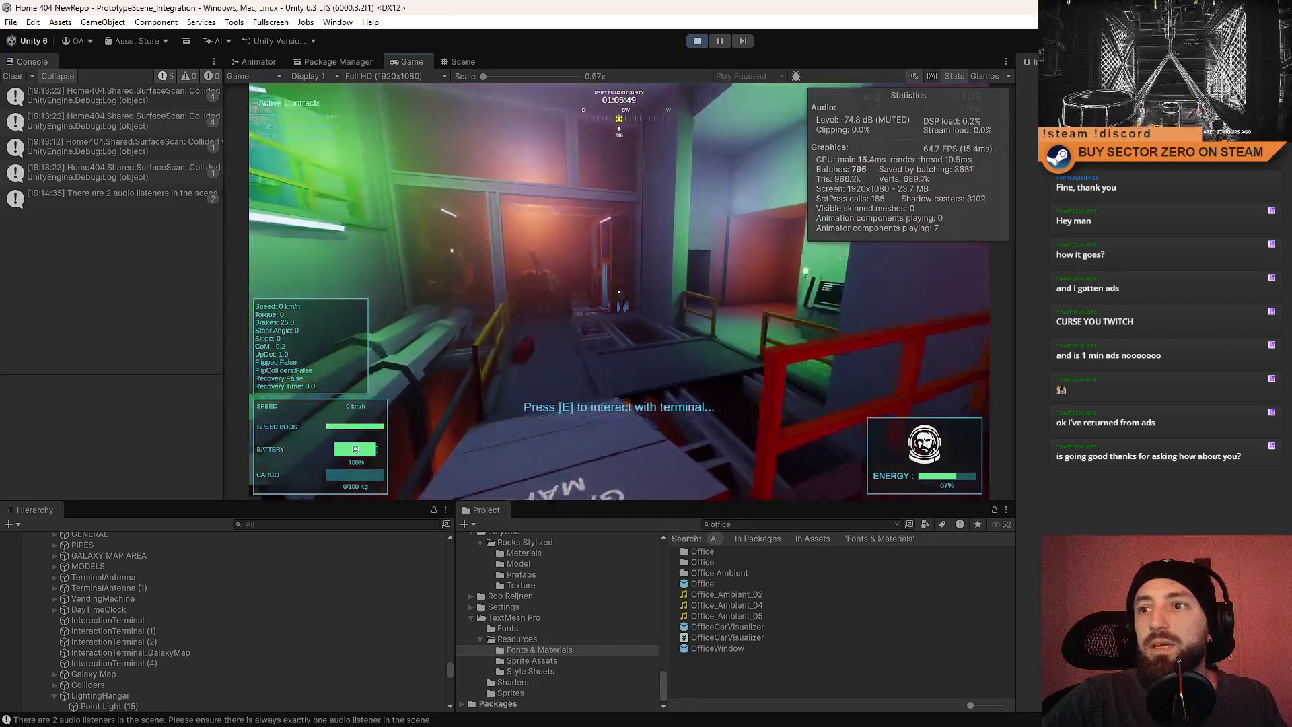
key("w")
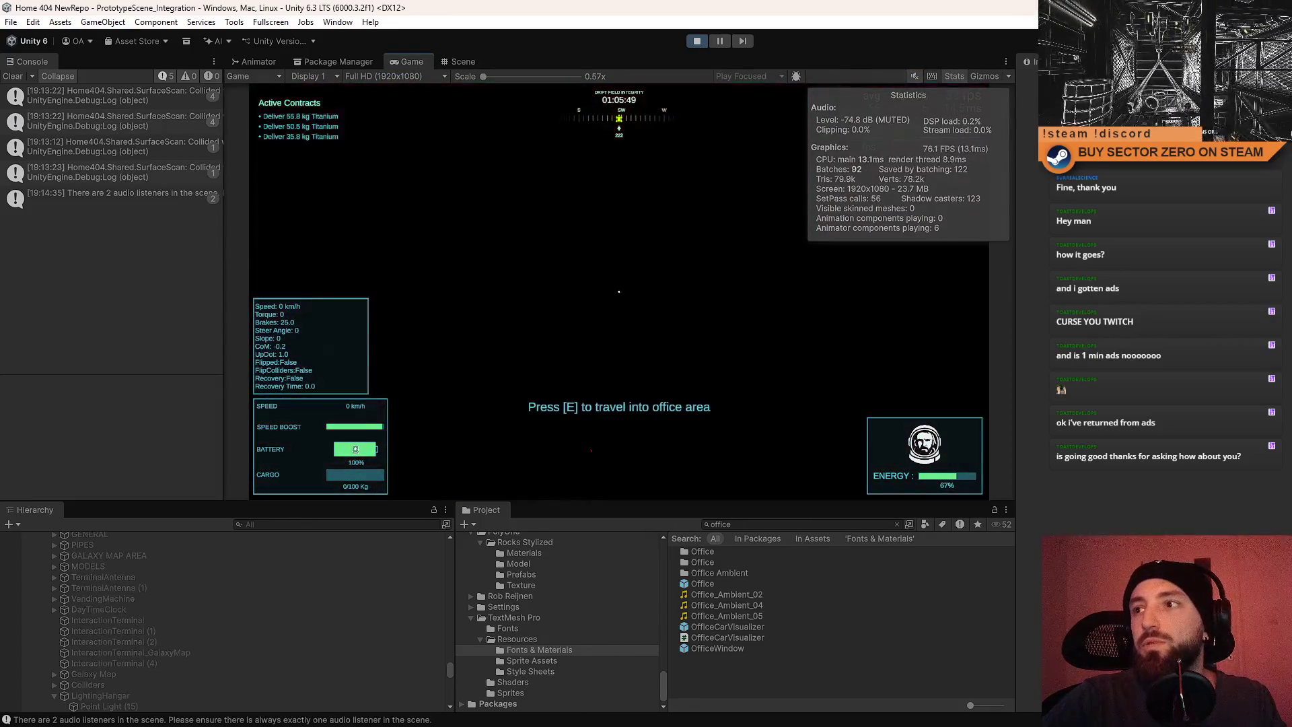
key("Escape")
key("Escape")
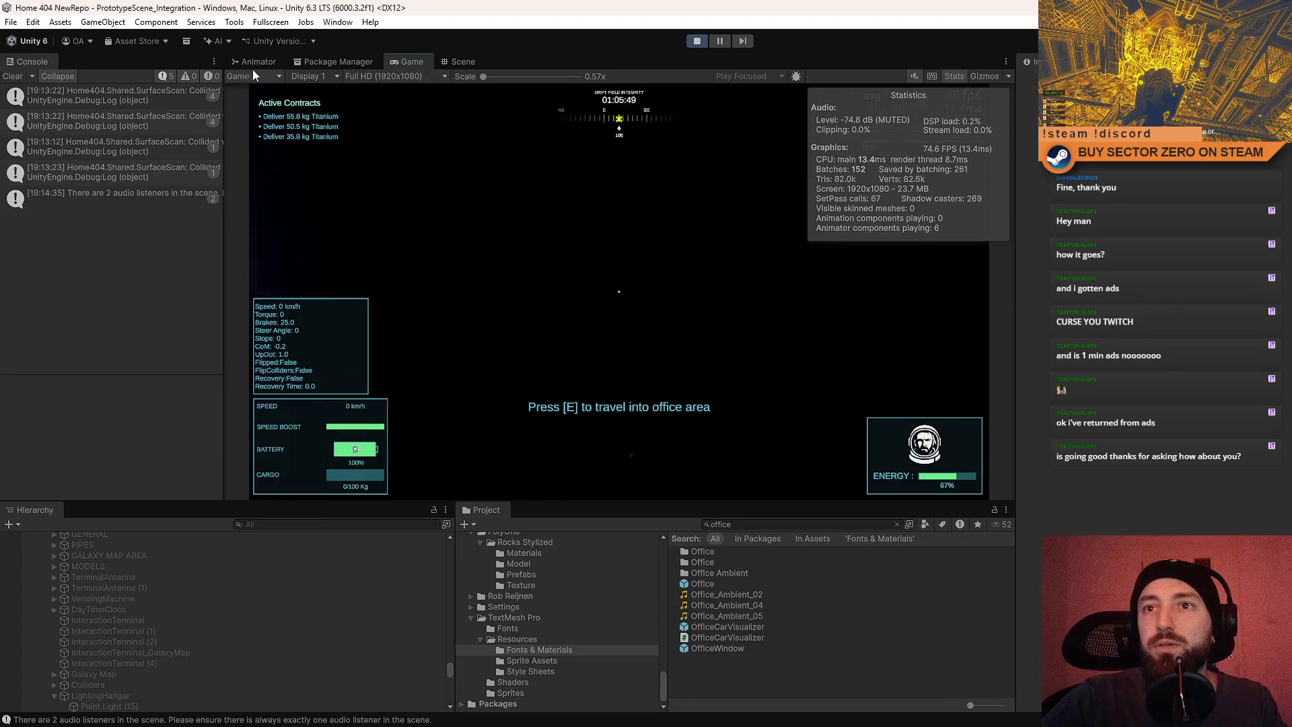
left_click(697, 42)
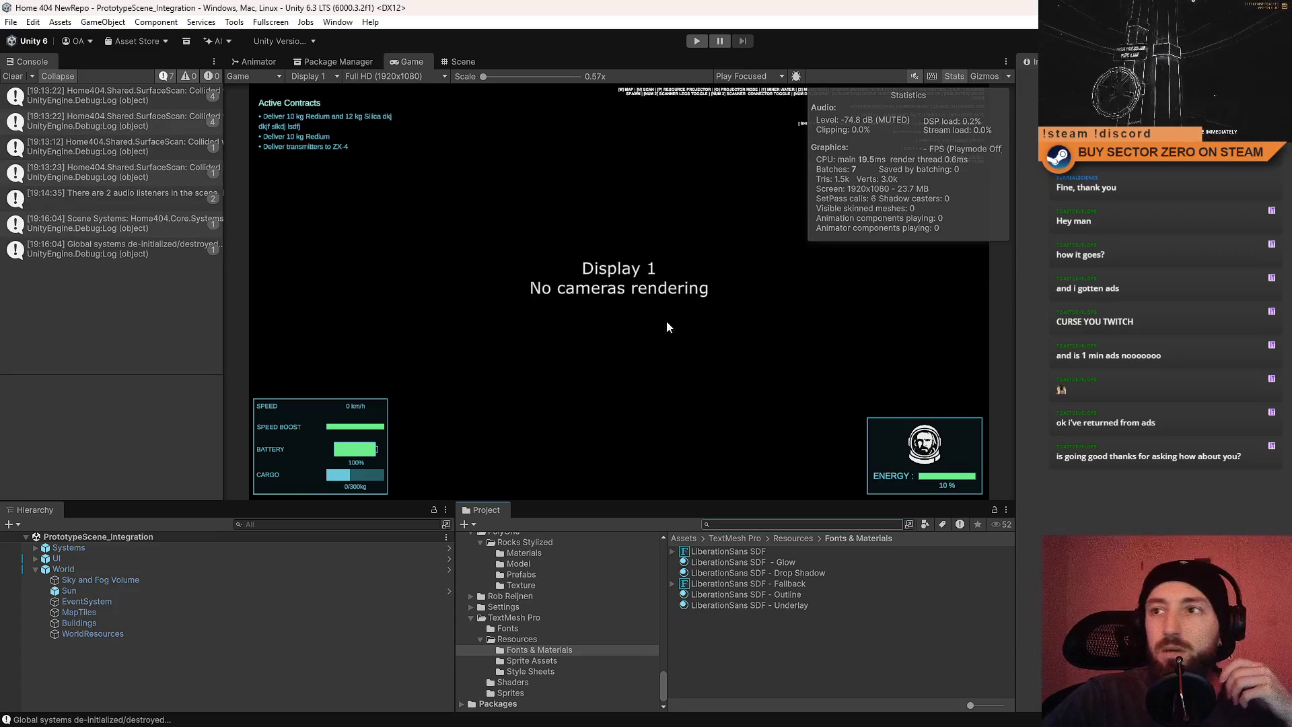
Turn Stats off, enter Play mode, and start the game from the main menu's PLAY.
left_click(960, 77)
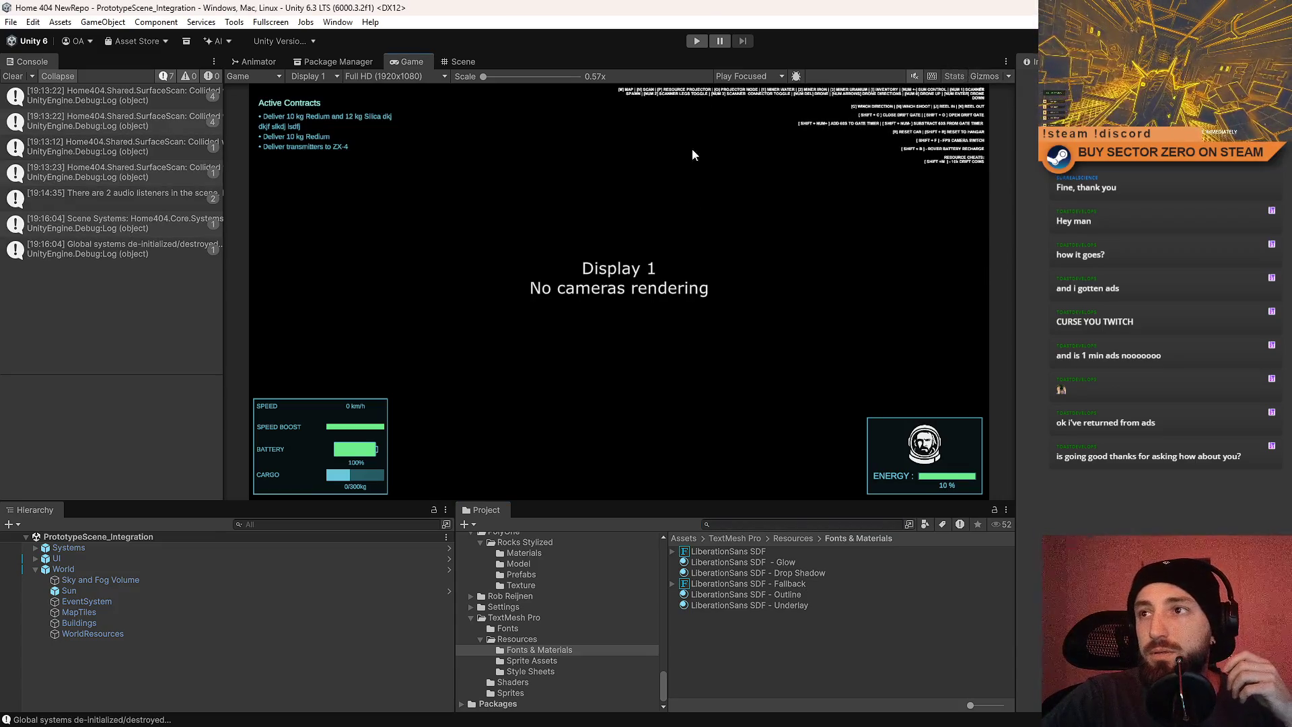
left_click(704, 43)
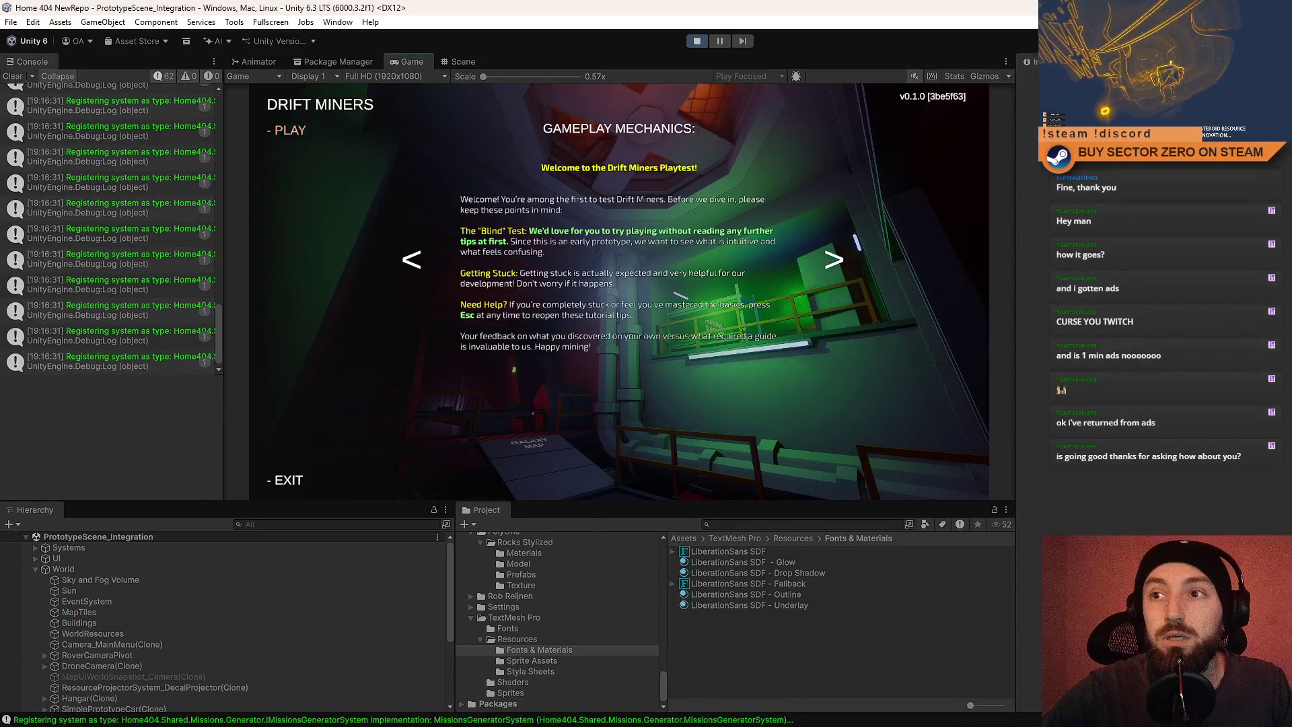
left_click(290, 130)
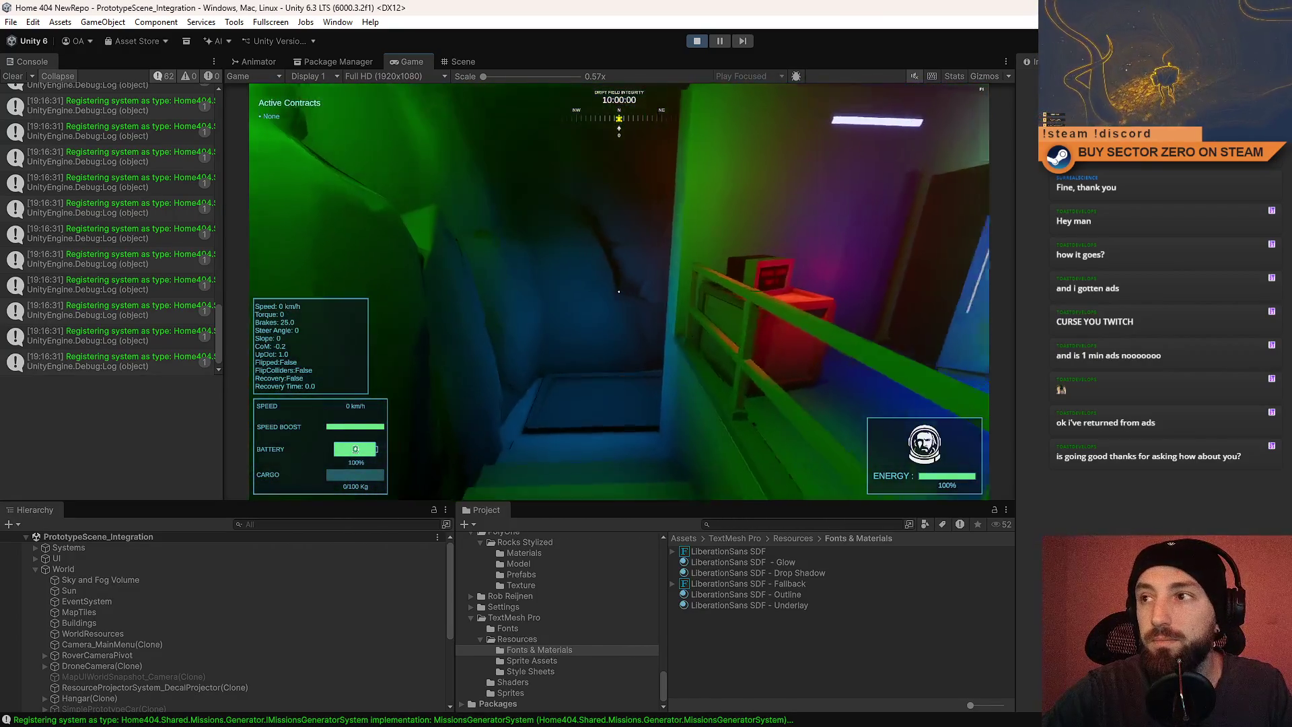
key("Escape")
key("Escape")
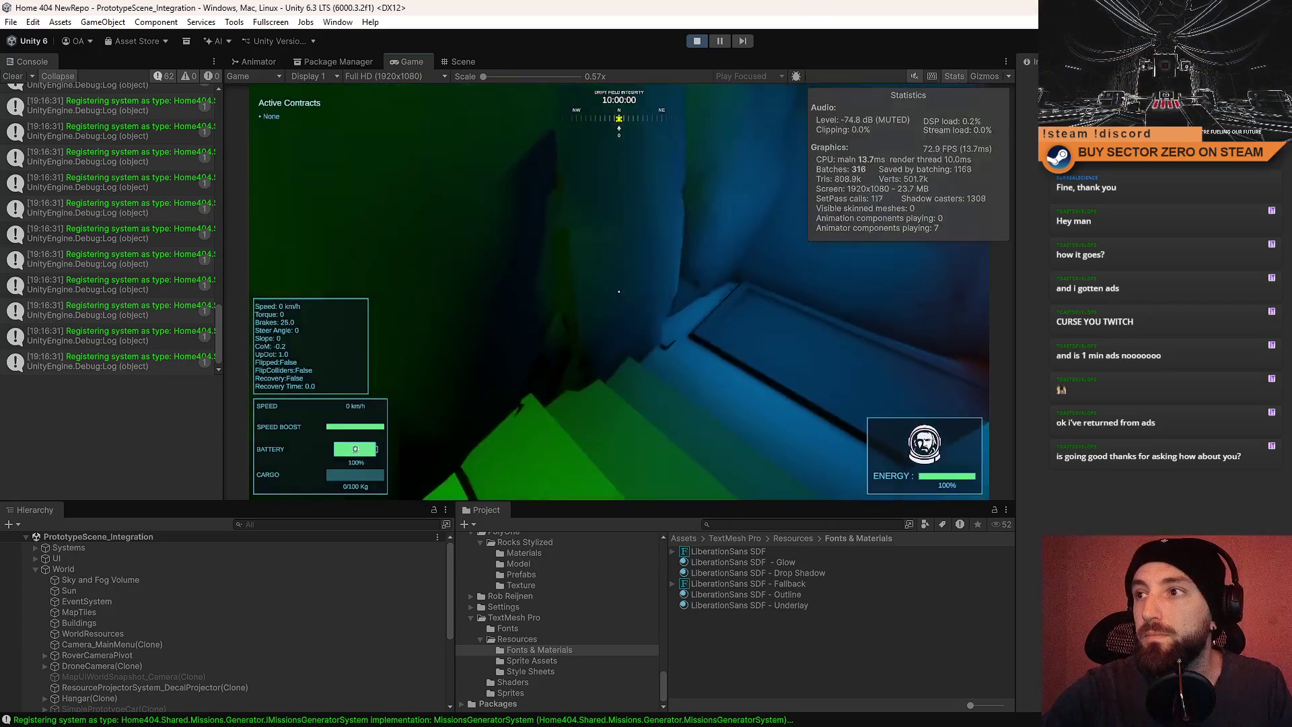
key("Escape")
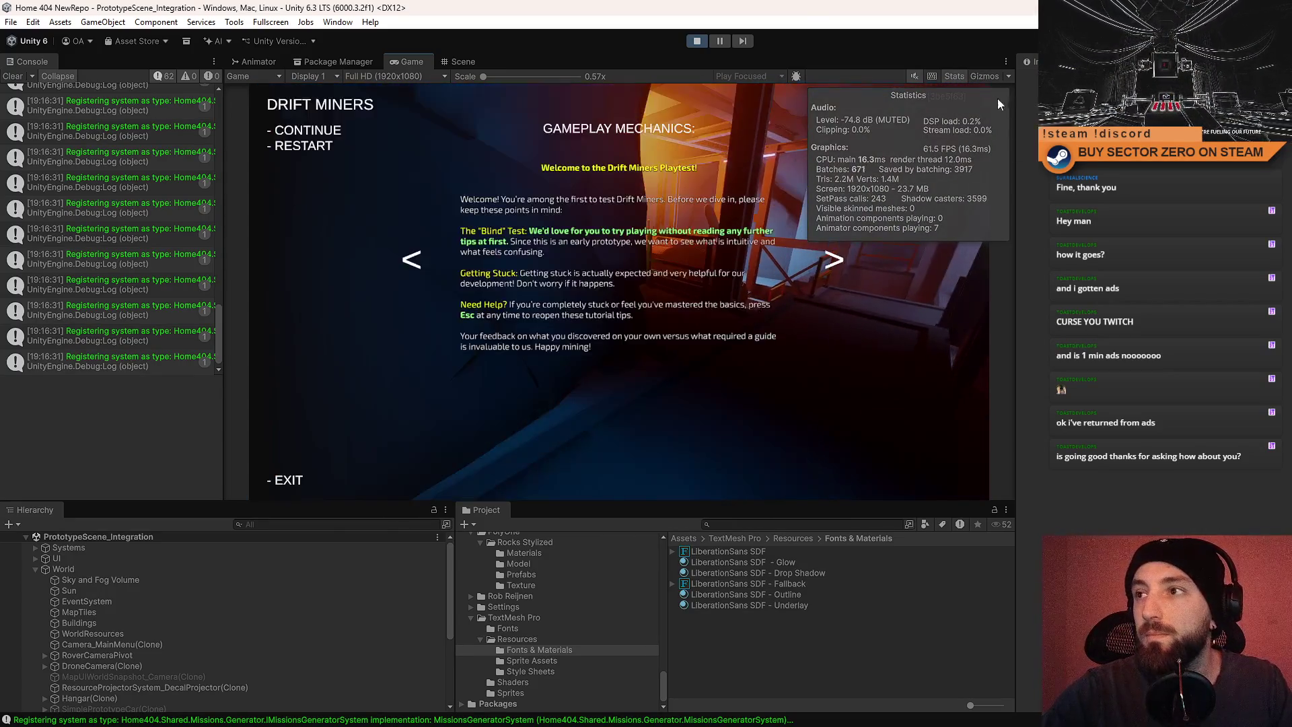
key("Escape")
Switch between first-person and rover cameras with F, then accelerate the rover.
key("f")
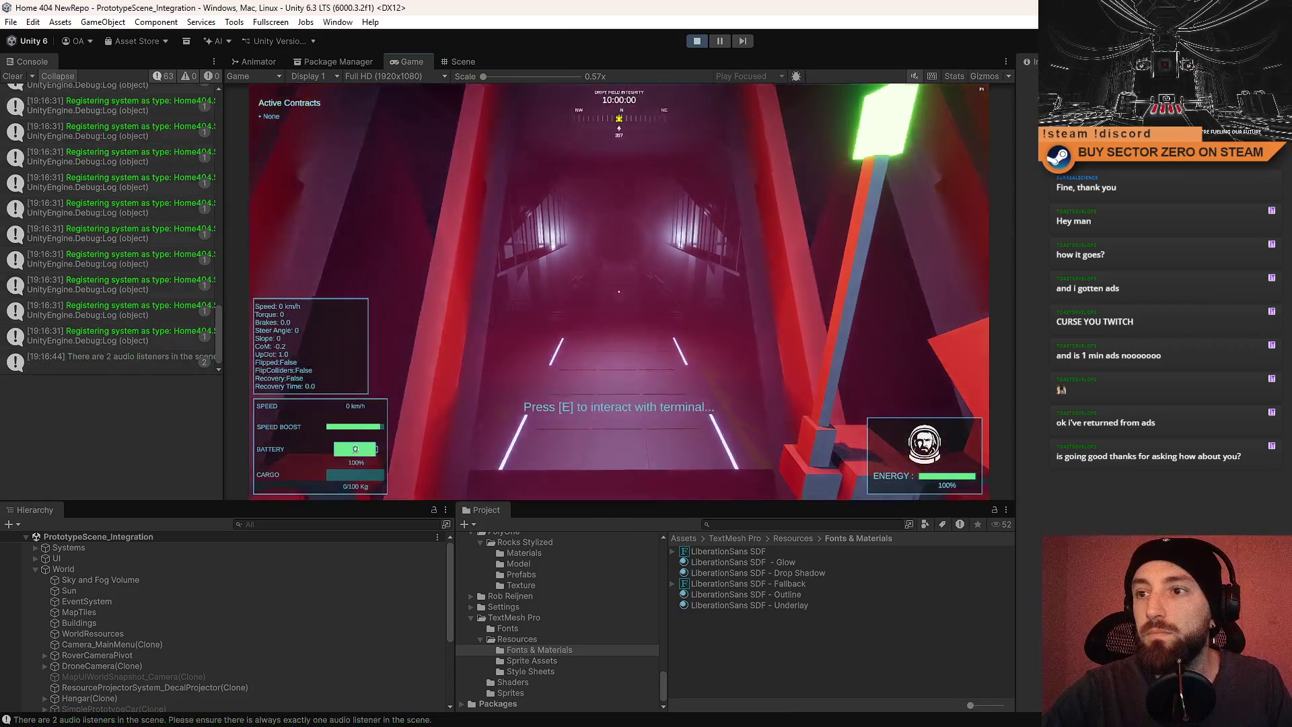
key("f")
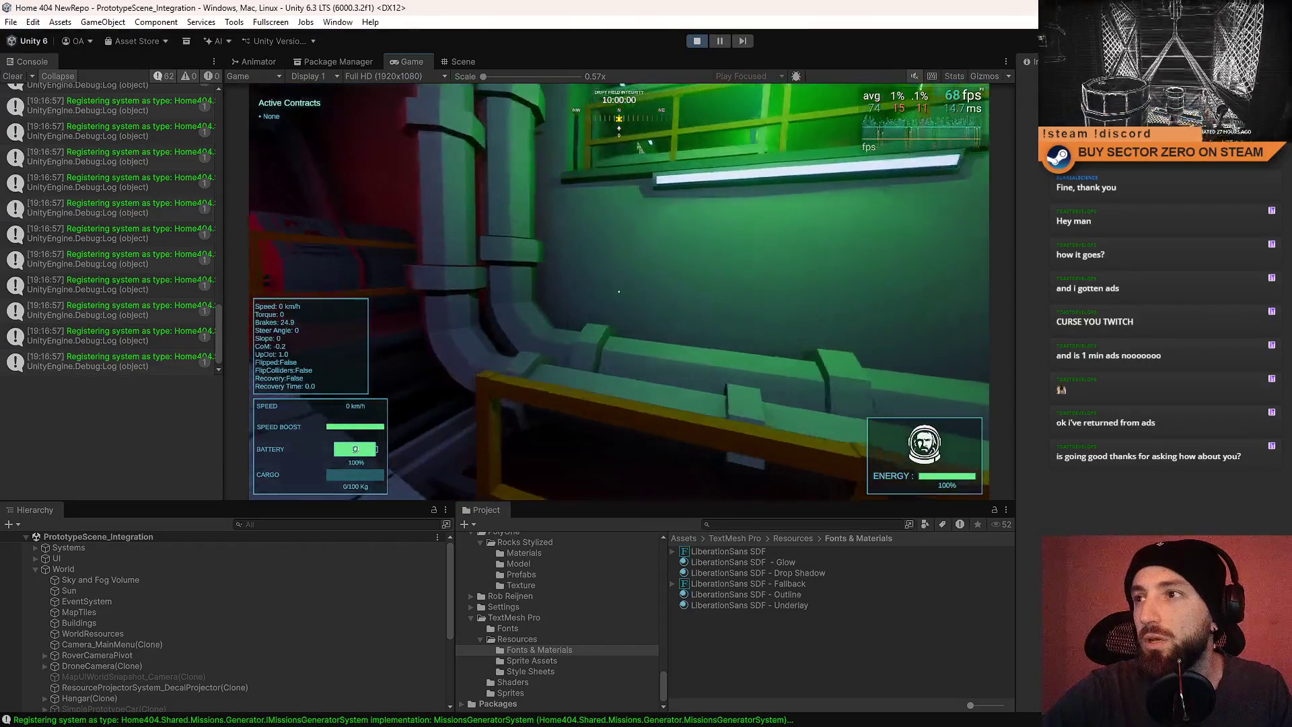
key("f")
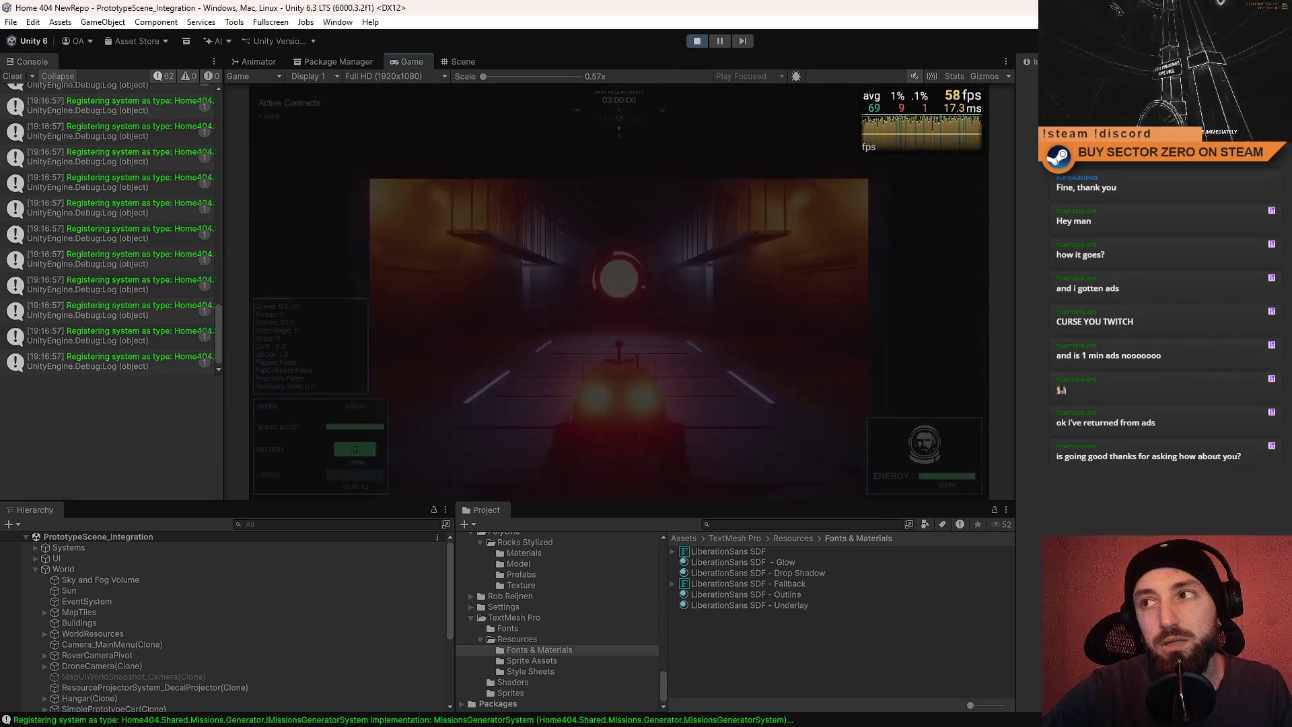
key("w")
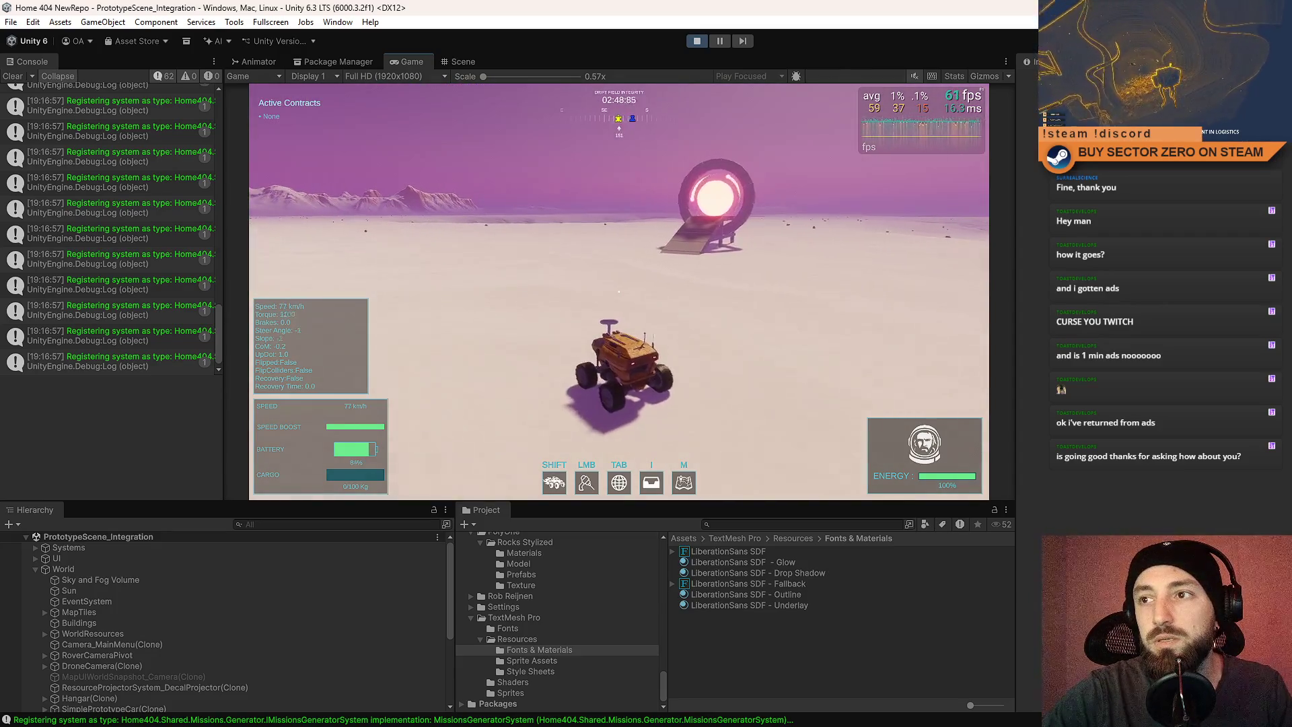
Drive the rover fullscreen toward the portal, then leave fullscreen and stop Play mode.
key("F10")
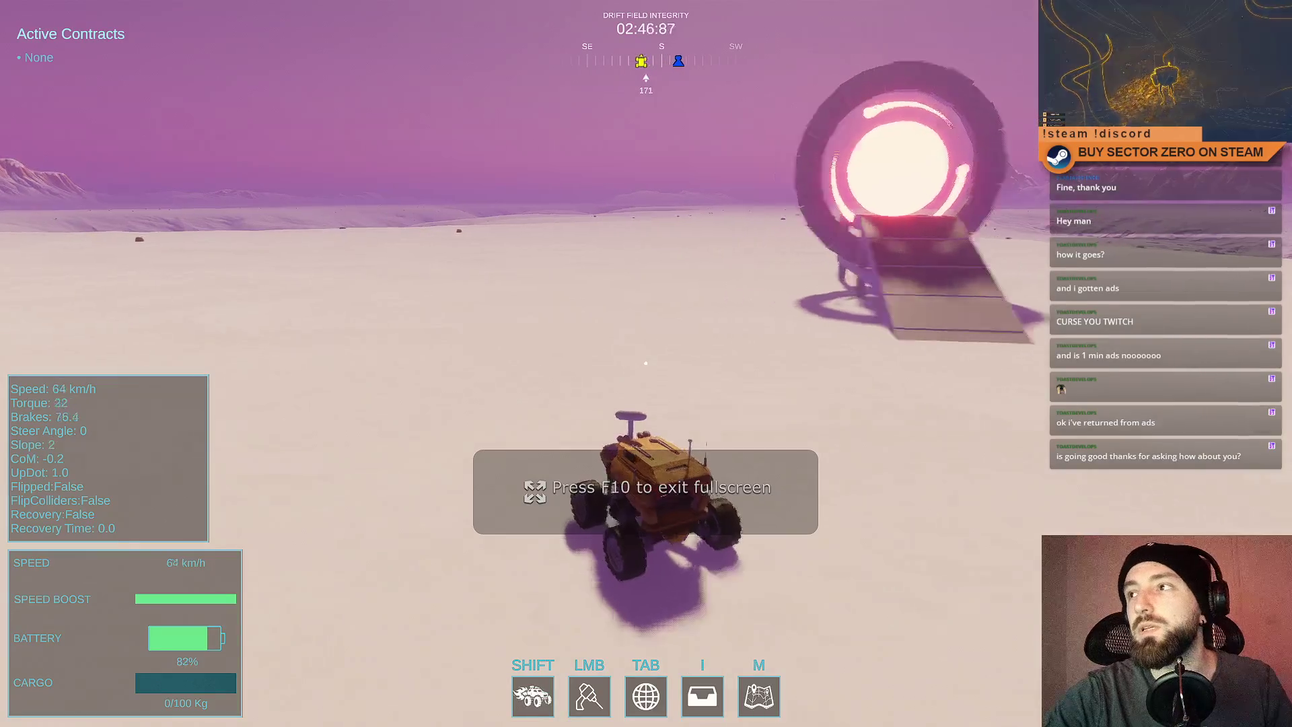
key("d")
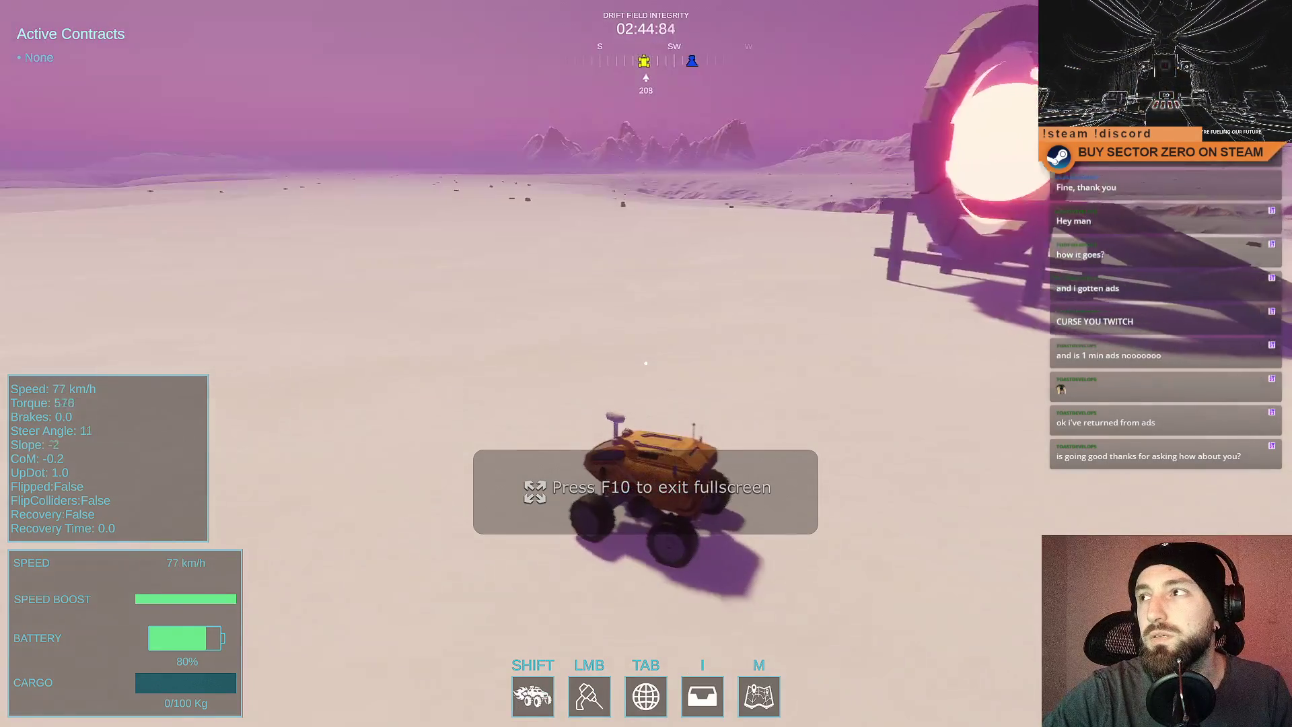
key("a")
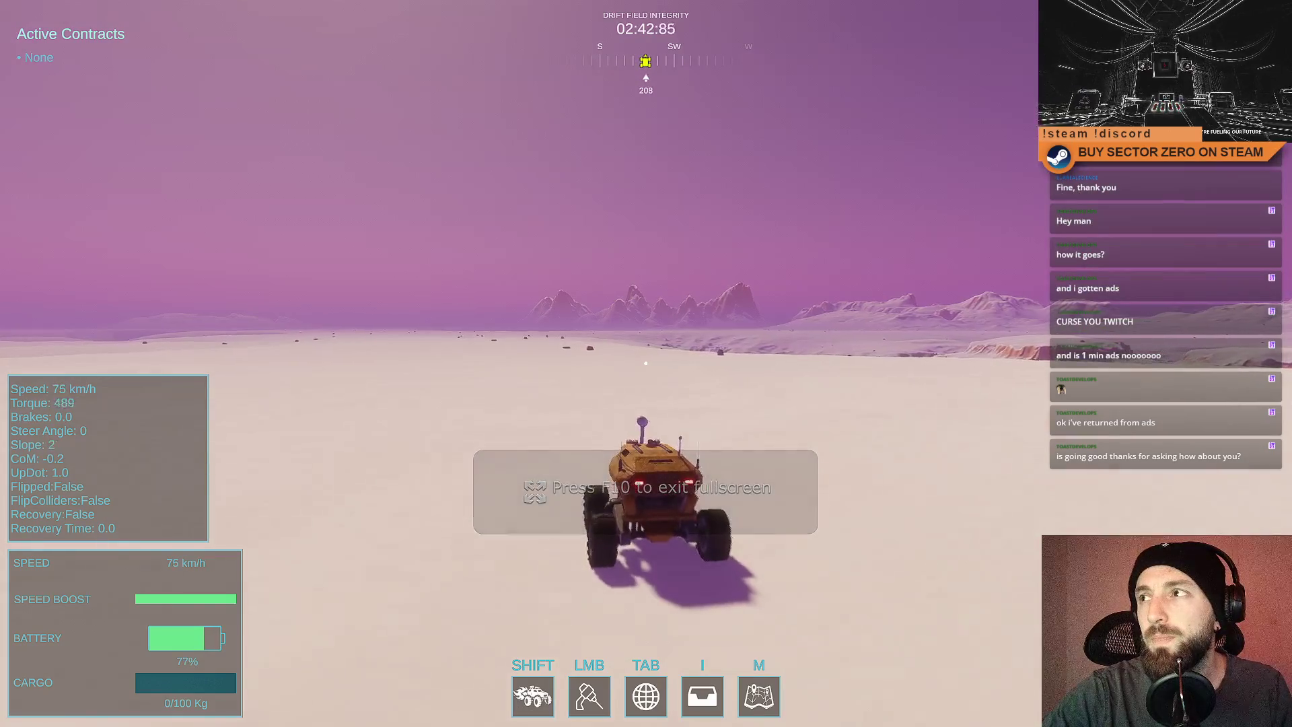
key("a")
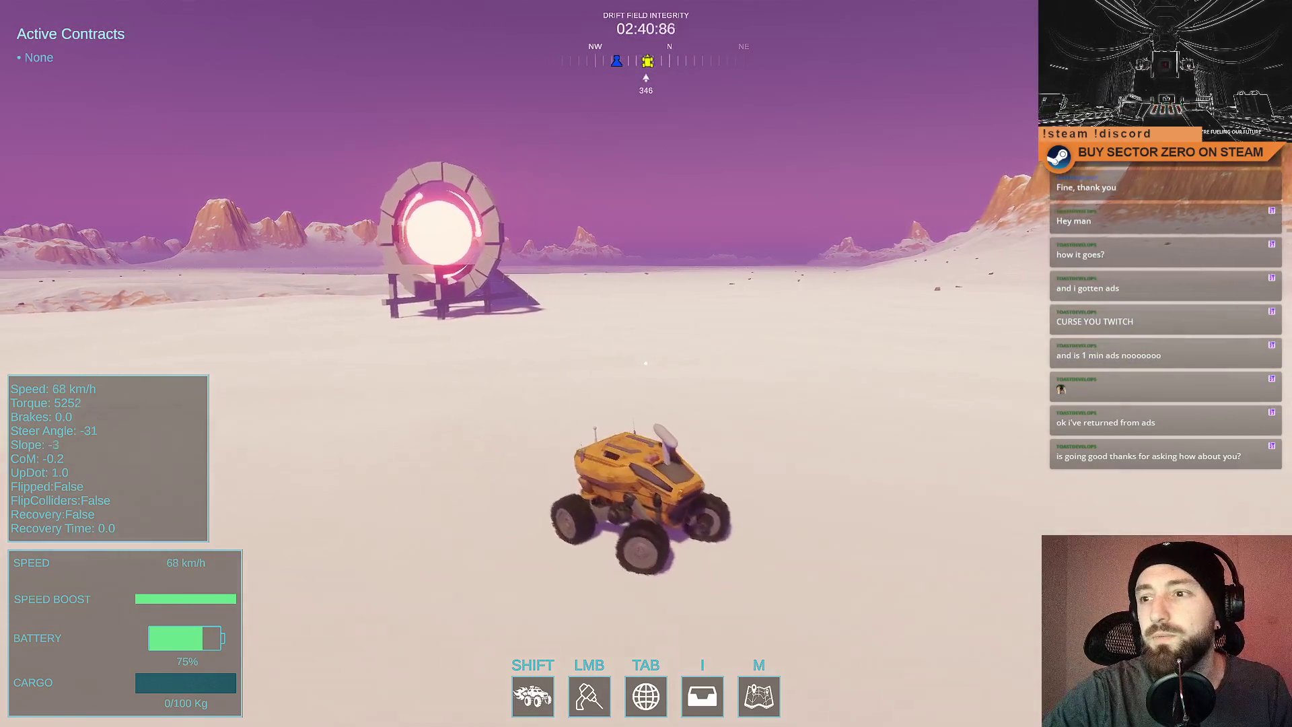
key("a")
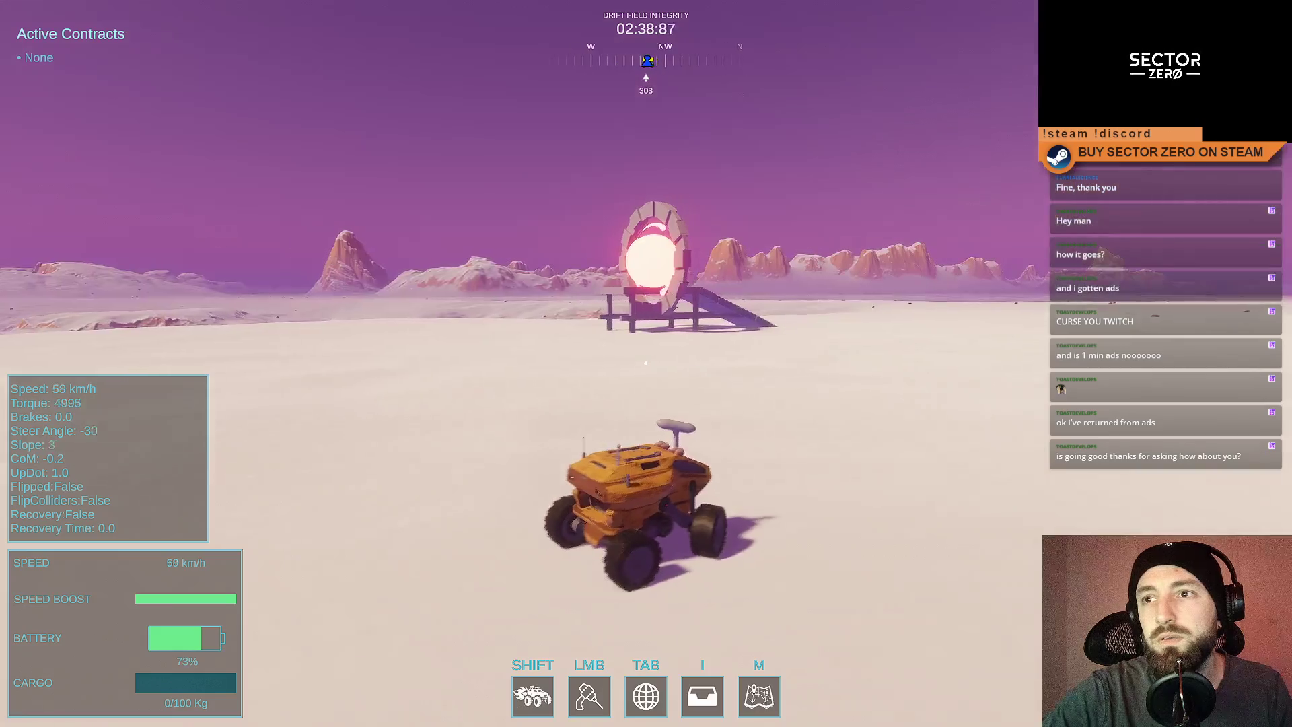
key("d")
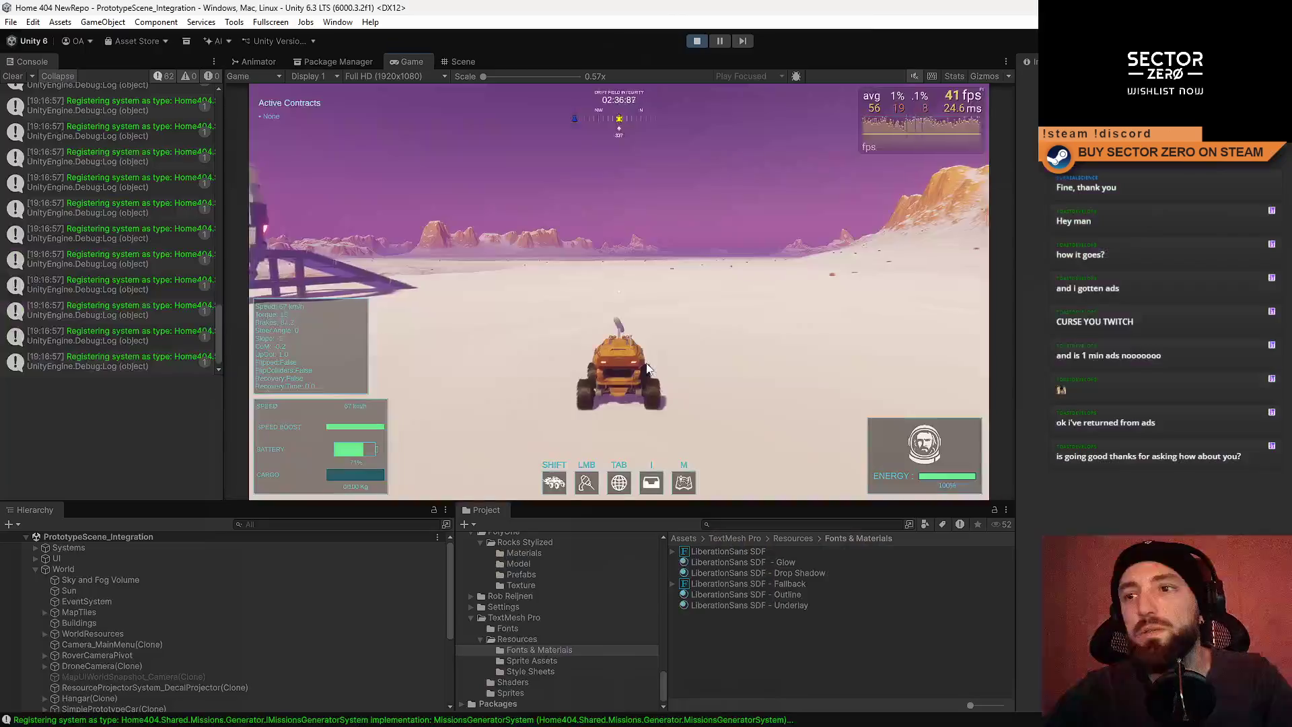
key("F11")
key("Escape")
left_click(697, 41)
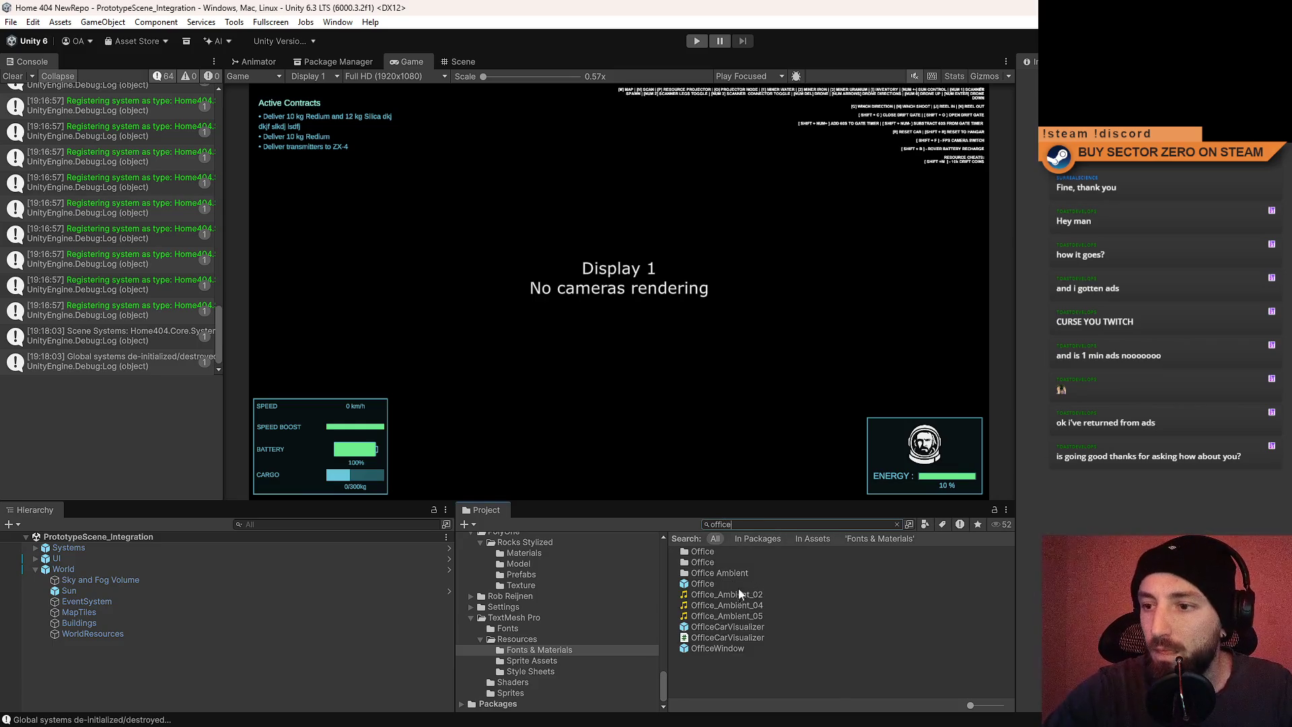
Open the Office prefab from the search results and orbit its interior in the Scene view.
left_click(747, 582)
double_click(747, 583)
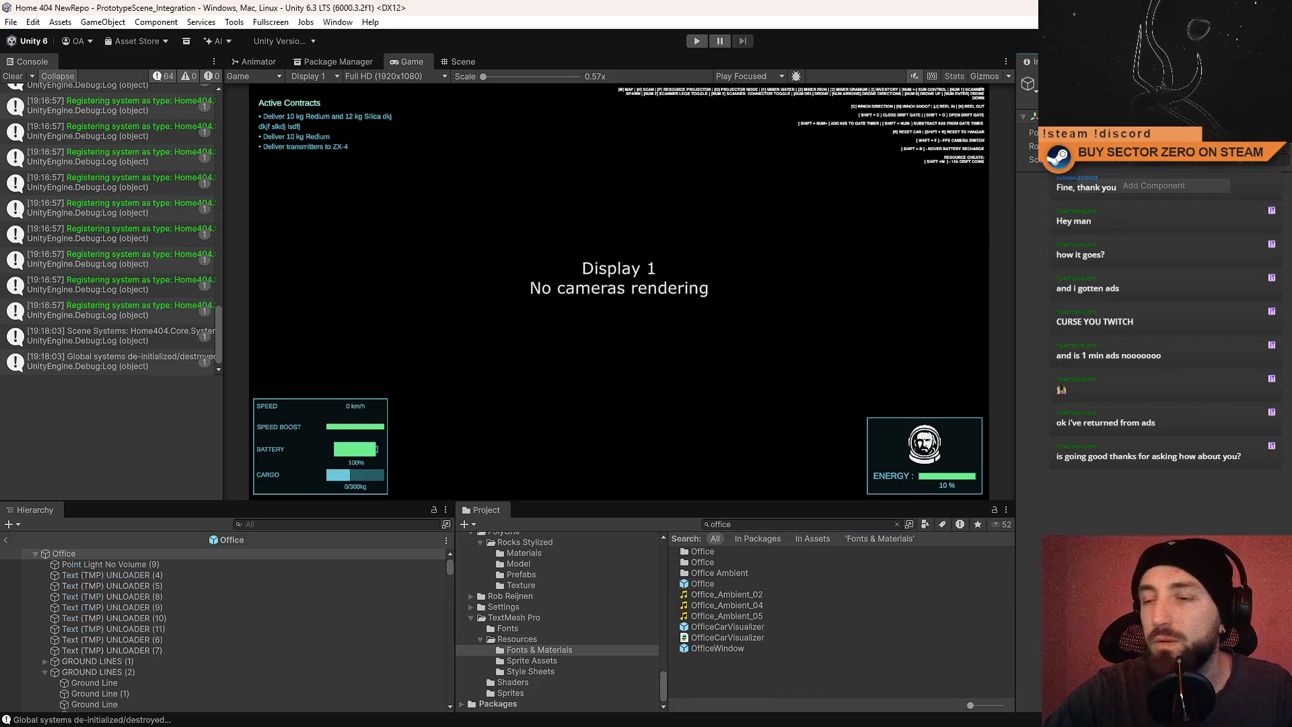
left_click(470, 60)
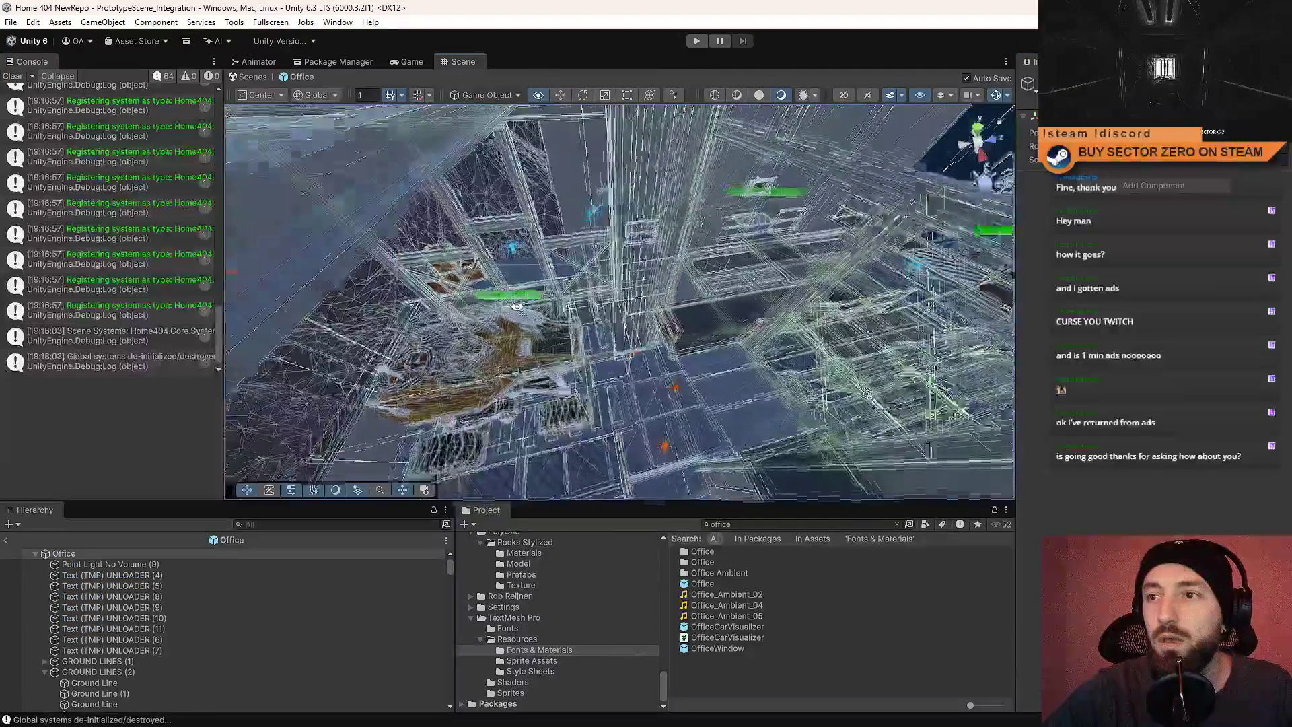
left_click(775, 320)
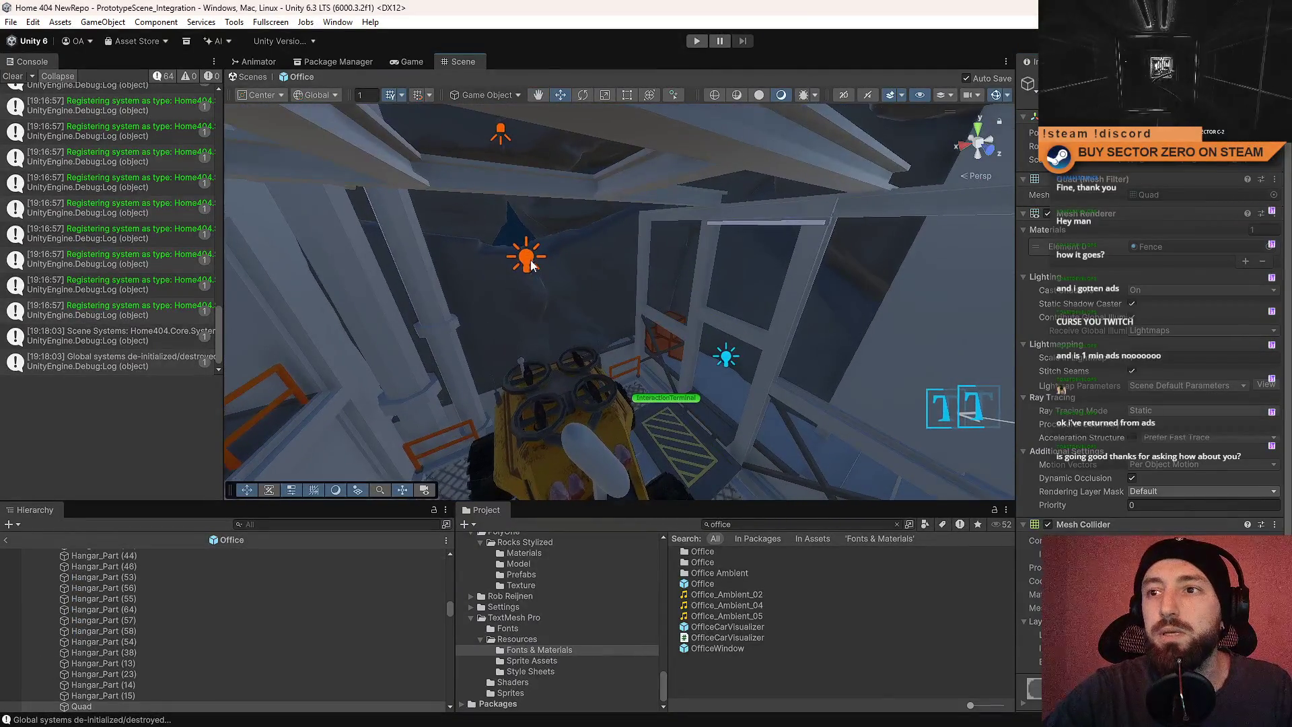
mouse_move(727, 356)
left_mouse_down()
mouse_move(701, 329)
mouse_move(793, 377)
mouse_move(453, 240)
mouse_move(363, 255)
mouse_move(578, 282)
mouse_move(653, 230)
mouse_move(44, 344)
mouse_move(58, 478)
mouse_move(574, 324)
left_mouse_up()
Frame Point Light (3), then the green point light, and scroll the Inspector to its Shadow Map Resolution.
left_click(605, 208)
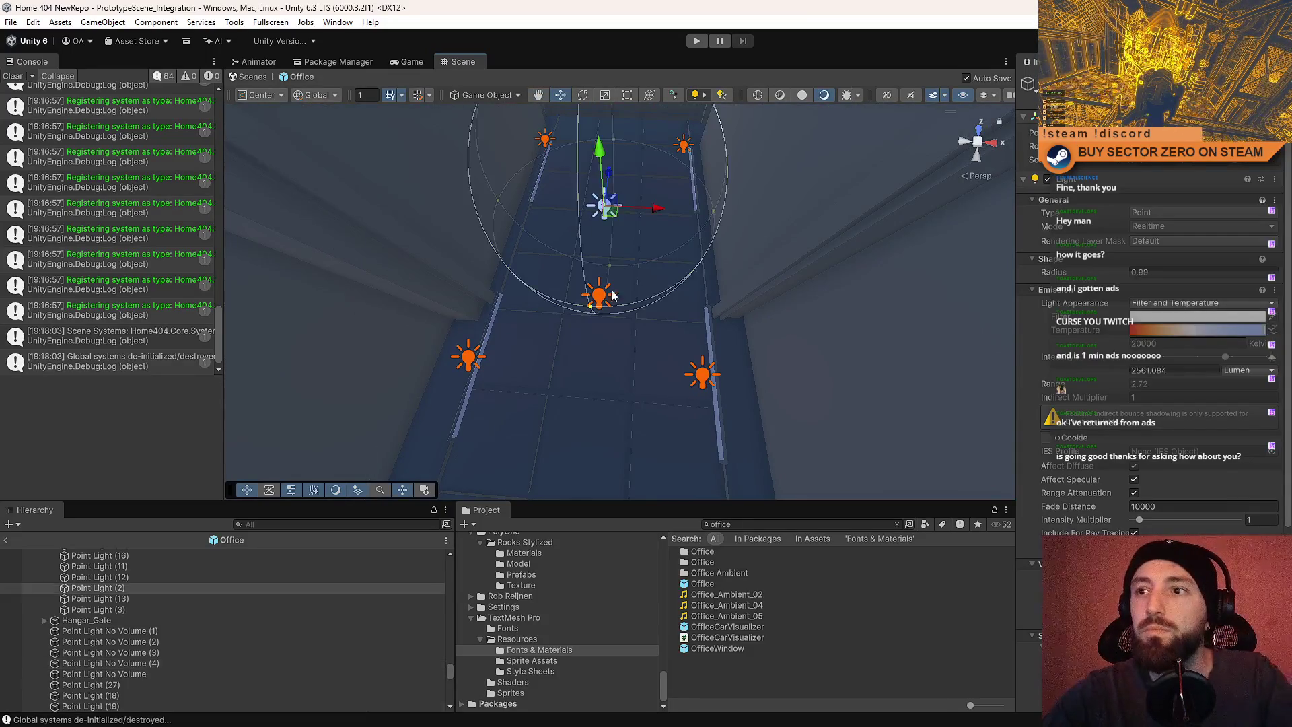
key("f")
mouse_move(708, 302)
left_mouse_down()
mouse_move(502, 317)
mouse_move(386, 199)
mouse_move(432, 222)
mouse_move(735, 270)
left_mouse_up()
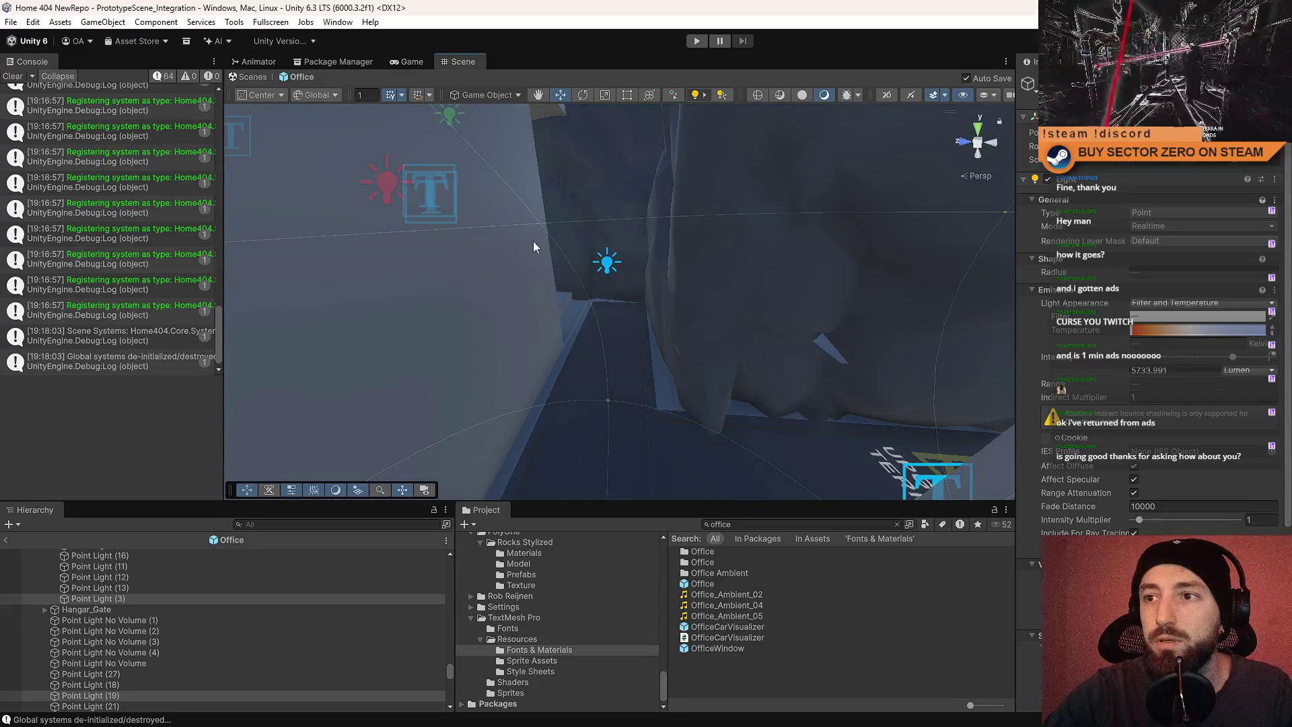
left_click_drag(609, 267, 424, 269)
mouse_move(619, 248)
left_mouse_down()
mouse_move(423, 270)
mouse_move(479, 275)
mouse_move(597, 328)
mouse_move(552, 398)
left_mouse_up()
left_click_drag(715, 289, 539, 280)
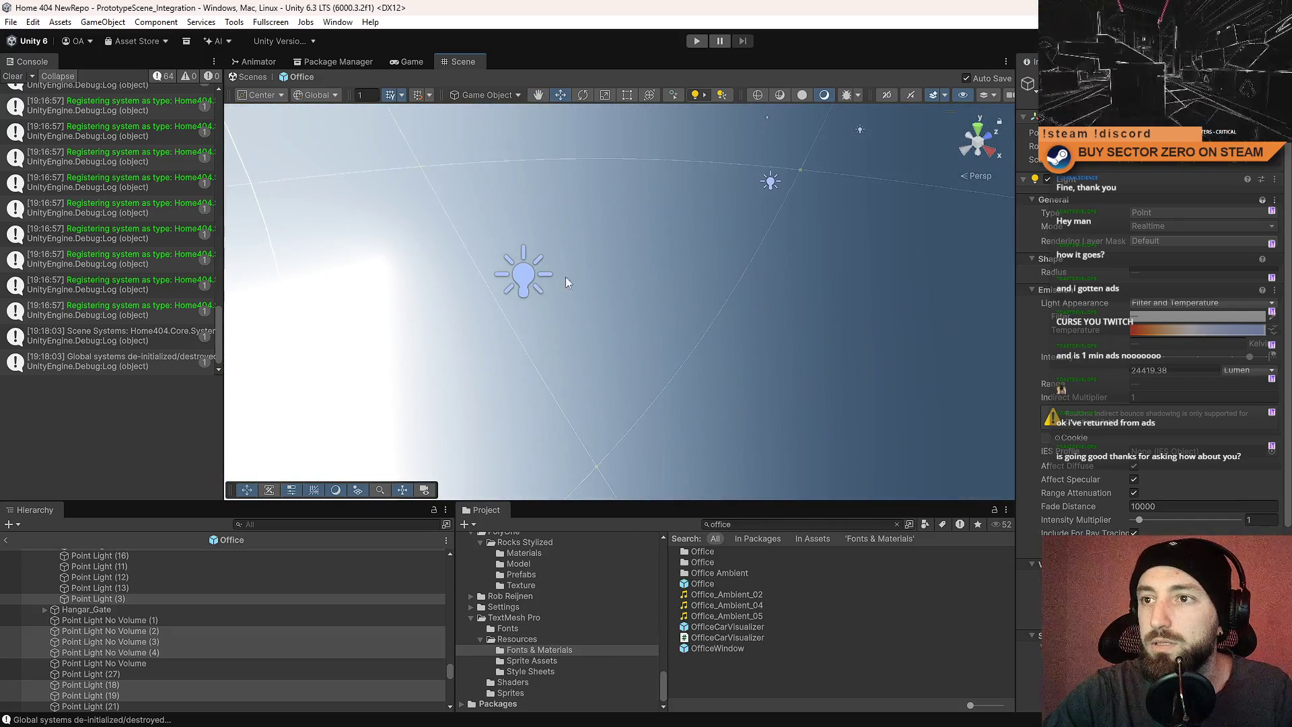
key("f")
scroll(1157, 478, "down", 3)
scroll(1157, 478, "down", 4)
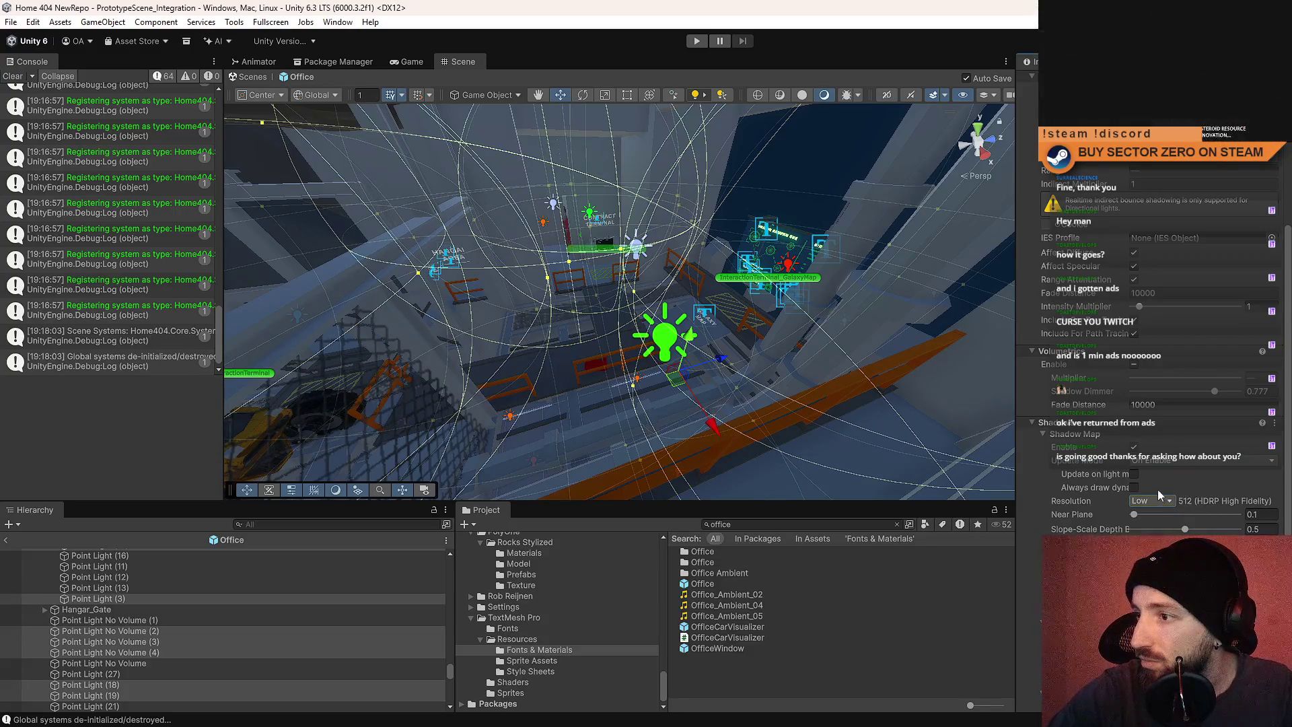
Orbit around the office lights, select the green light by PERSONAL QUARTERS, and show the Game view.
left_click_drag(754, 337, 557, 336)
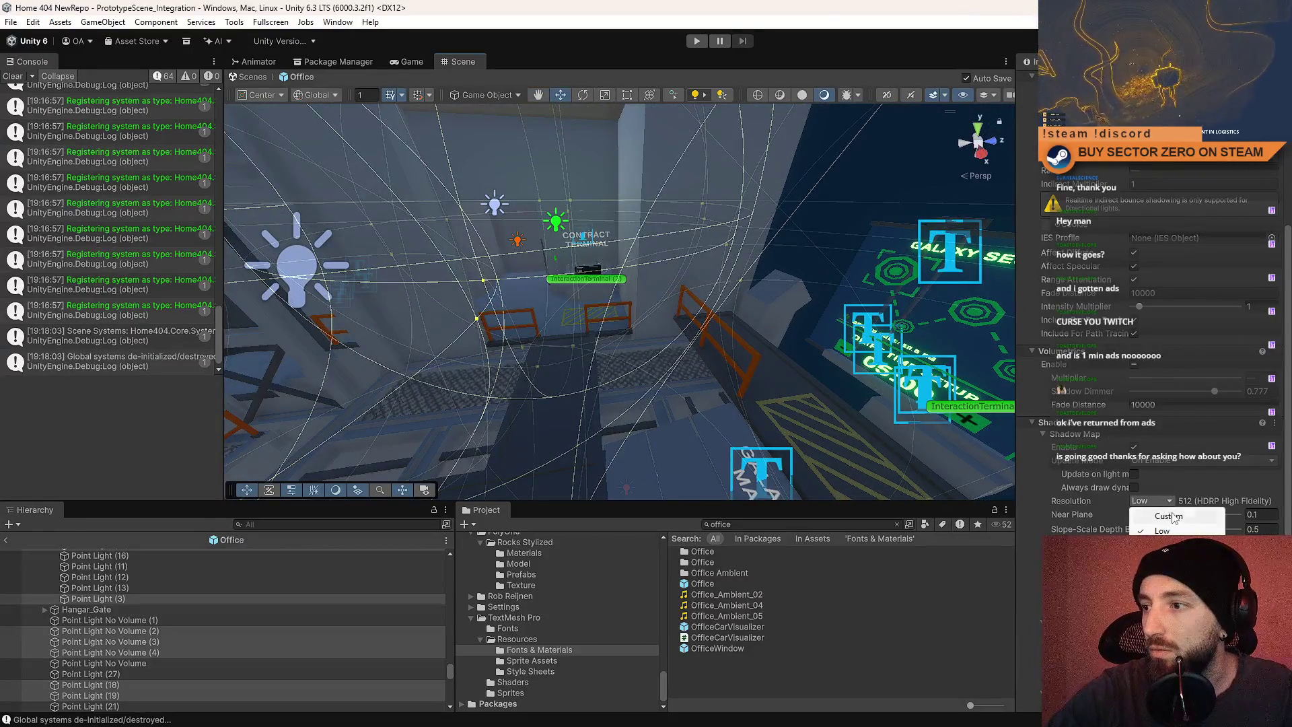
mouse_move(715, 303)
left_mouse_down()
mouse_move(620, 233)
mouse_move(356, 126)
mouse_move(458, 165)
mouse_move(776, 182)
mouse_move(765, 493)
mouse_move(654, 239)
mouse_move(636, 248)
mouse_move(758, 295)
mouse_move(743, 323)
left_mouse_up()
scroll(1158, 336, "up", 5)
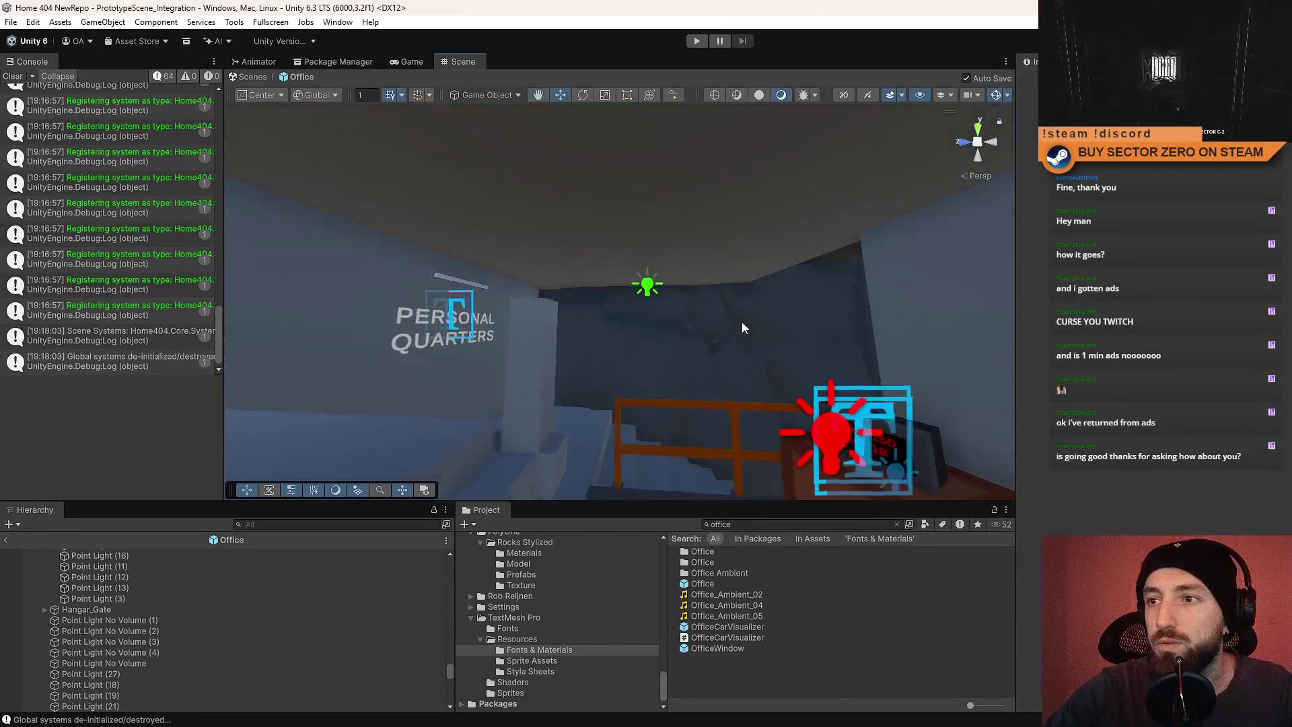
left_click(646, 288)
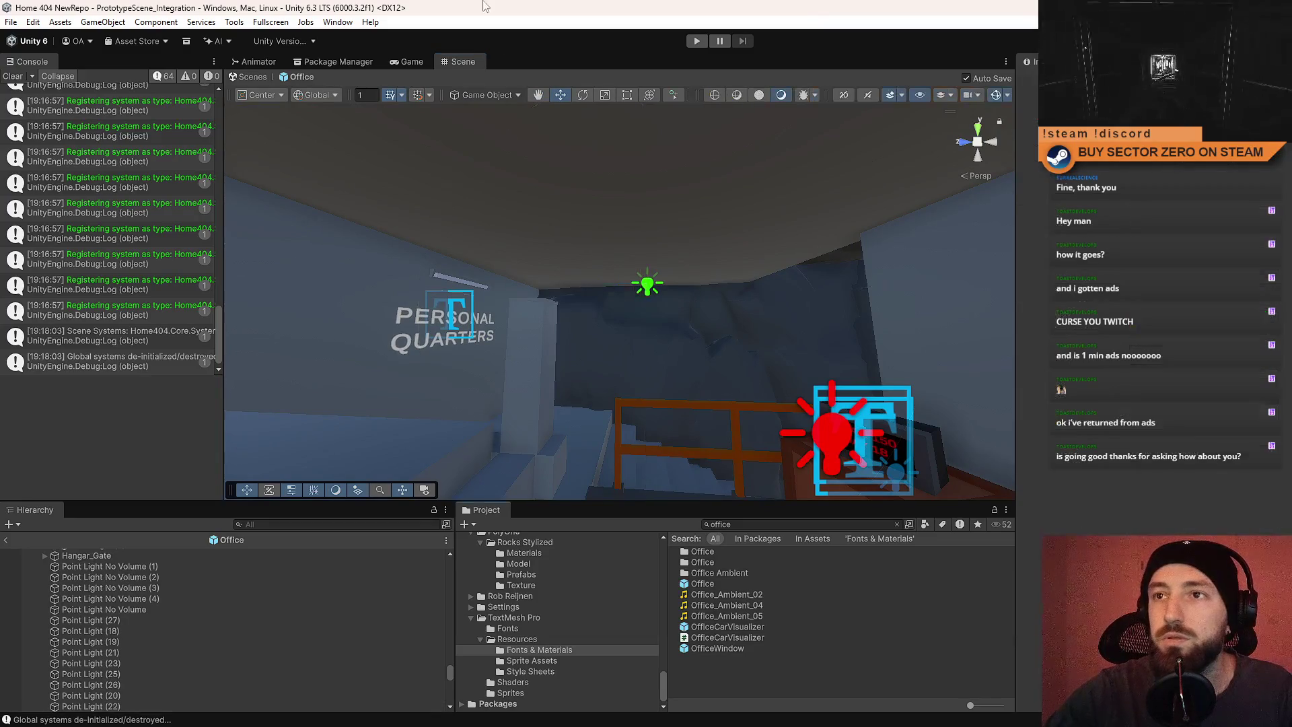
left_click(408, 61)
Start a playtest and launch the game from the Drift Miners menu.
left_click(697, 41)
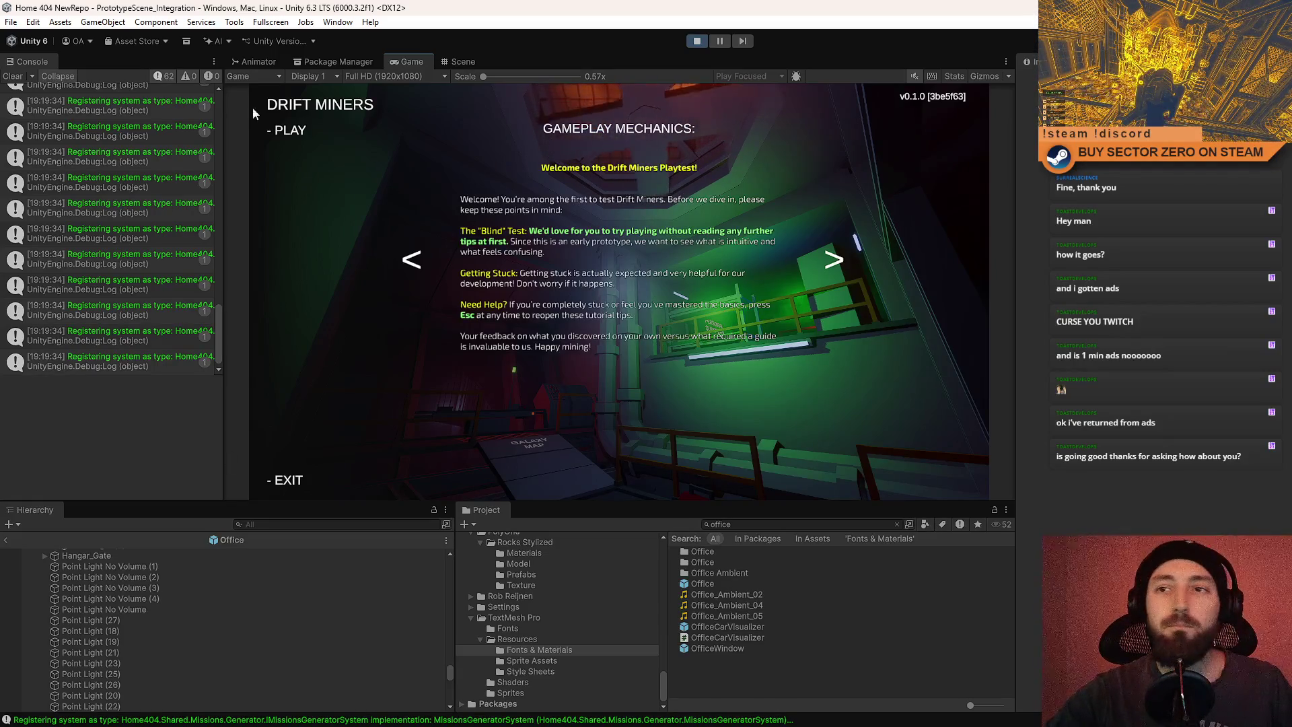
left_click(281, 125)
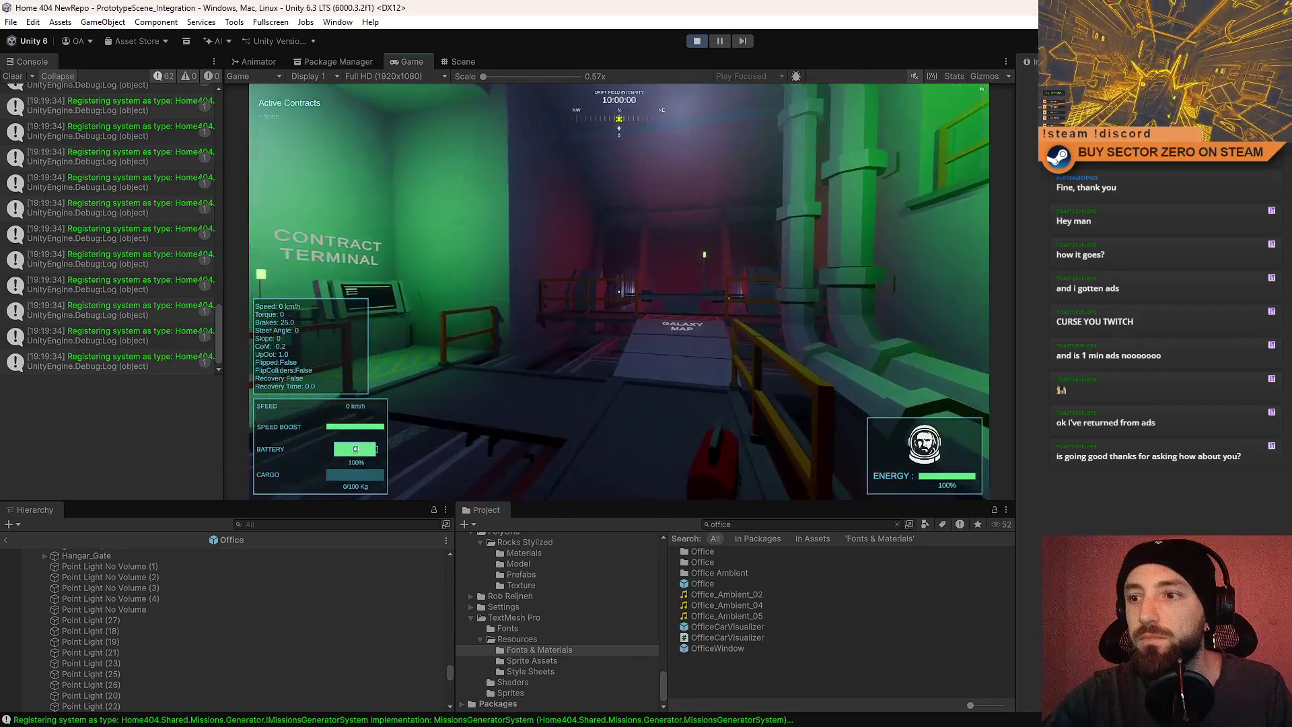
key("Escape")
key("Escape")
Clear the console log, pause the game, and bring the Scene view up during play.
left_click(13, 76)
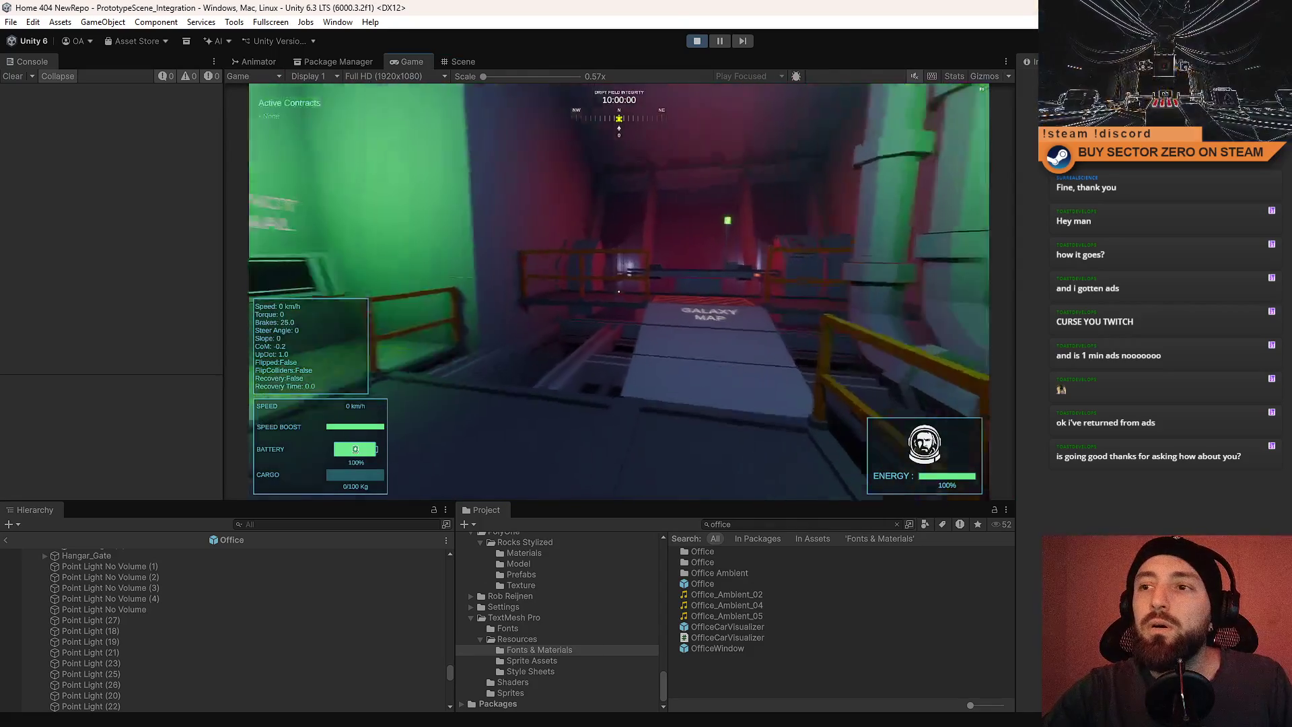
key("Escape")
left_click(471, 61)
left_click(406, 59)
left_click(454, 59)
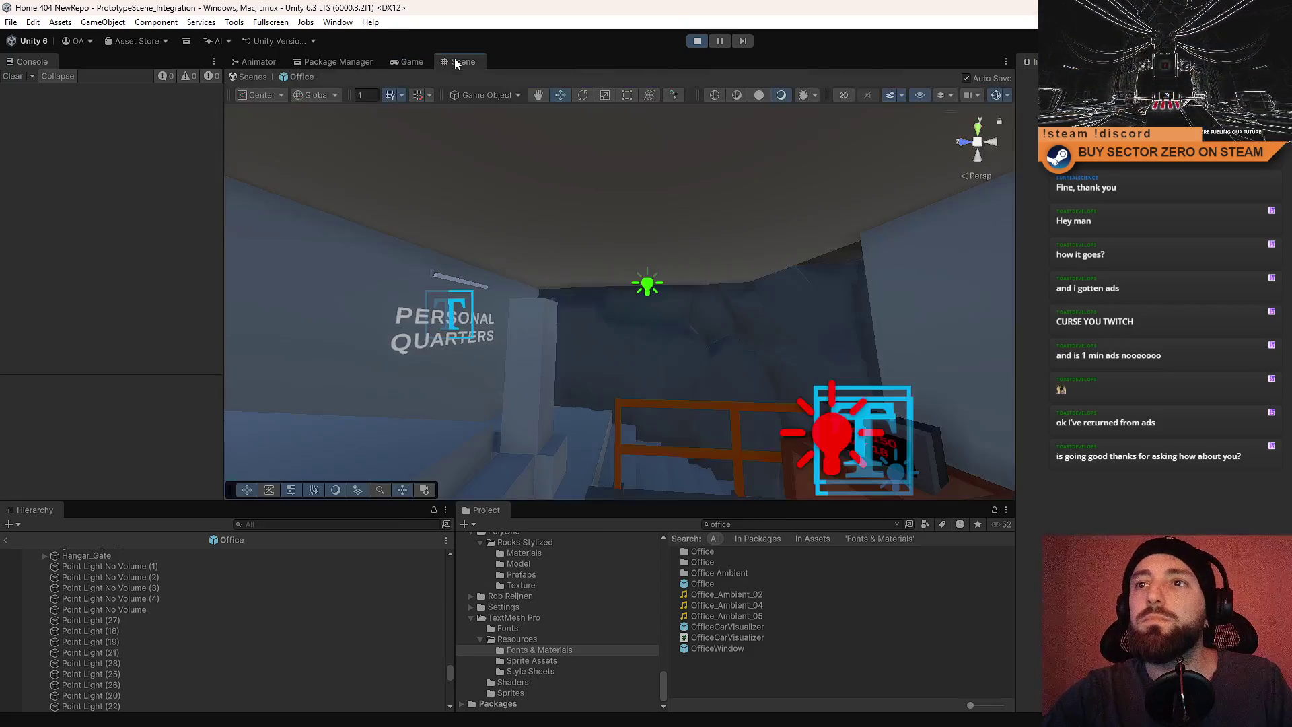
Set the green point light's shadow resolution to the largest that fits (Custom 320), then resume the game.
left_click(636, 261)
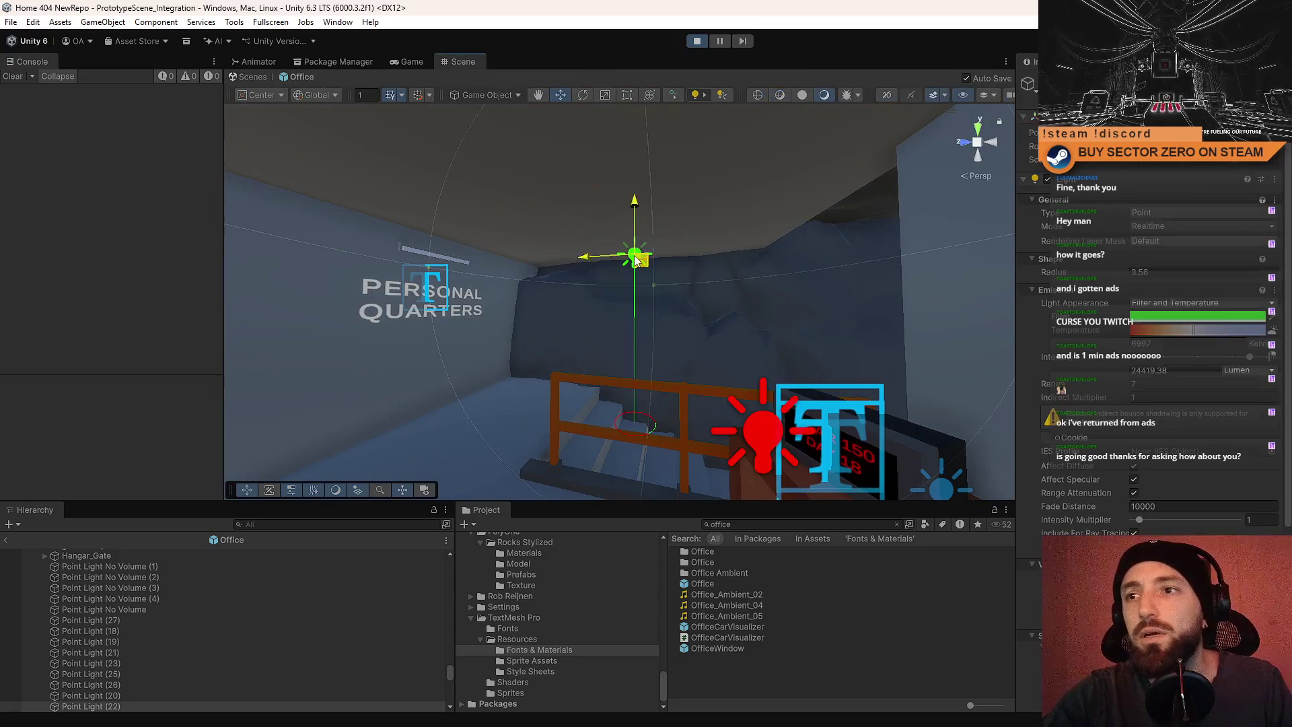
scroll(1203, 401, "down", 5)
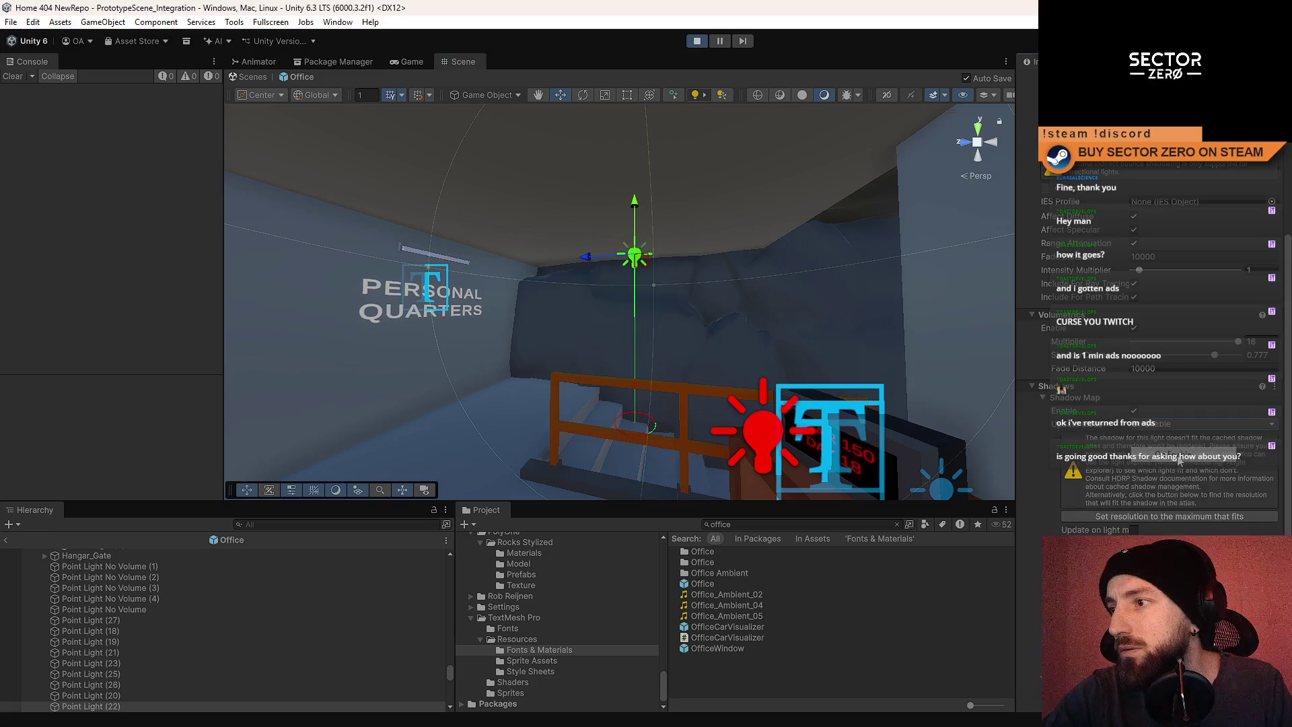
left_click(1160, 517)
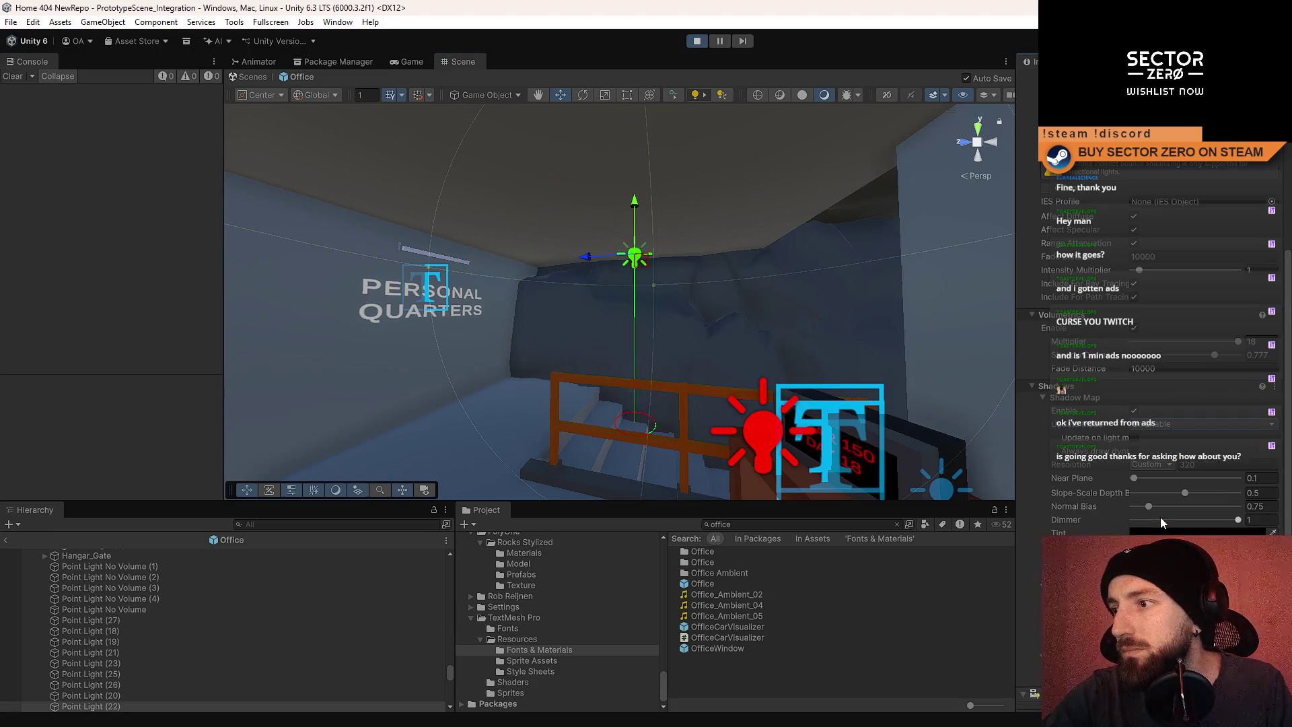
mouse_move(754, 350)
left_mouse_down()
mouse_move(859, 361)
mouse_move(773, 282)
mouse_move(664, 68)
left_mouse_up()
left_click(410, 63)
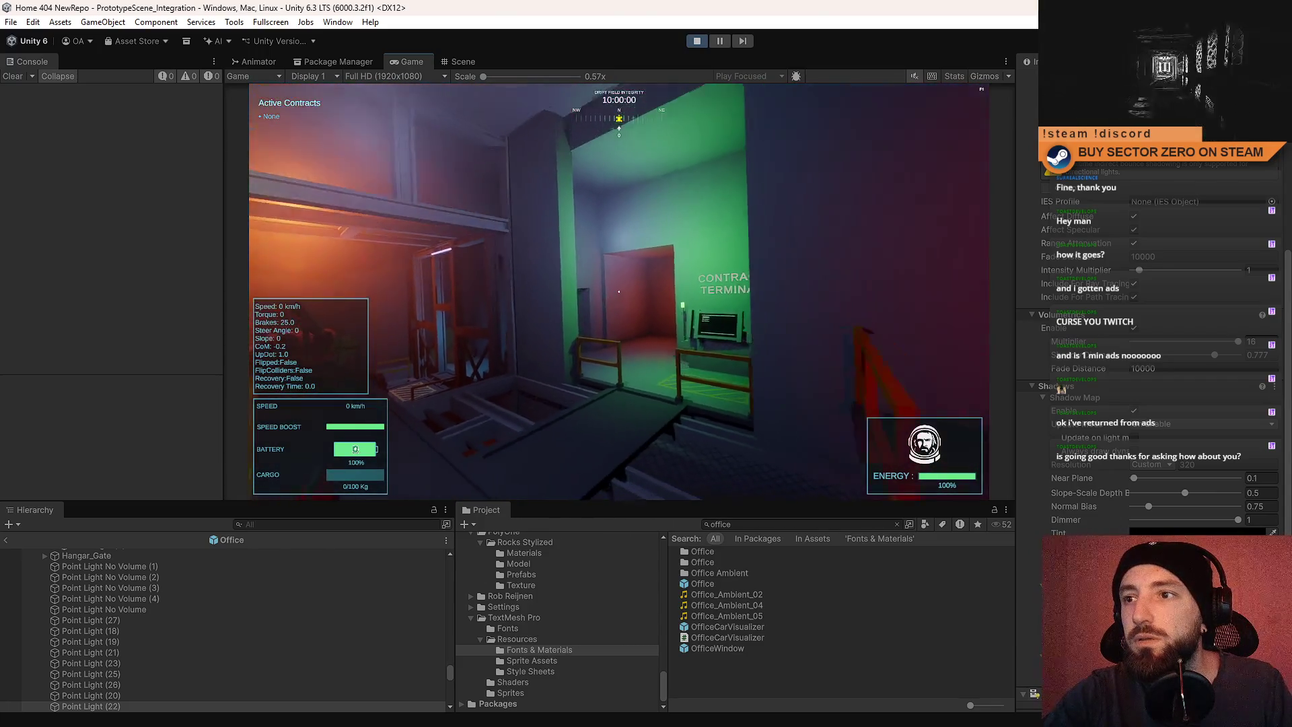
key("Escape")
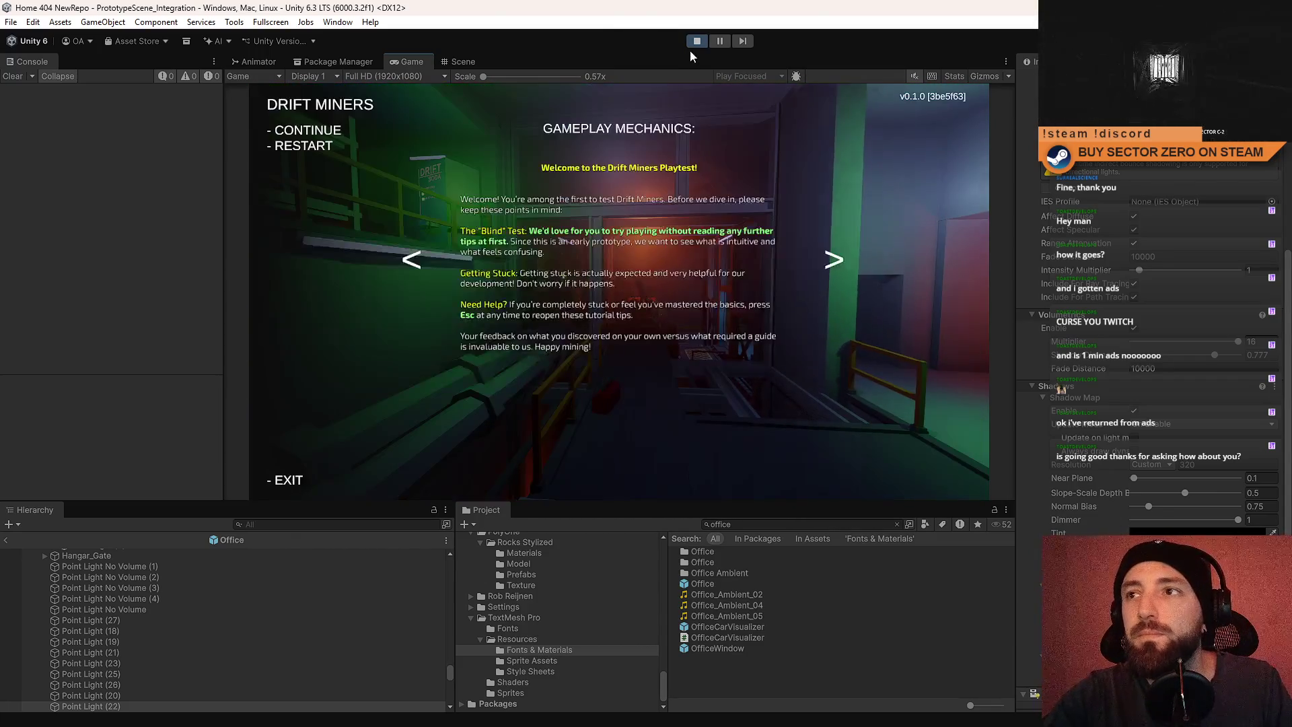
Stop the playtest and fly the Scene view to face the yellow vehicle.
left_click(697, 41)
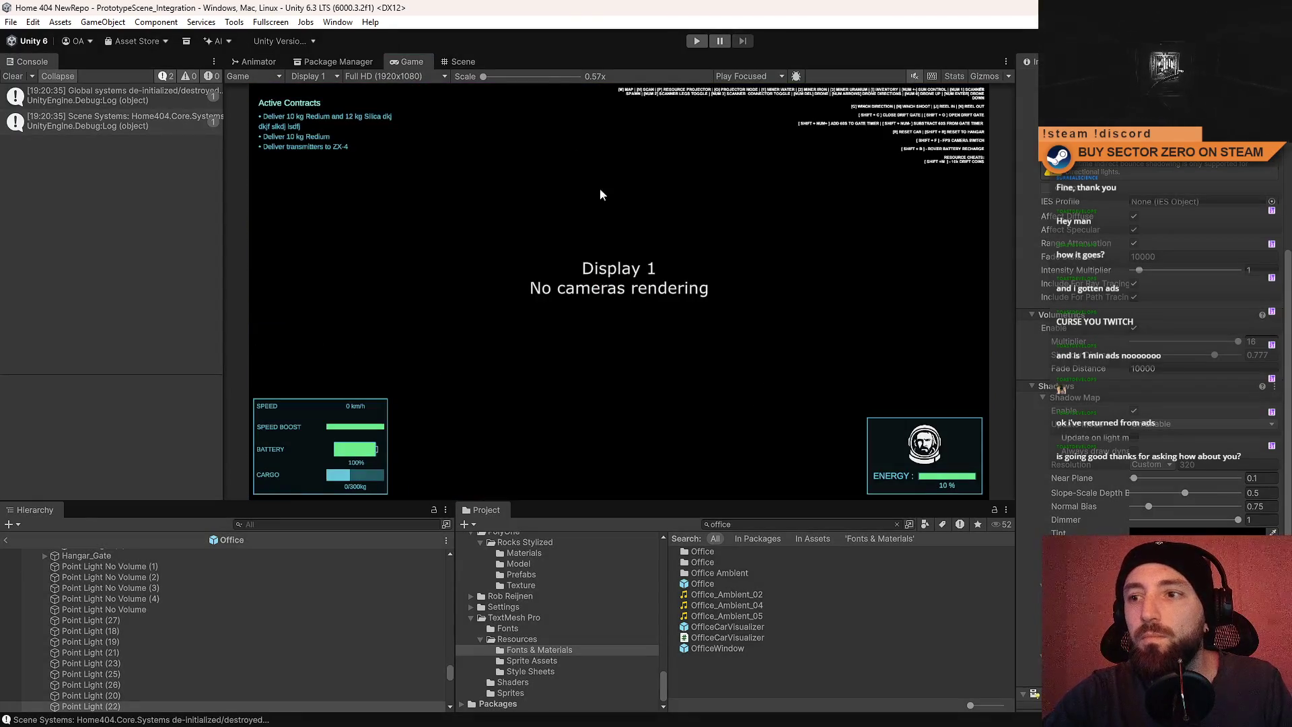
left_click(459, 62)
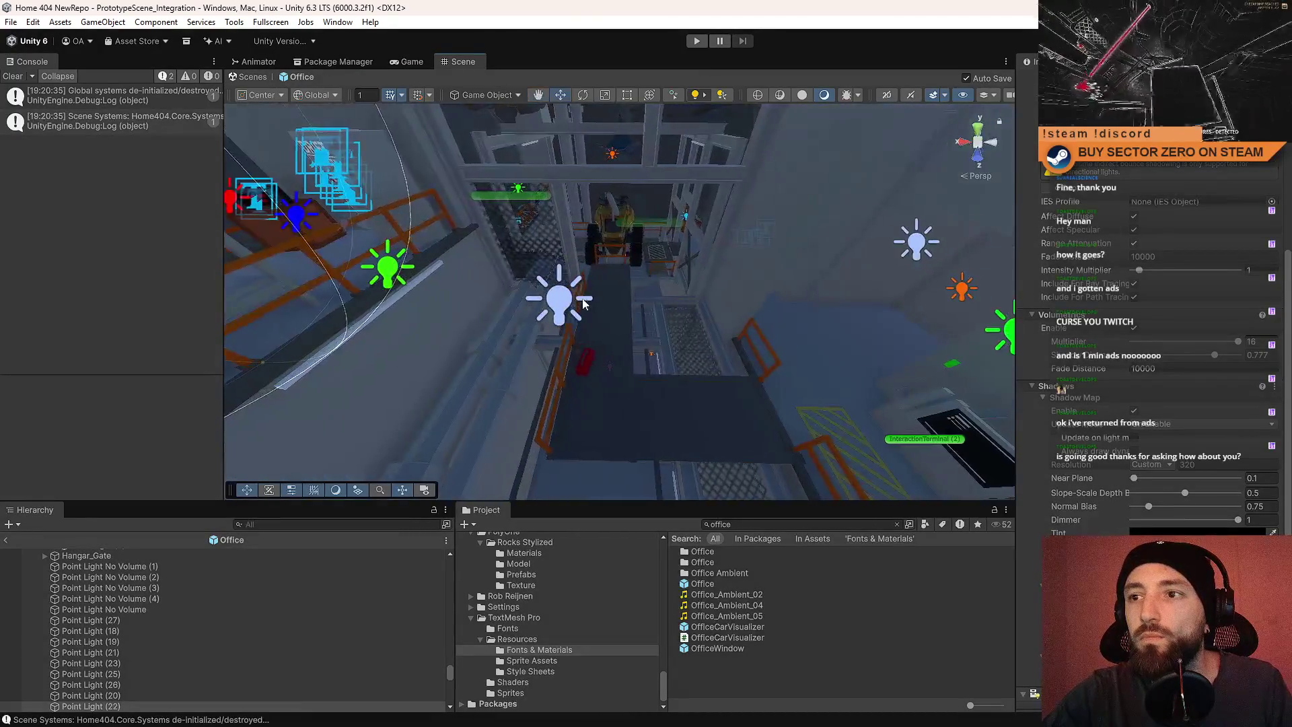
left_click_drag(704, 282, 704, 282)
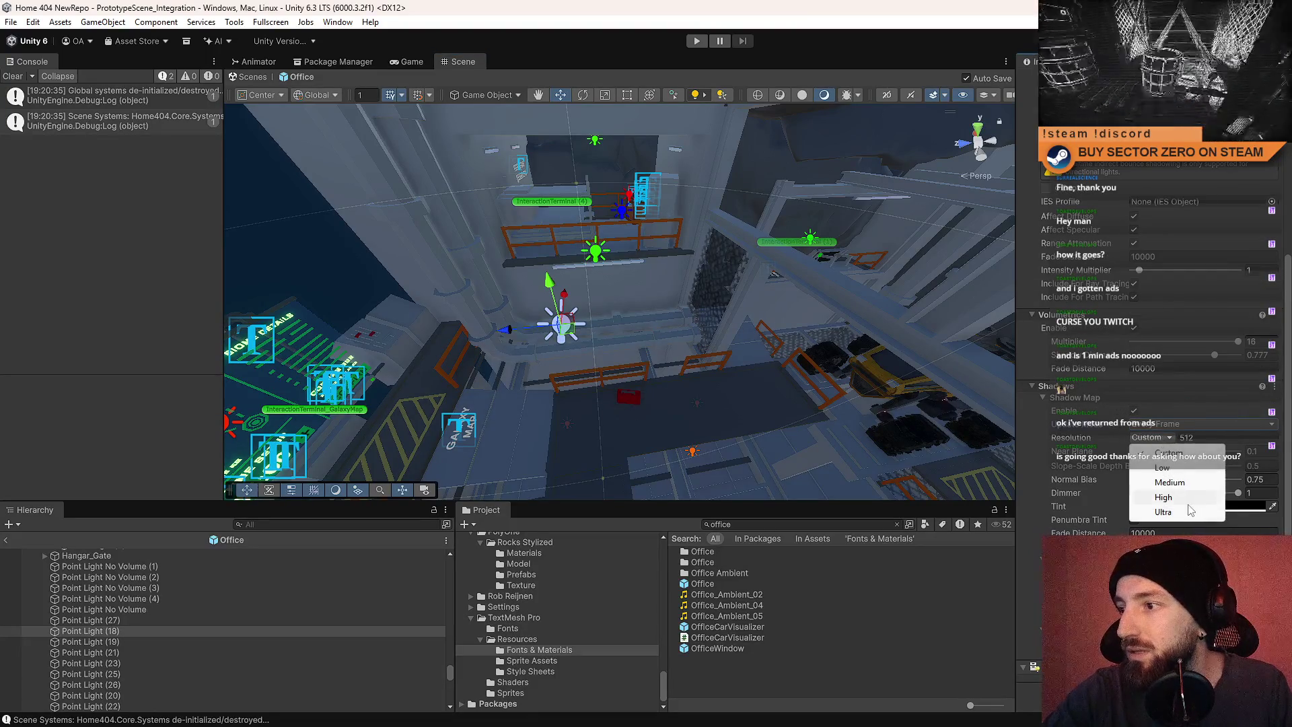
left_click_drag(563, 301, 921, 278)
Give the point light beside the vehicle the largest fitting shadow resolution, clear the console, and show the Game view.
left_click(694, 298)
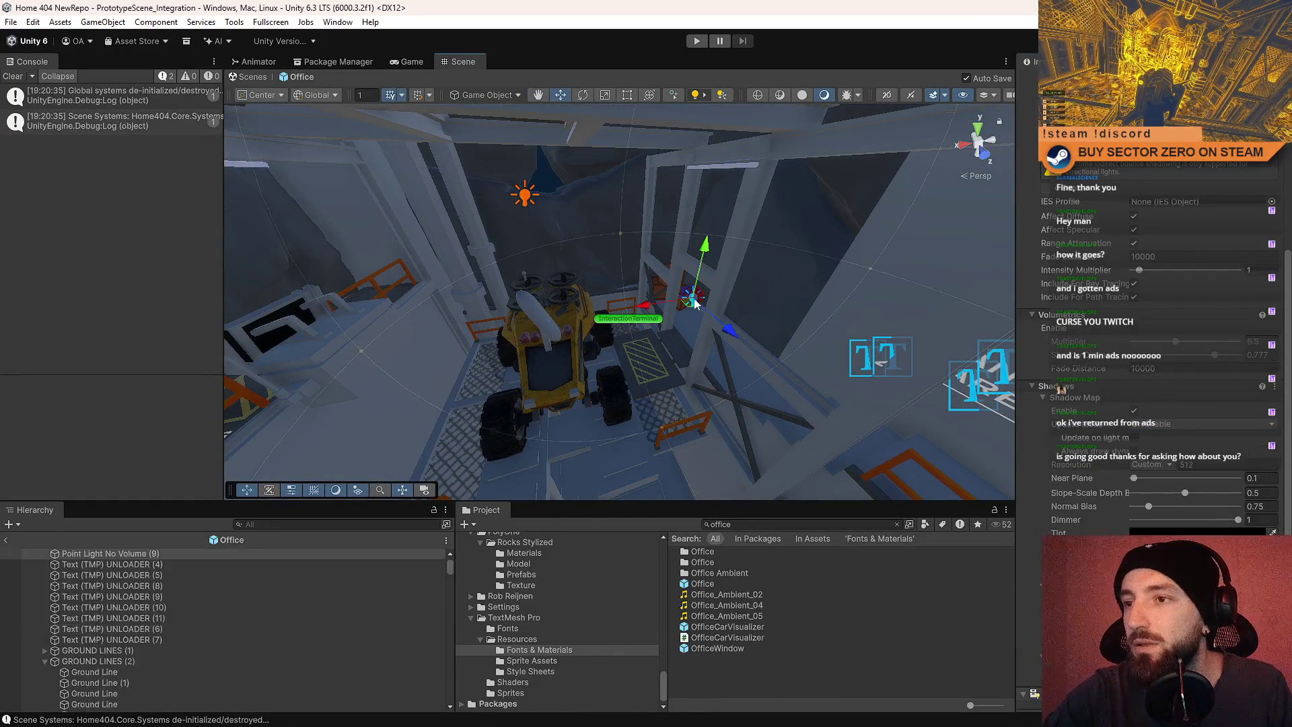
key("f")
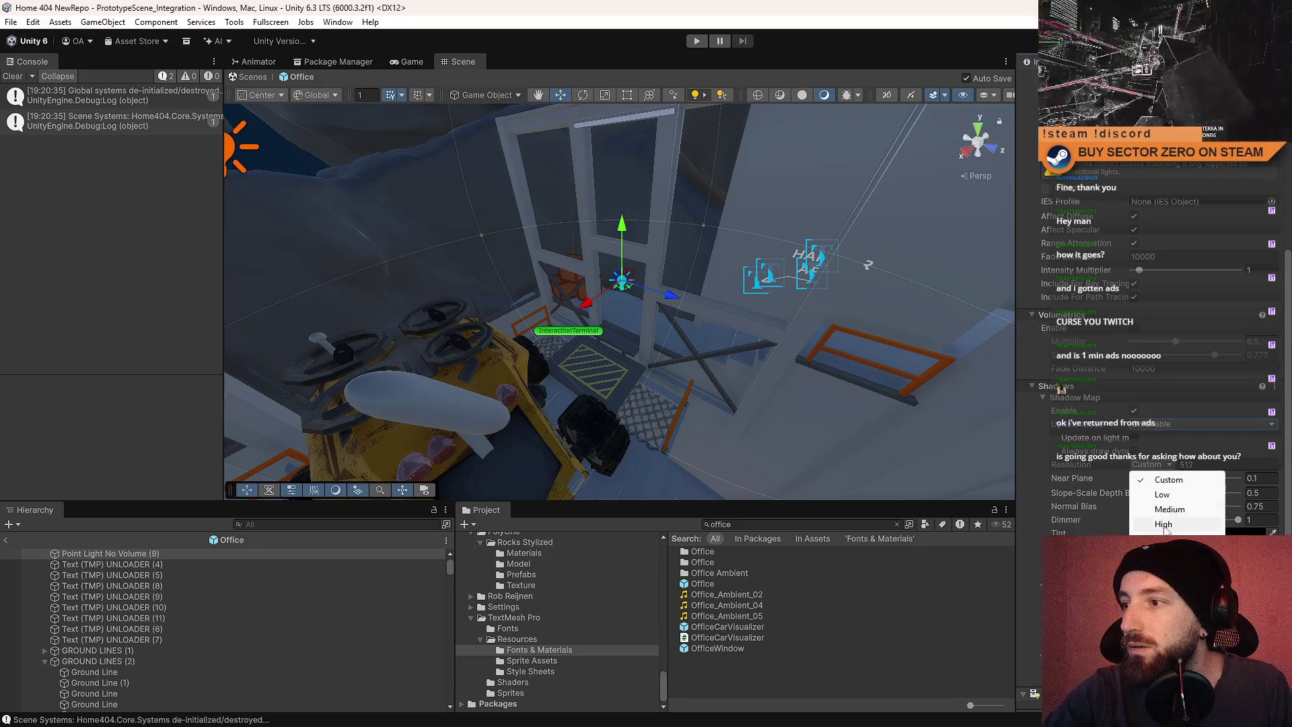
left_click(1190, 517)
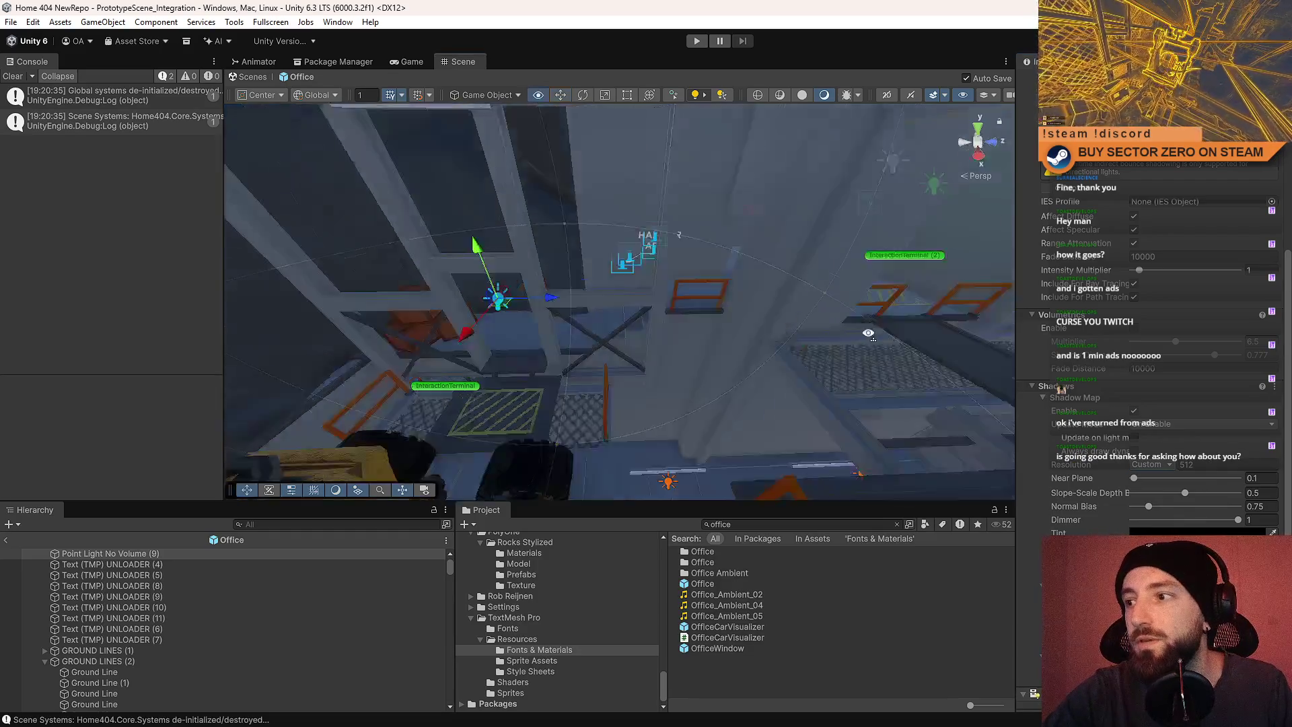
right_click(761, 646)
left_click_drag(579, 346, 306, 143)
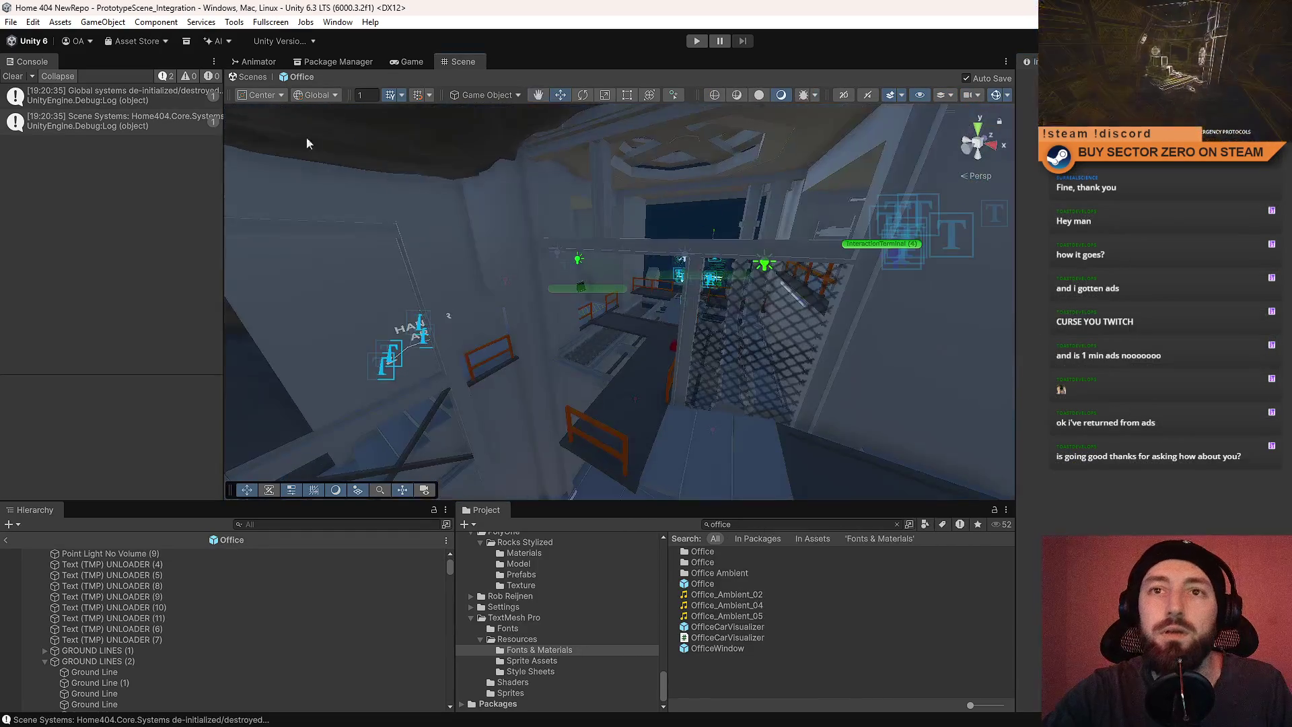
left_click(13, 78)
left_click(408, 62)
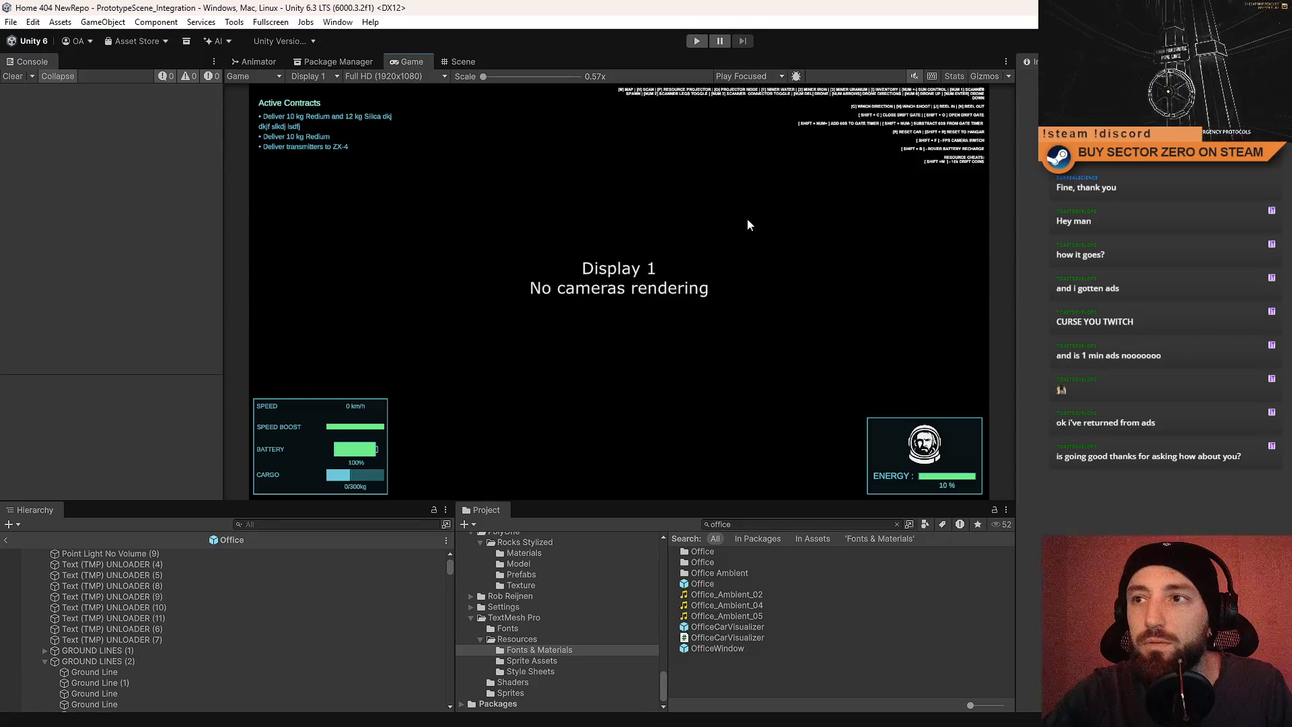
Start a new playtest from the Drift Miners menu and walk out through the quarters.
left_click(697, 41)
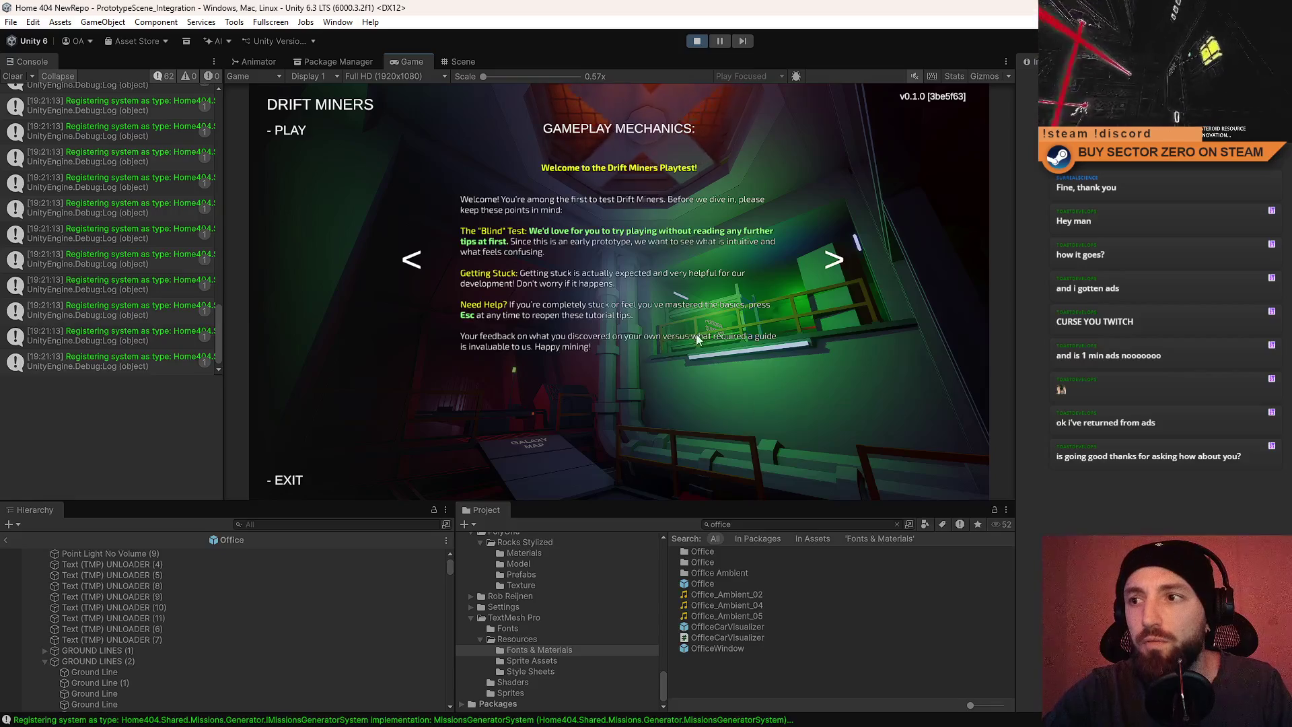
left_click(289, 130)
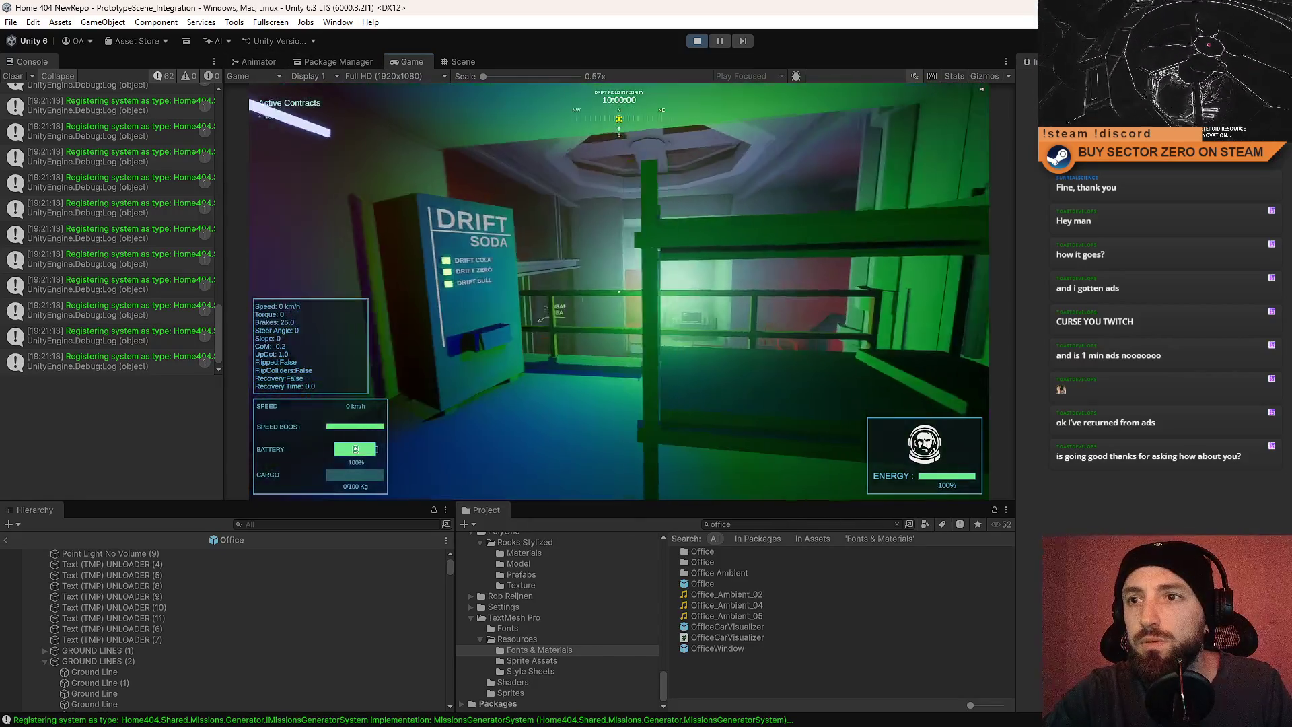
key("w")
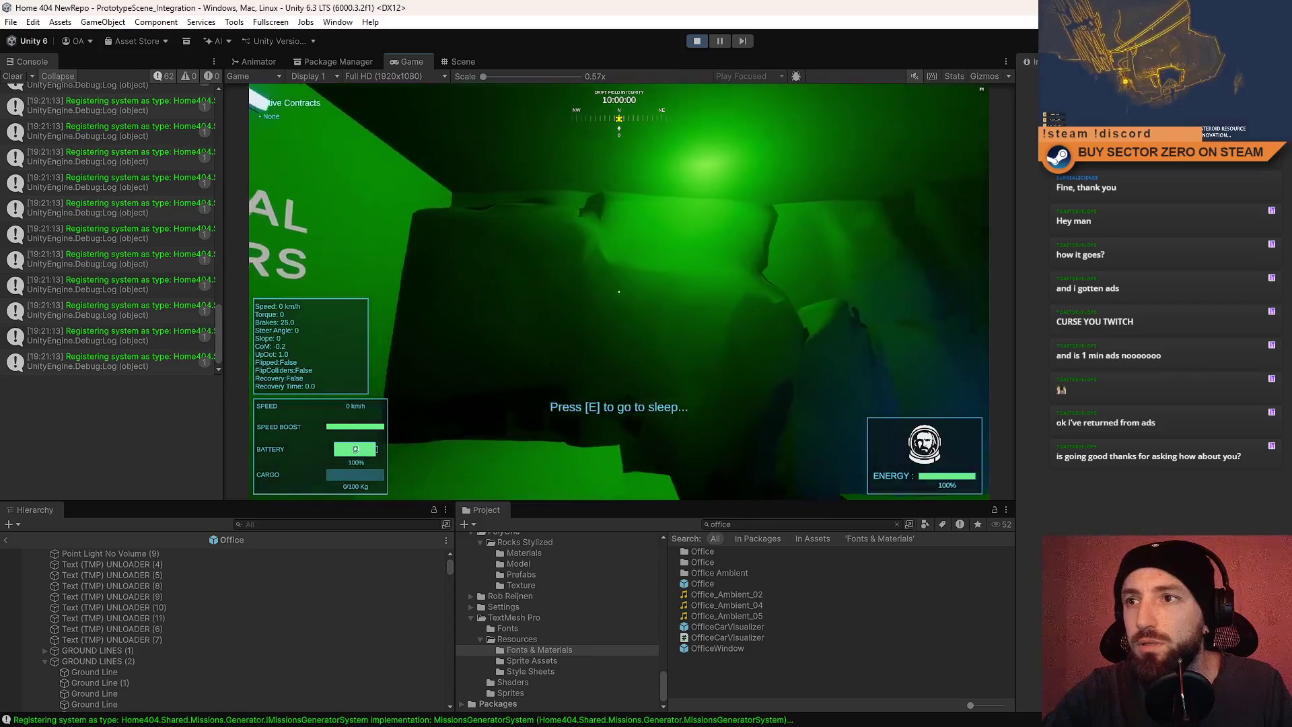
key("w")
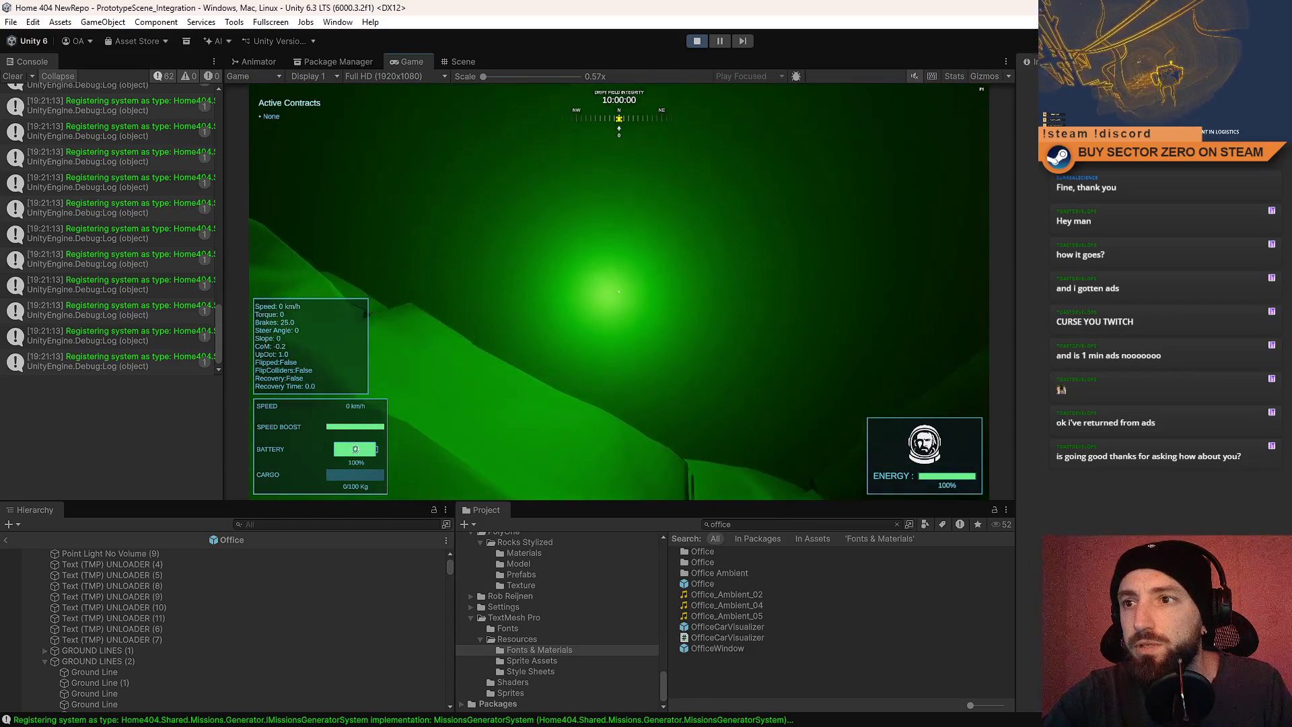
key("w")
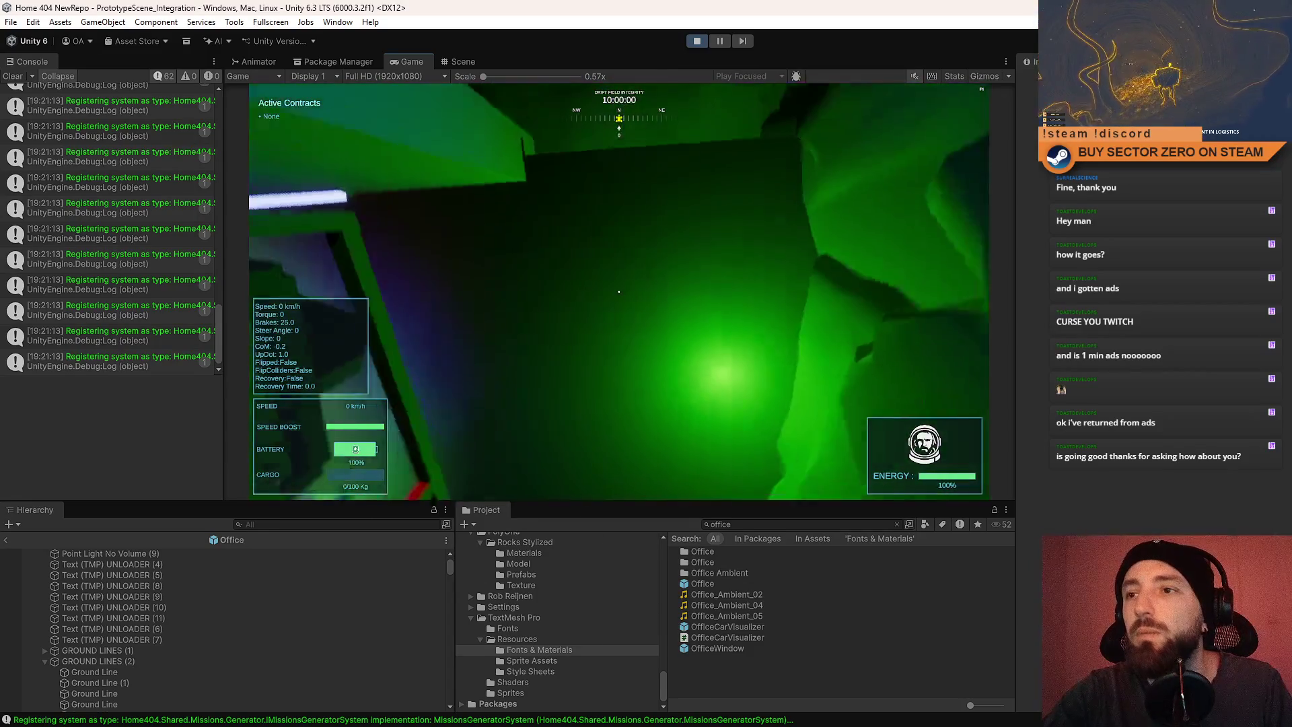
key("w")
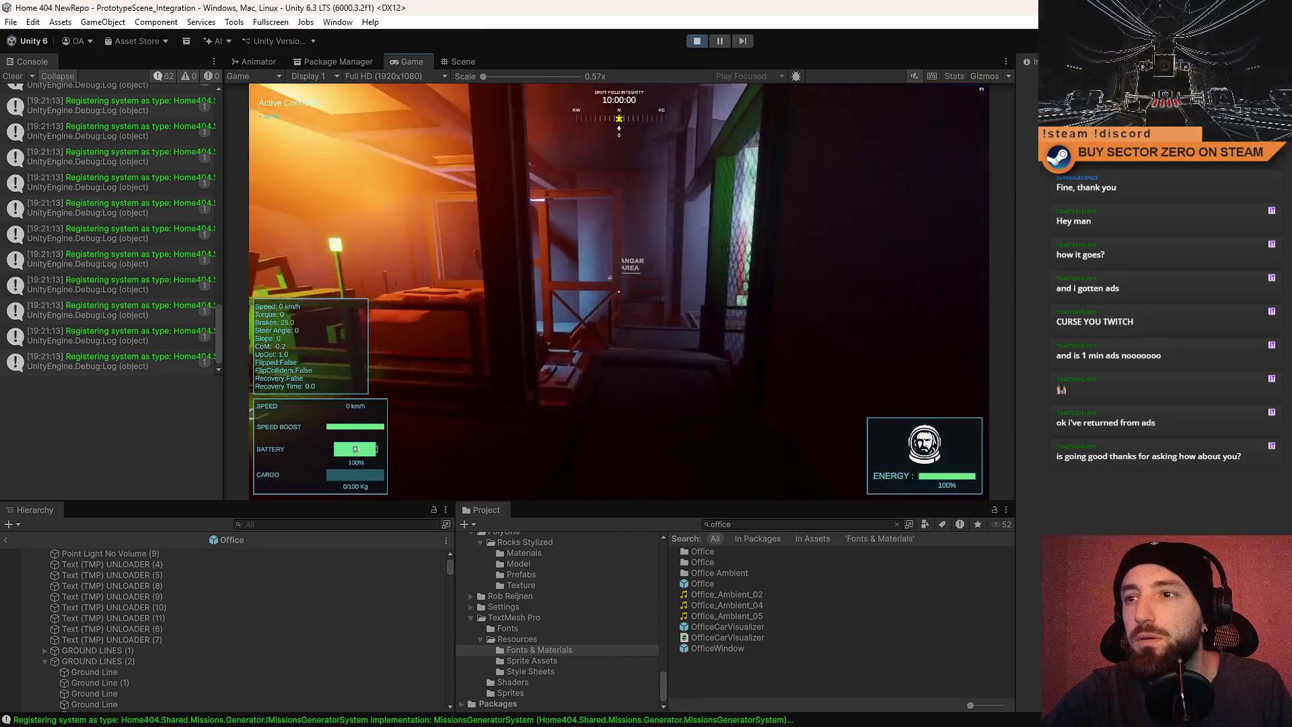
Walk through the orange hangar and green corridor to the terminal, then view the Scene.
key("w")
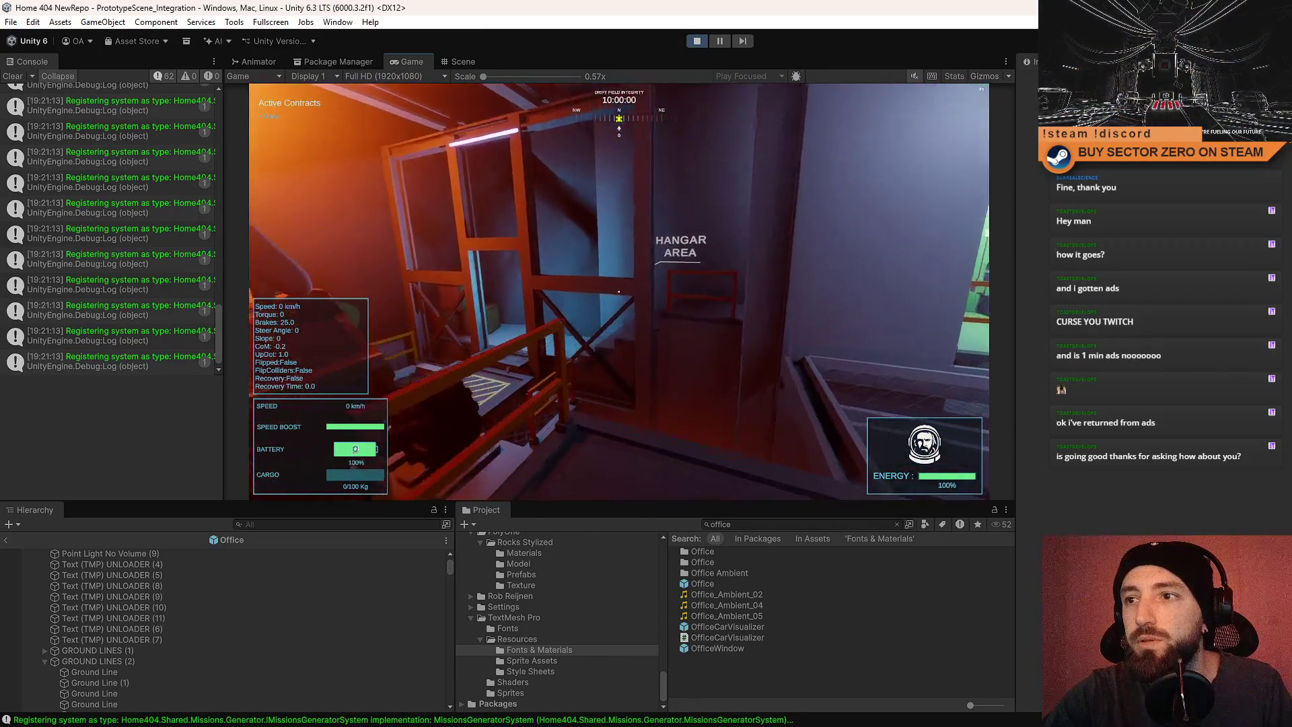
key("w")
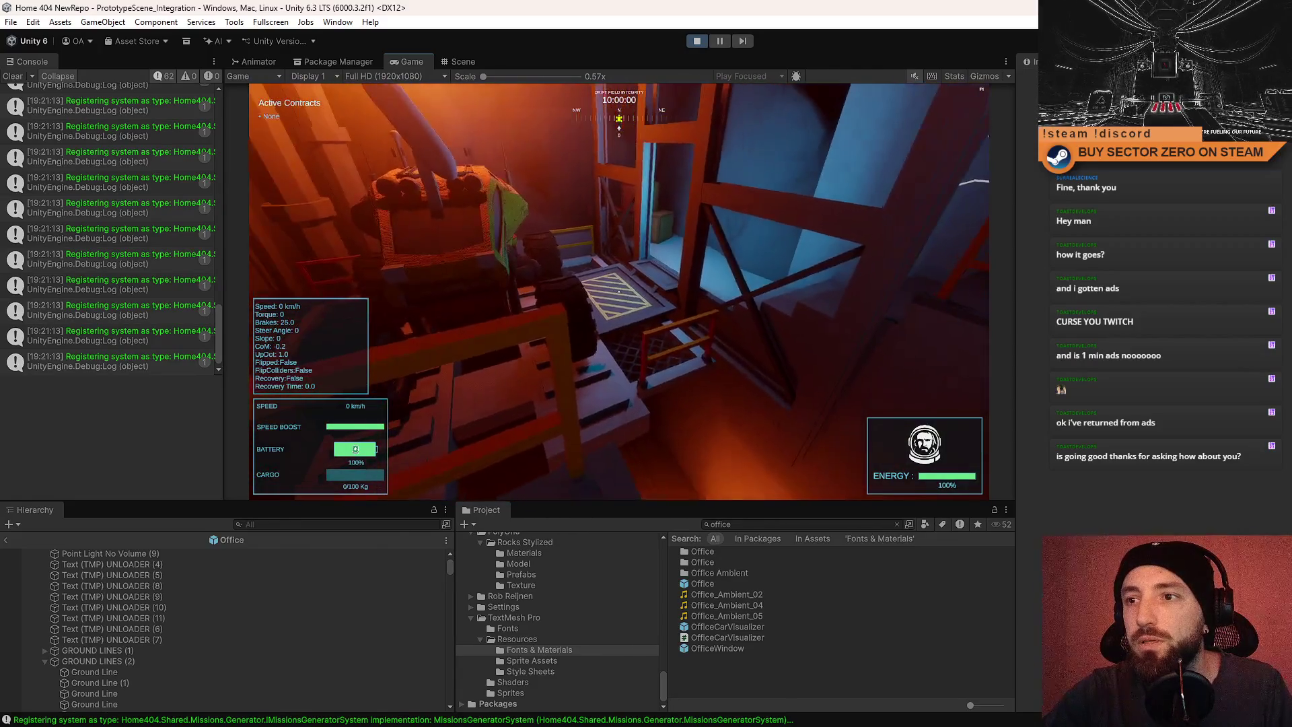
key("w")
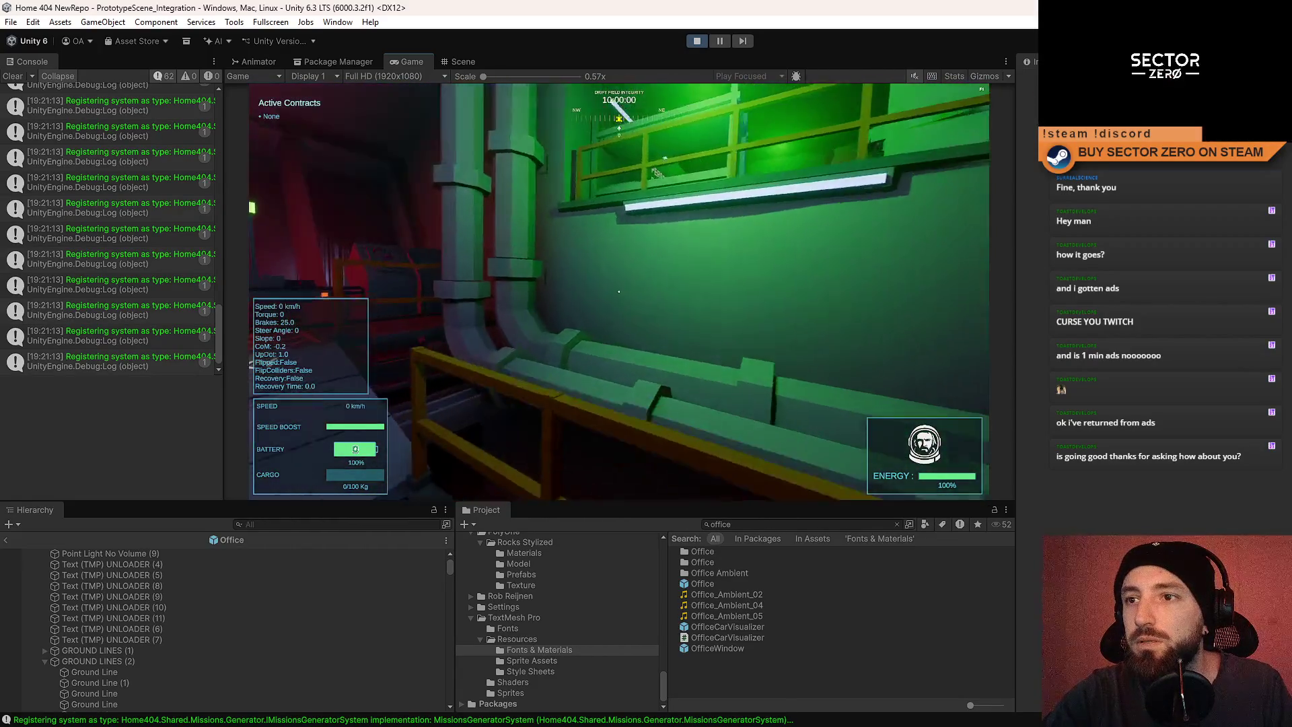
key("w")
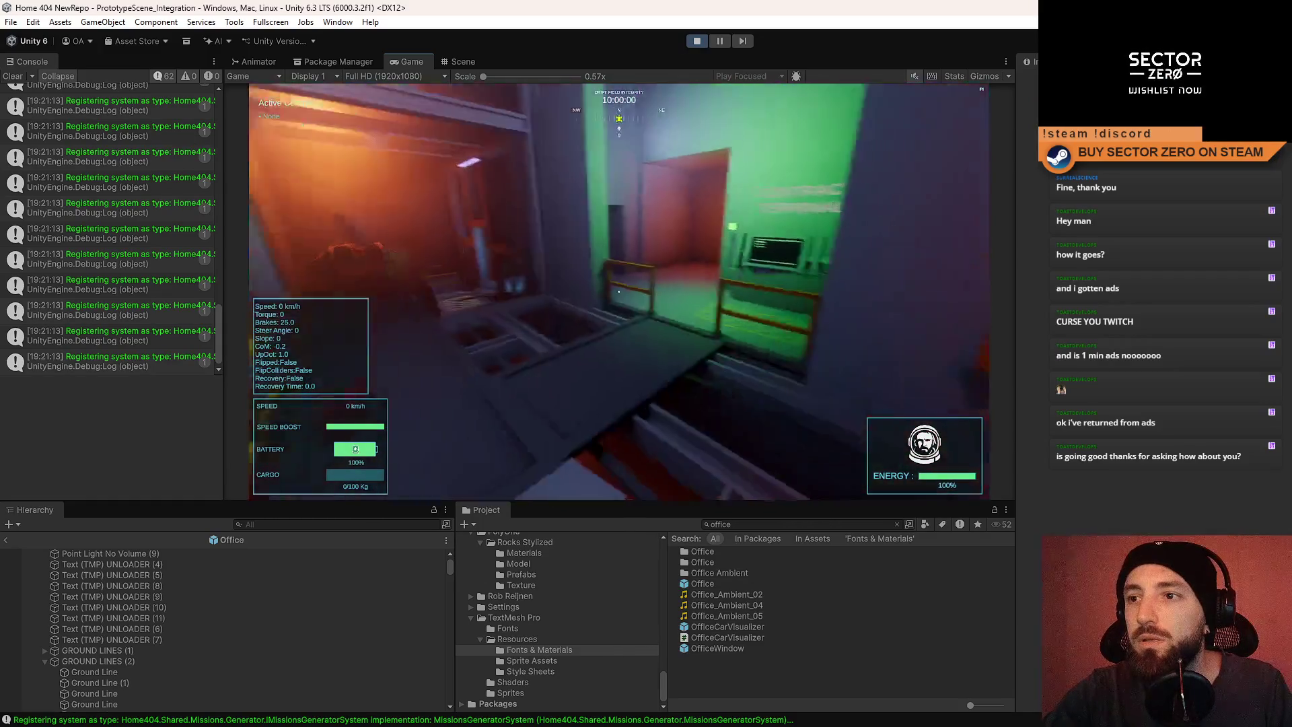
key("w")
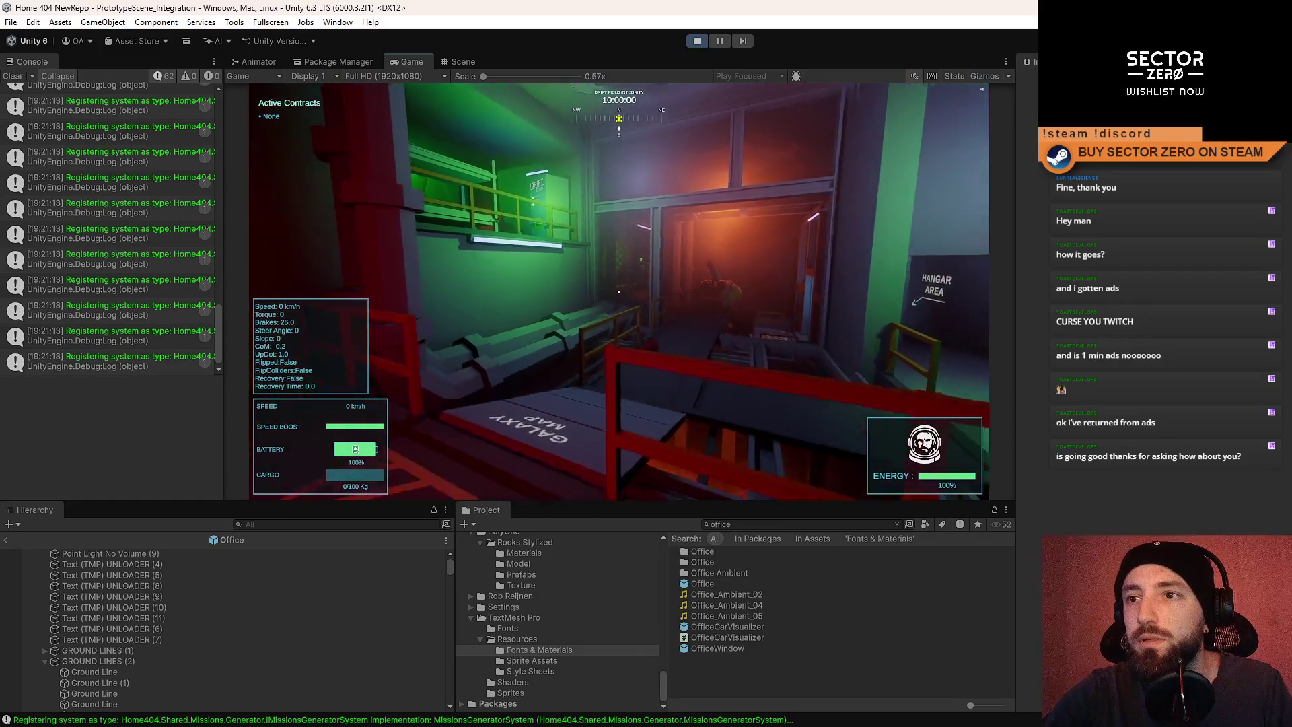
key("w")
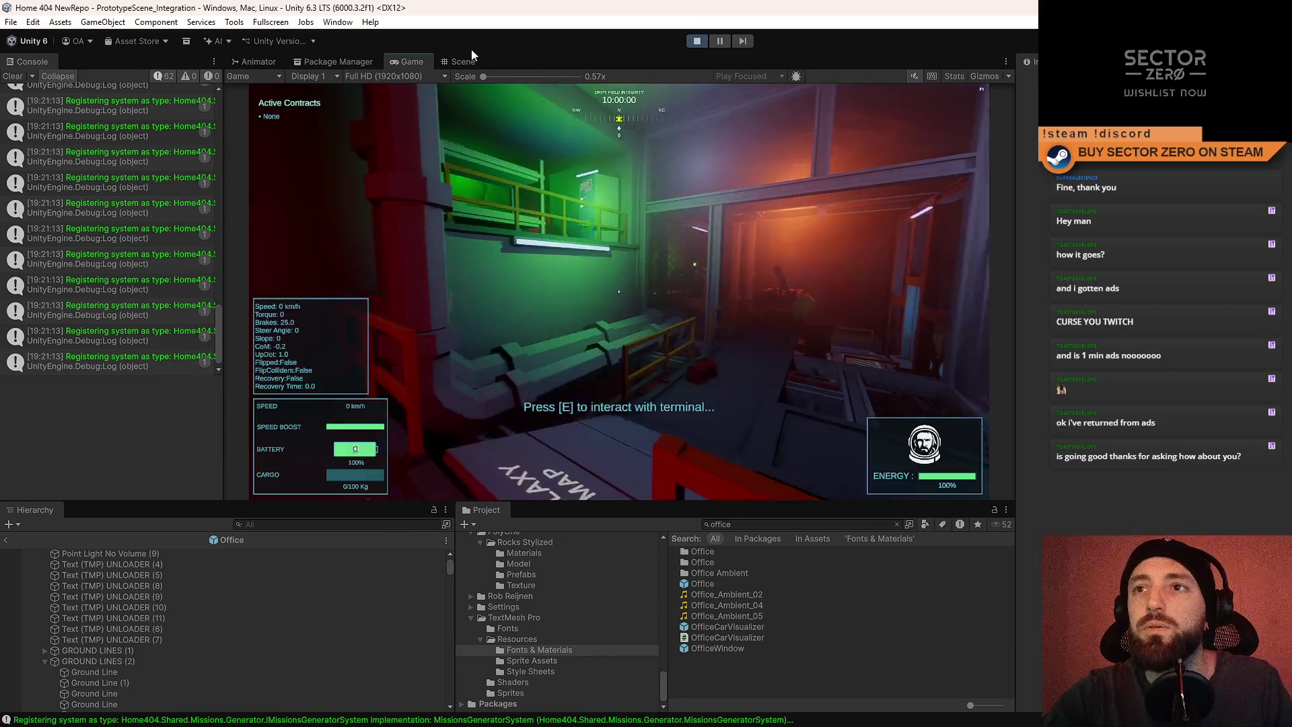
left_click(463, 61)
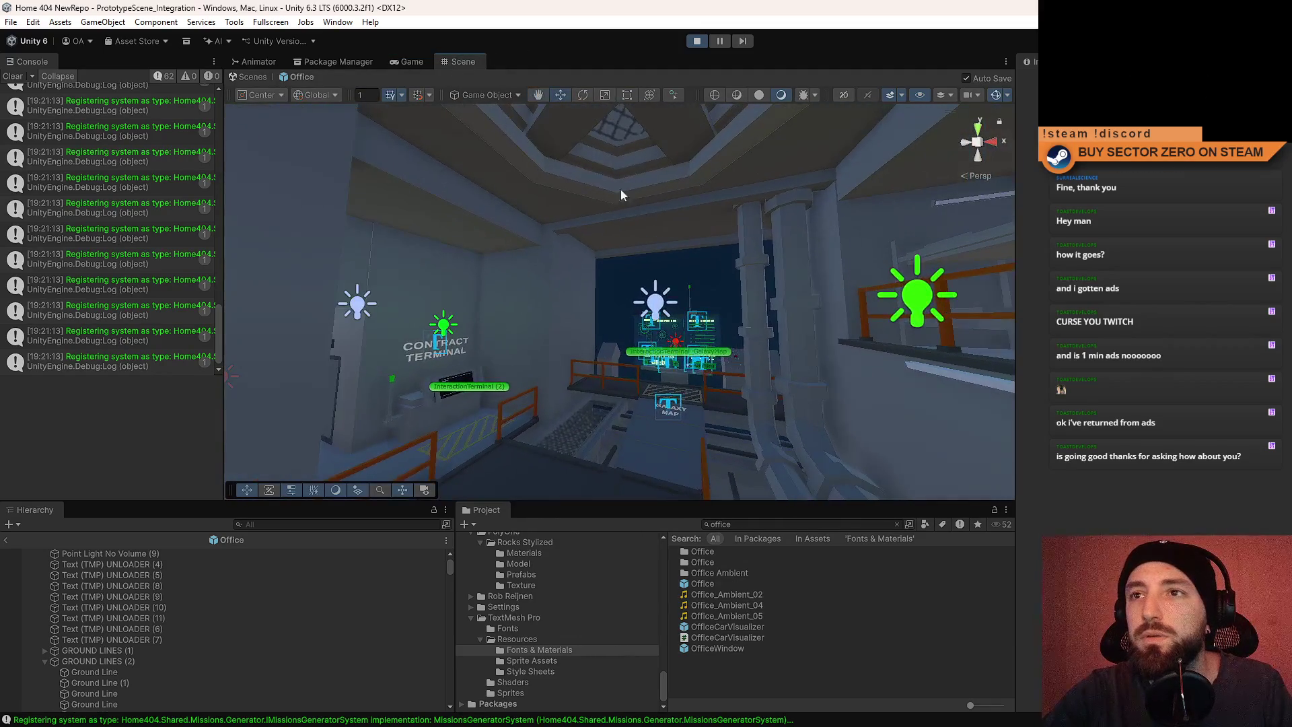
Leave the office prefab for the full level and select a hangar point light to inspect.
left_click(407, 61)
left_click(460, 62)
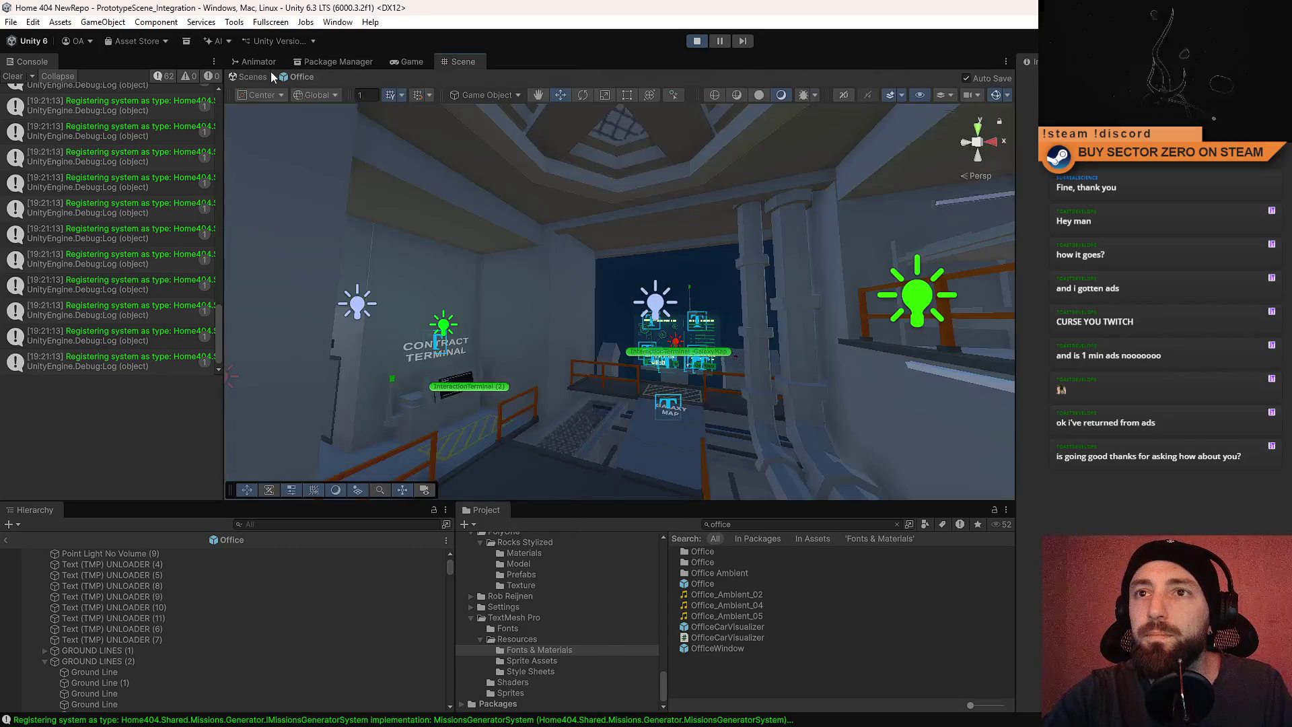
left_click(253, 77)
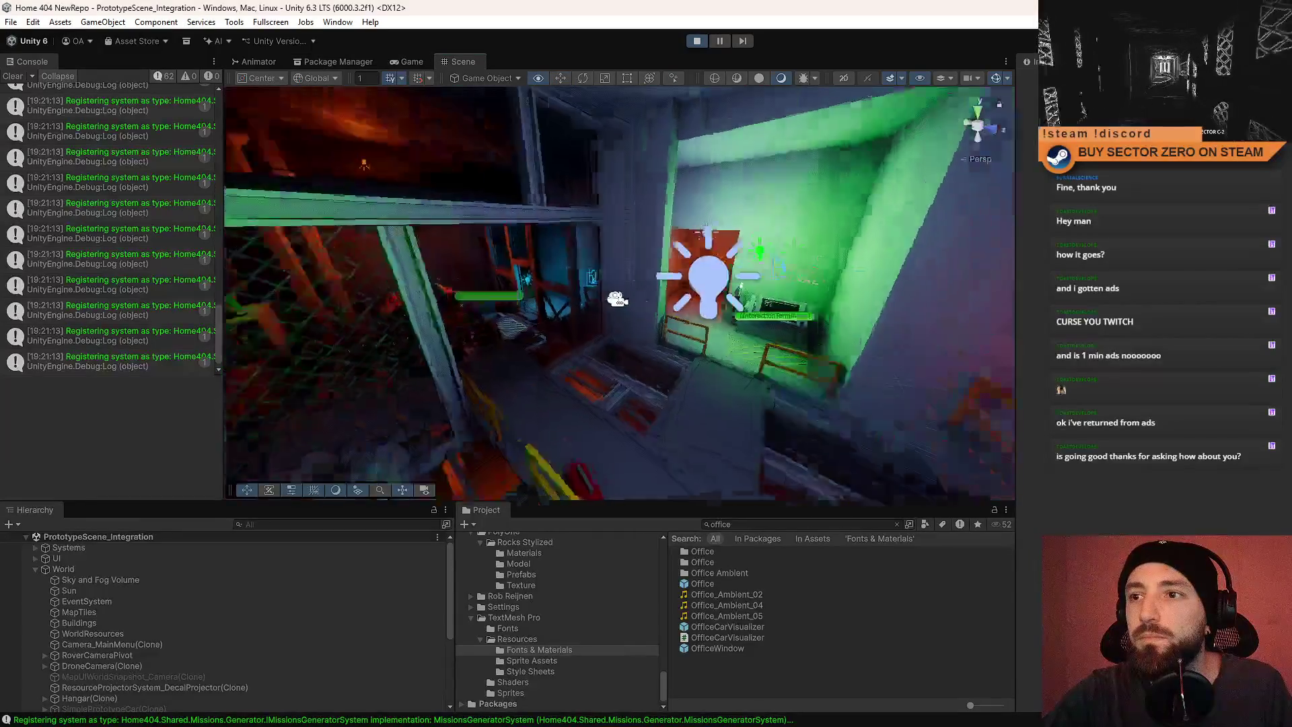
left_click(564, 291)
left_click(409, 61)
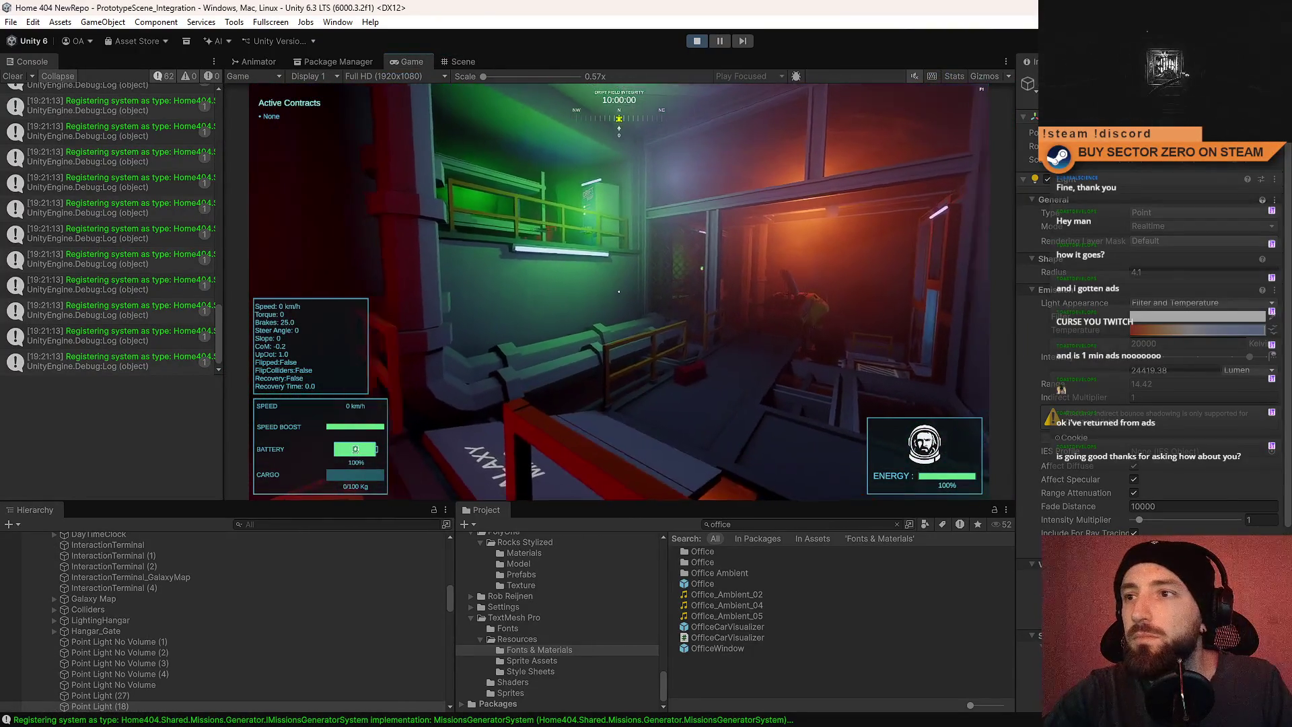
Resume the game and walk the red corridor toward the Galaxy Map in full-screen view.
key("Escape")
key("Escape")
left_click(728, 296)
key("w")
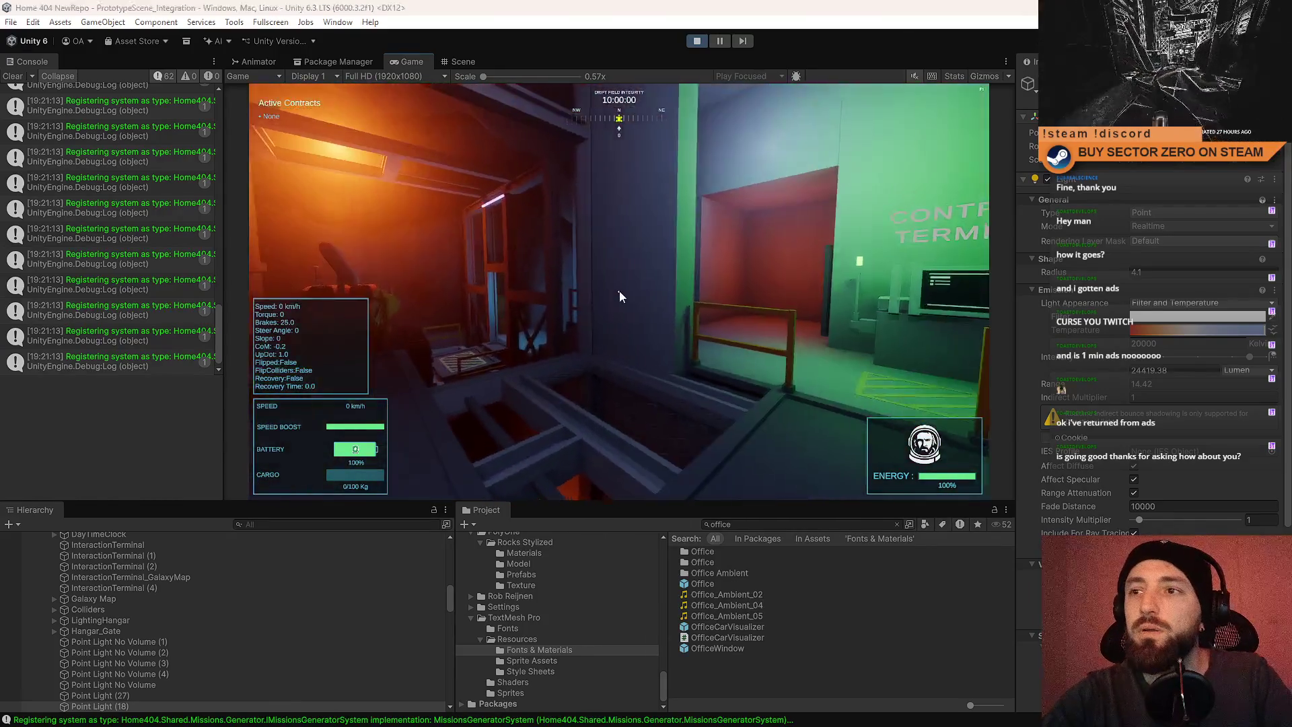
key("F10")
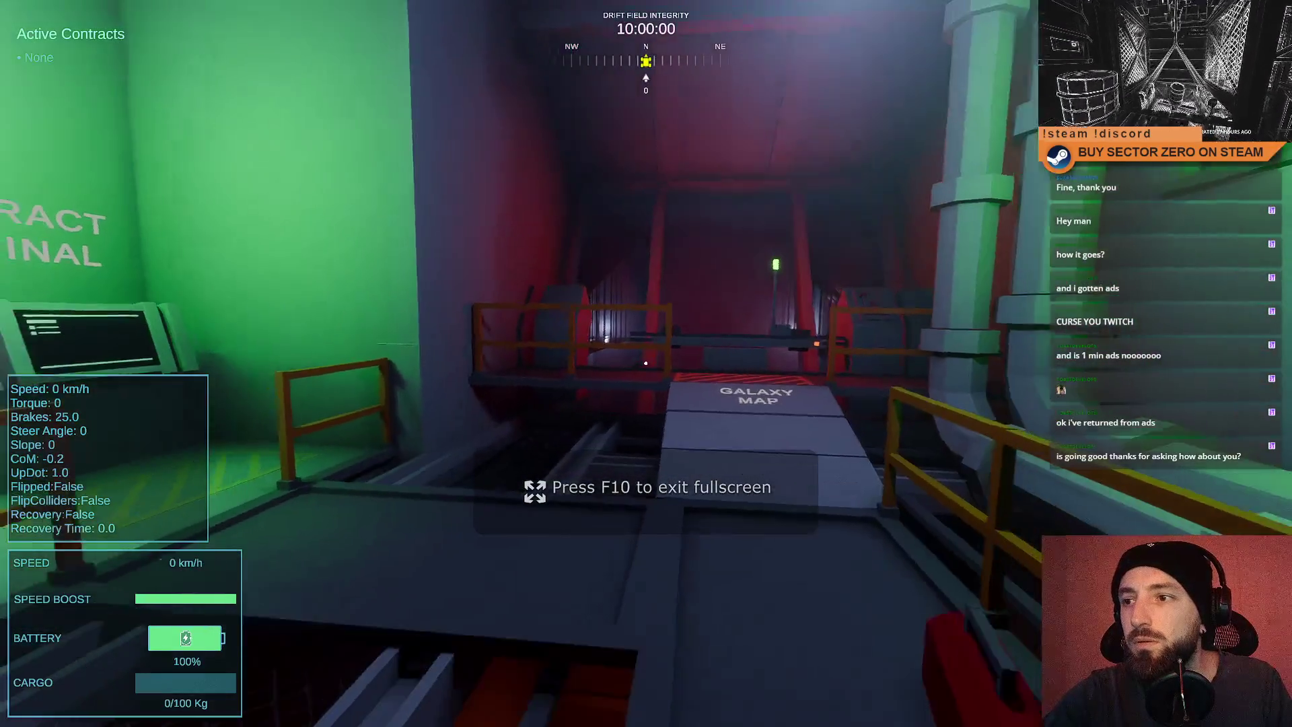
key("s")
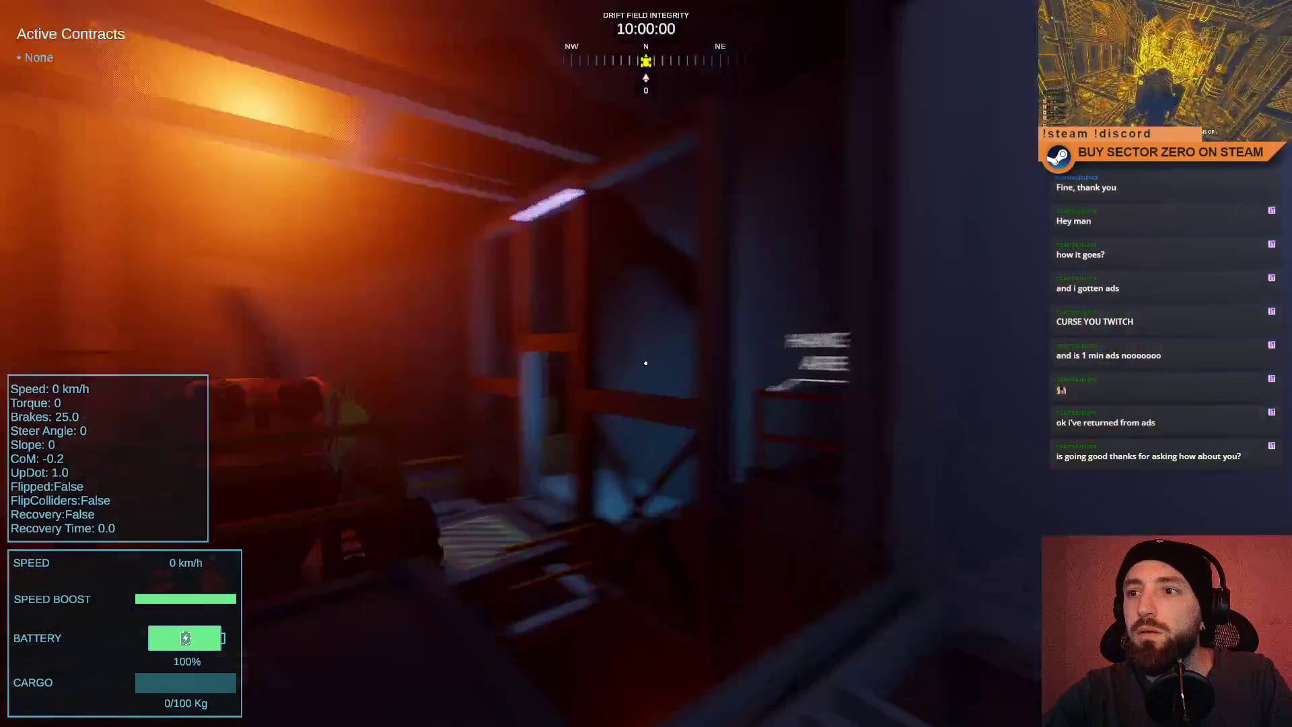
key("Escape")
key("Escape")
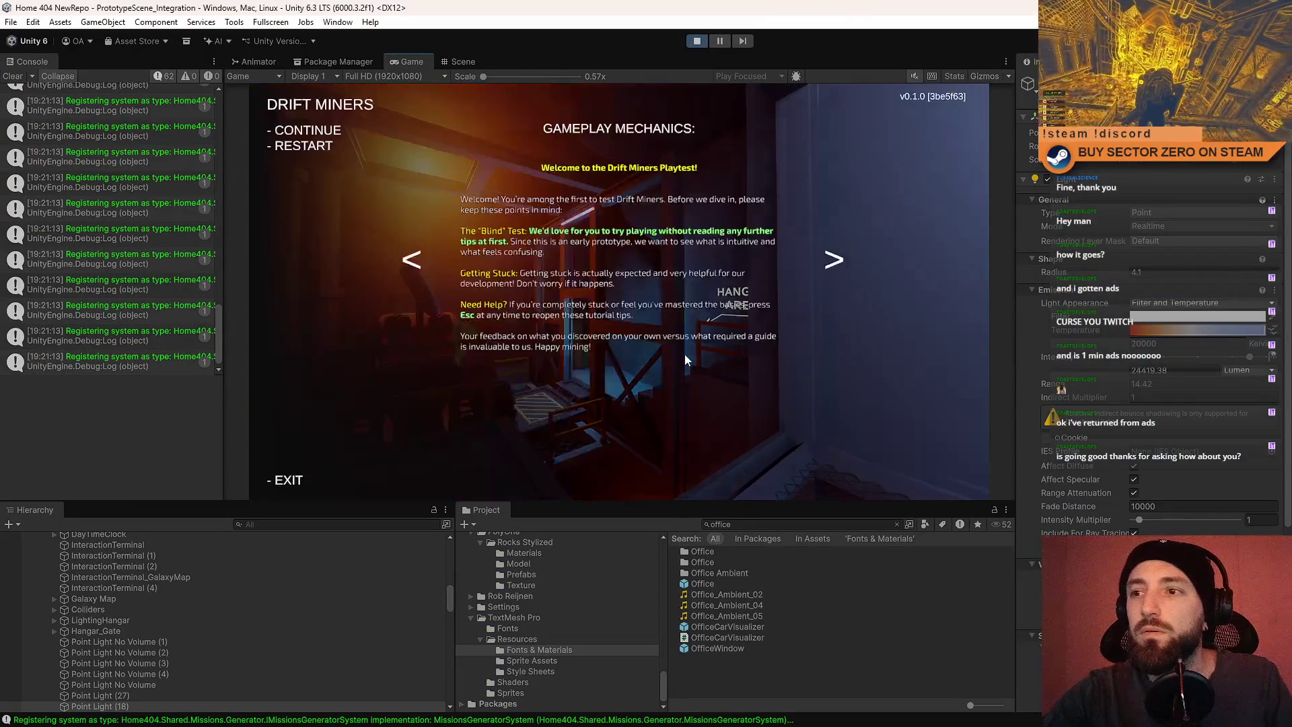
key("Escape")
Replay from the main menu to the Galaxy Map platform, then stop and show the Scene view.
left_click(699, 41)
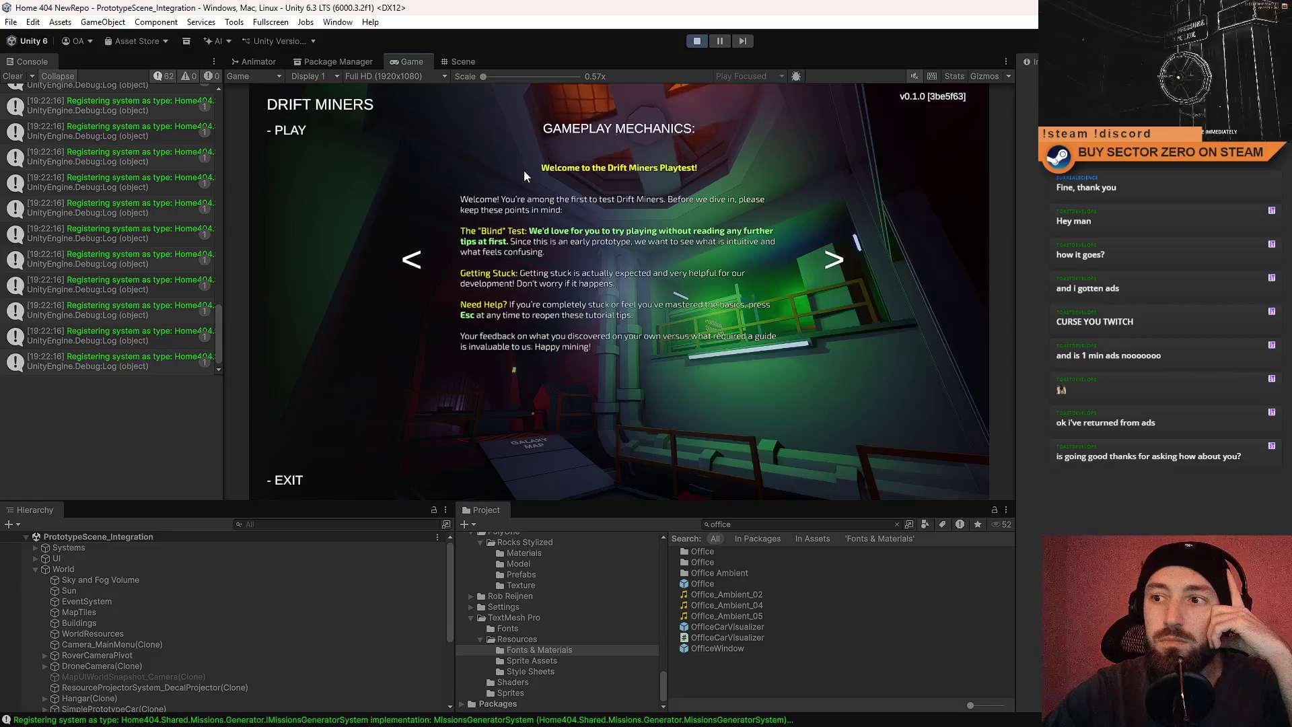
left_click(301, 131)
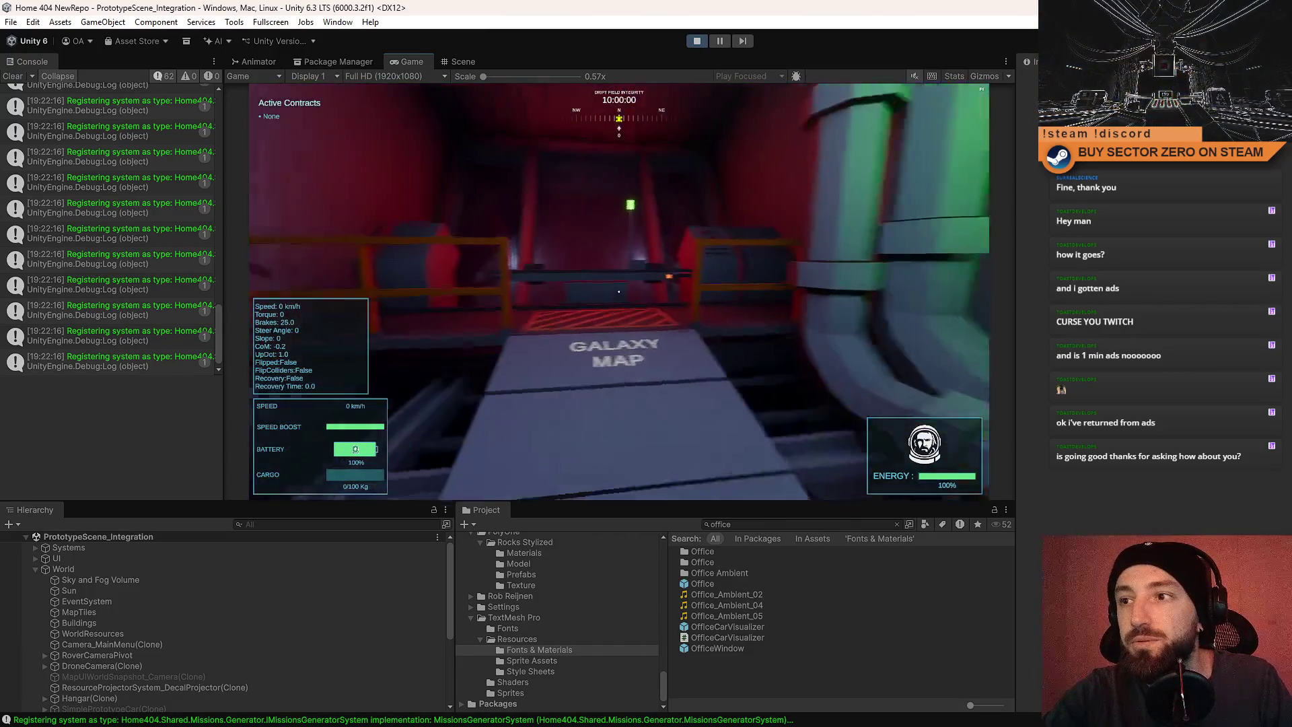
key("Escape")
key("Escape")
left_click(697, 39)
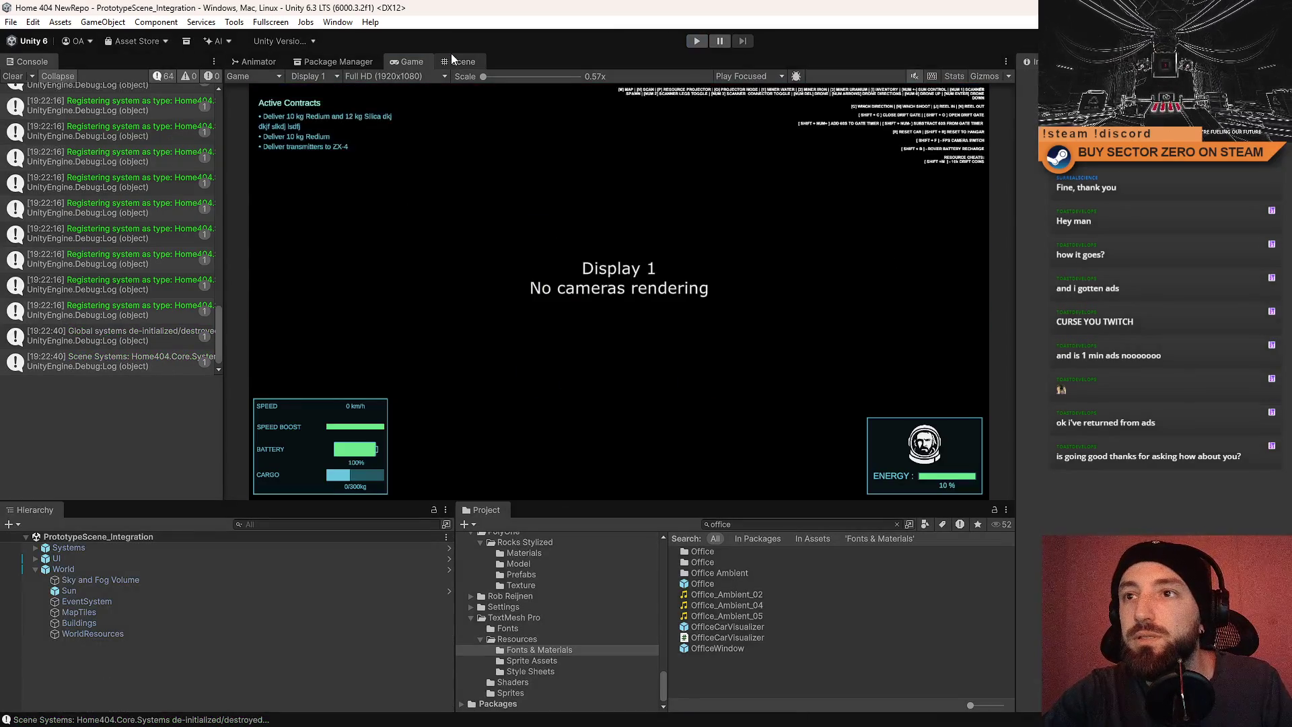
left_click(451, 55)
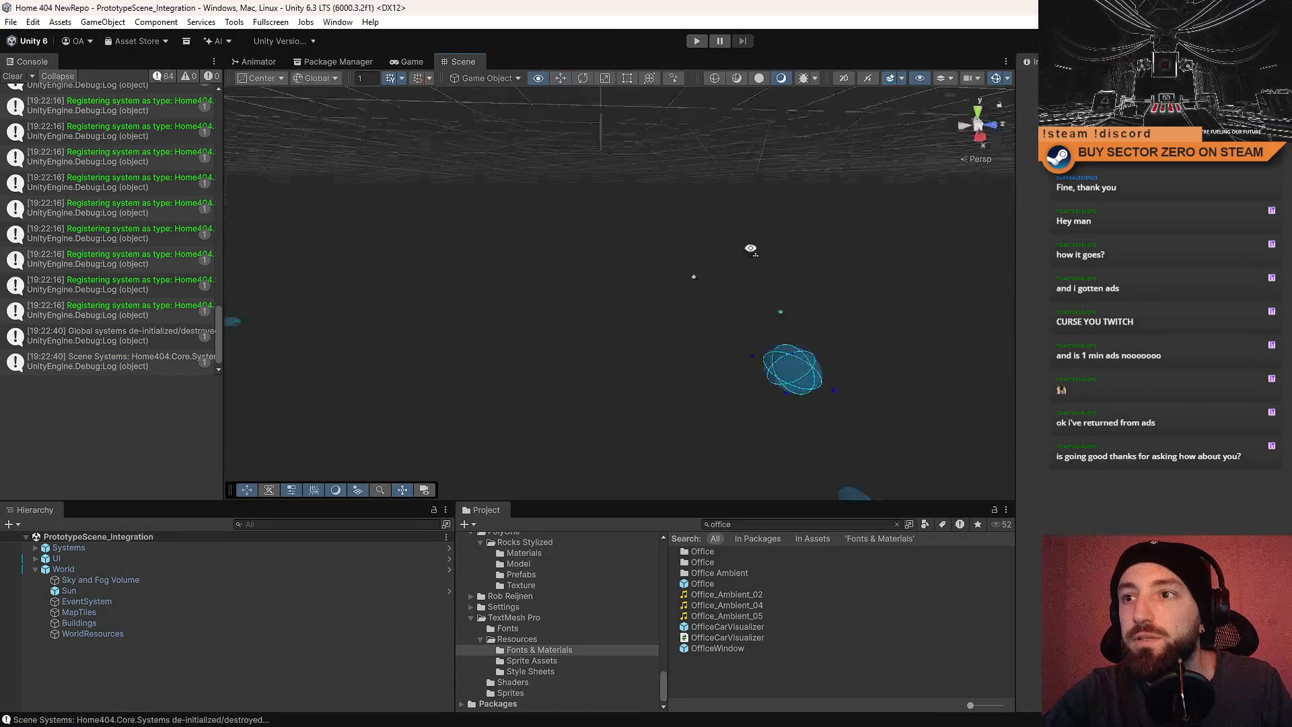
Open Office.prefab and frame and inspect its pipes.
left_click(744, 580)
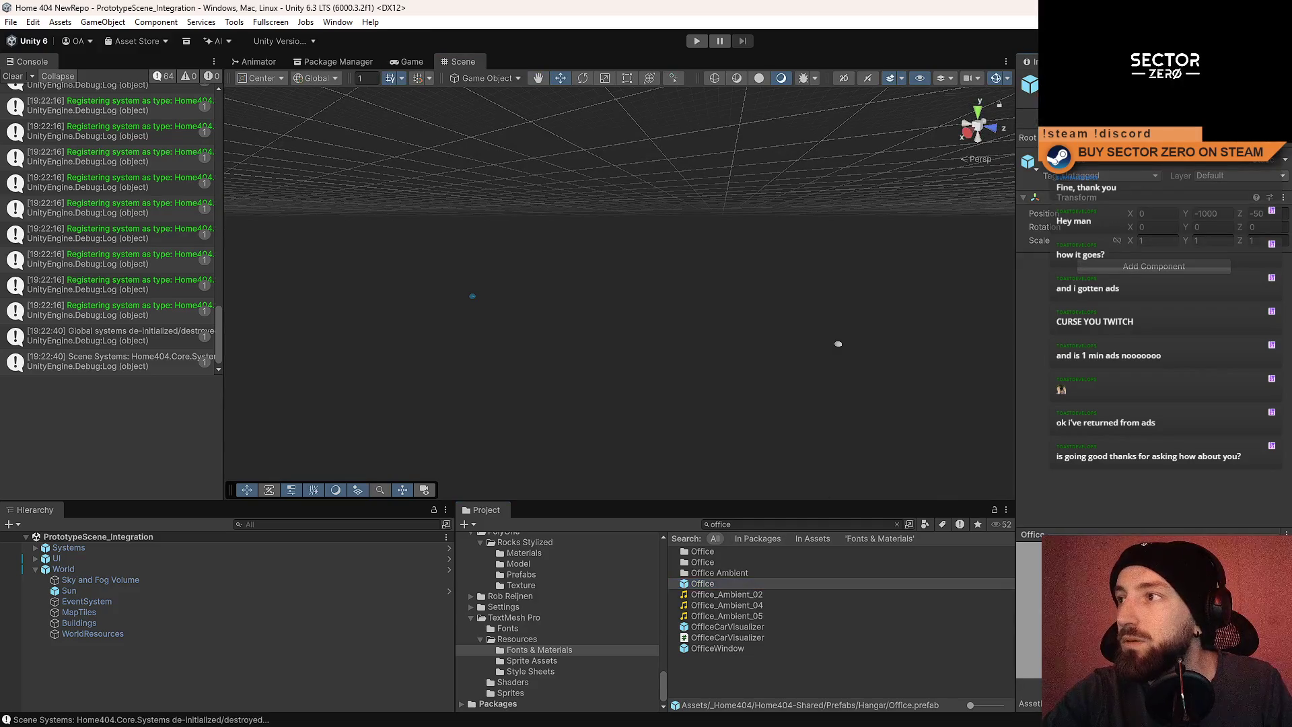
double_click(702, 584)
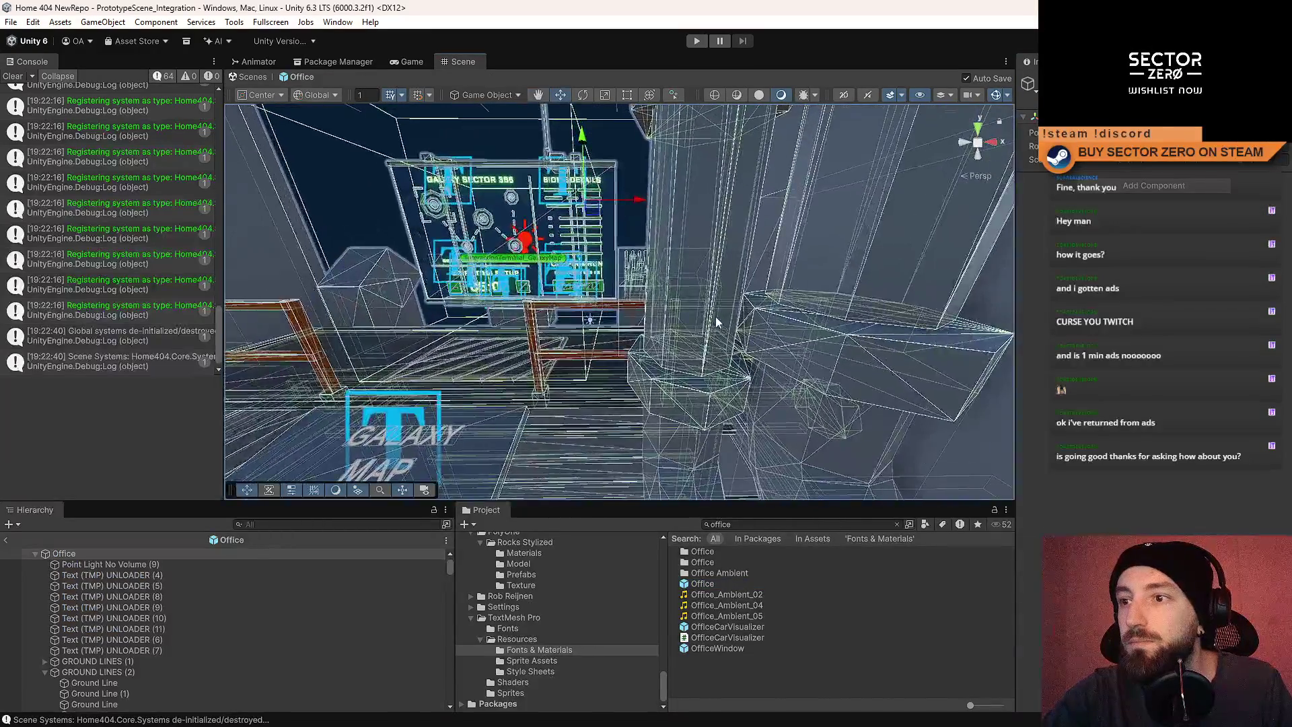
left_click(716, 317)
key("f")
left_click_drag(597, 68, 615, 155)
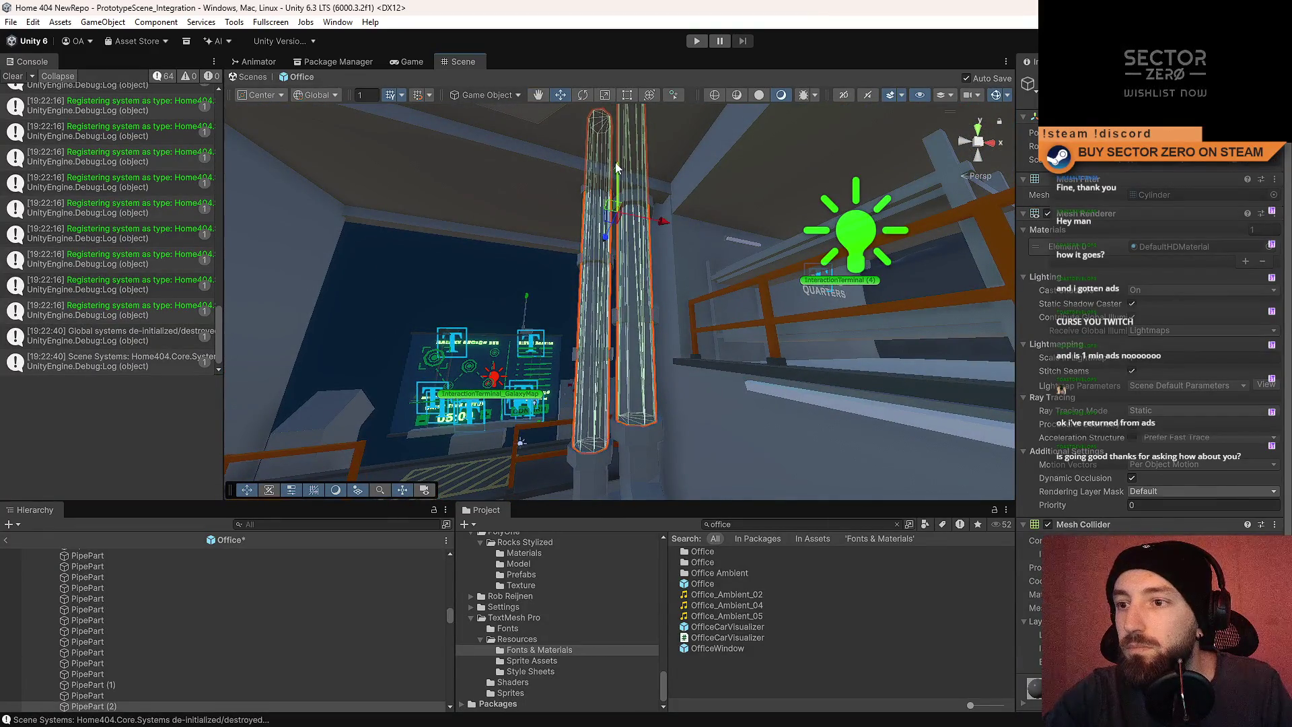
left_click(741, 482)
mouse_move(741, 483)
left_mouse_down()
mouse_move(617, 311)
mouse_move(755, 622)
left_mouse_up()
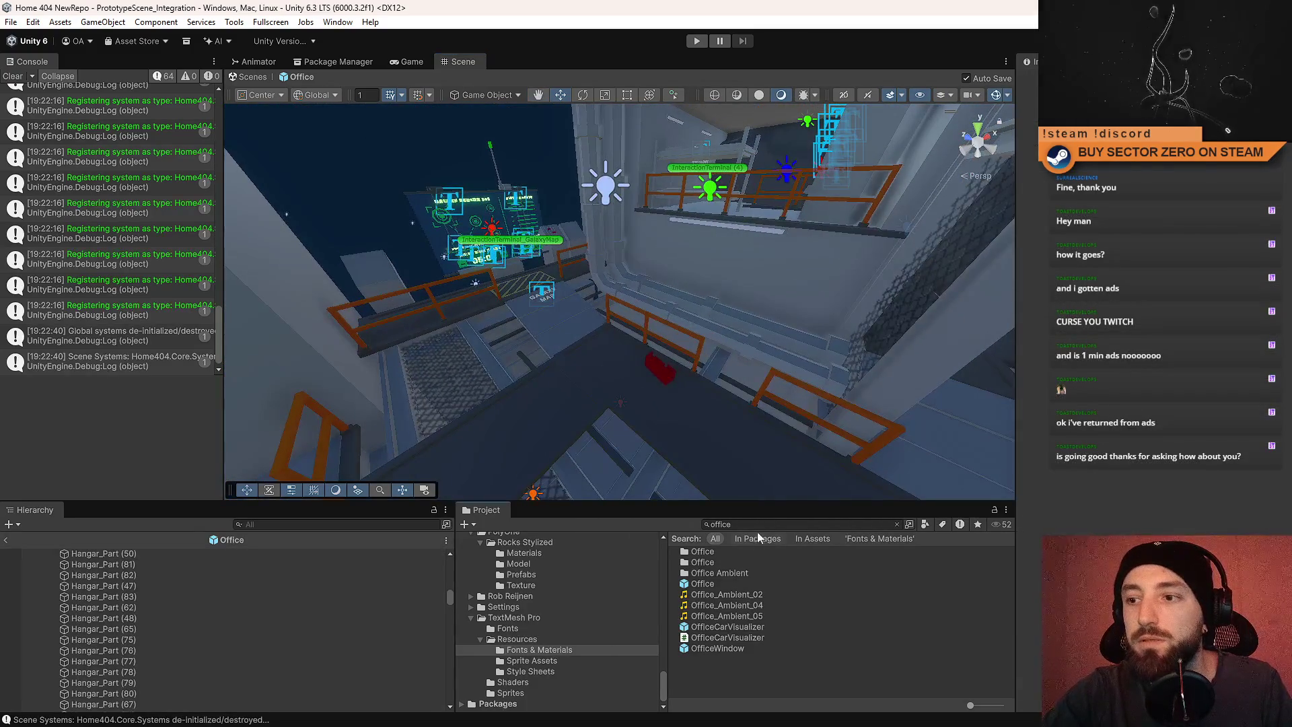
Clear the console log, then use File > Save and File > Save Project.
left_click(20, 76)
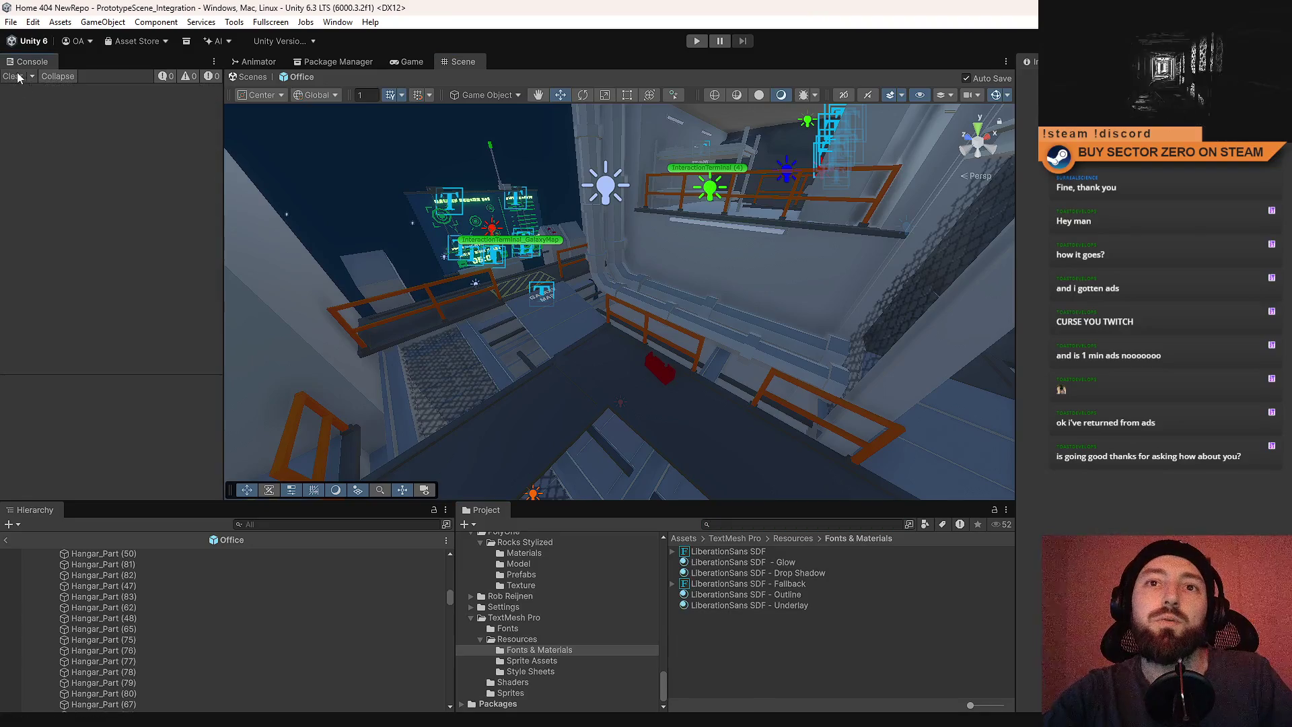
left_click(11, 21)
left_click(48, 88)
left_click(11, 22)
left_click(60, 169)
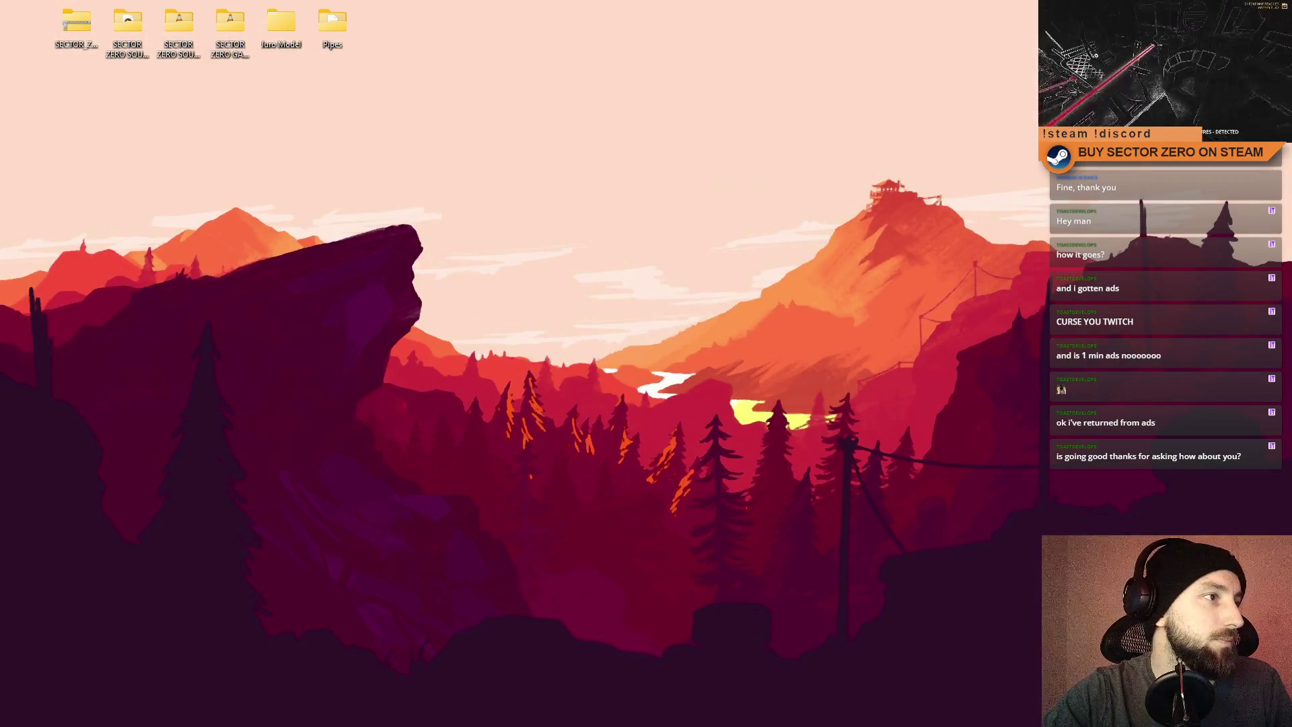
In Sourcetree, stage Office.prefab and commit with the message 'Pipe fix + lighting optimization - onEnable update for some lights'.
key("alt+Tab")
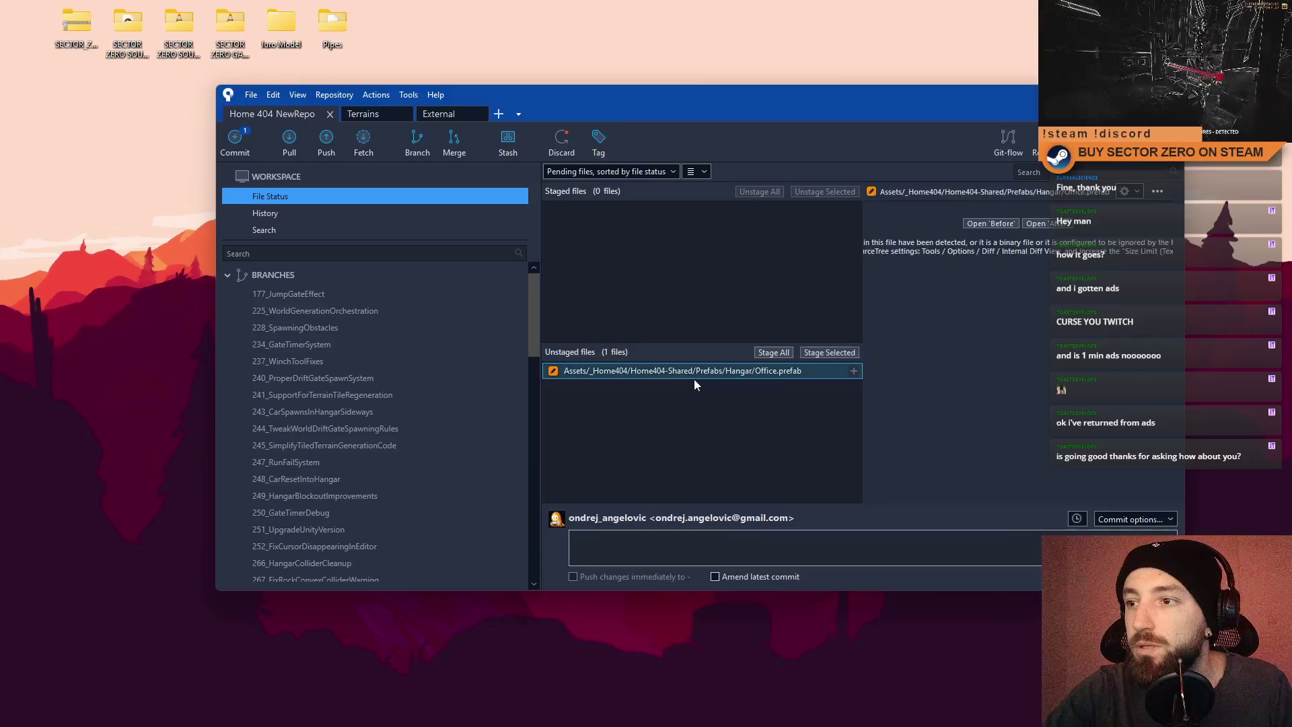
key("space")
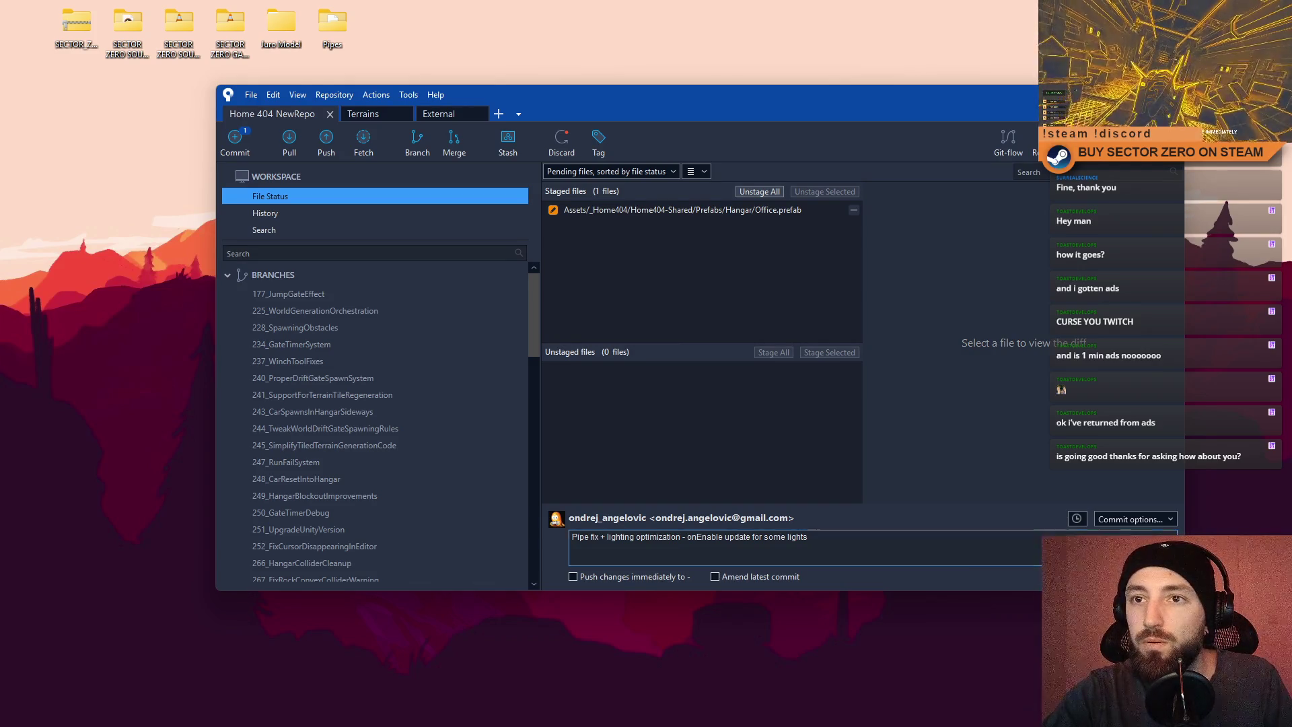
key("ctrl+Return")
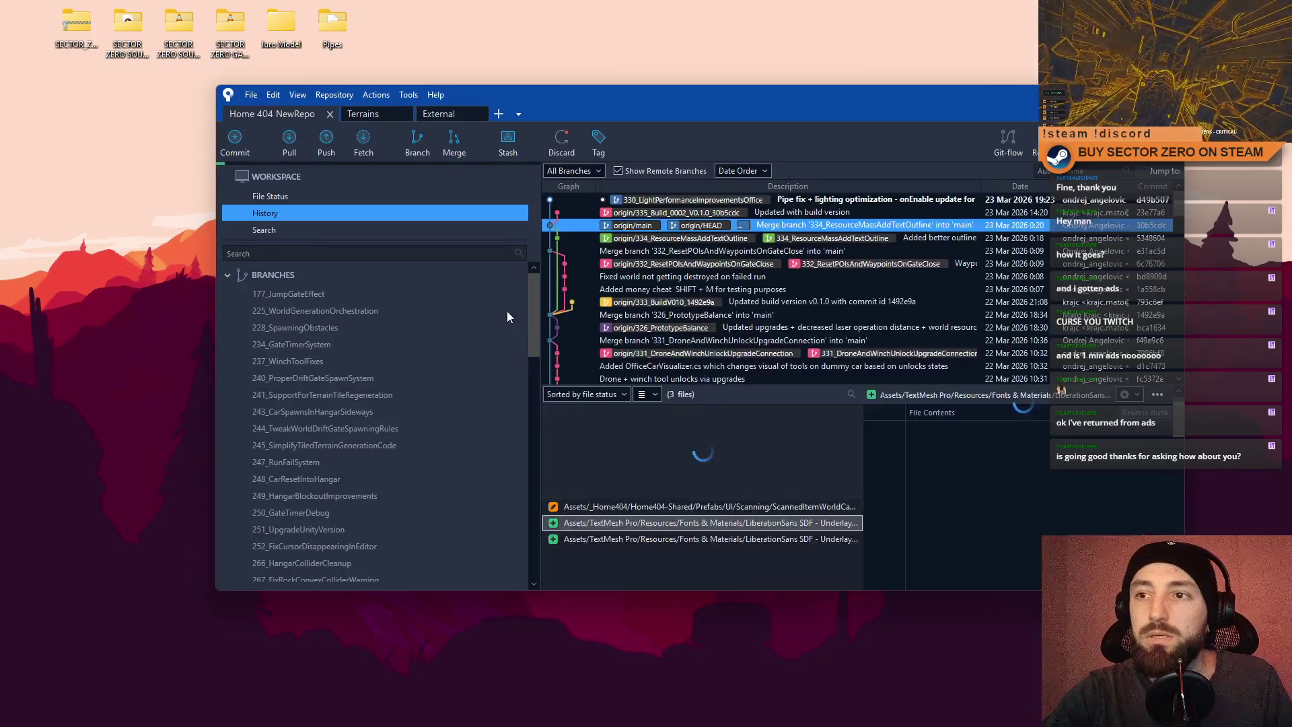
Push only the 330_LightPerformanceImprovementsOffice branch to origin, then hide Sourcetree.
left_click_drag(533, 311, 553, 544)
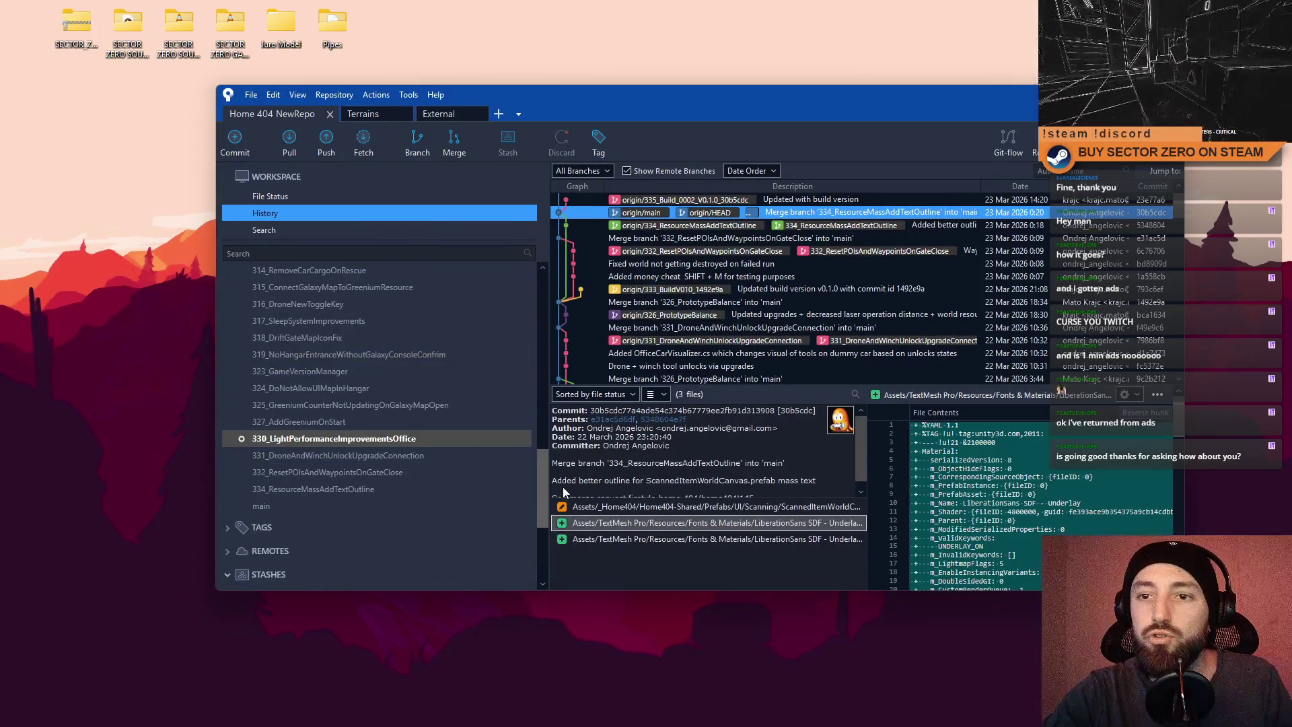
left_click_drag(857, 95, 814, 123)
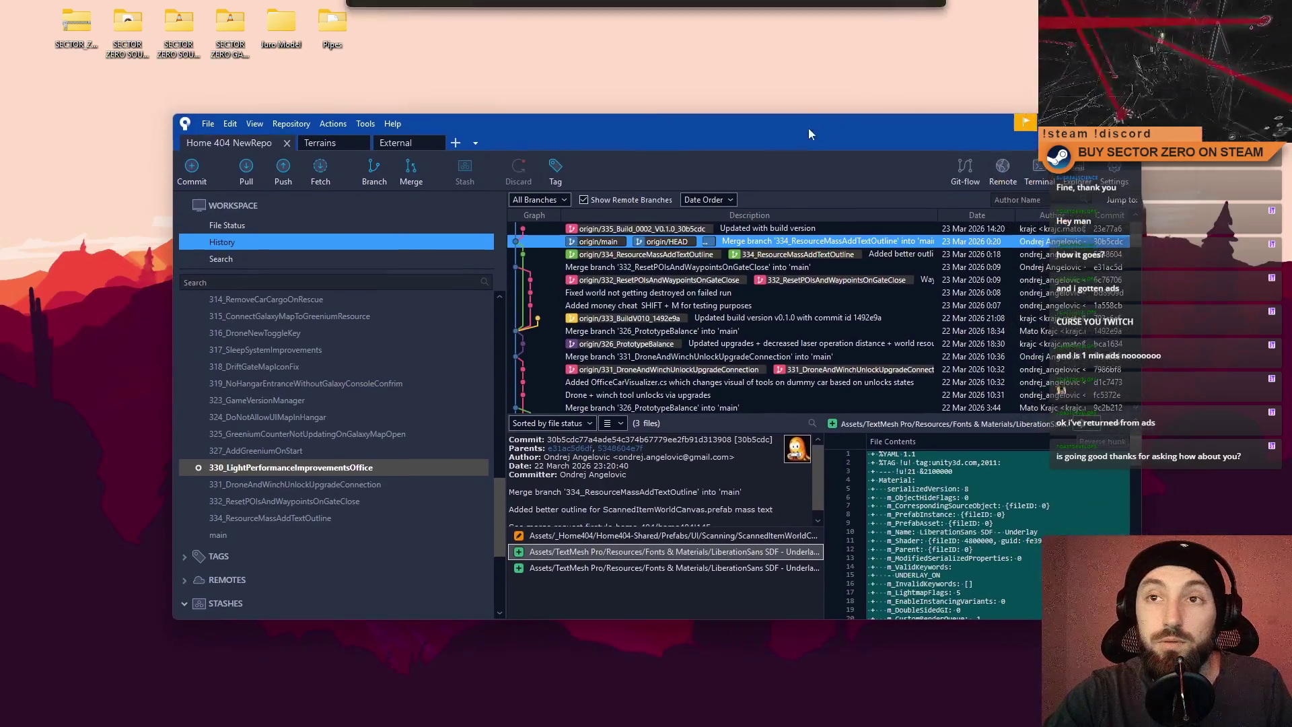
left_click(281, 171)
left_click_drag(910, 286, 938, 445)
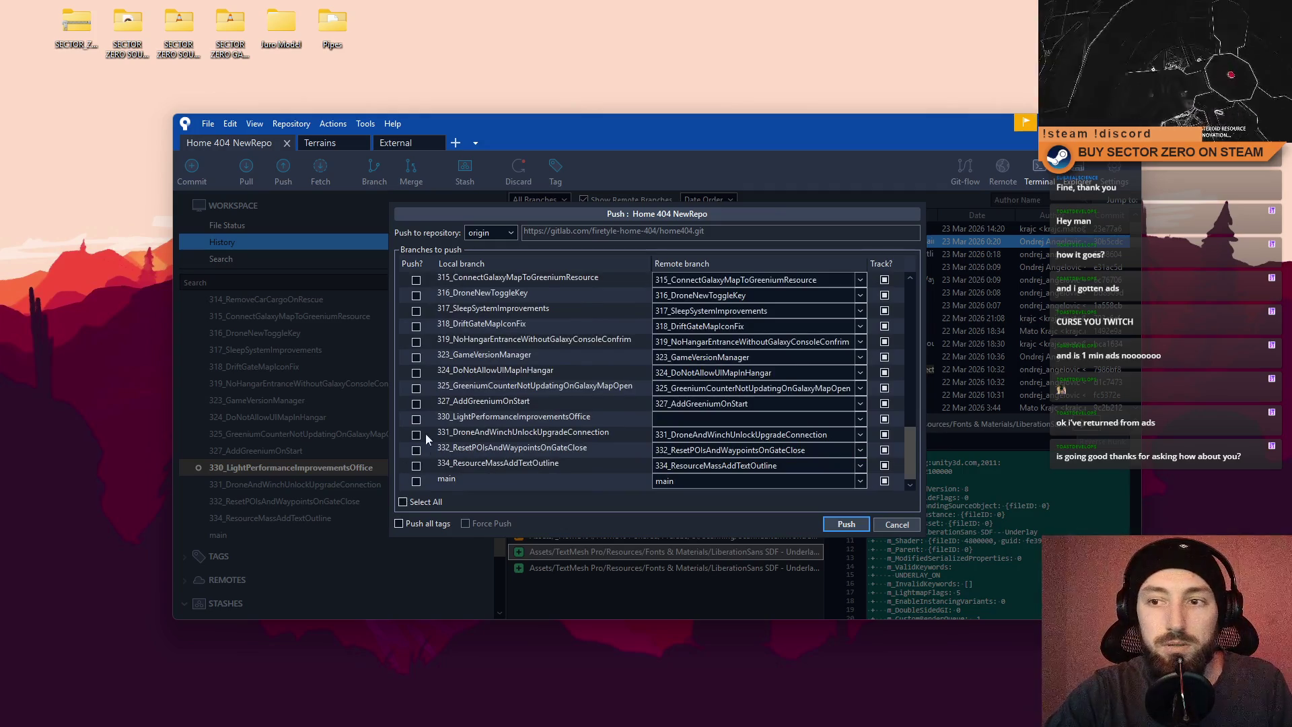
left_click(415, 419)
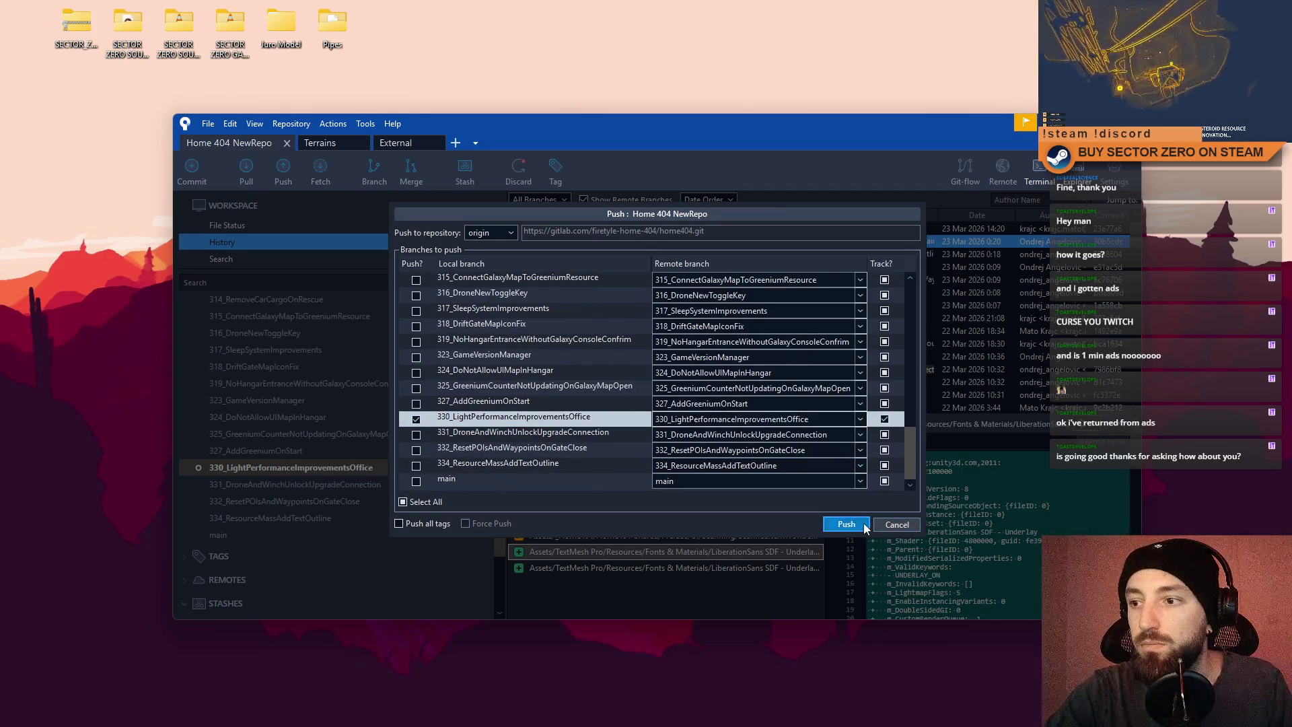
left_click(863, 523)
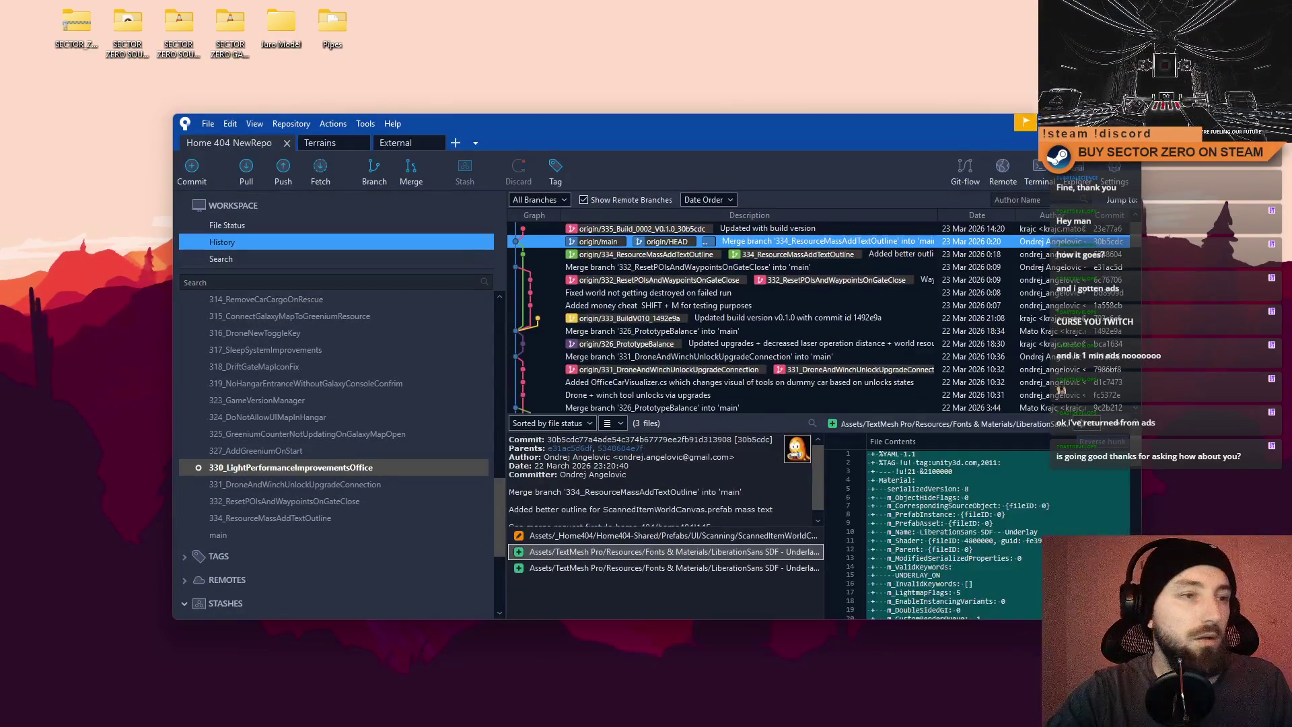
key("super+d")
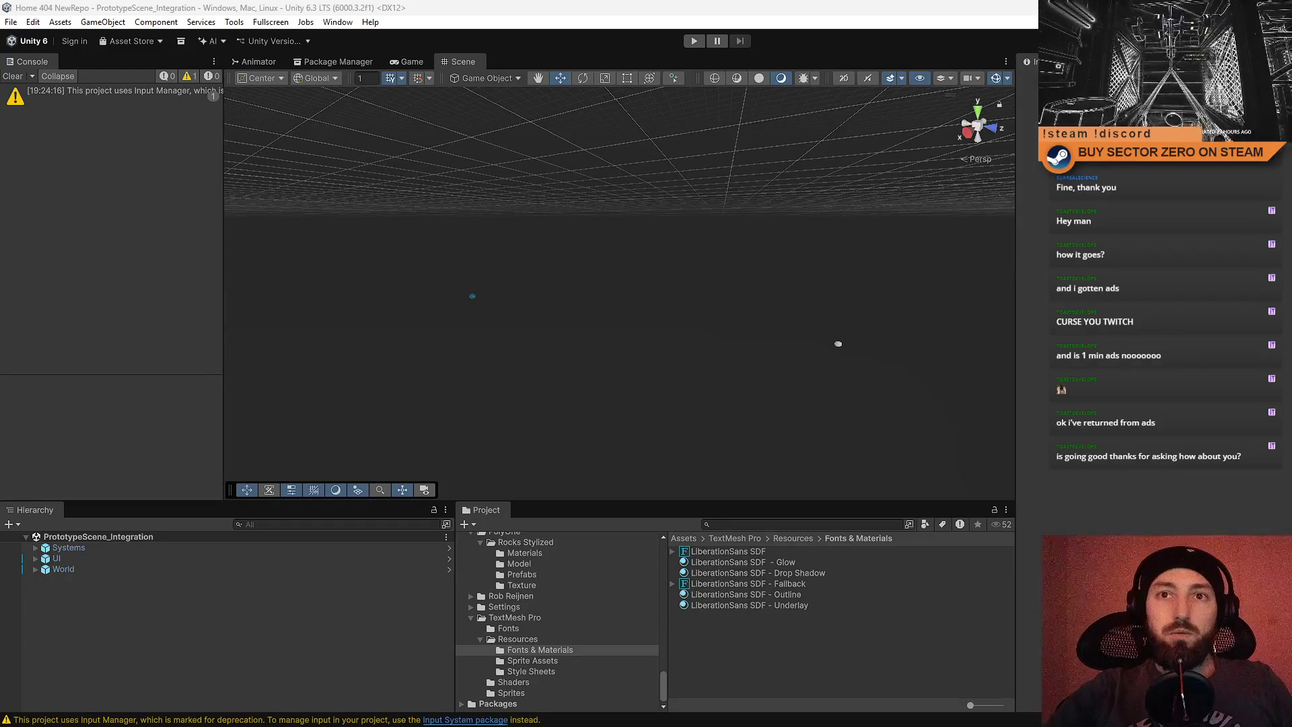
Show the Game view with the Drift Miners title menu and Gameplay Mechanics tips.
left_click(410, 62)
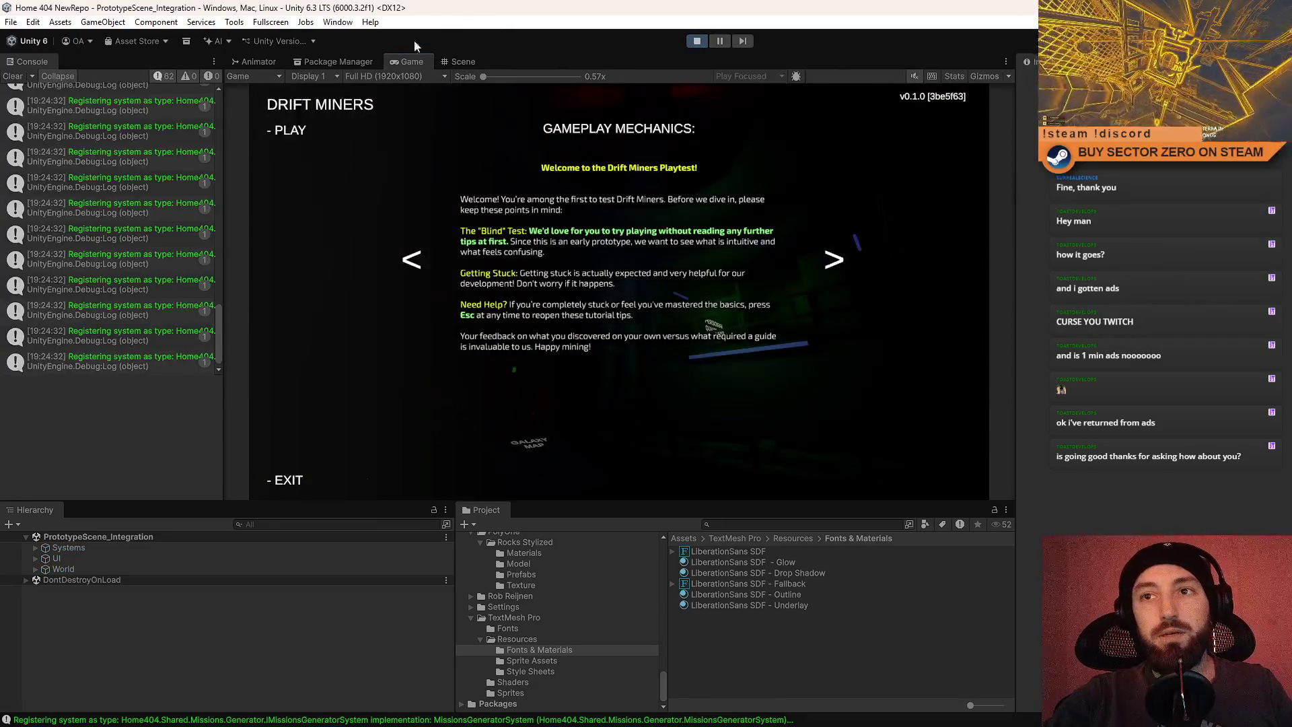
Start the game from the title menu in full screen and walk to the run terminal.
left_click(296, 129)
key("F10")
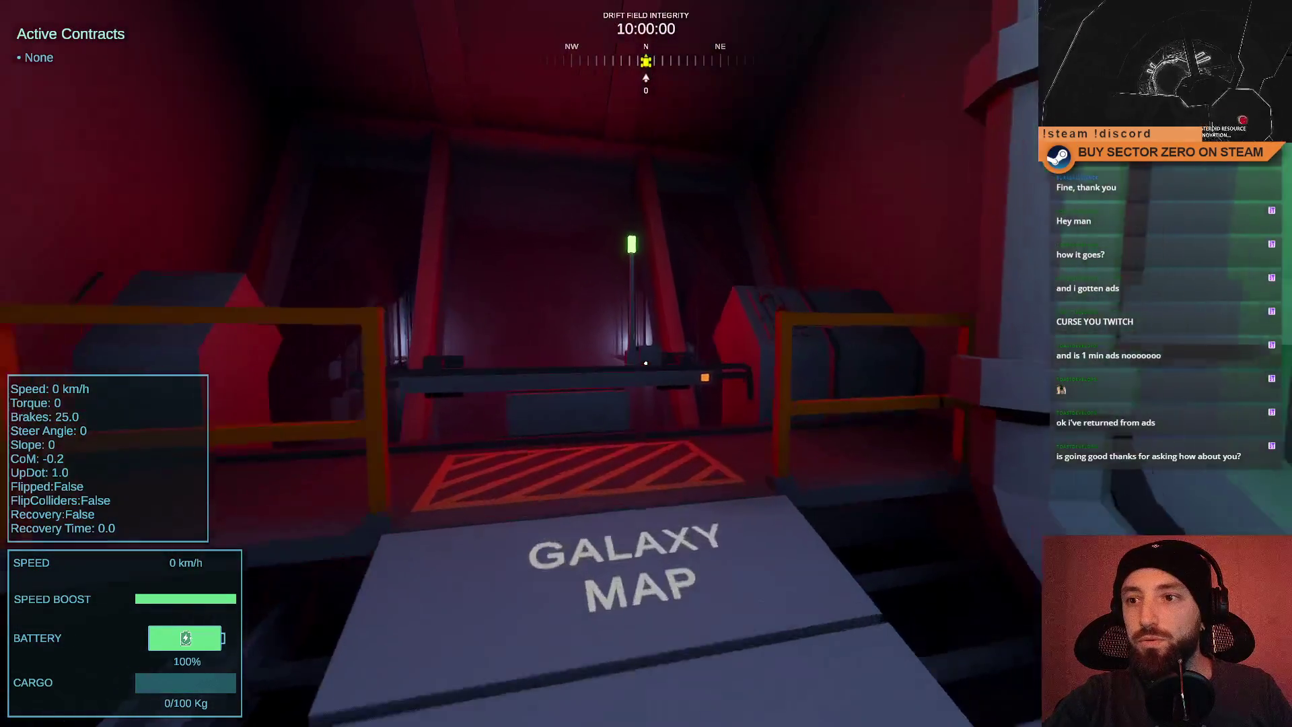
key("w")
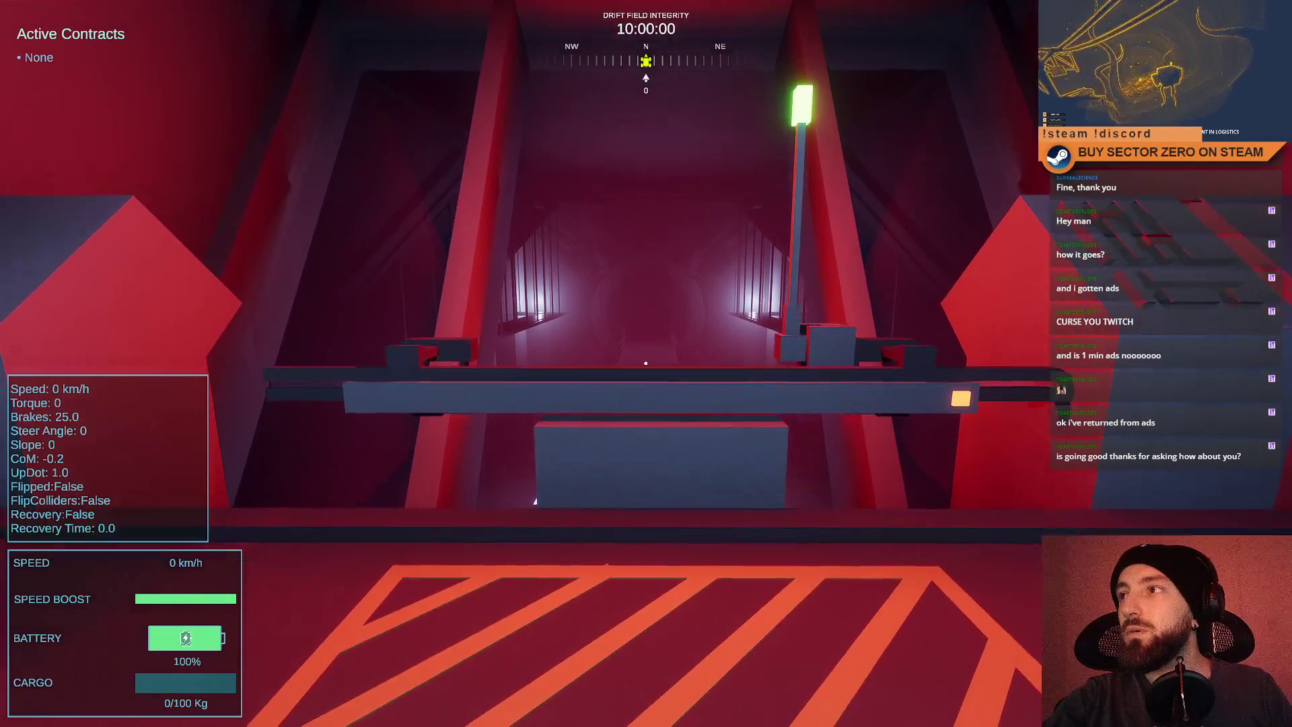
key("space")
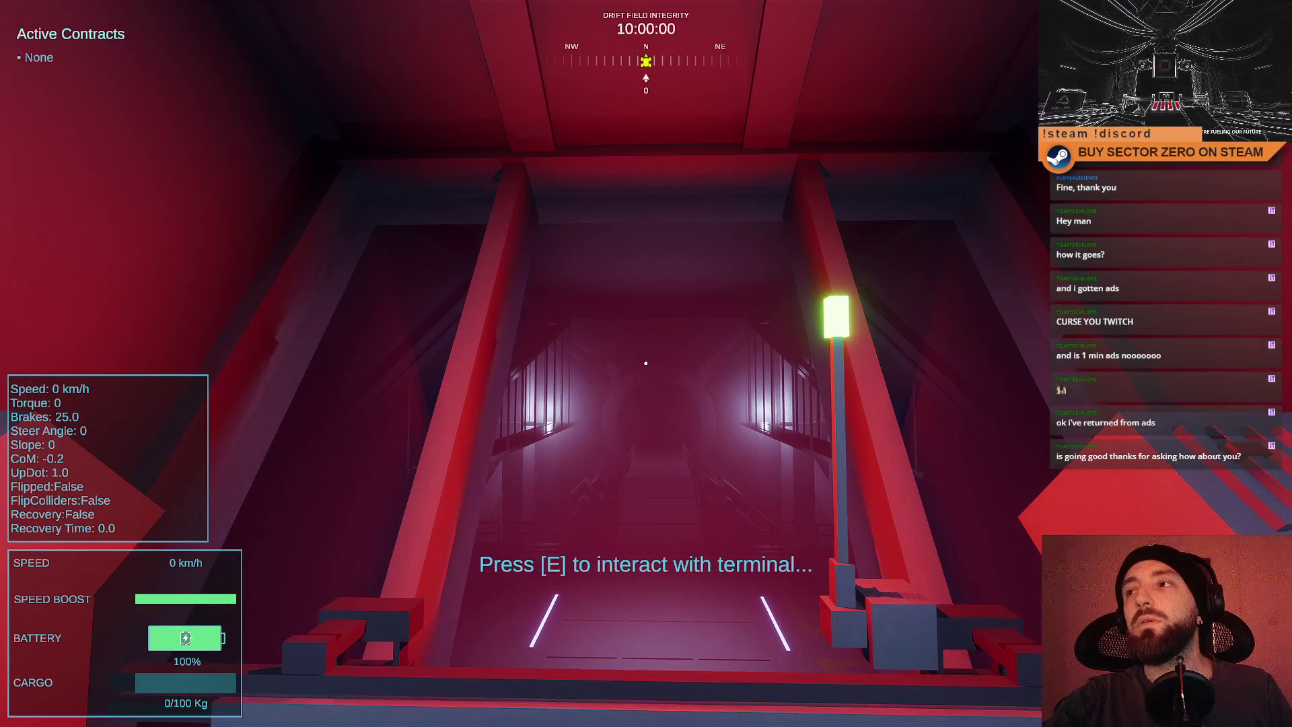
Set up a 03:00 drift run and boost the rover down the hangar toward the red portal.
key("e")
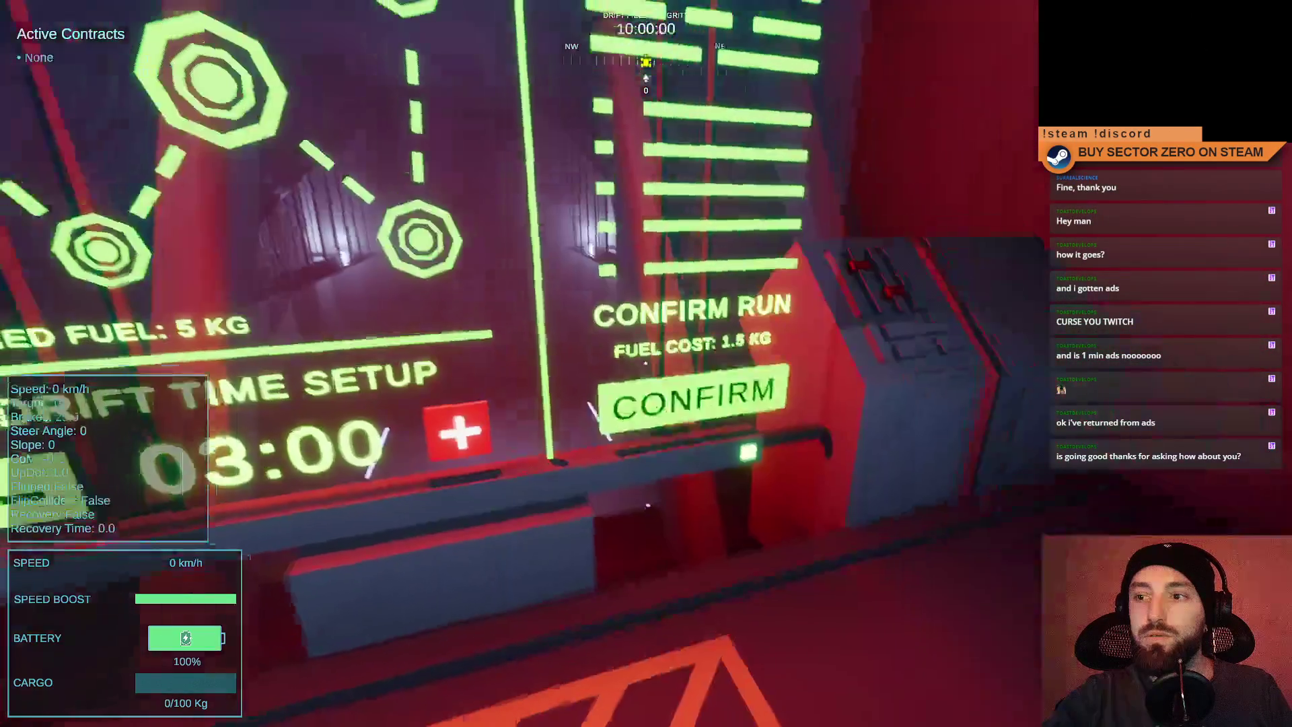
left_click(646, 363)
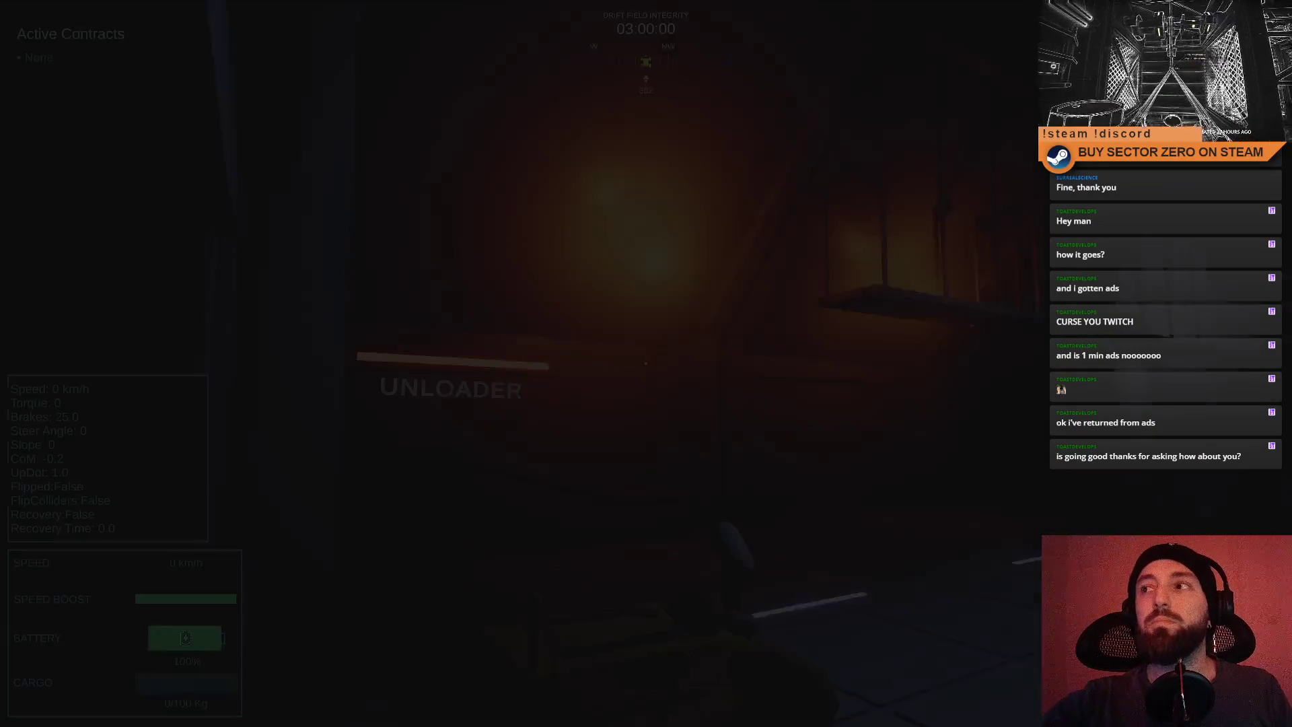
key("shift+w")
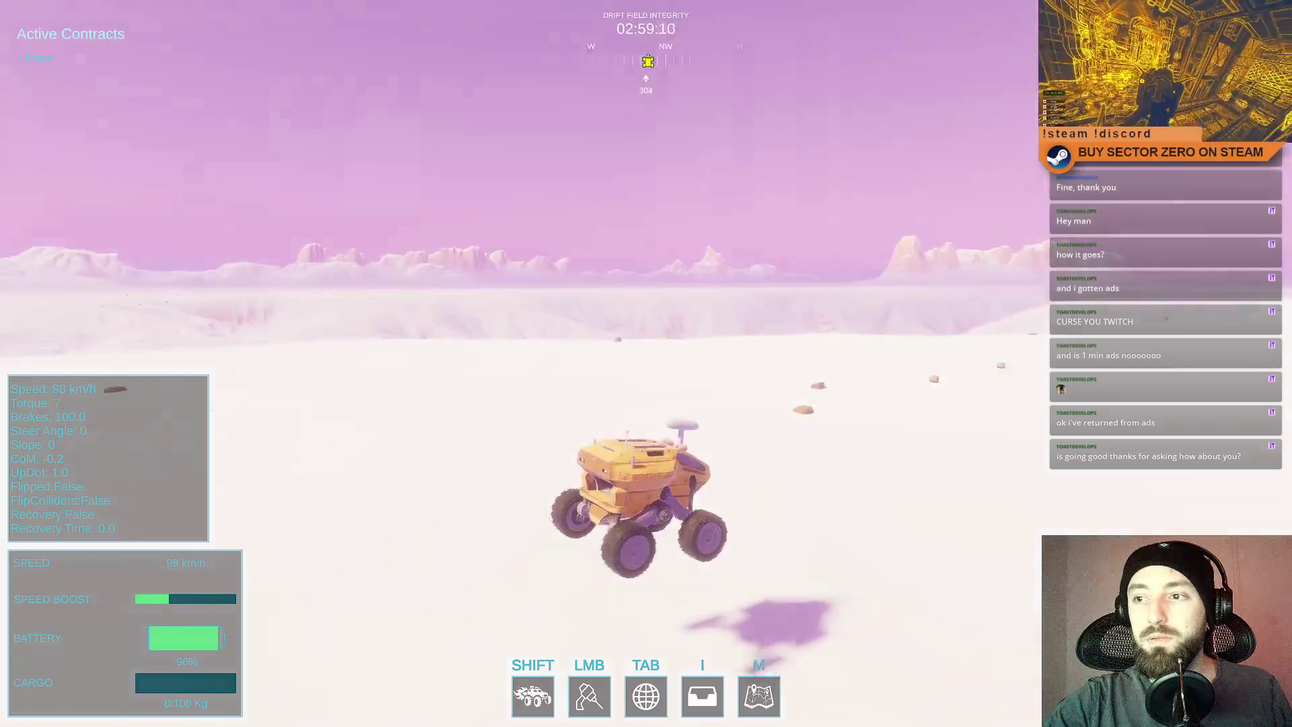
Drive the rover left across the snowfield, then return to the editor layout with a free cursor.
key("w")
key("a")
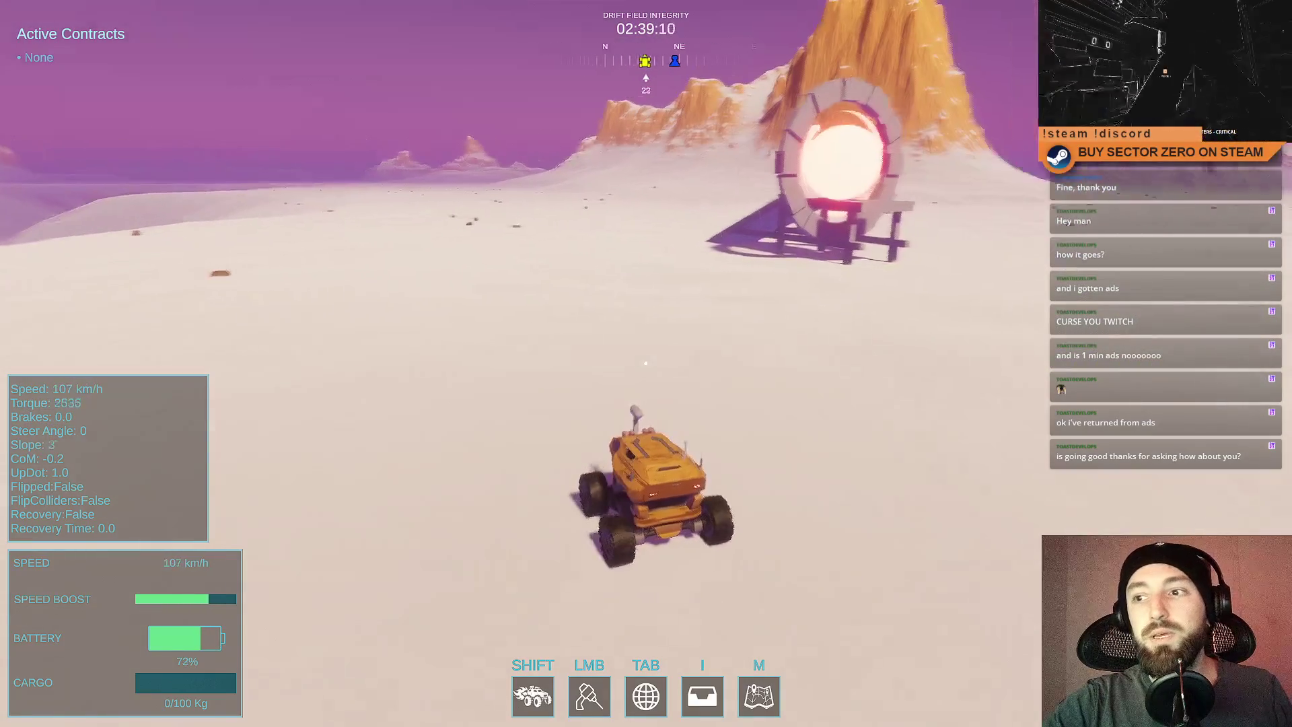
key("F11")
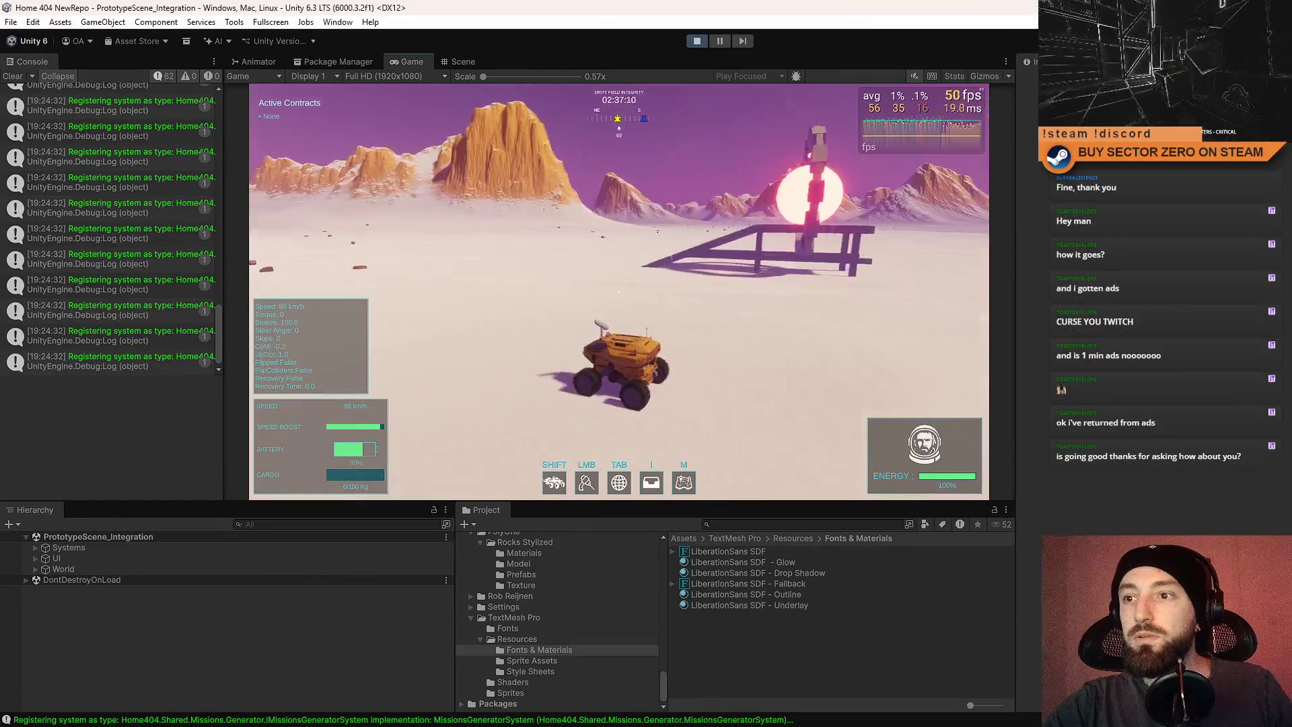
key("Escape")
key("Escape")
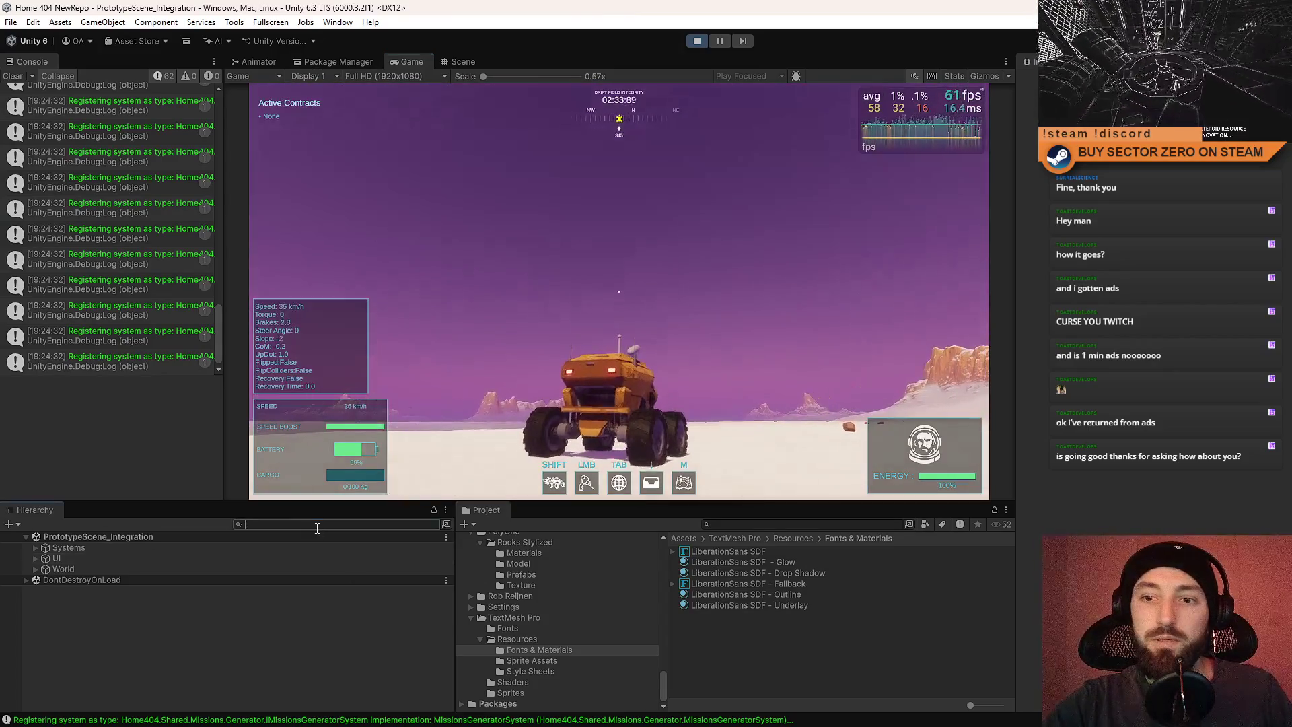
Find the Sun light via a 'sun' Hierarchy search and untick its Volumetrics Enable setting.
key("ctrl+f")
type("sun")
left_click(261, 551)
key("Escape")
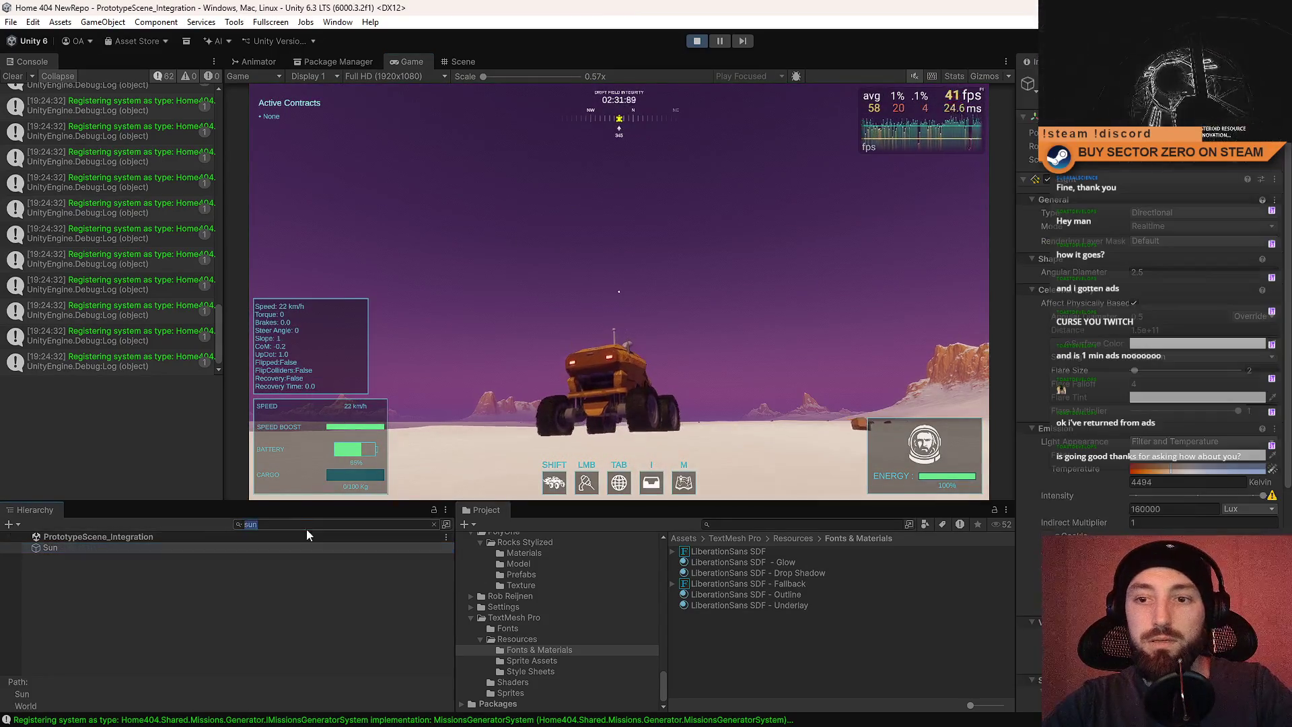
left_click(587, 275)
key("Escape")
key("Escape")
key("Escape")
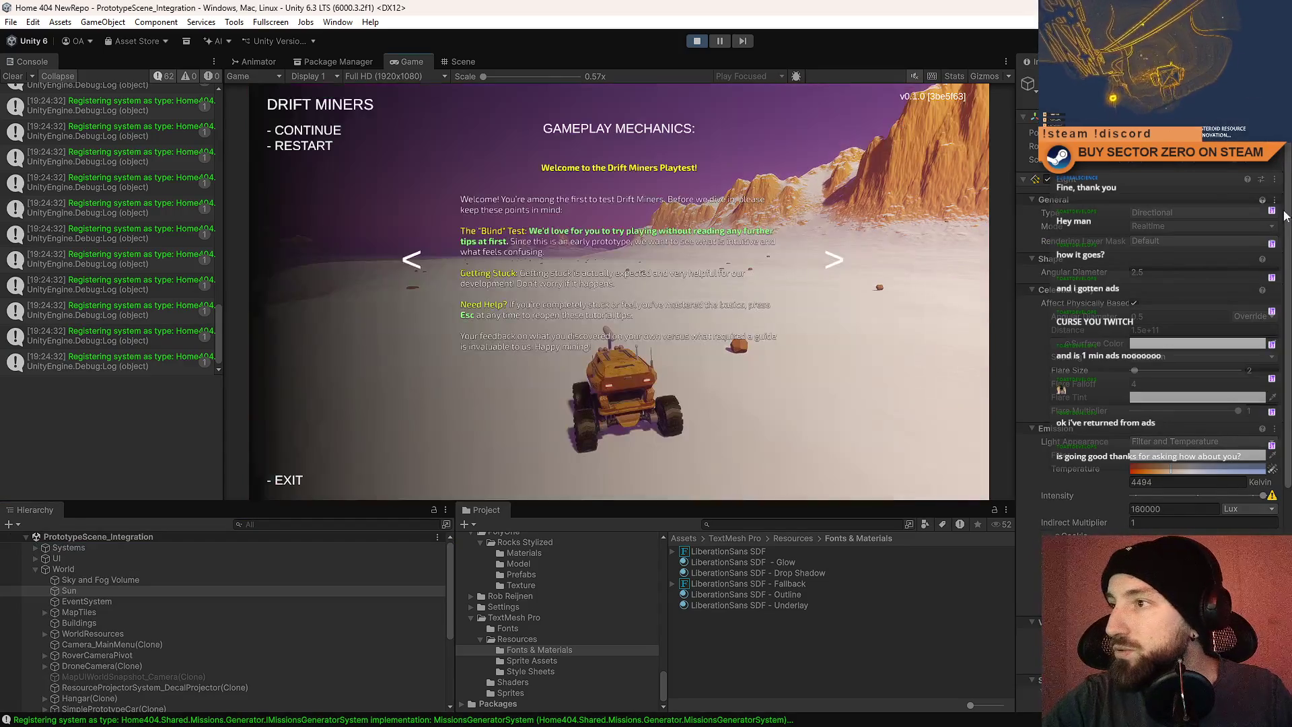
scroll(1099, 525, "down", 3)
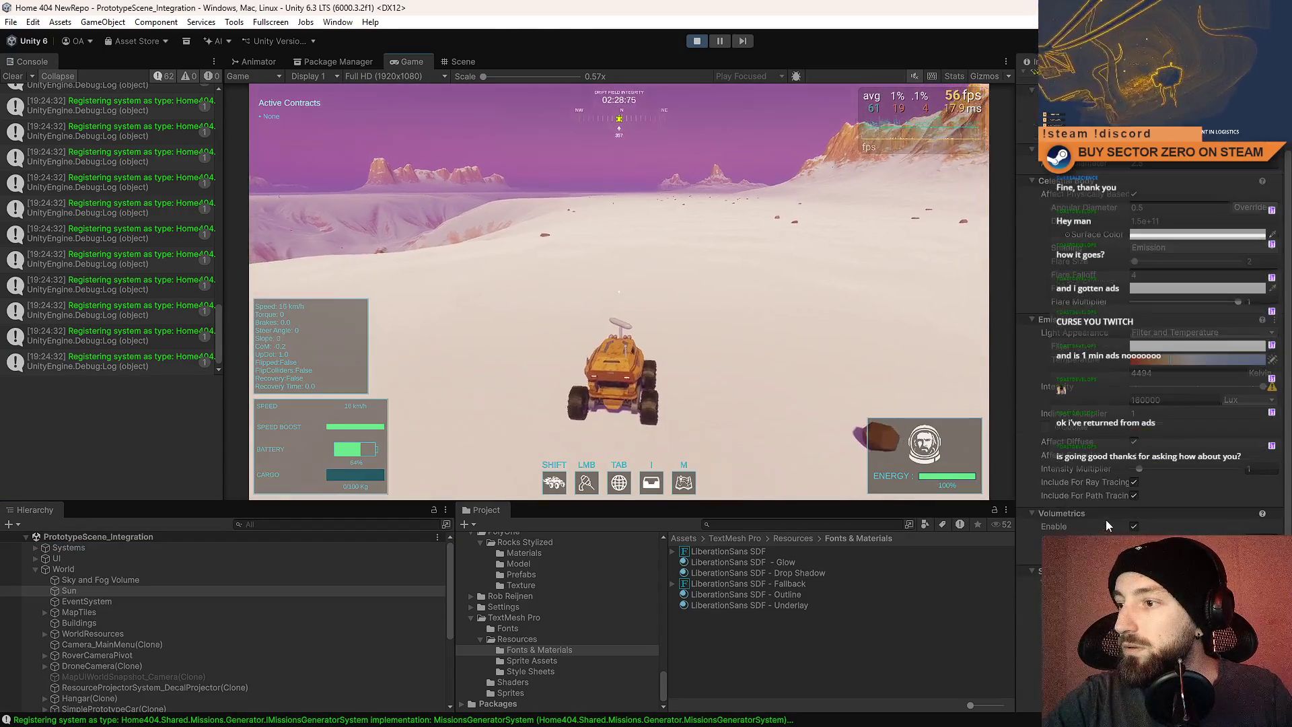
left_click(1135, 527)
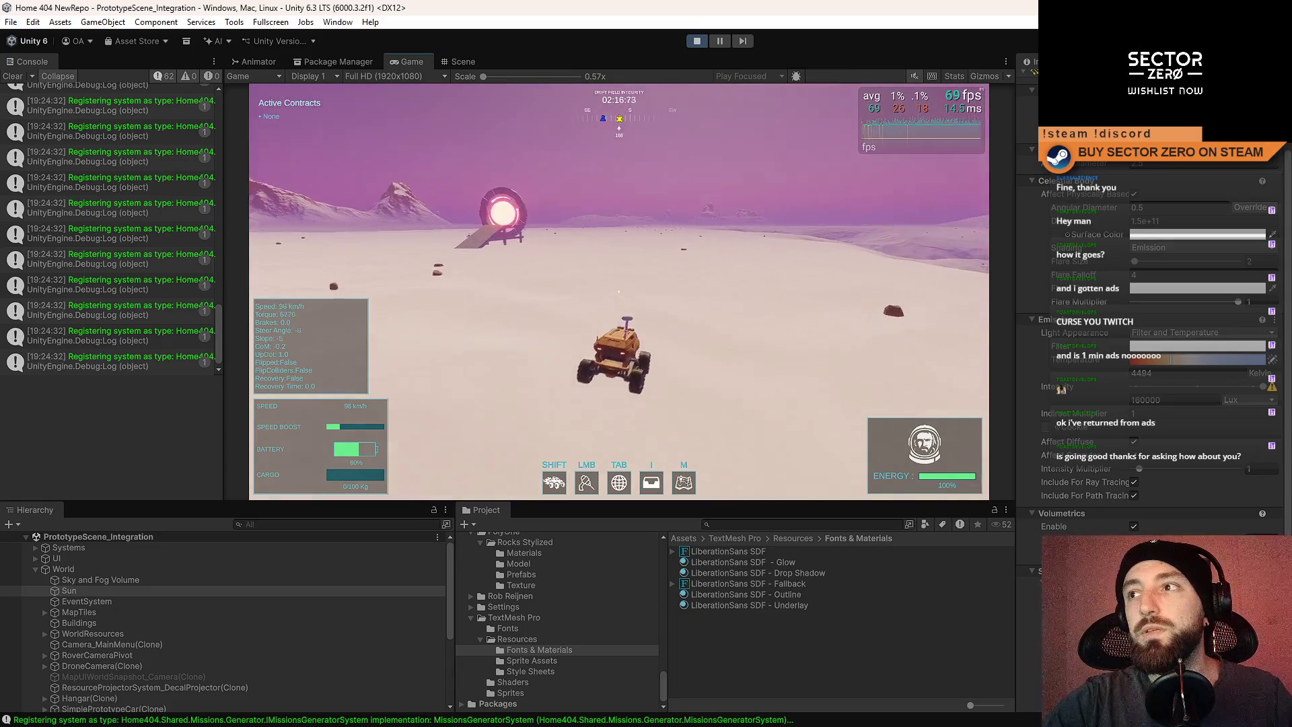
Resume the game full screen, then return to the editor and show the Stats overlay.
key("F10")
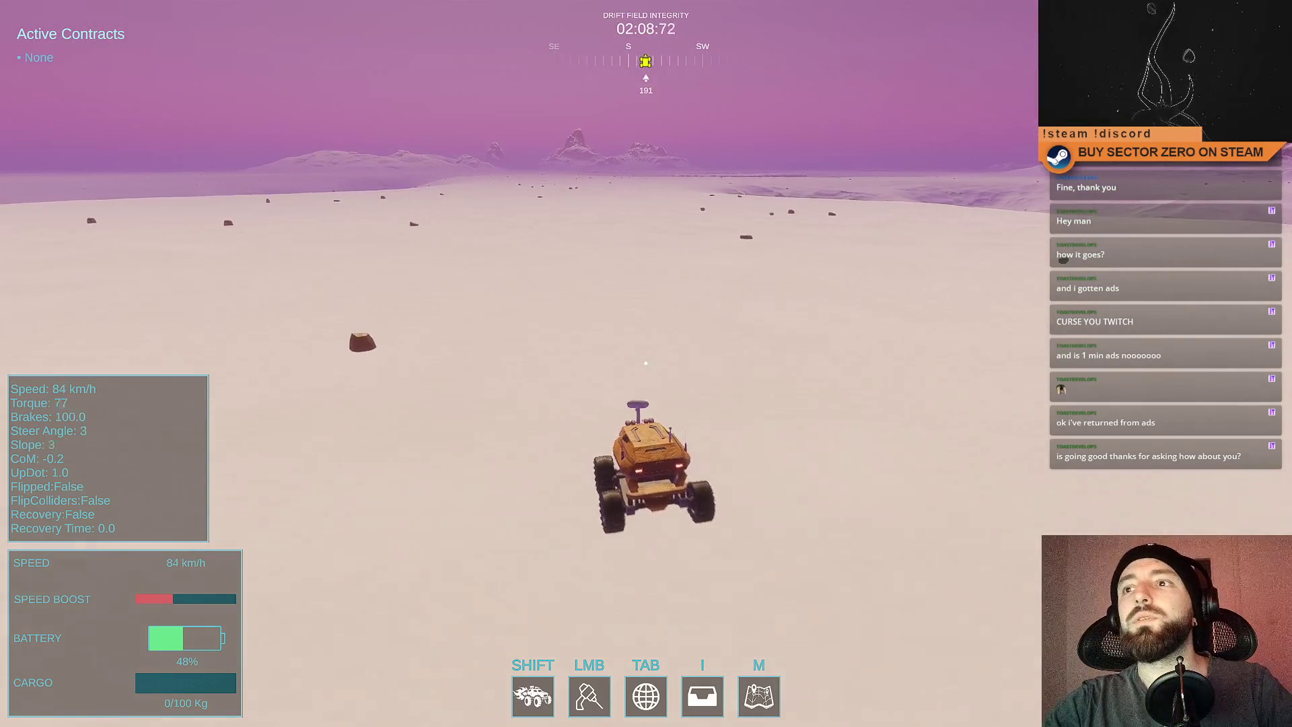
key("Escape")
left_click(954, 76)
left_click(954, 76)
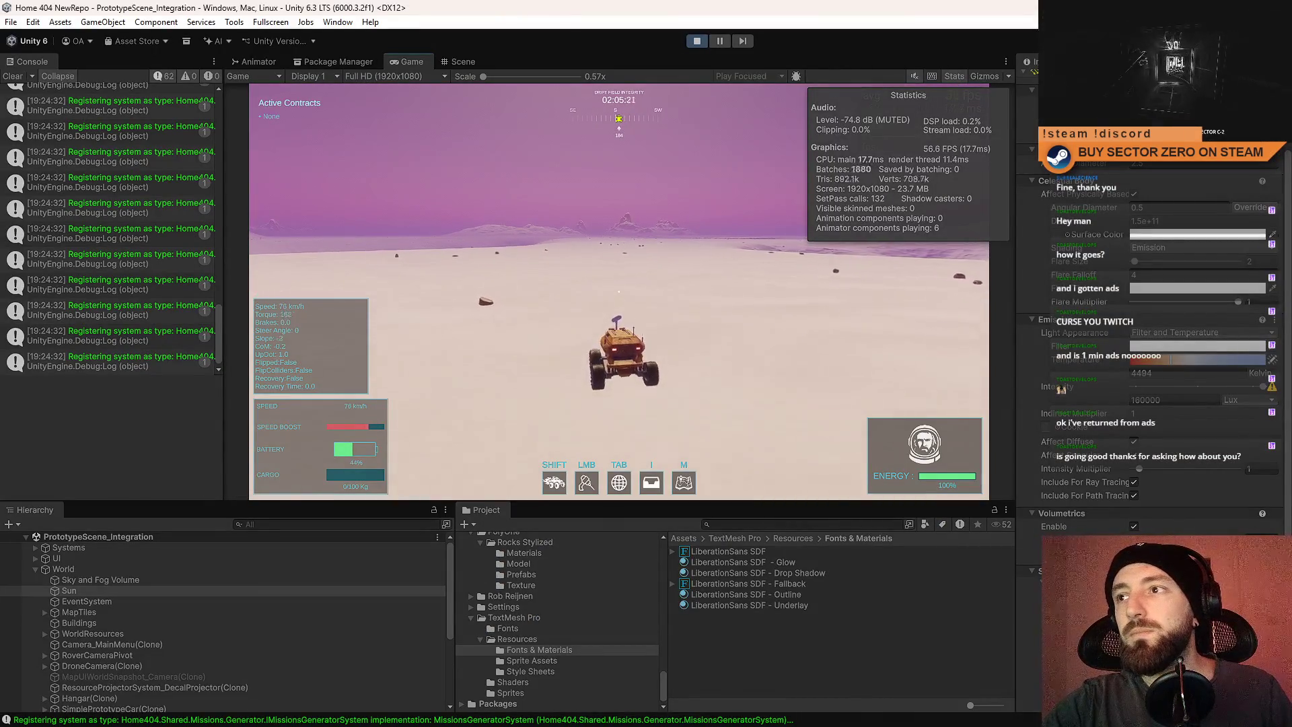
Drive the rover around the snowfield past the ring and portal ramp while watching the stats.
key("d")
key("d")
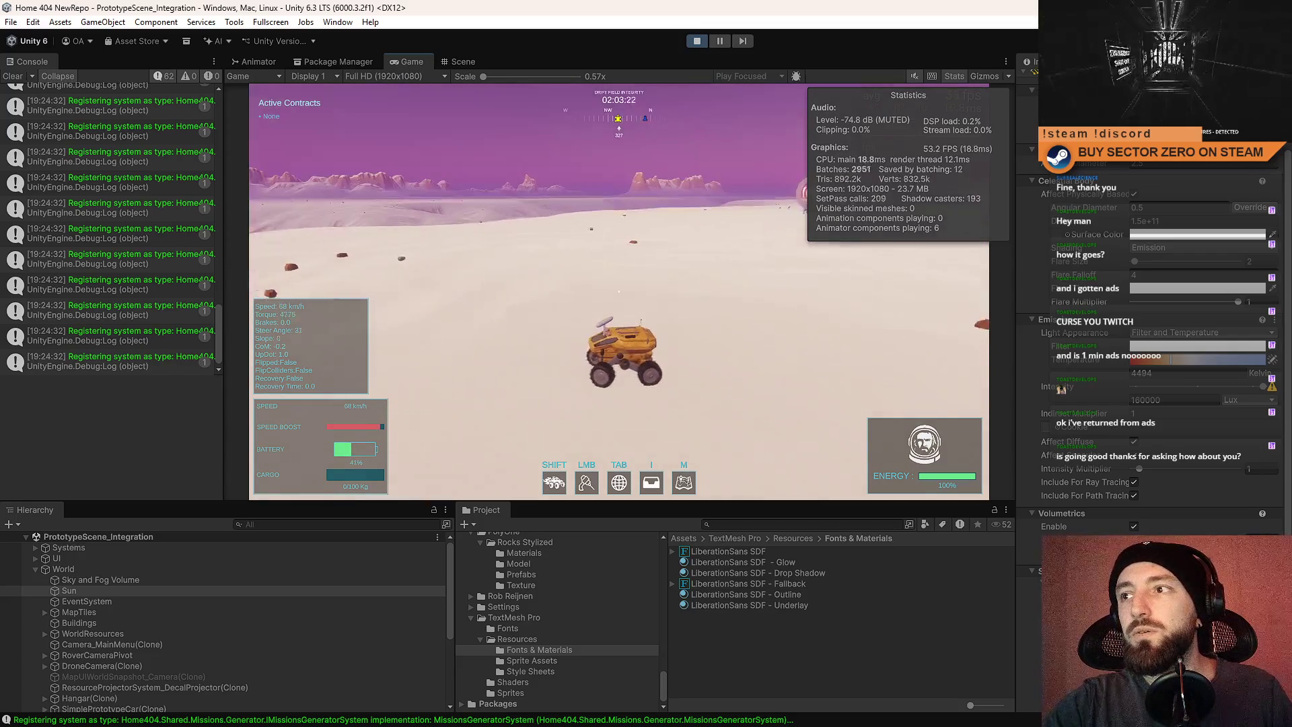
key("d")
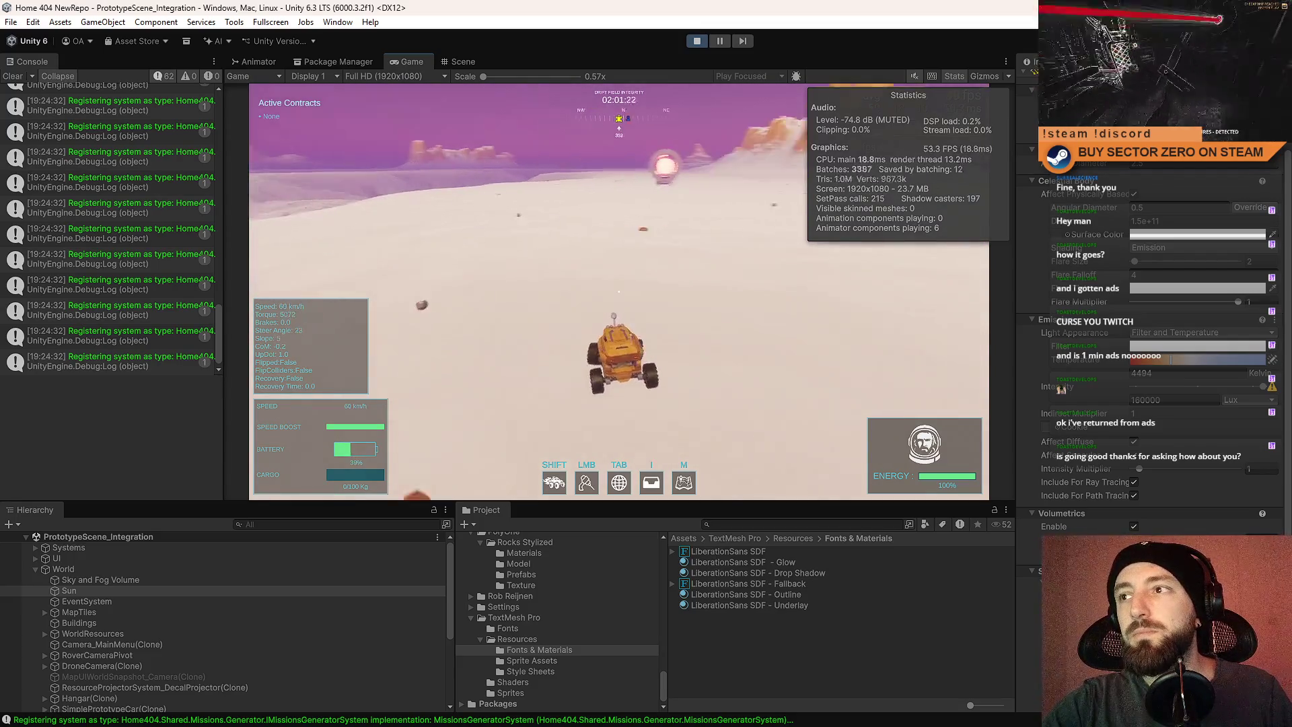
key("a")
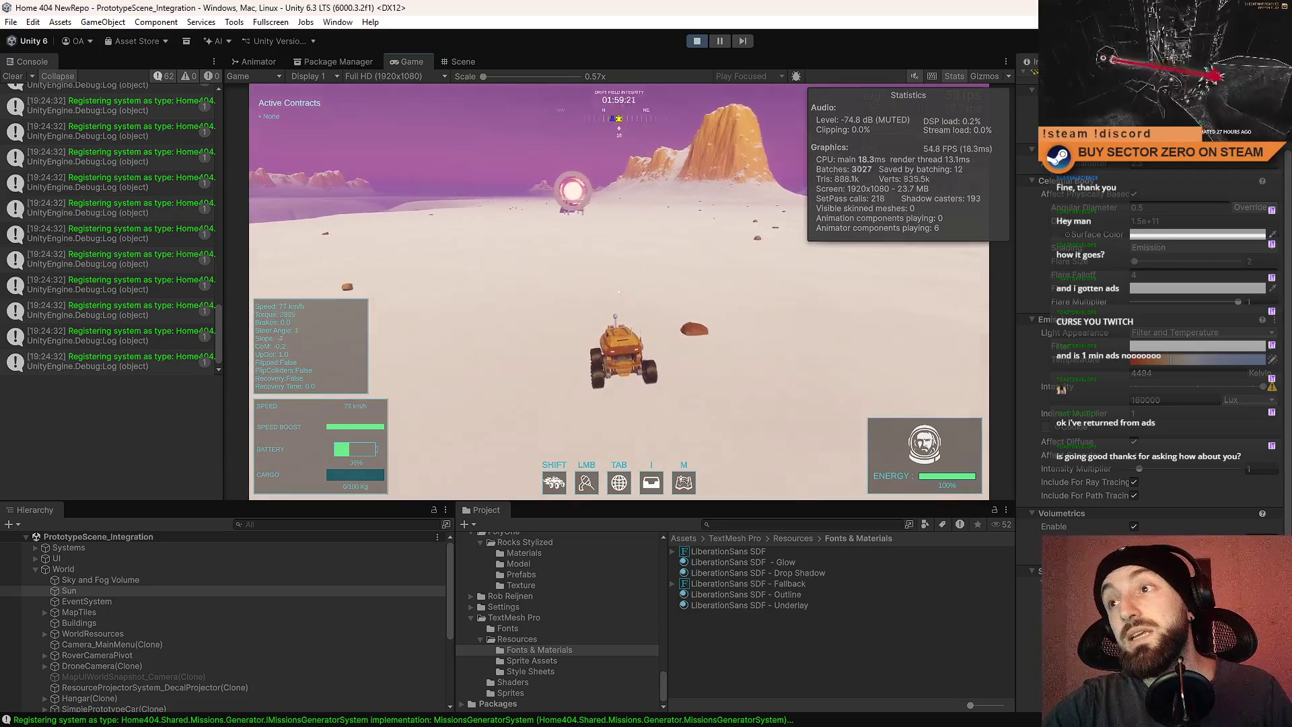
key("w")
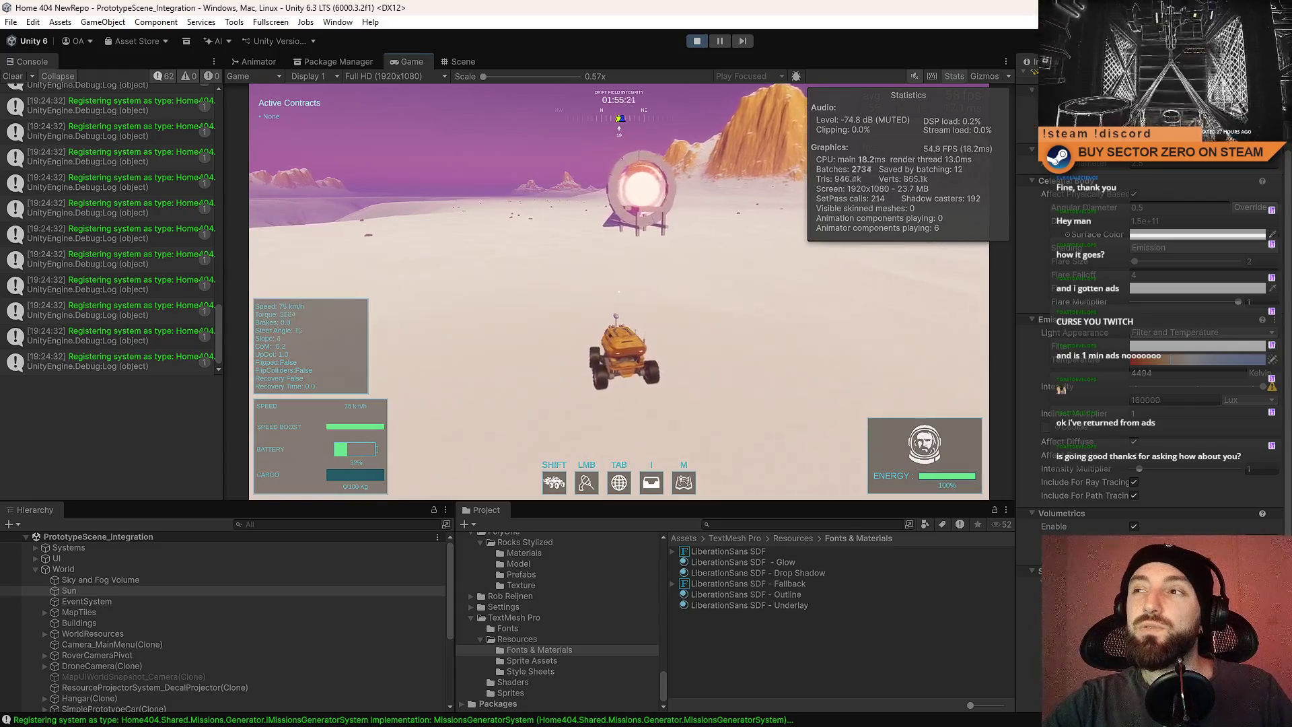
key("w")
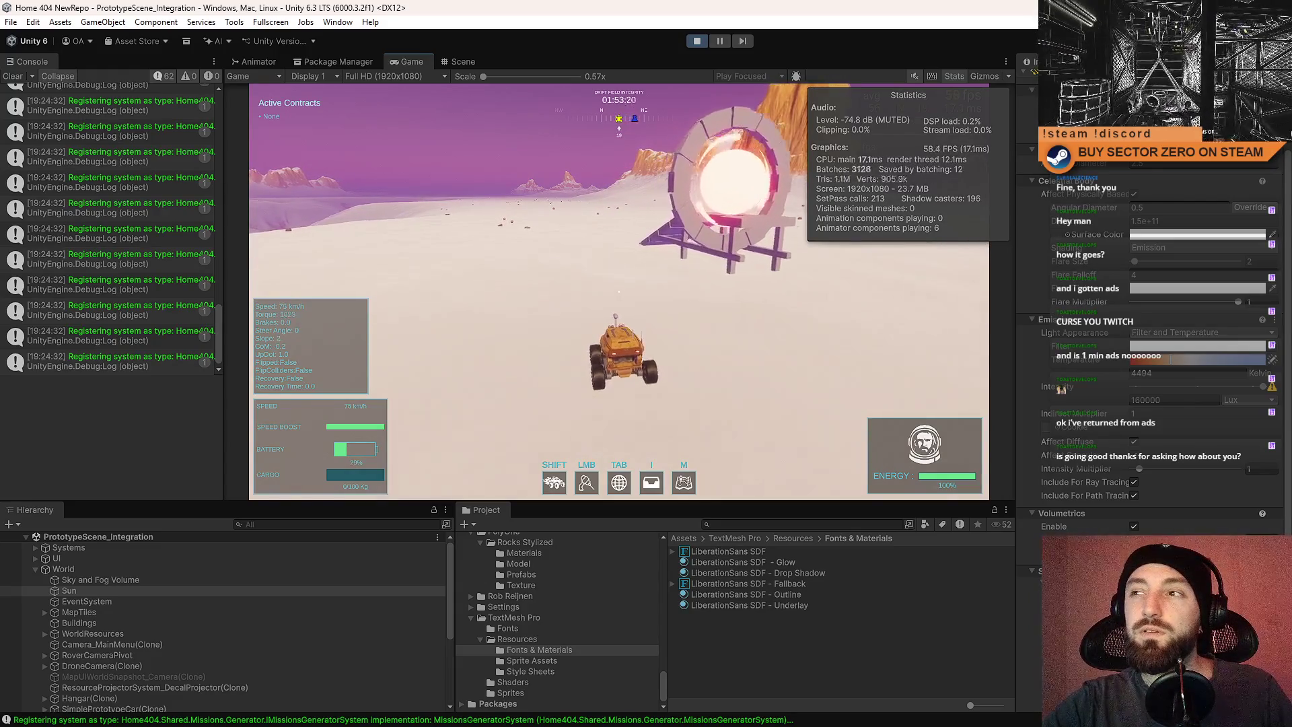
key("w")
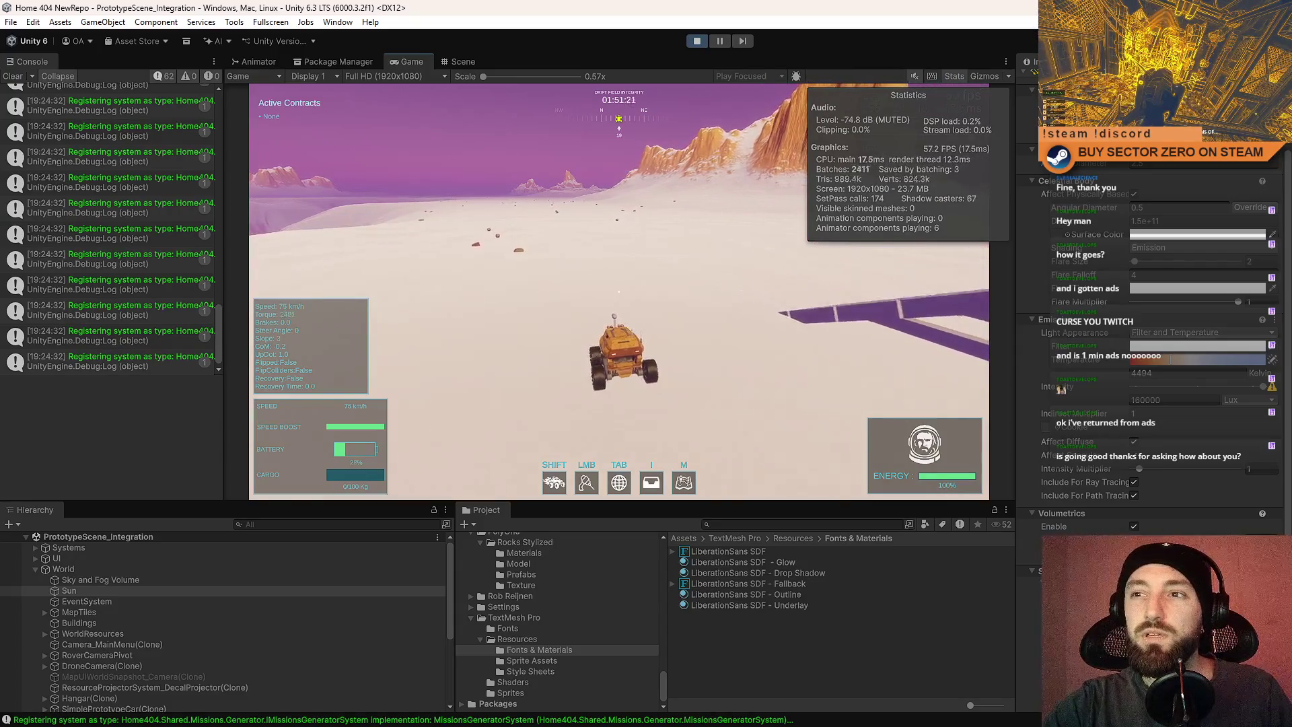
key("w")
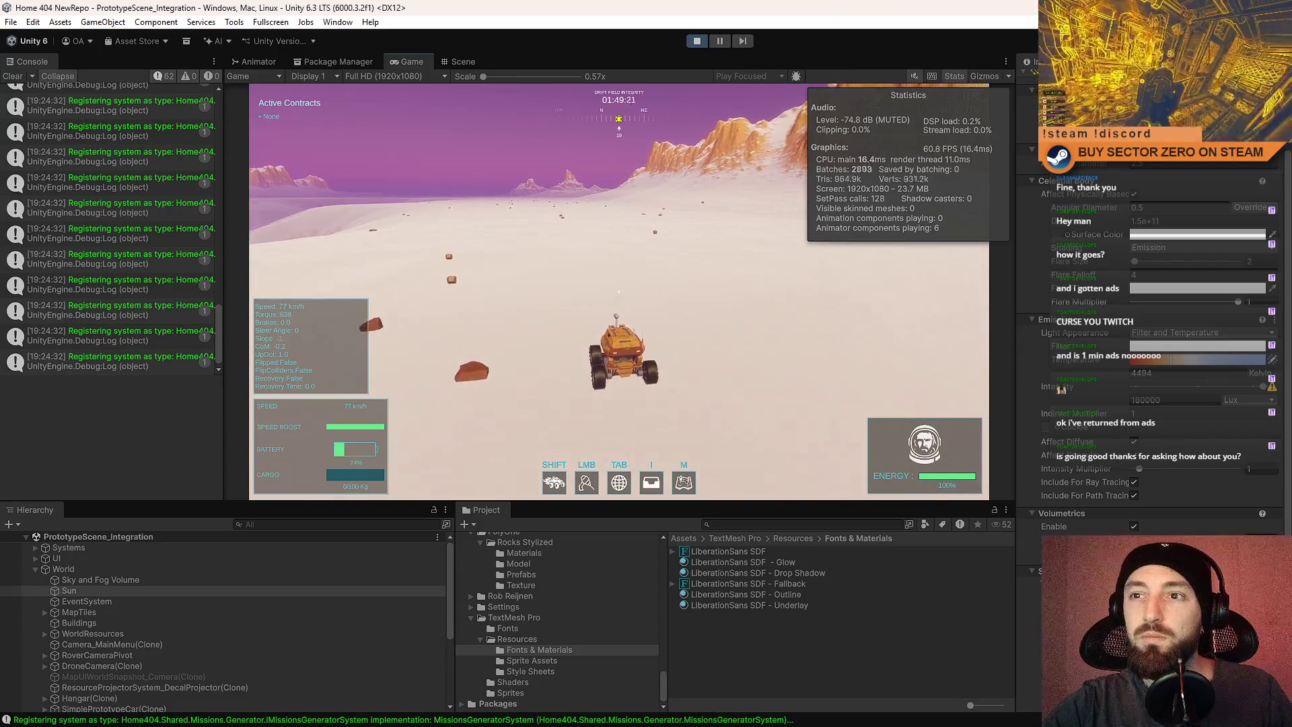
key("d")
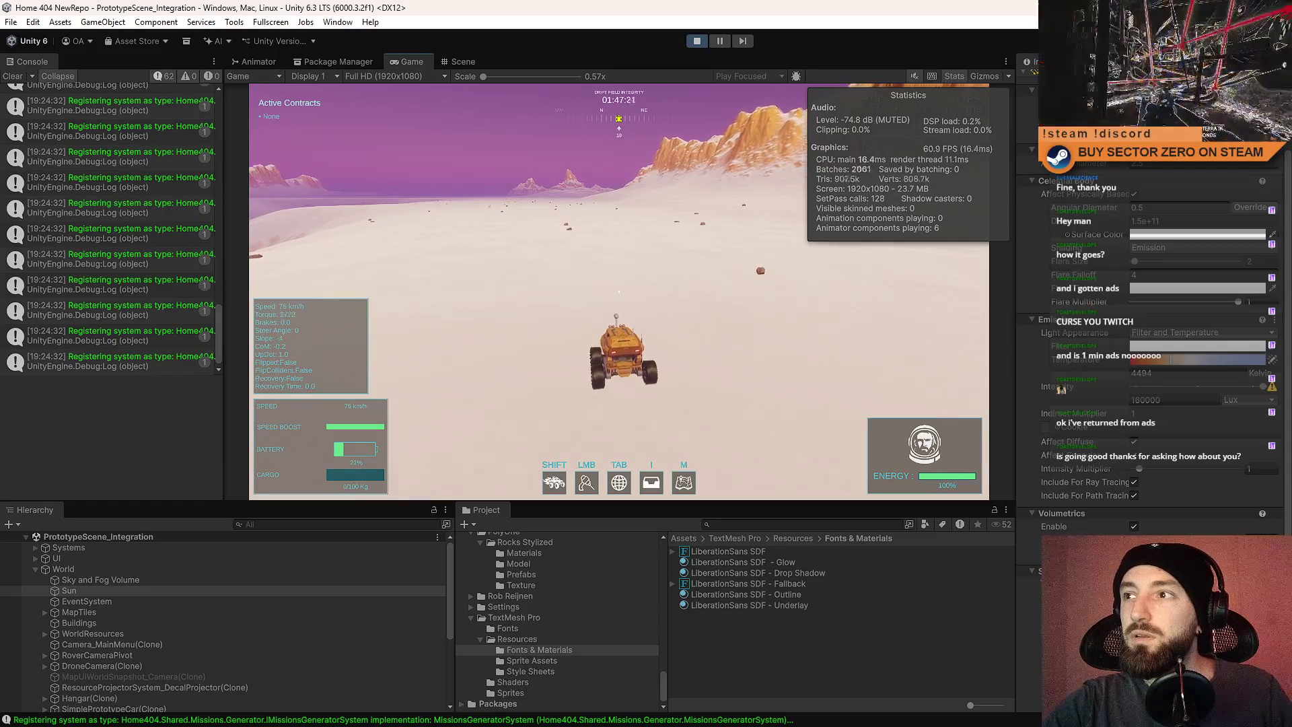
key("w")
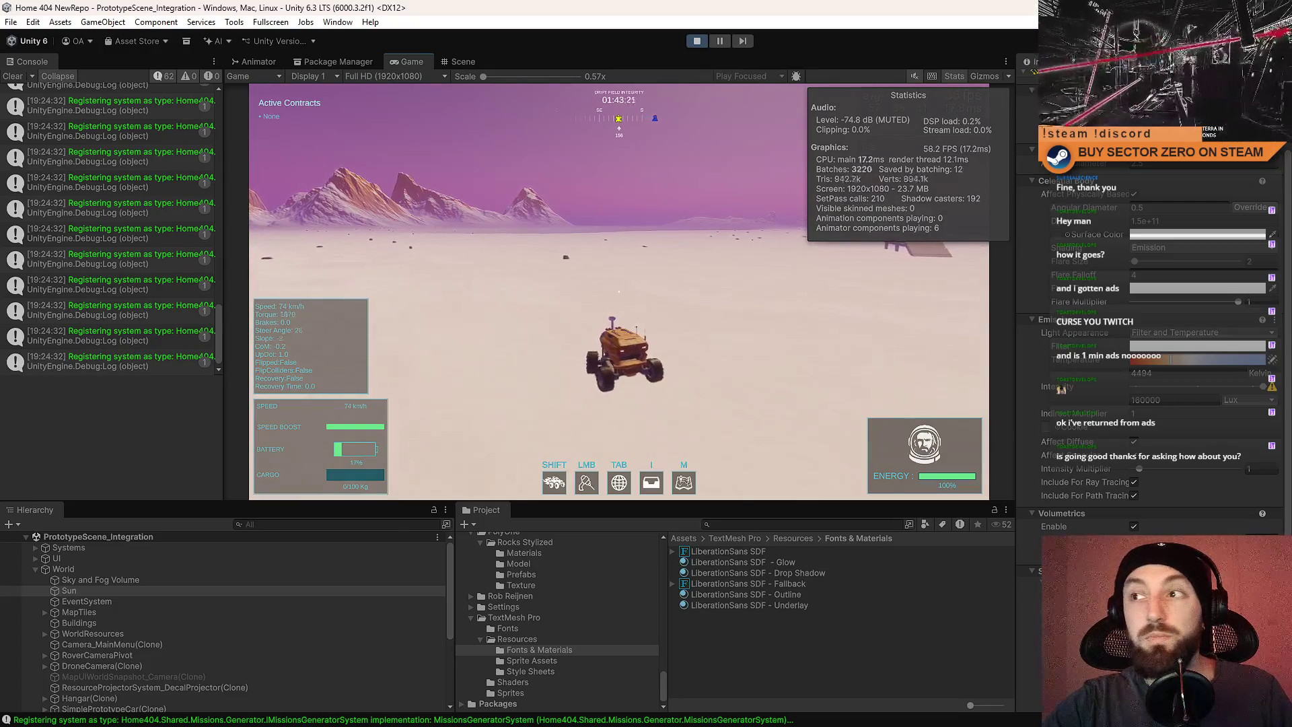
key("a")
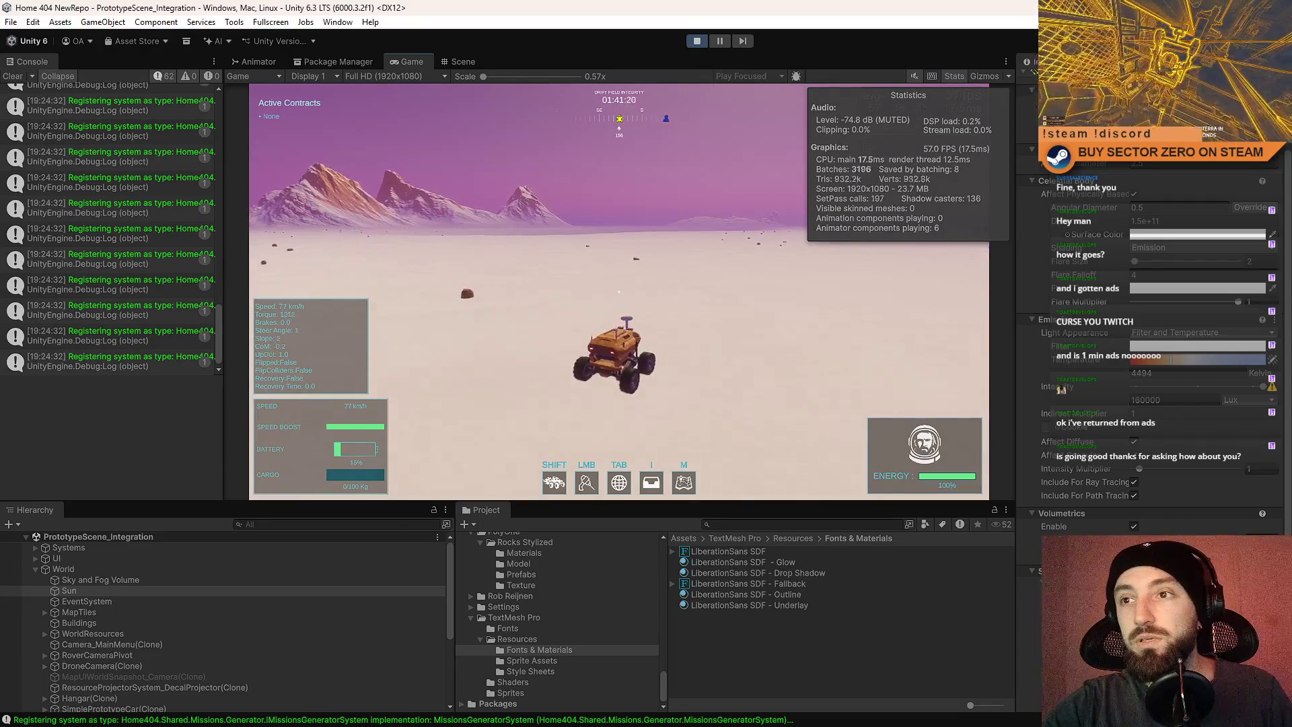
key("d")
key("a")
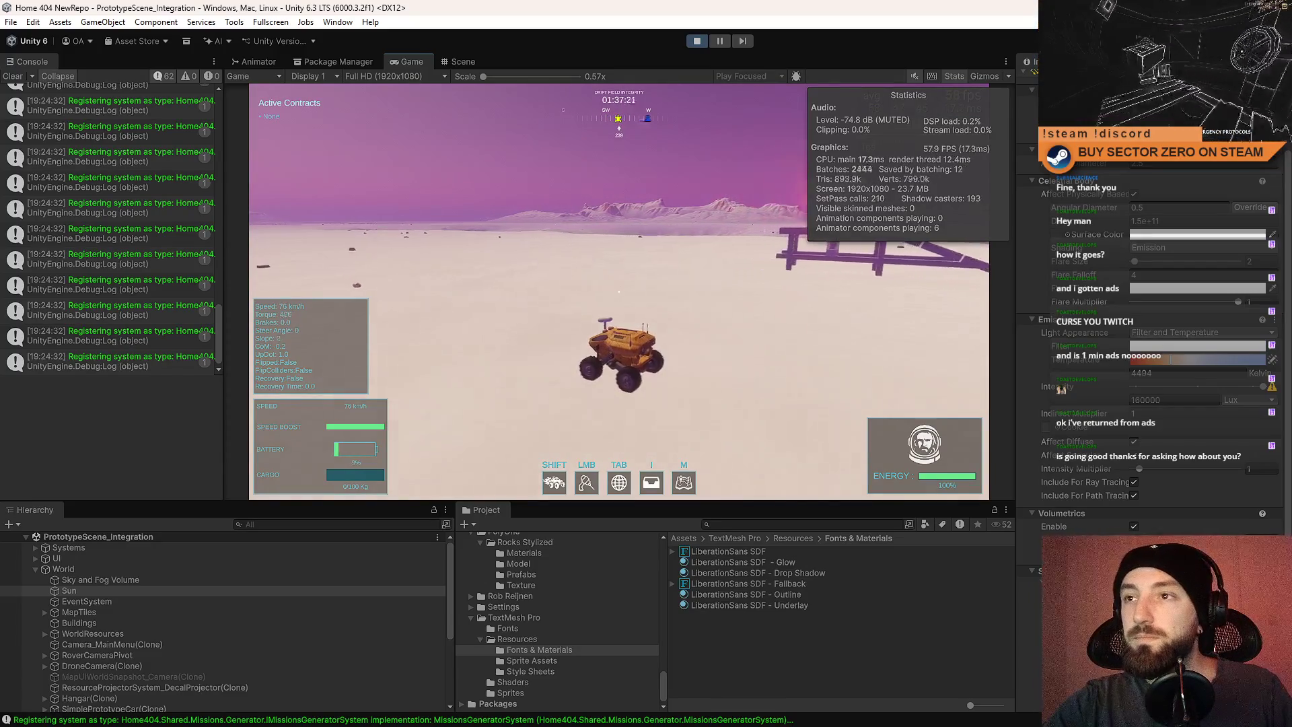
Stop the playtest and minimise the editor to show the desktop.
key("Escape")
left_click(696, 41)
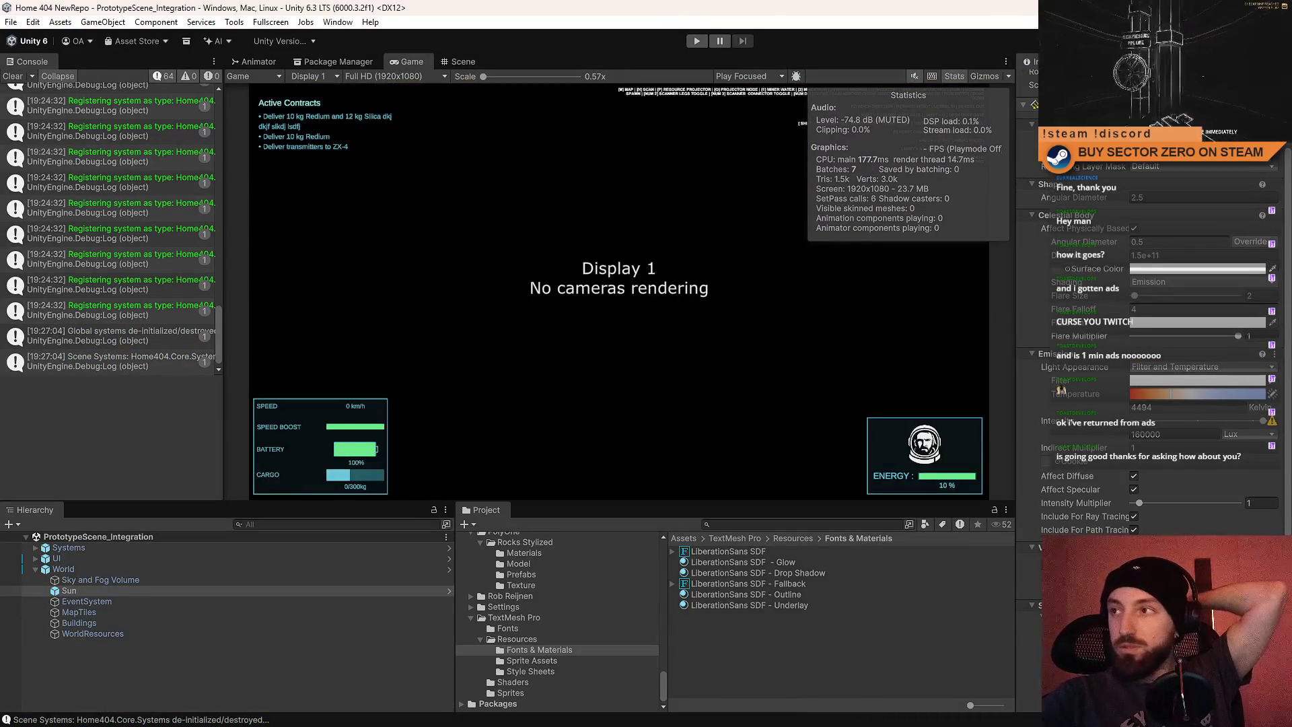
key("super+d")
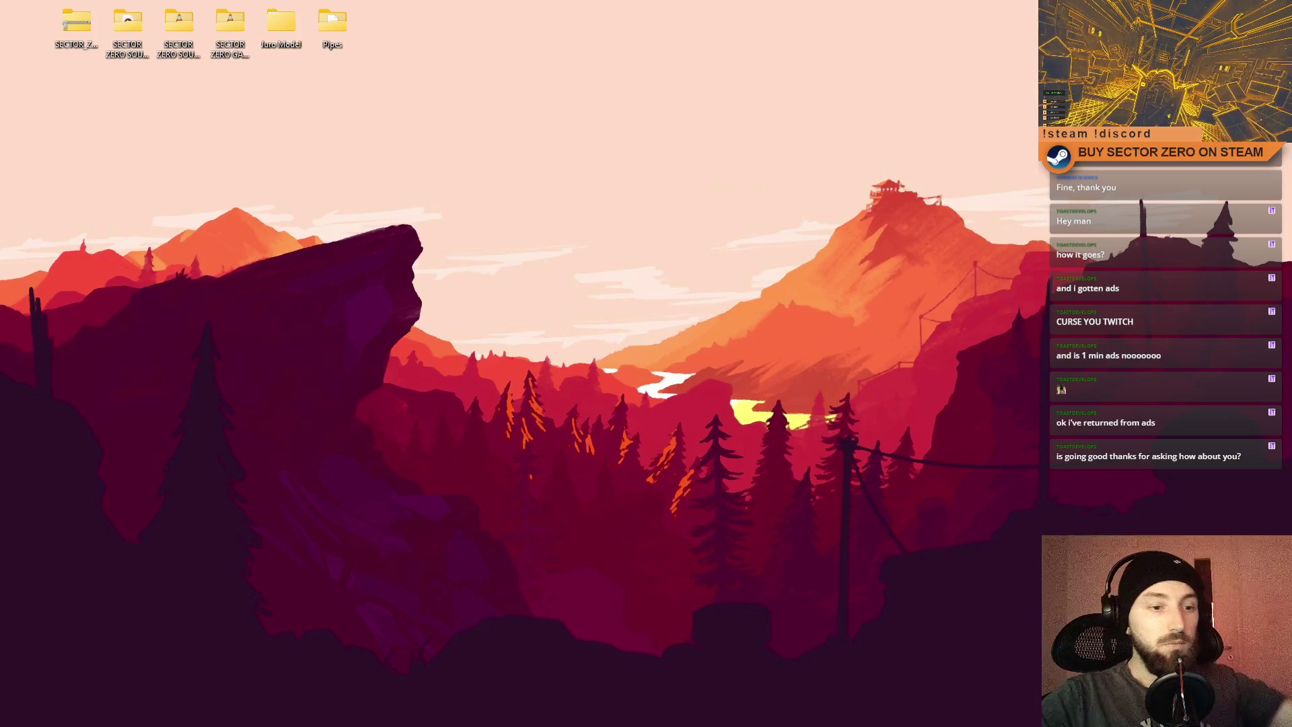
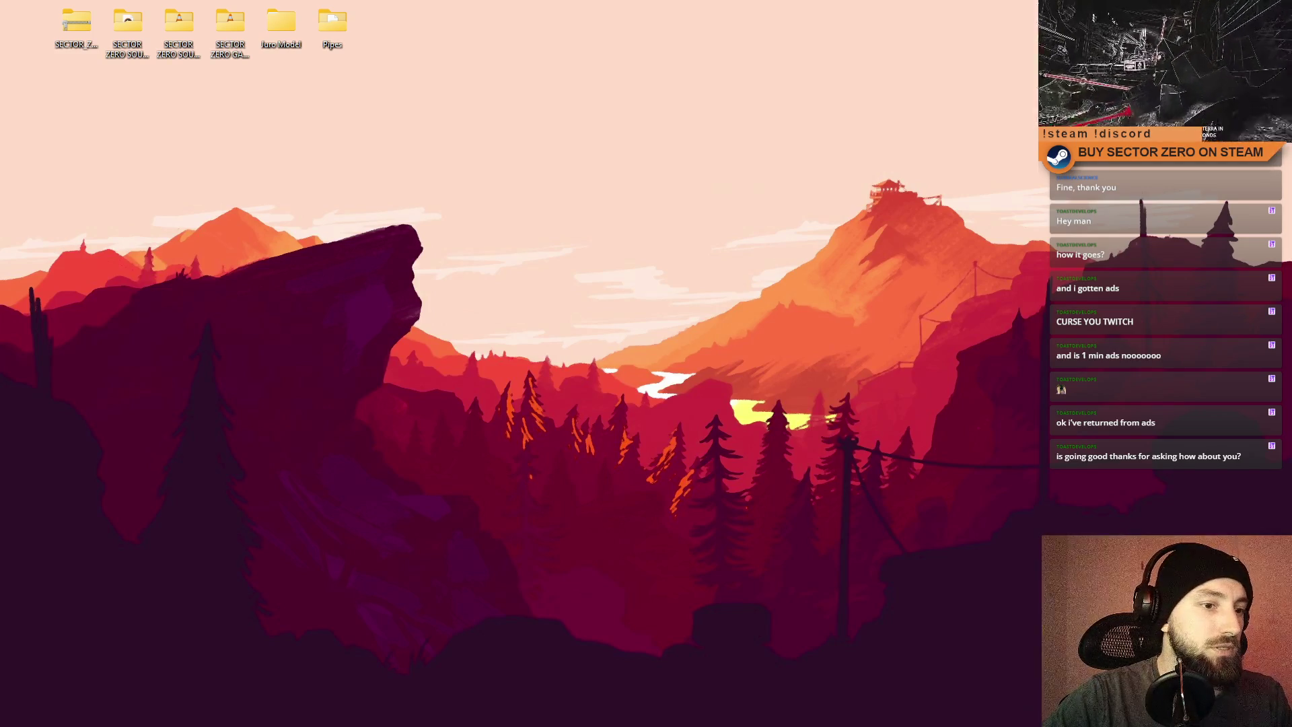
Check out main in Sourcetree and pull, picking up the 334_ResourceMassAddTextOutline merge.
key("alt+Tab")
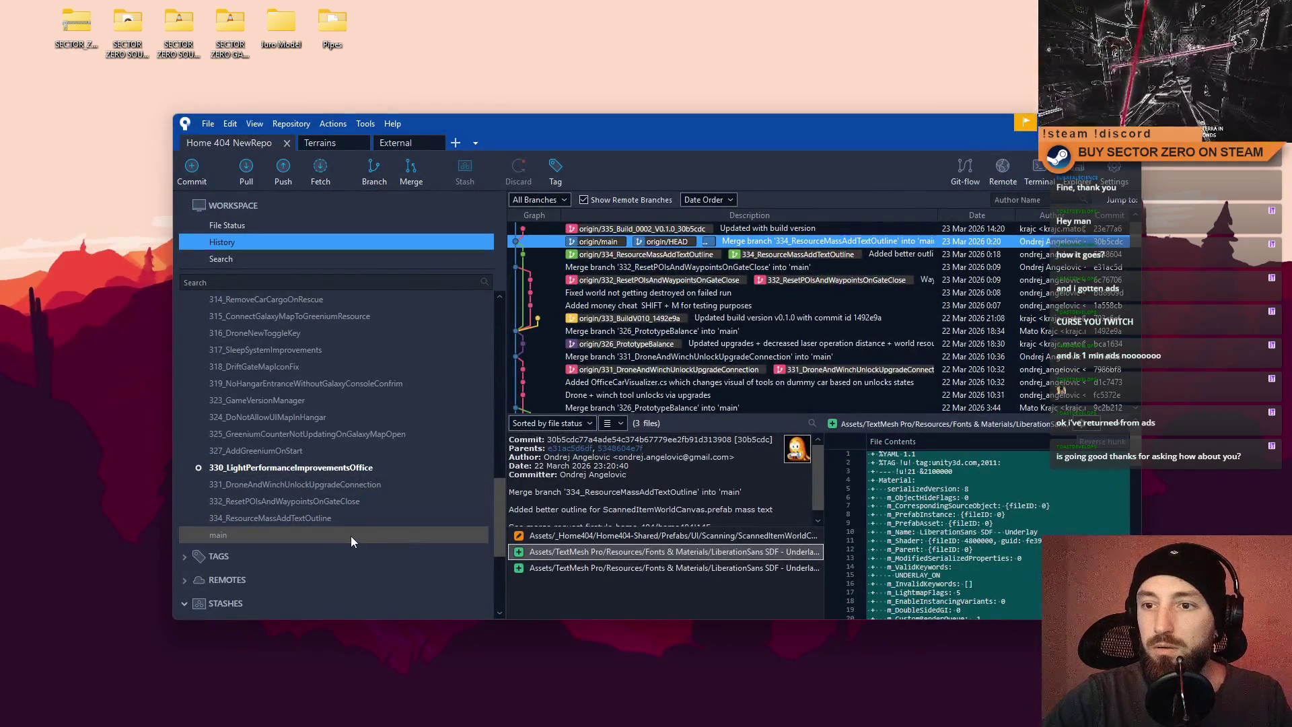
double_click(356, 520)
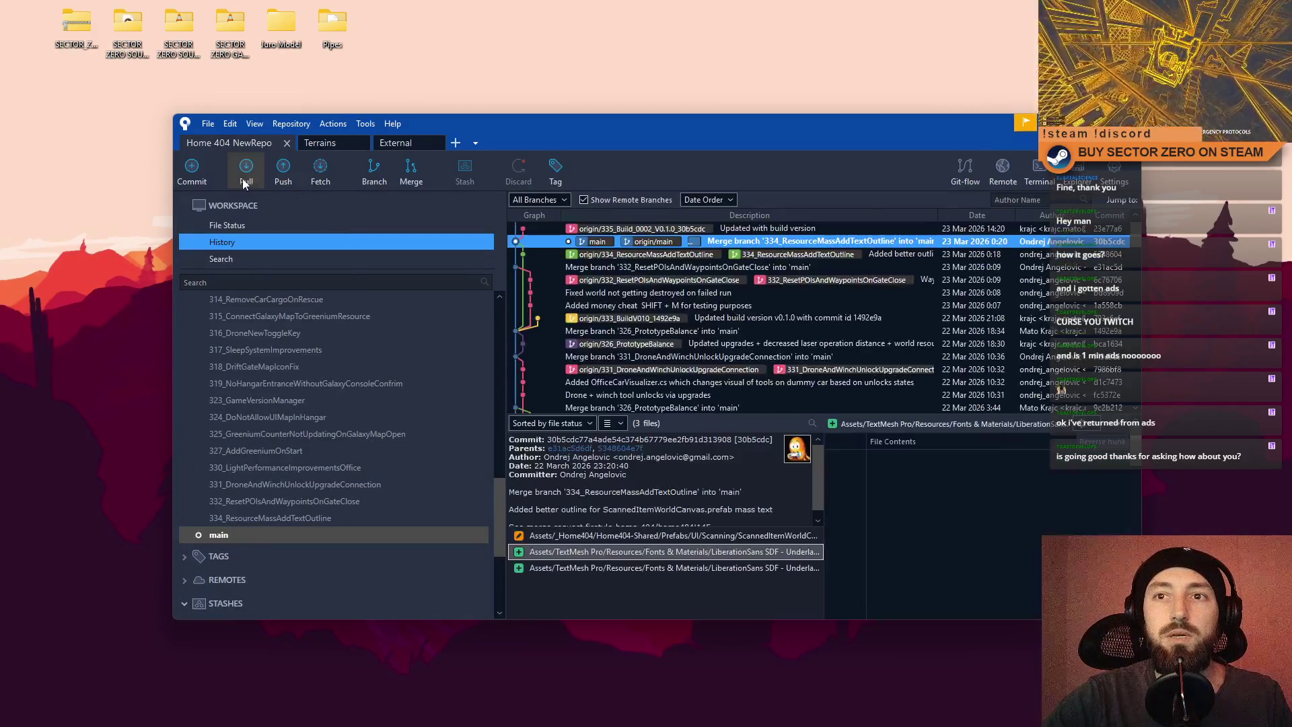
left_click(244, 181)
left_click(818, 374)
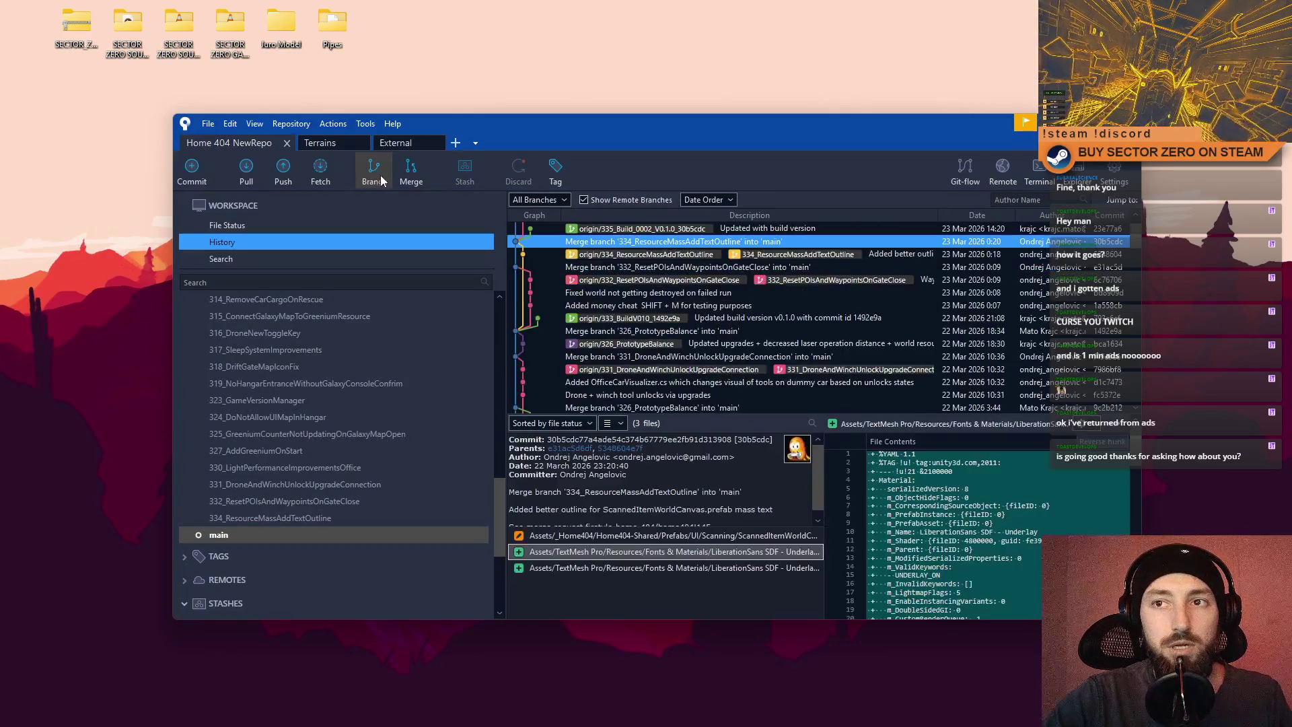
Create and check out the branch 336_ShowCompassUIOnlyOutsideHangar from main.
left_click(381, 179)
type("336_ShowCompassUIOnly")
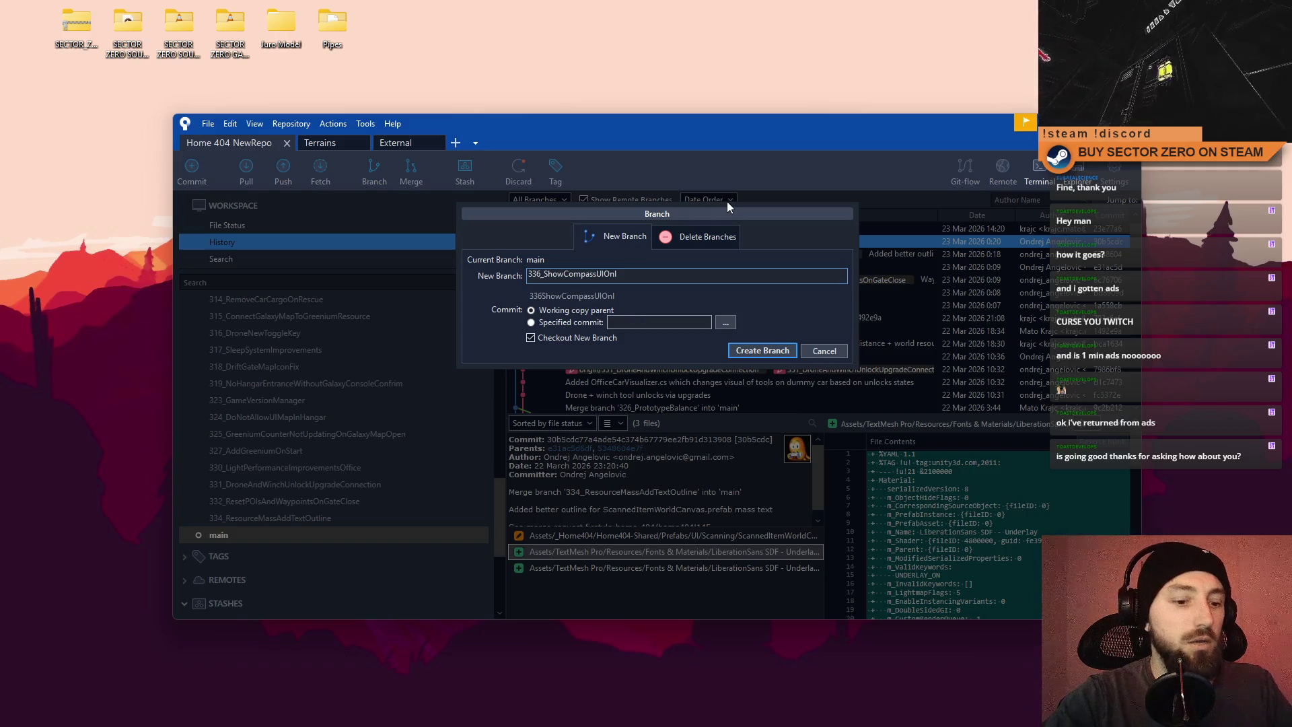
type("Out")
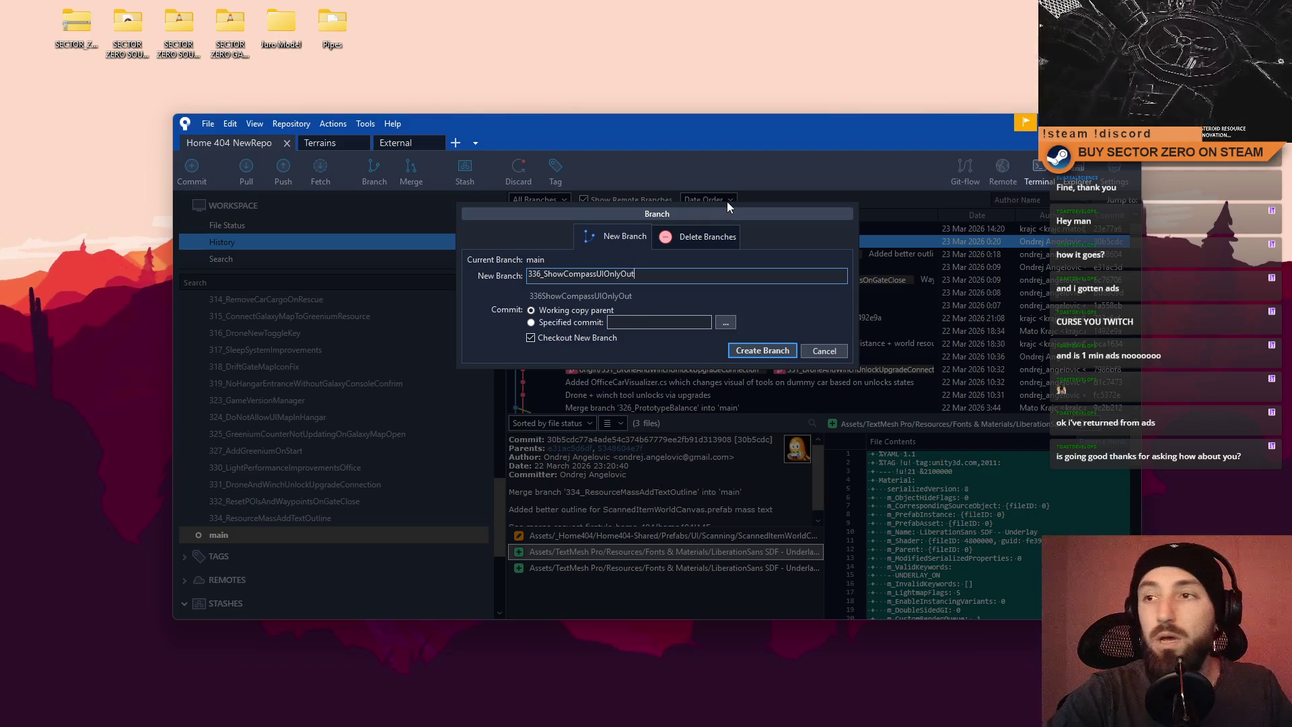
type("sideHangar")
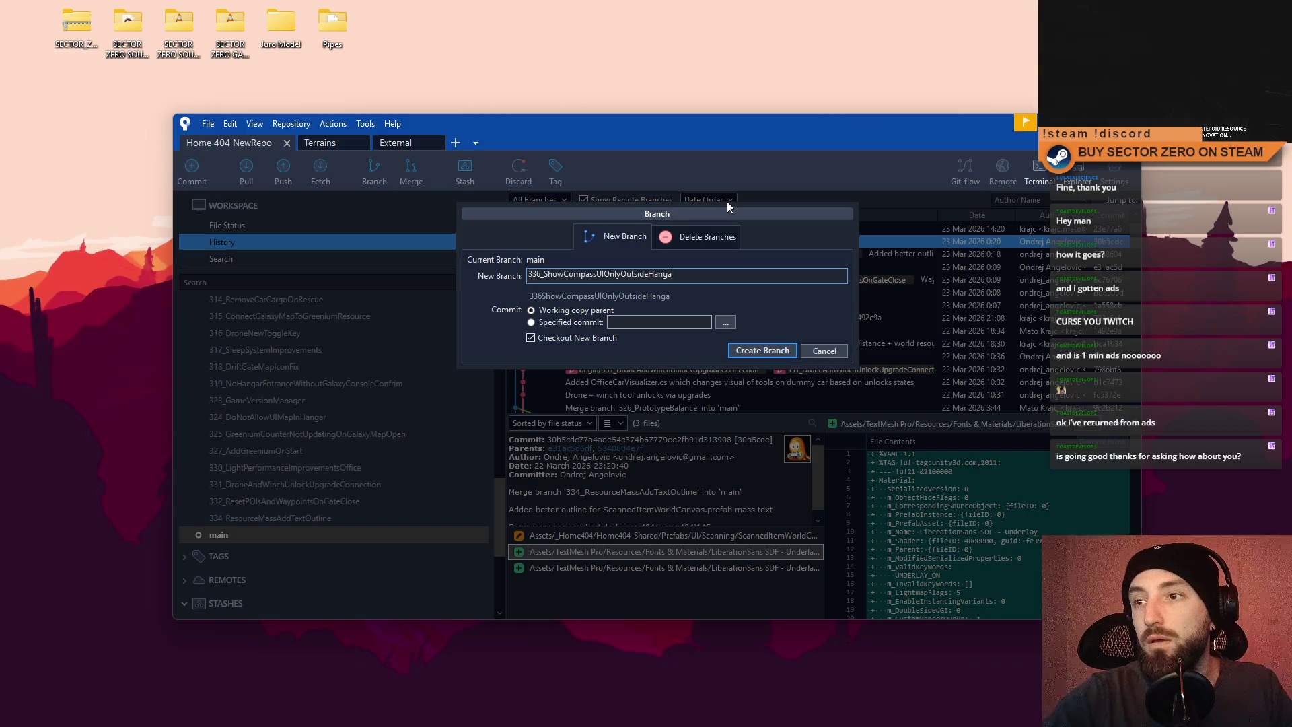
left_click(769, 349)
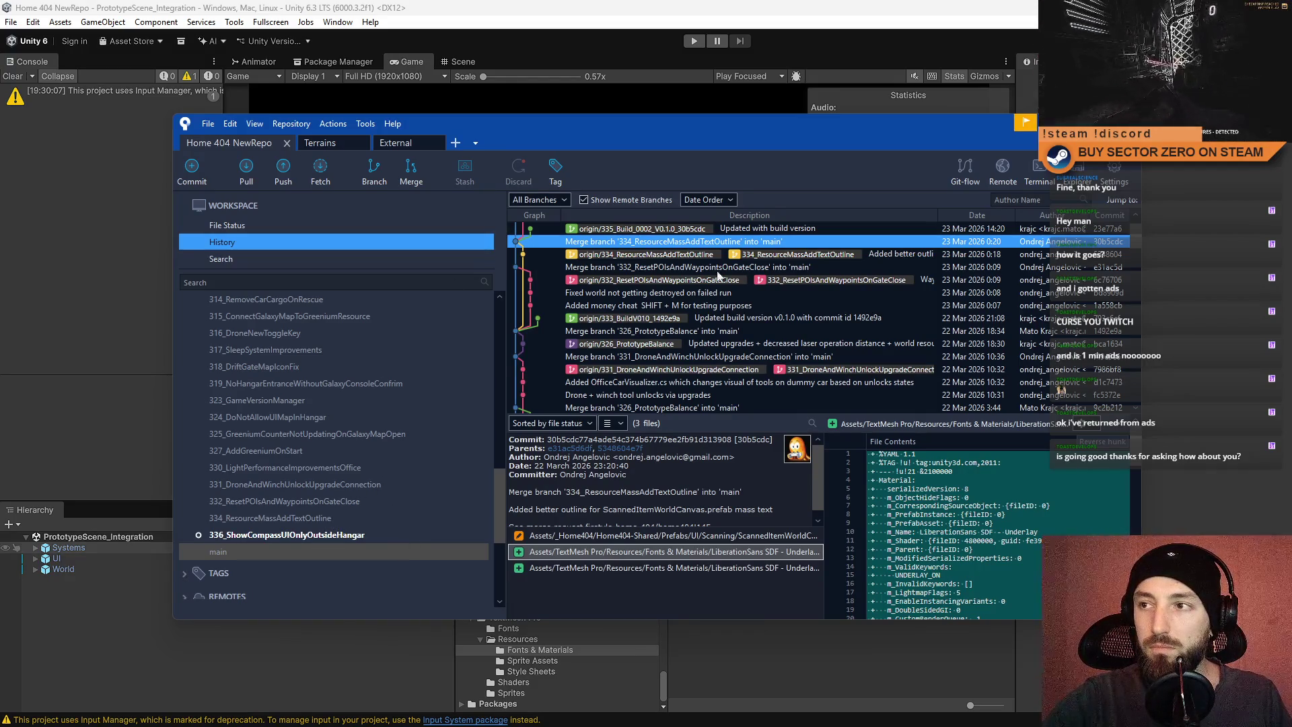
Turn off Game view Stats, search the Project for 'compass', and open Compass.cs in Visual Studio.
key("alt+Tab")
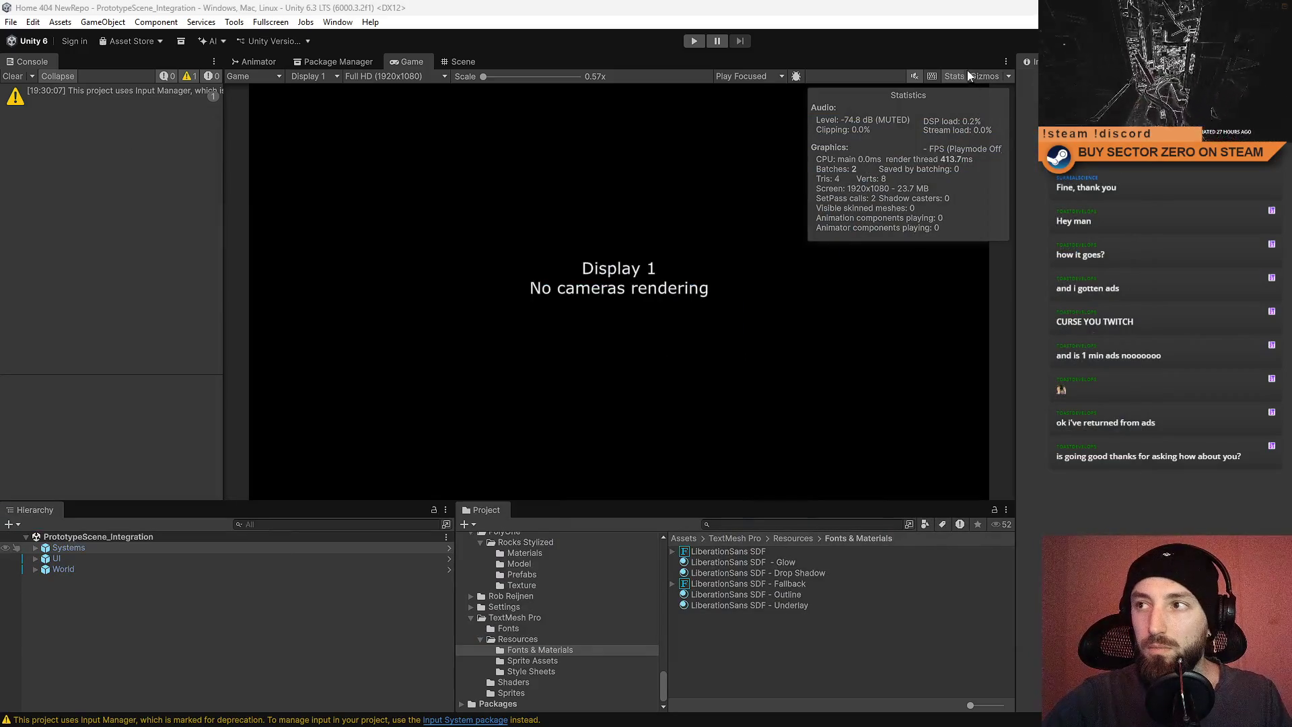
left_click(968, 76)
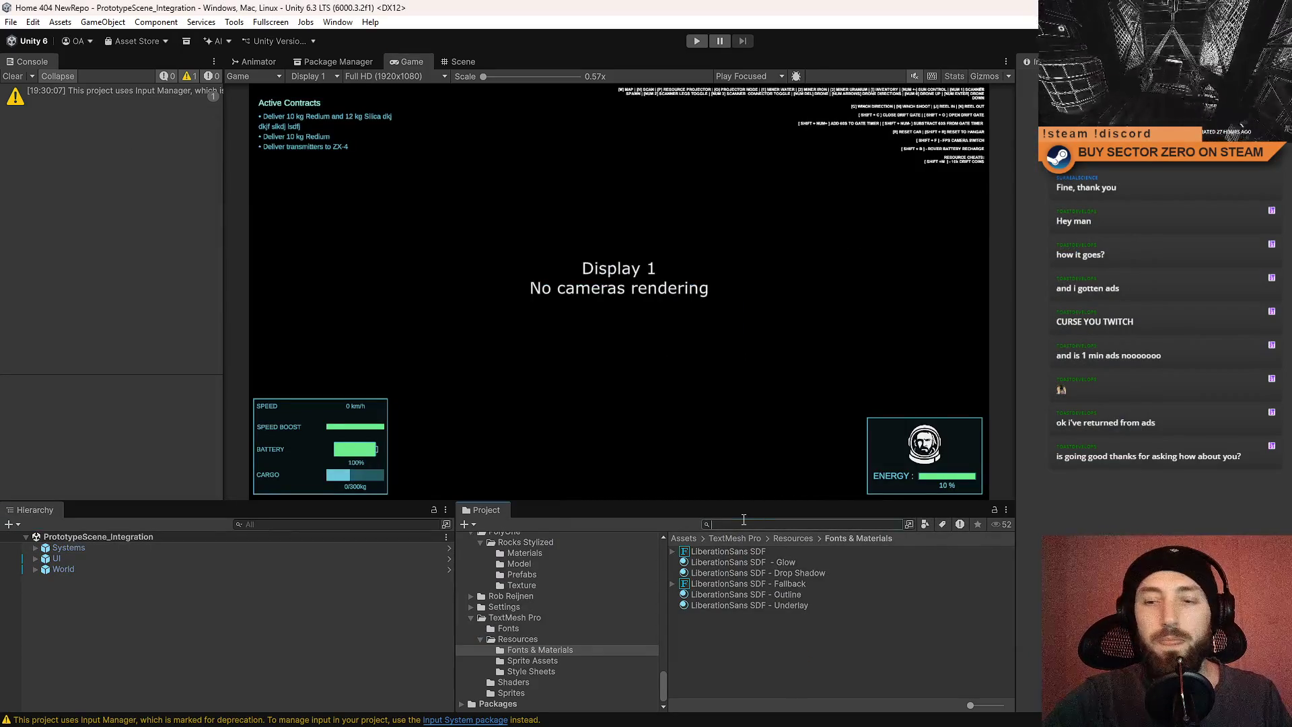
type("compass ")
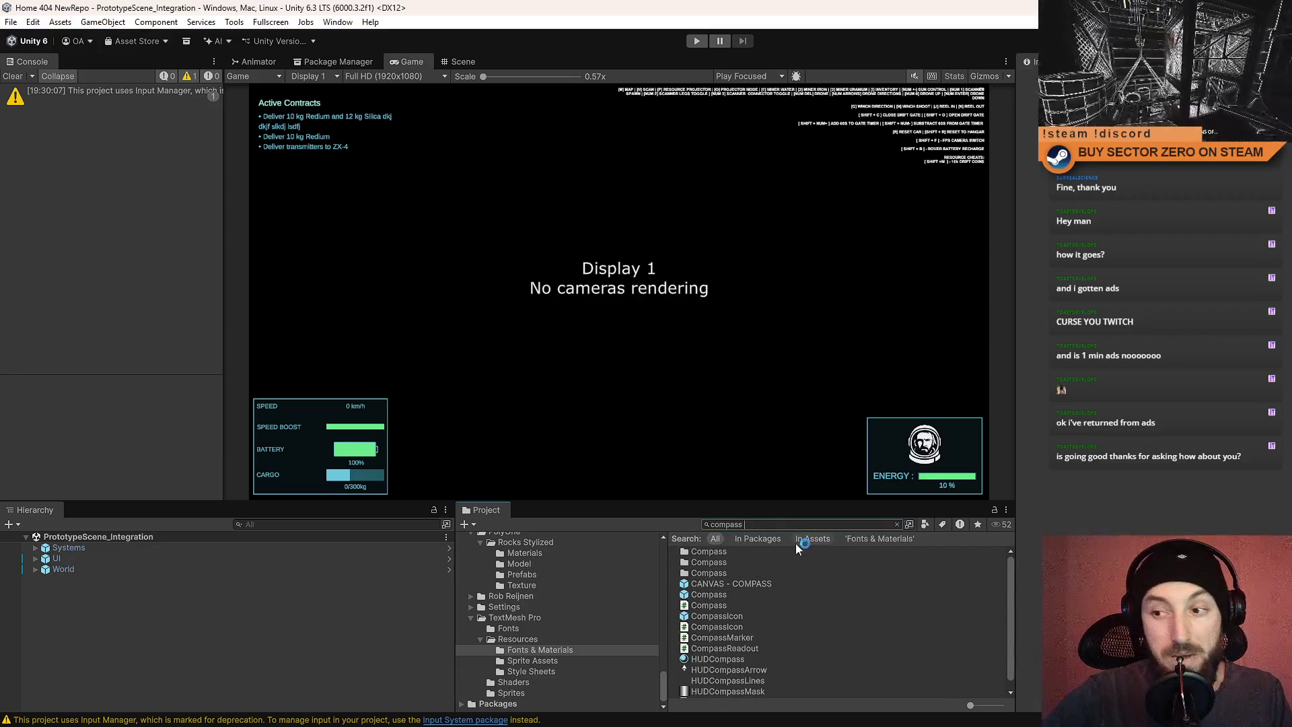
type("mana")
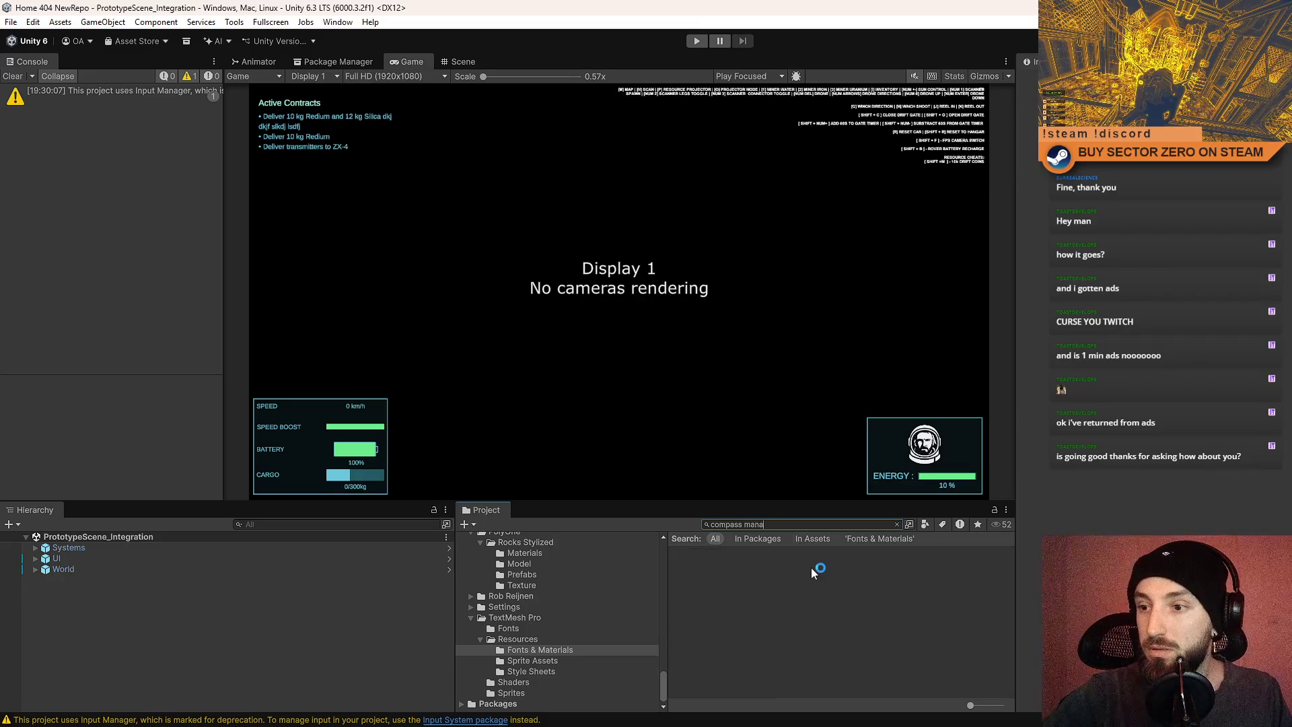
key("BackSpace")
key("BackSpace")
key("BackSpace")
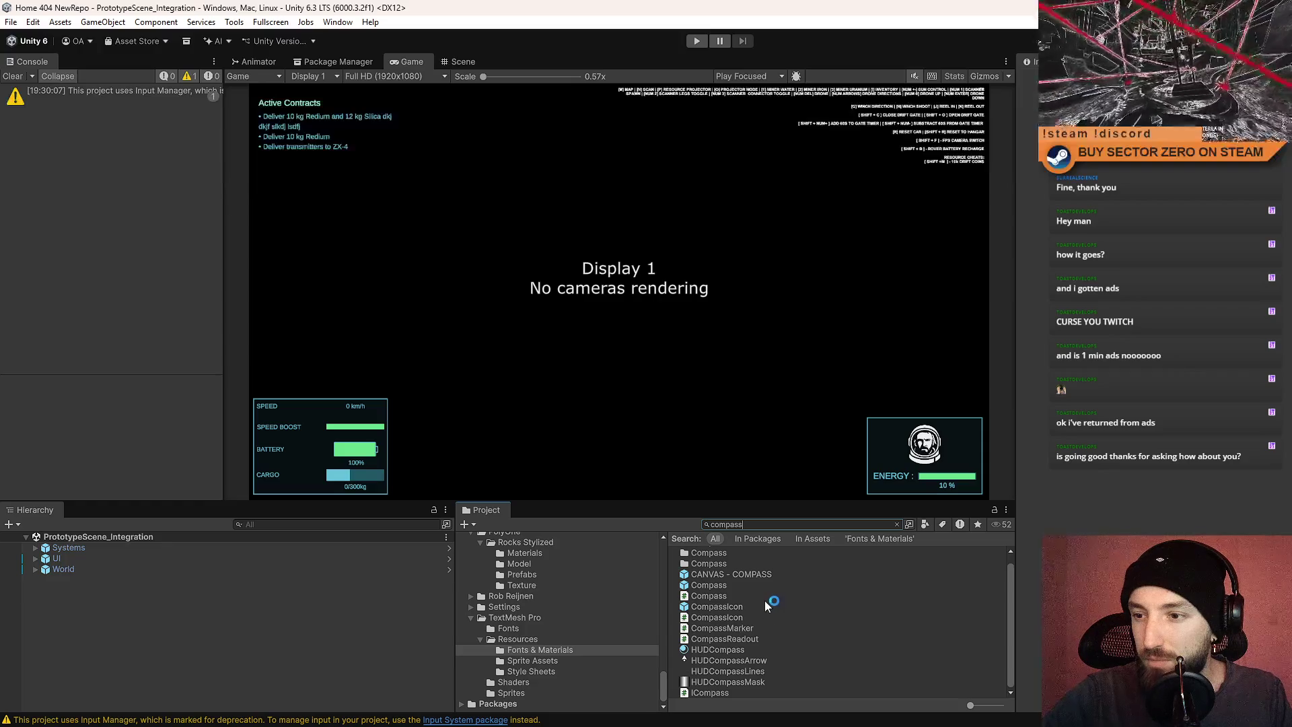
left_click(766, 596)
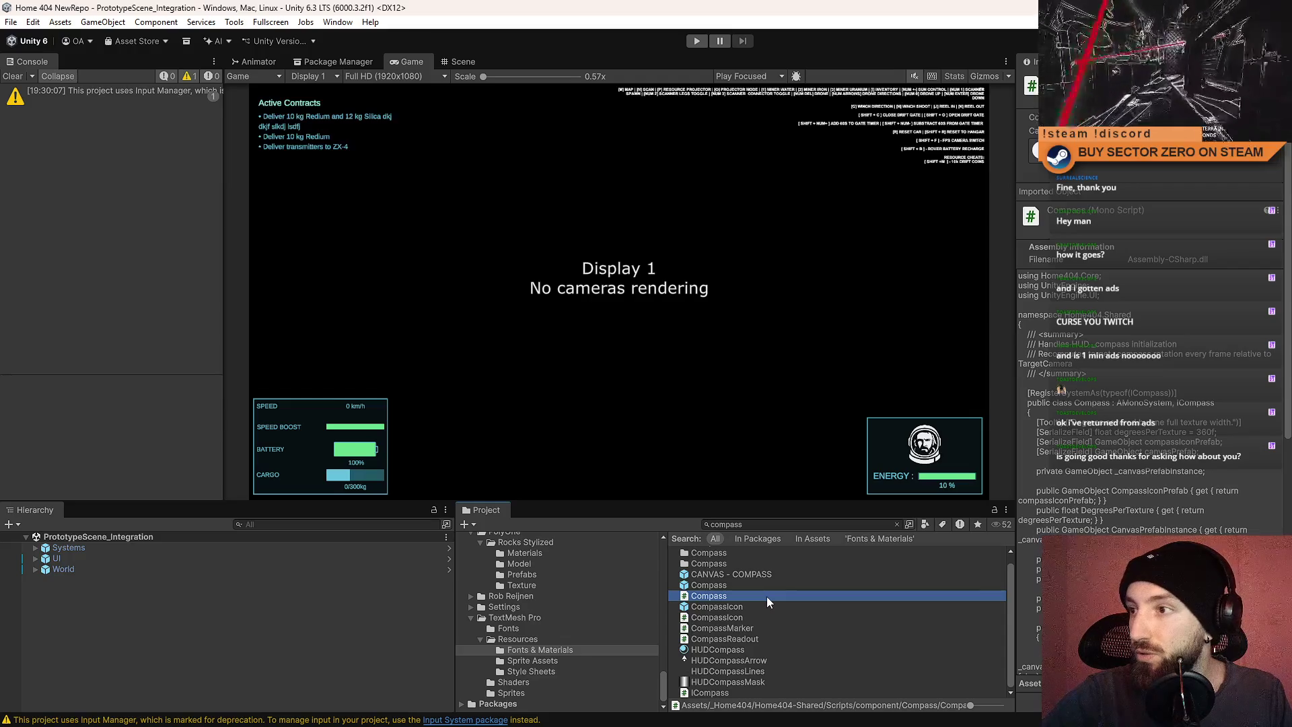
double_click(766, 596)
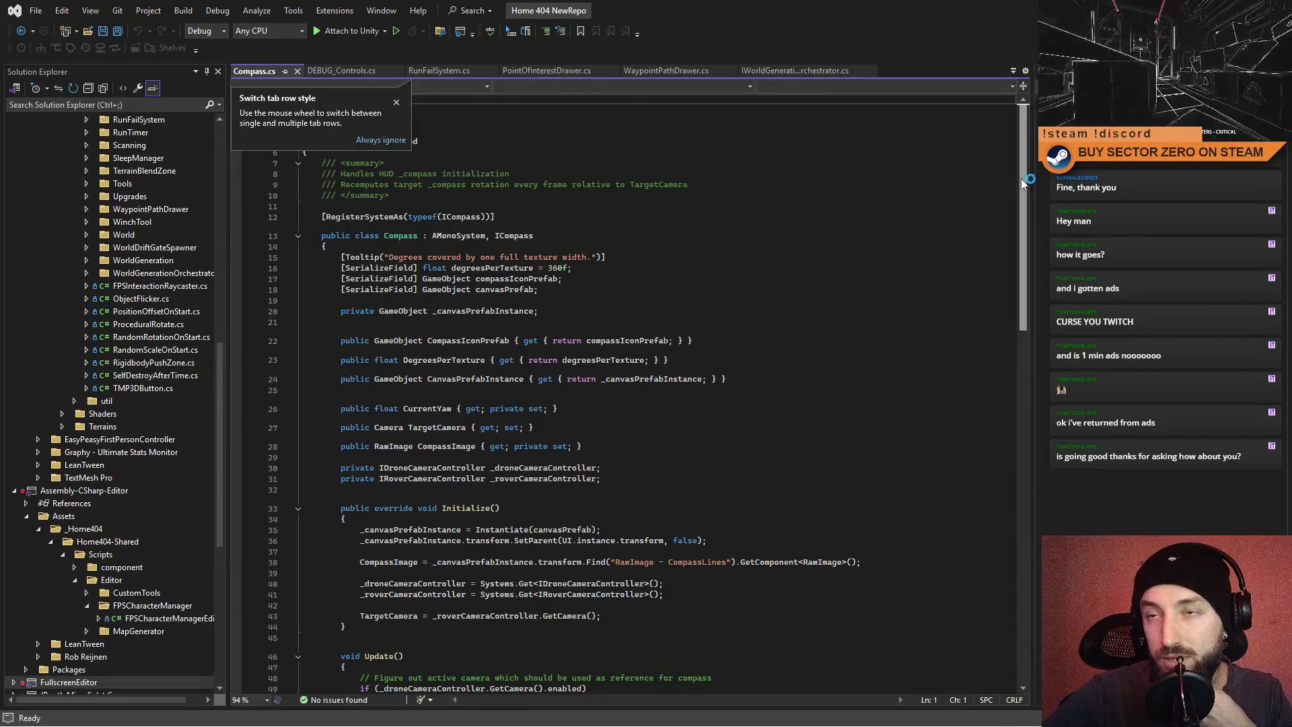
Declare 'private IHangarManager _hangarManager;' below the rover camera controller field, fixing the misspelled type name.
scroll(1015, 303, "down", 4)
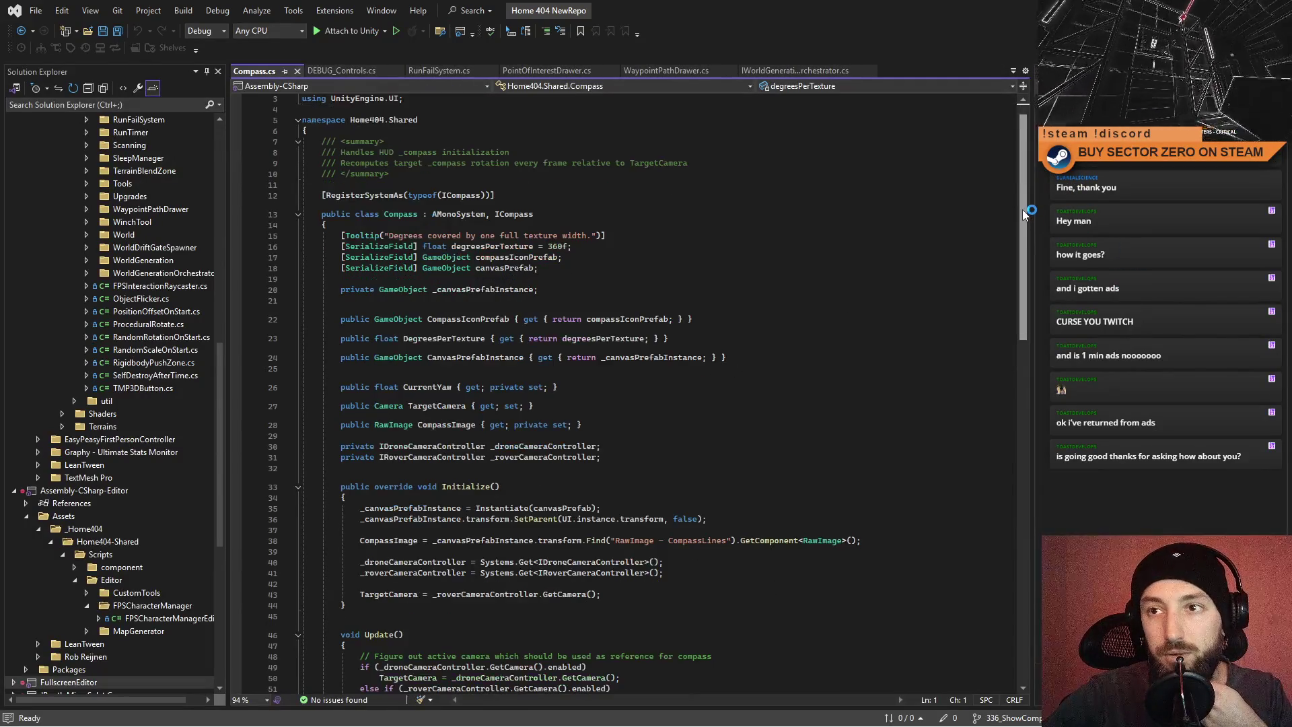
scroll(1028, 257, "up", 1)
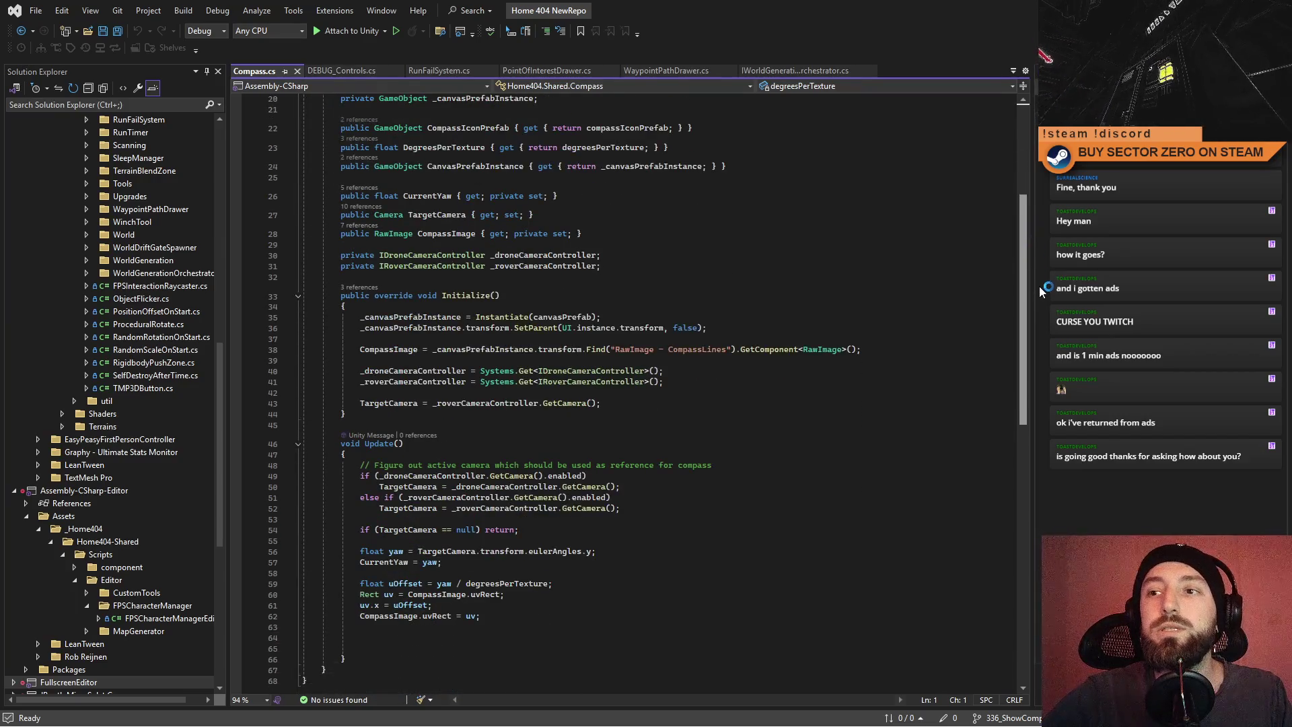
left_click(703, 371)
key("Return")
type("private IHanagarManager ")
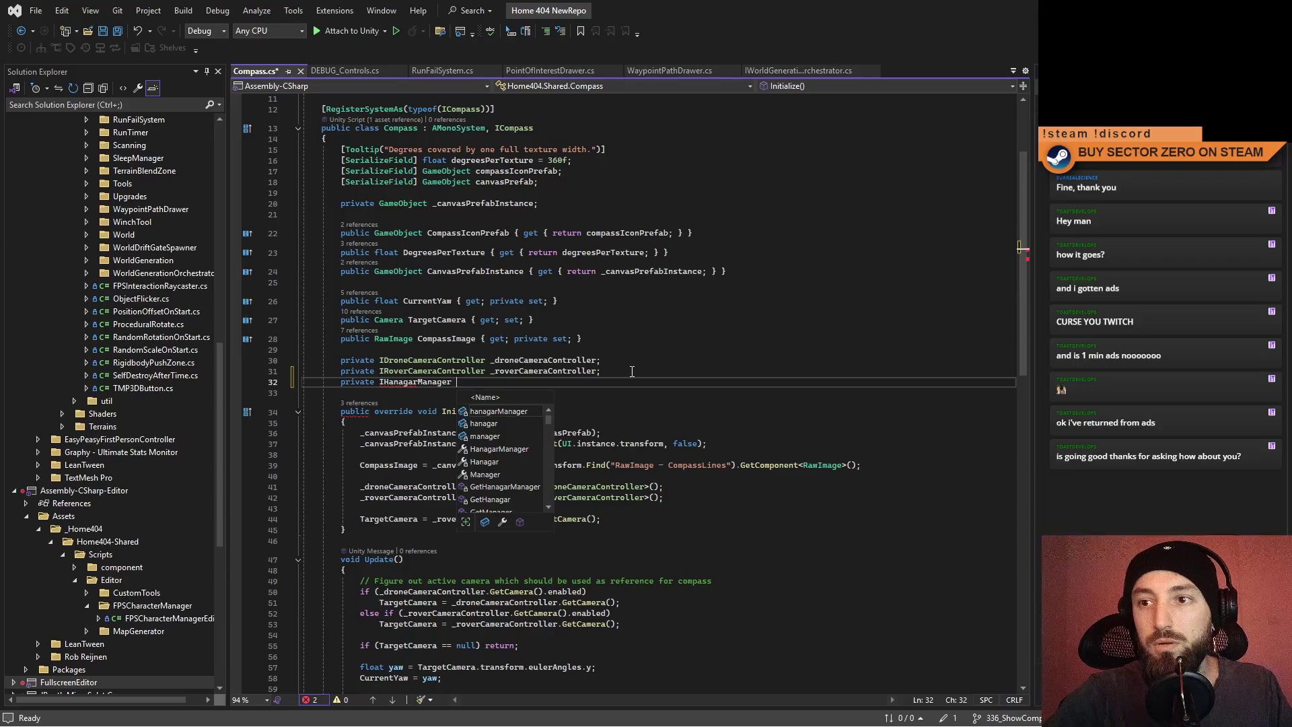
type("_hanga")
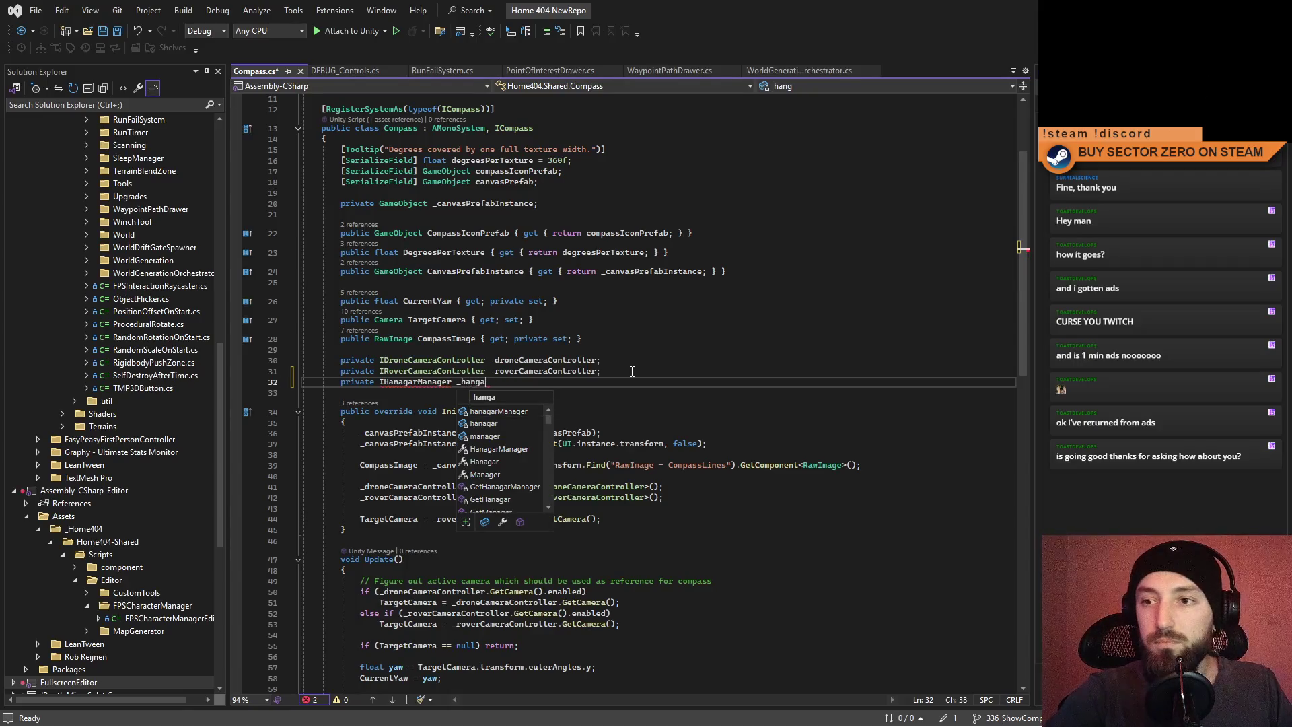
type("rManager;")
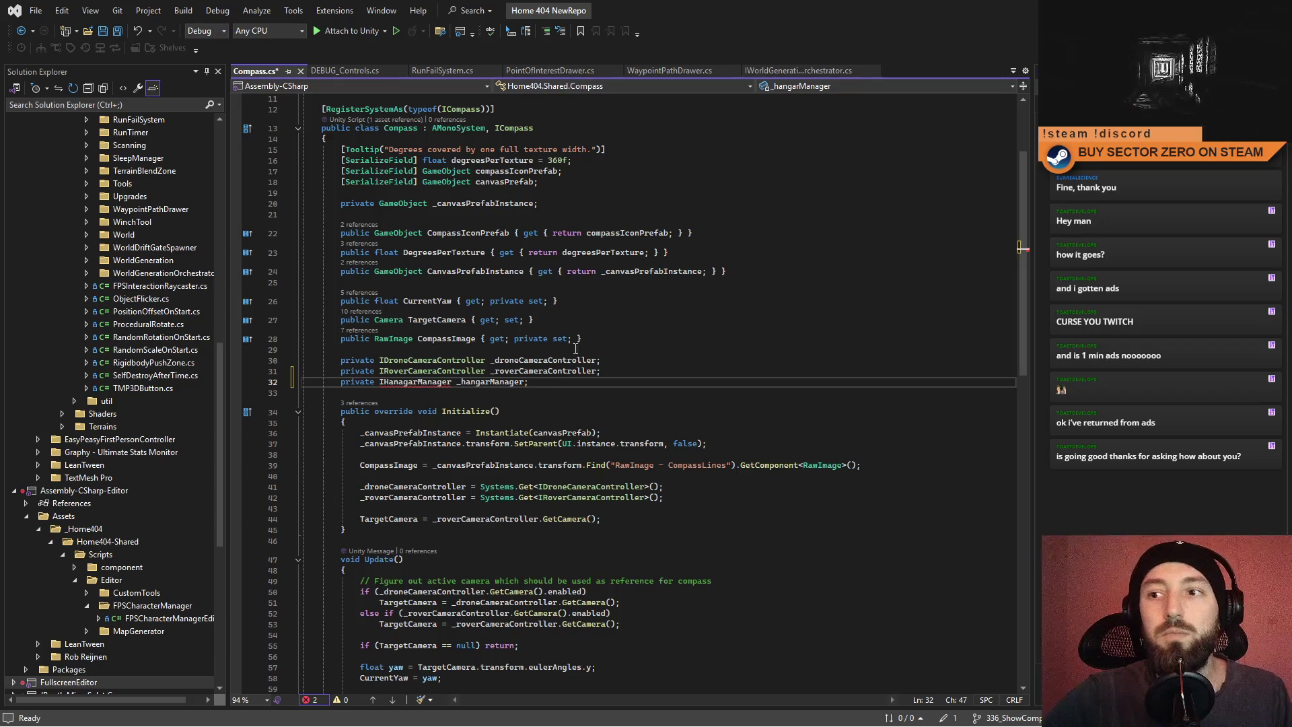
mouse_move(399, 382)
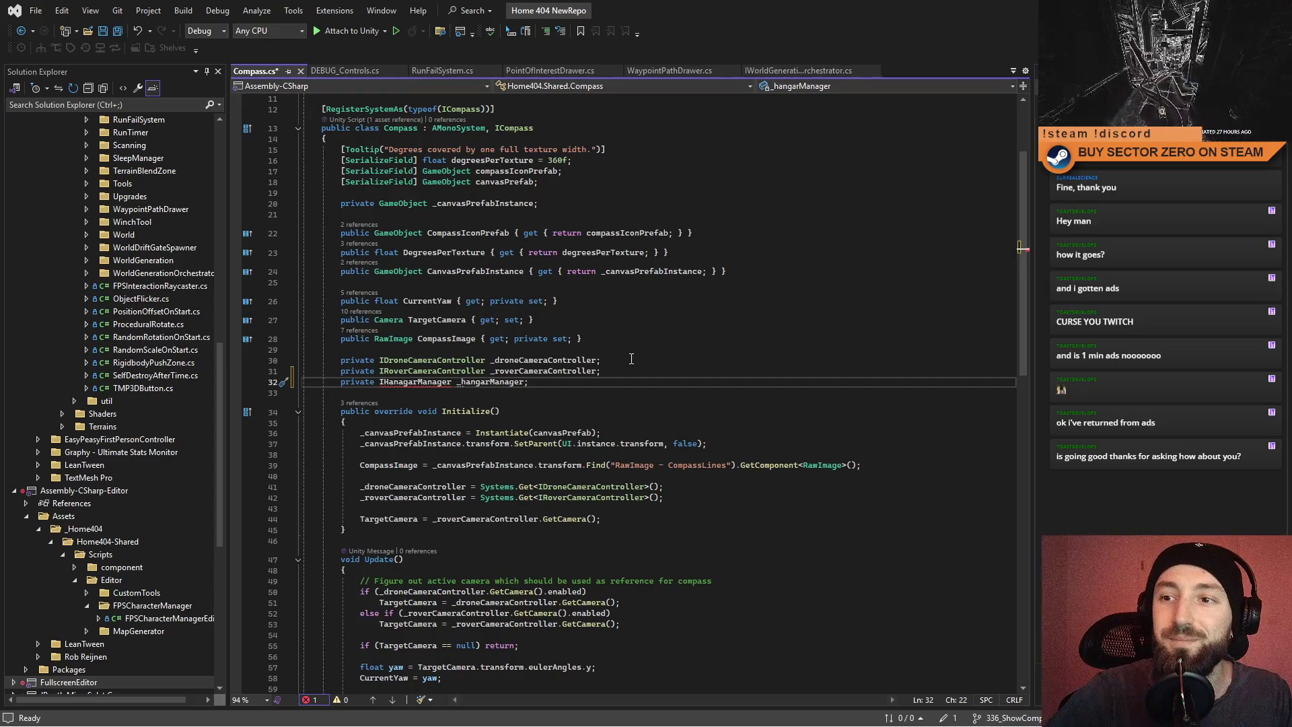
key("BackSpace")
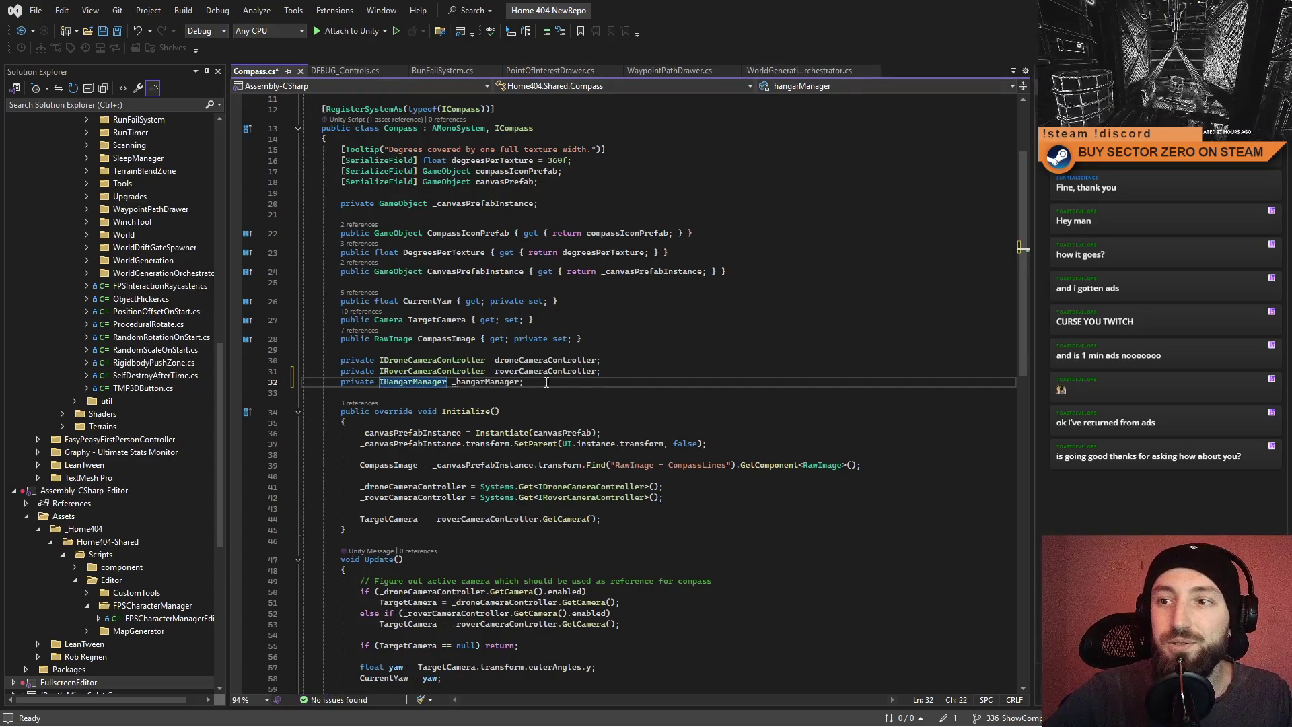
left_click(509, 381)
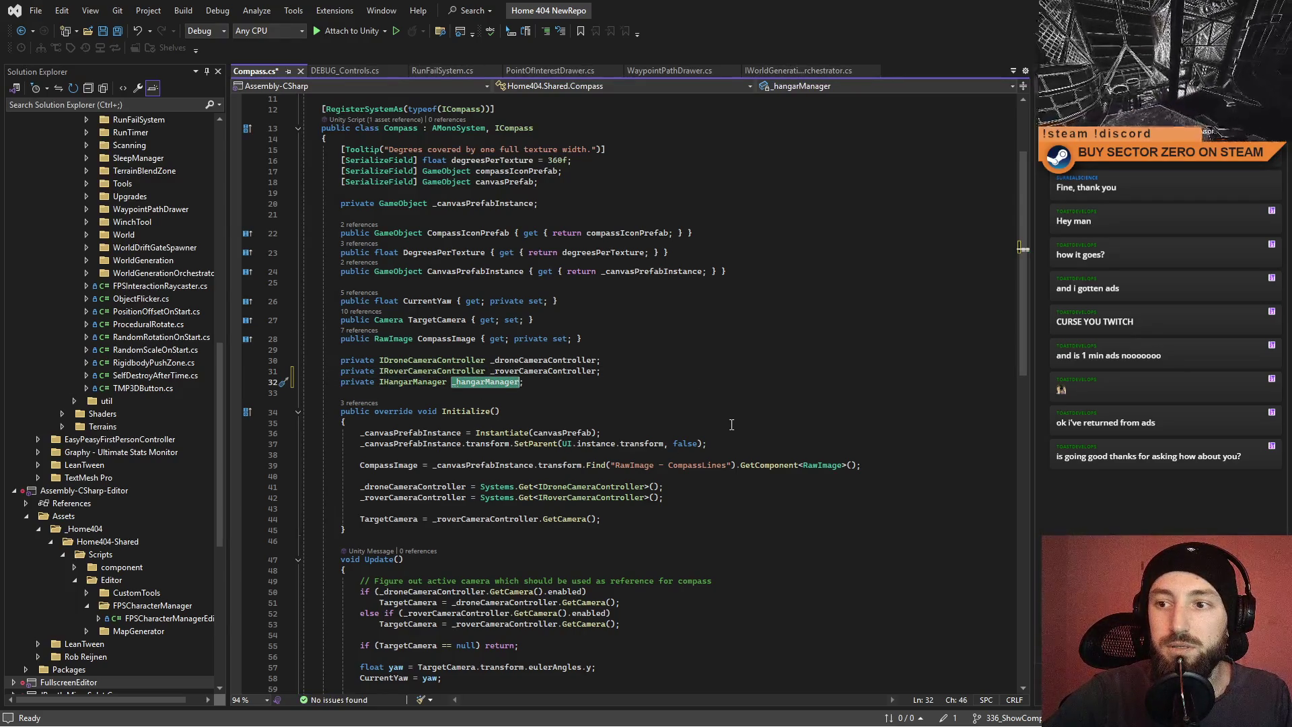
left_click(597, 371)
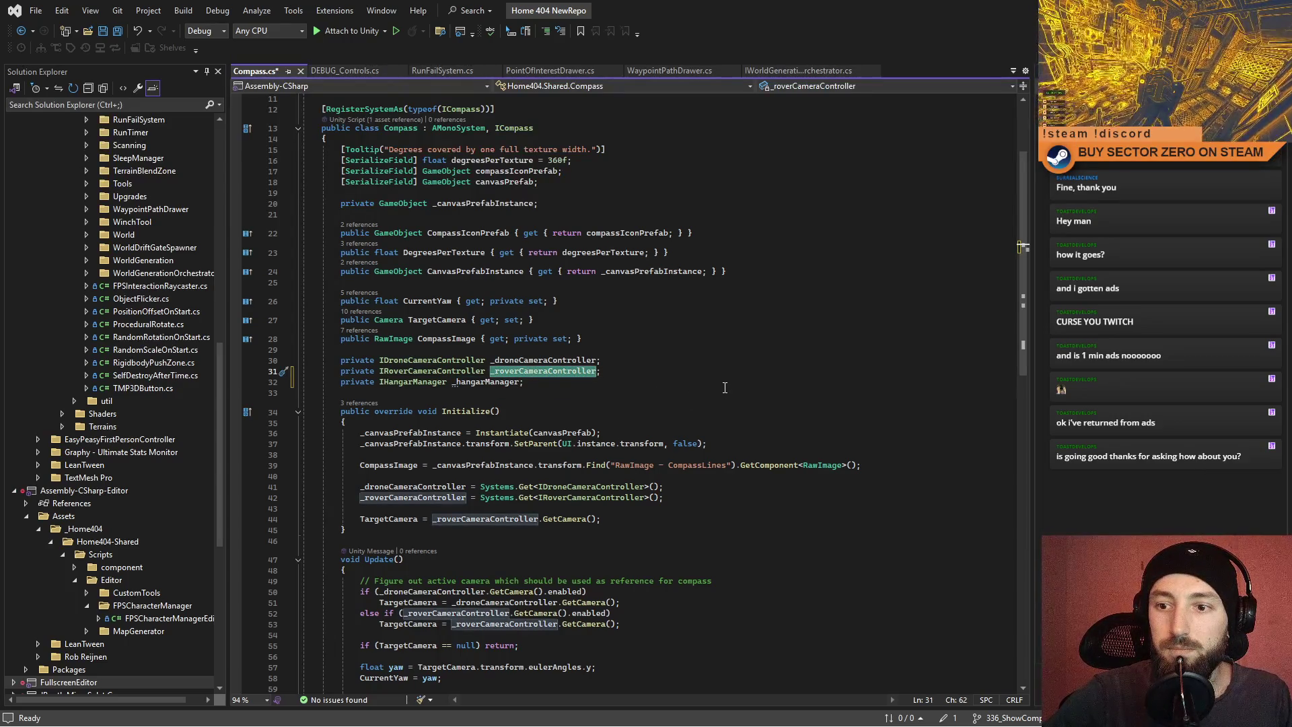
double_click(420, 382)
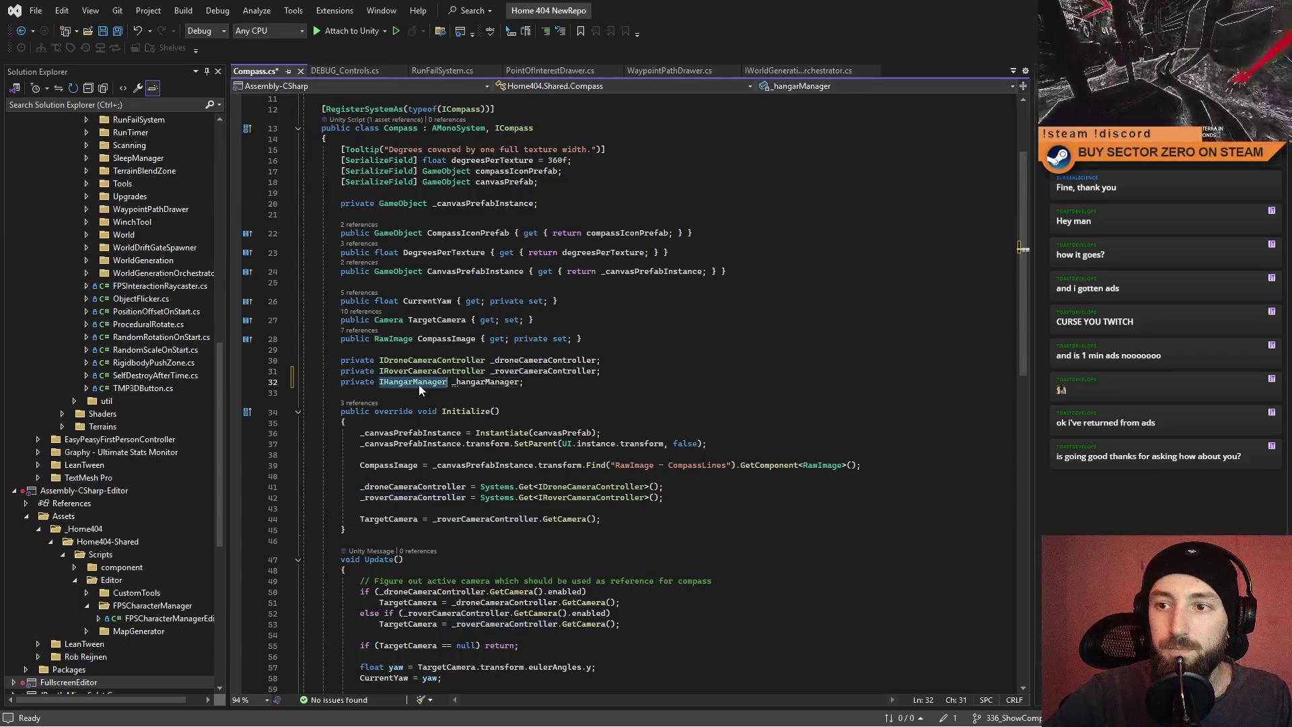
In Initialize, assign _hangarManager = Systems.Get<IHangarManager>(); after the rover controller lookup.
left_click(692, 497)
key("Return")
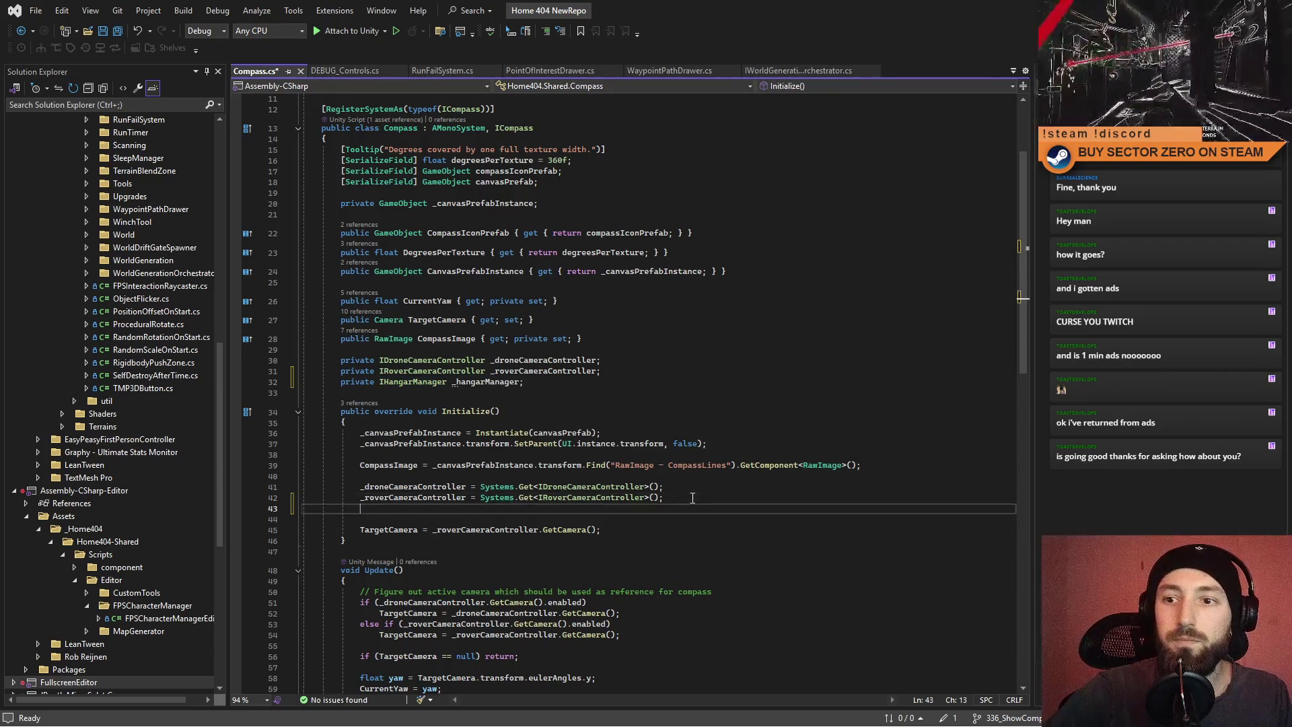
type("_hangarManager =")
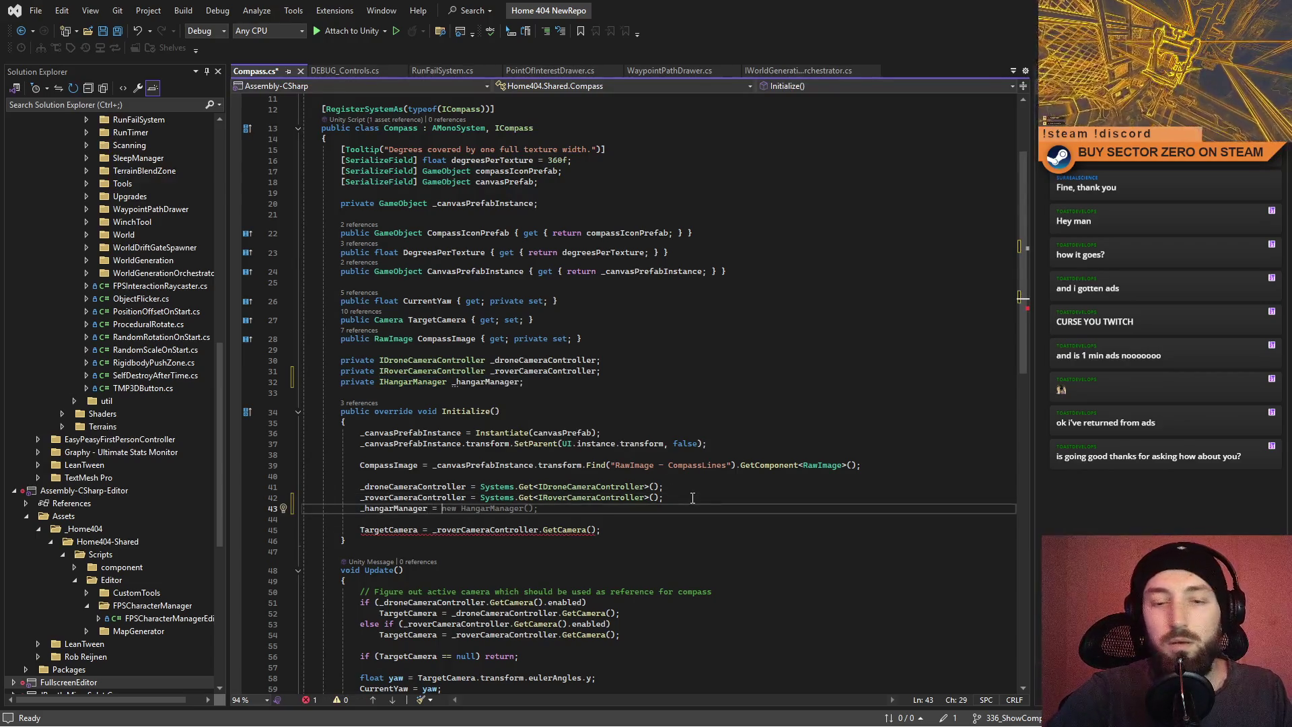
type(" Systems.Get<")
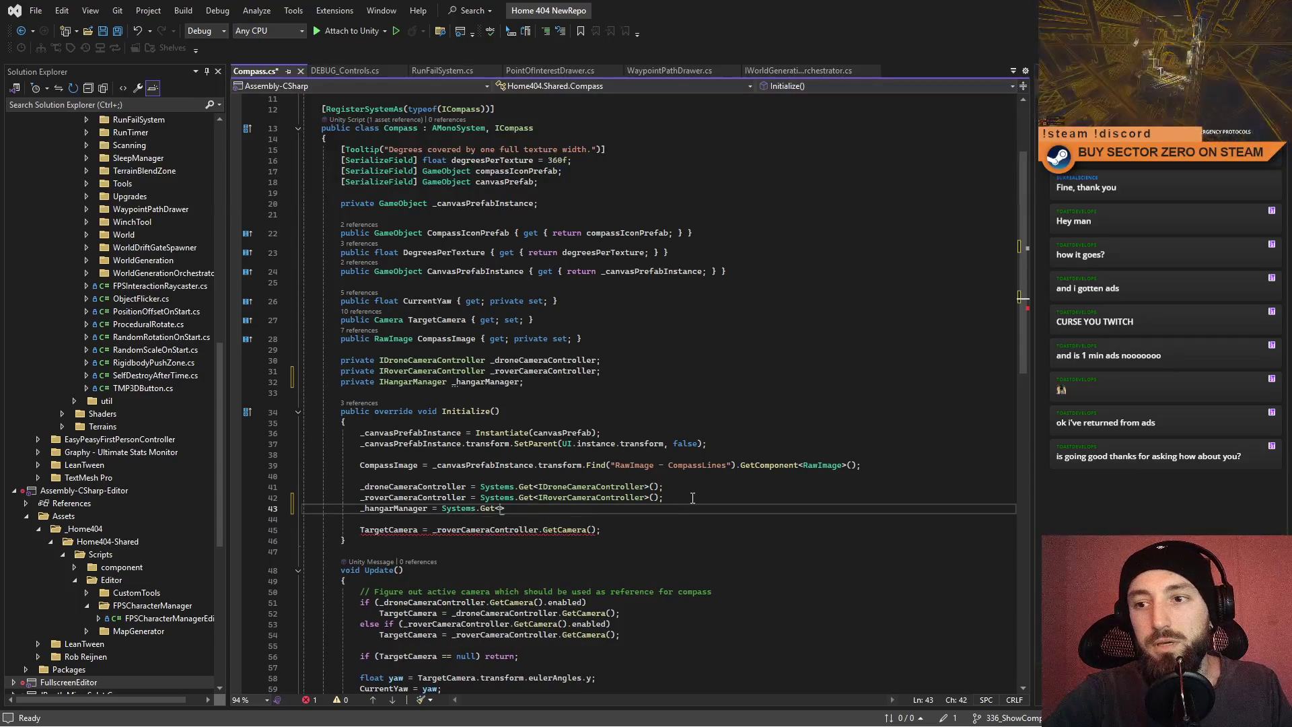
type("IHa")
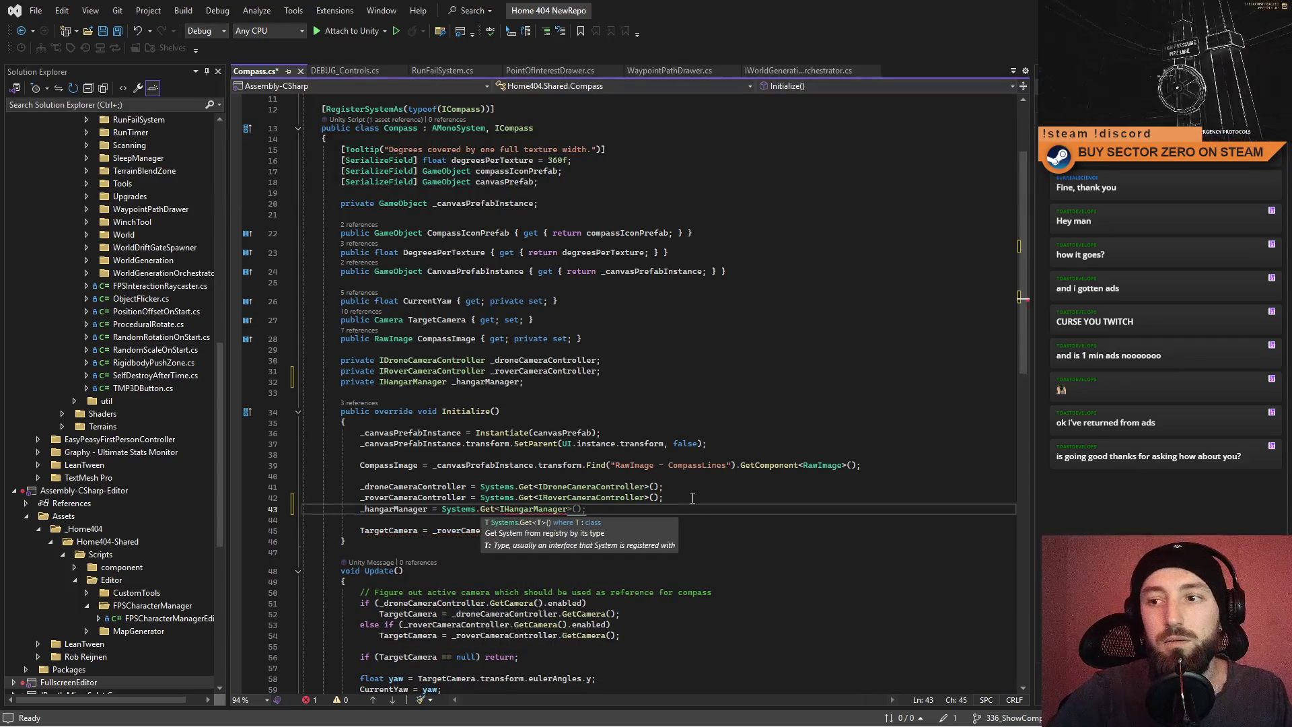
key("Tab")
type(";")
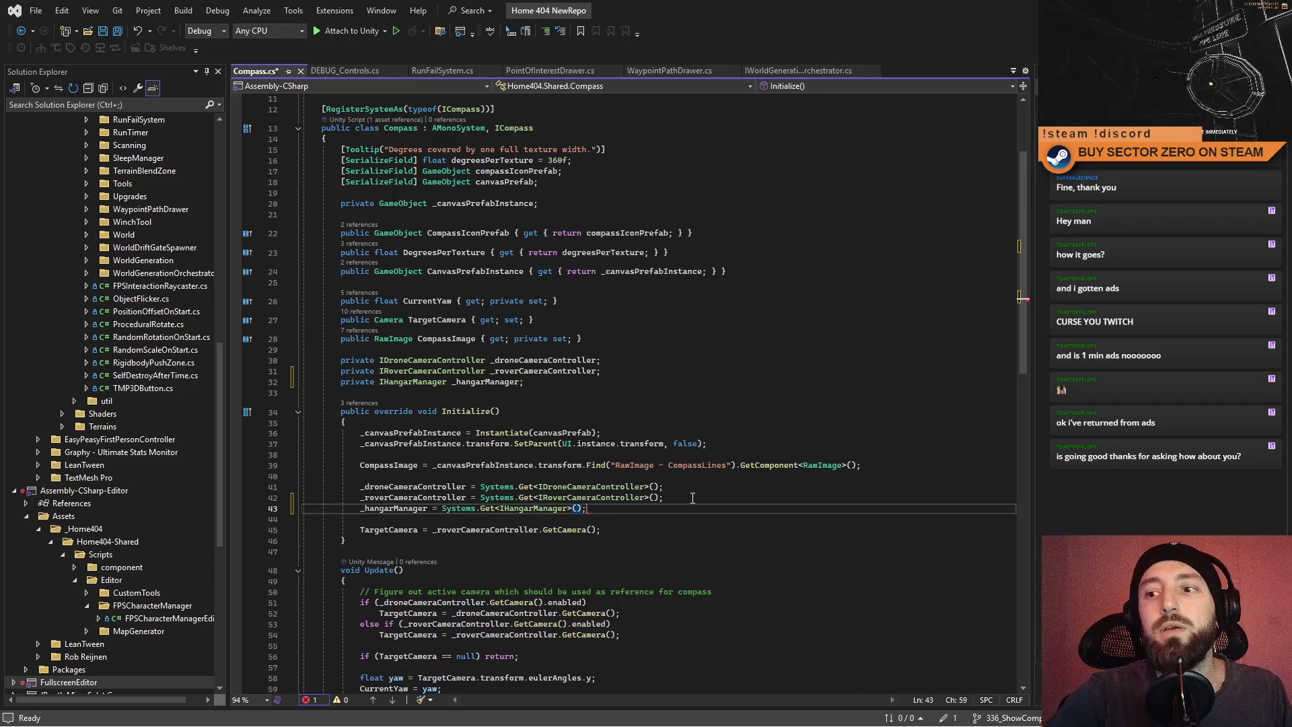
Add an '// Event Listeners' comment below the TargetCamera assignment.
scroll(693, 497, "down", 3)
left_click(654, 433)
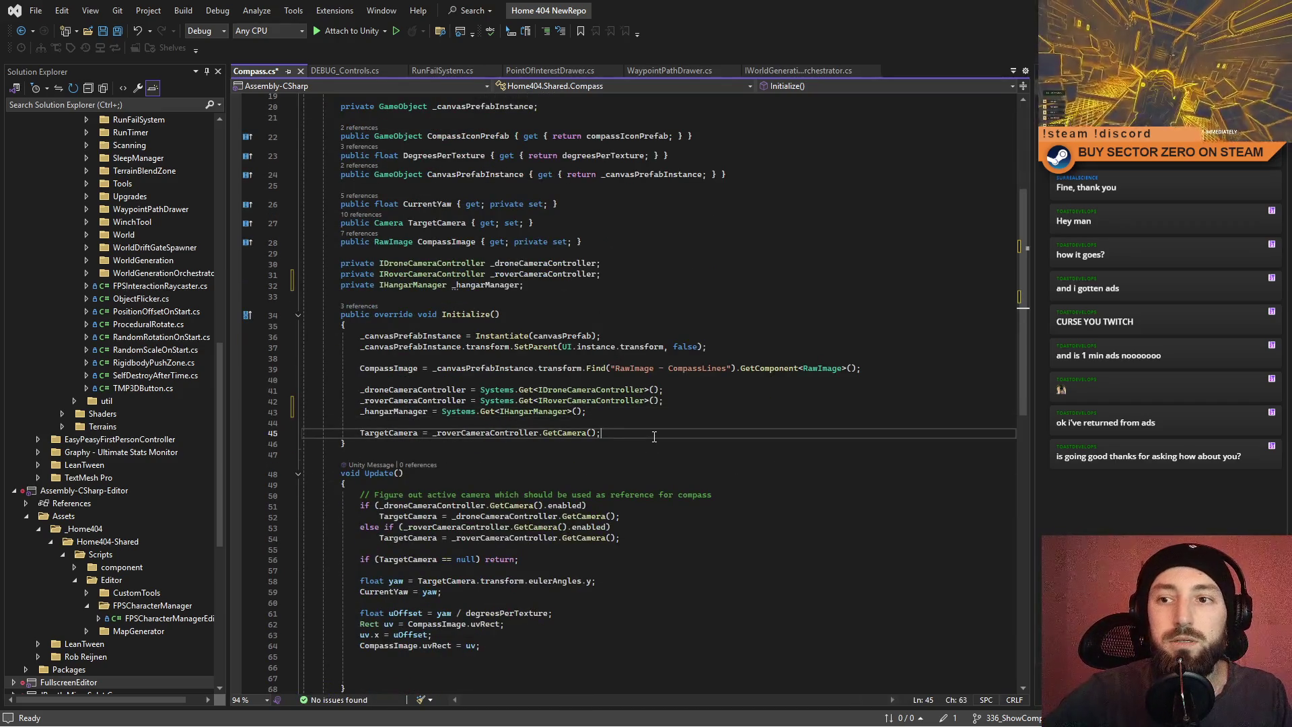
key("Return")
key("Return")
type("// Event Li")
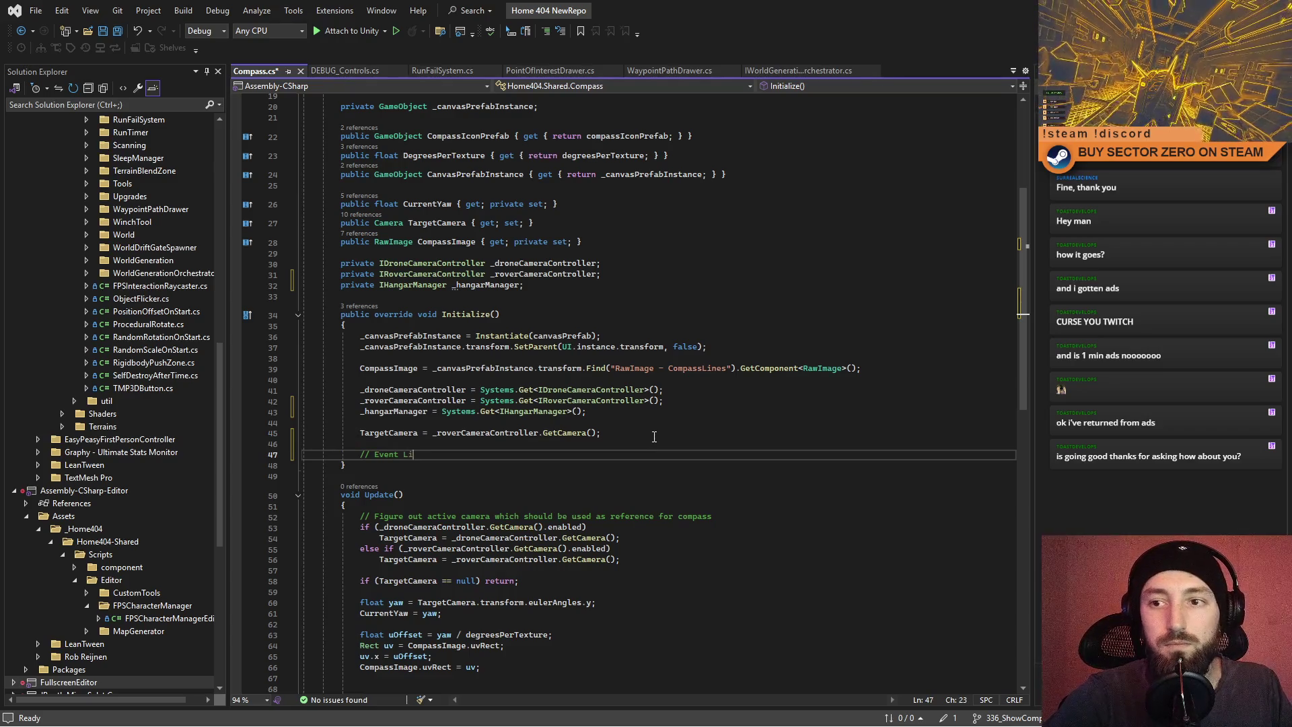
type("steners")
key("Return")
Subscribe with _hangarManager.OnPlayerInHangarStatusChange.AddListener(OnPlayerInHangarStatusChange);.
type("_hangarManager.")
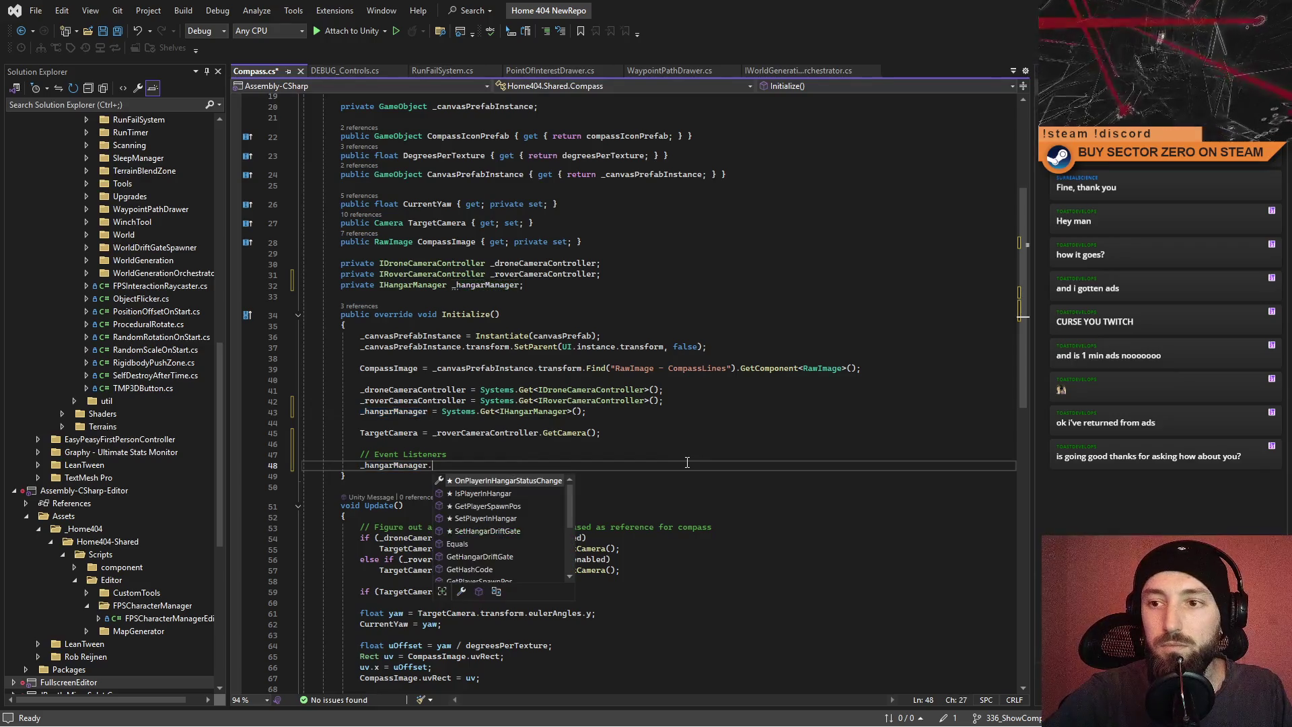
key("Escape")
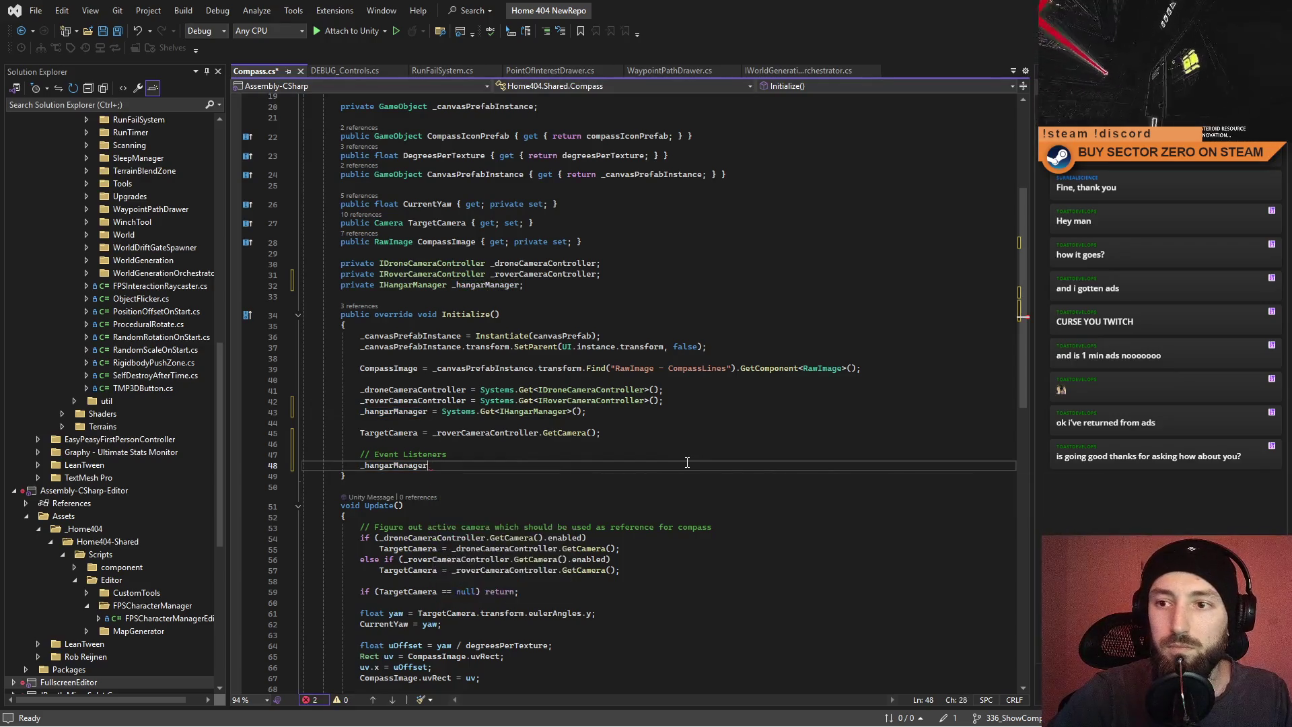
type(".On")
key("Tab")
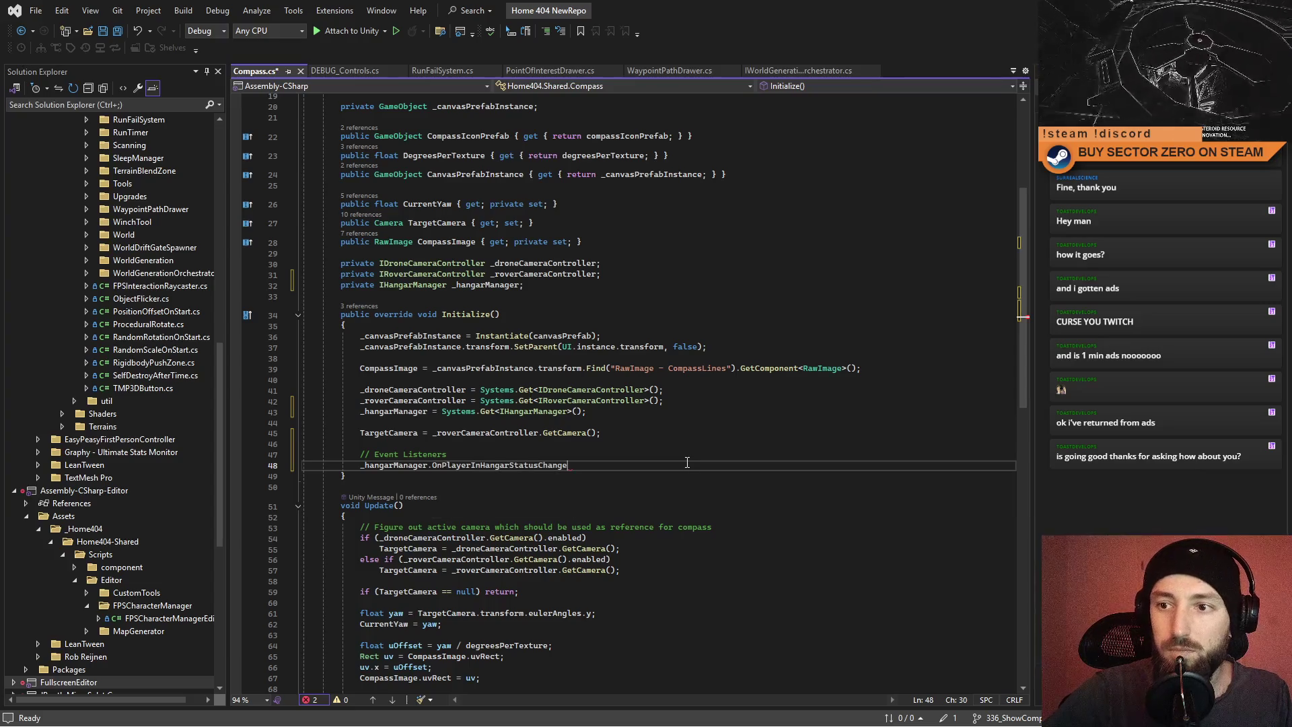
type(".")
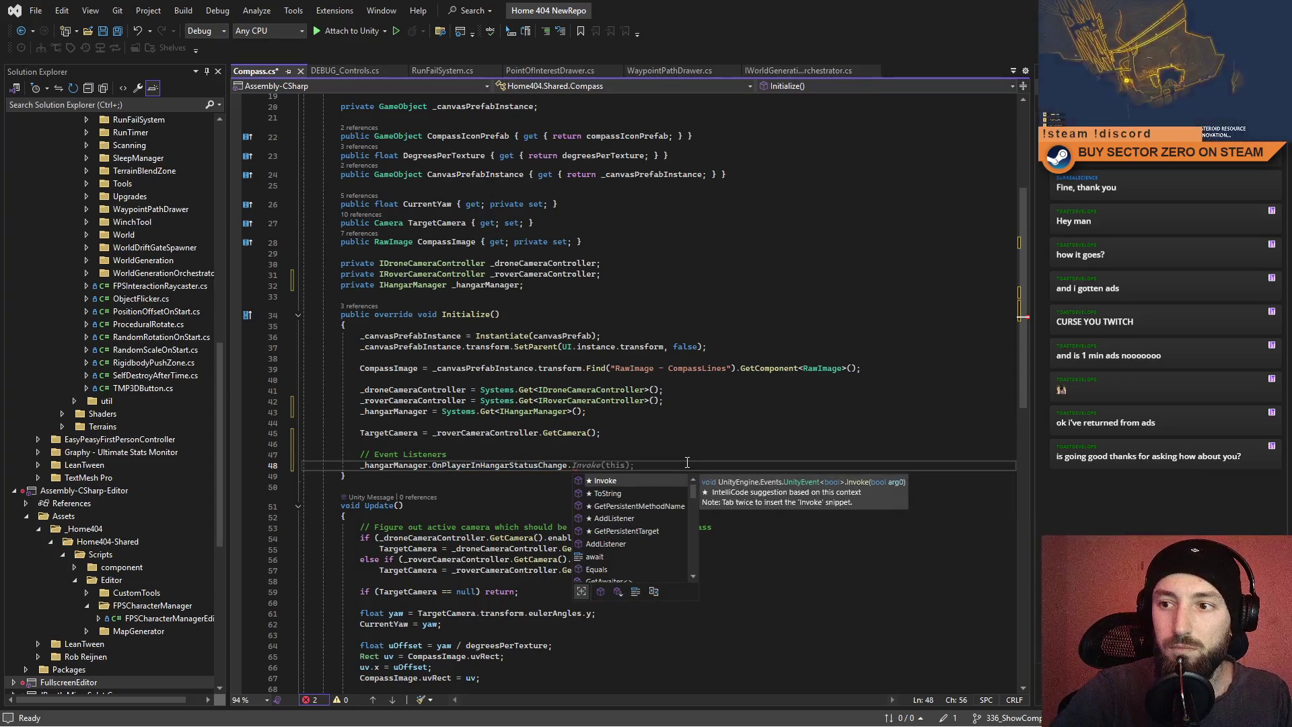
type("A")
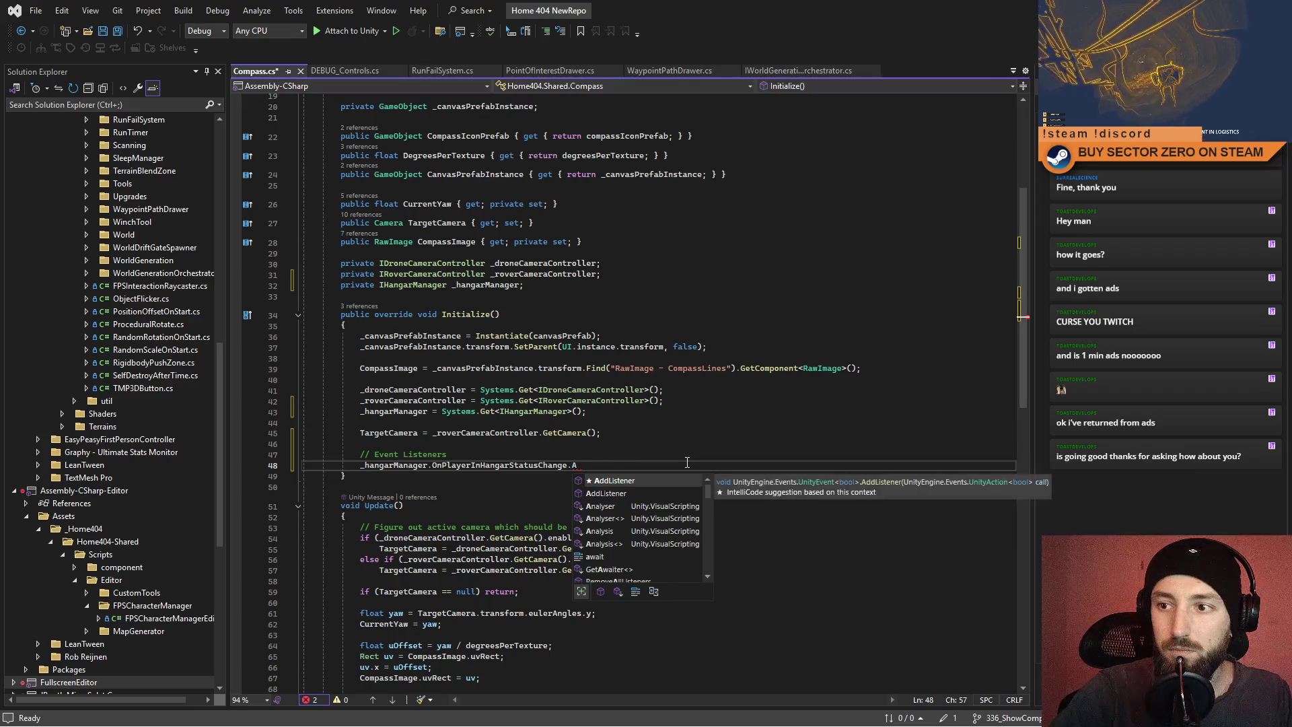
key("Tab")
type("();")
key("Left")
scroll(673, 438, "down", 2)
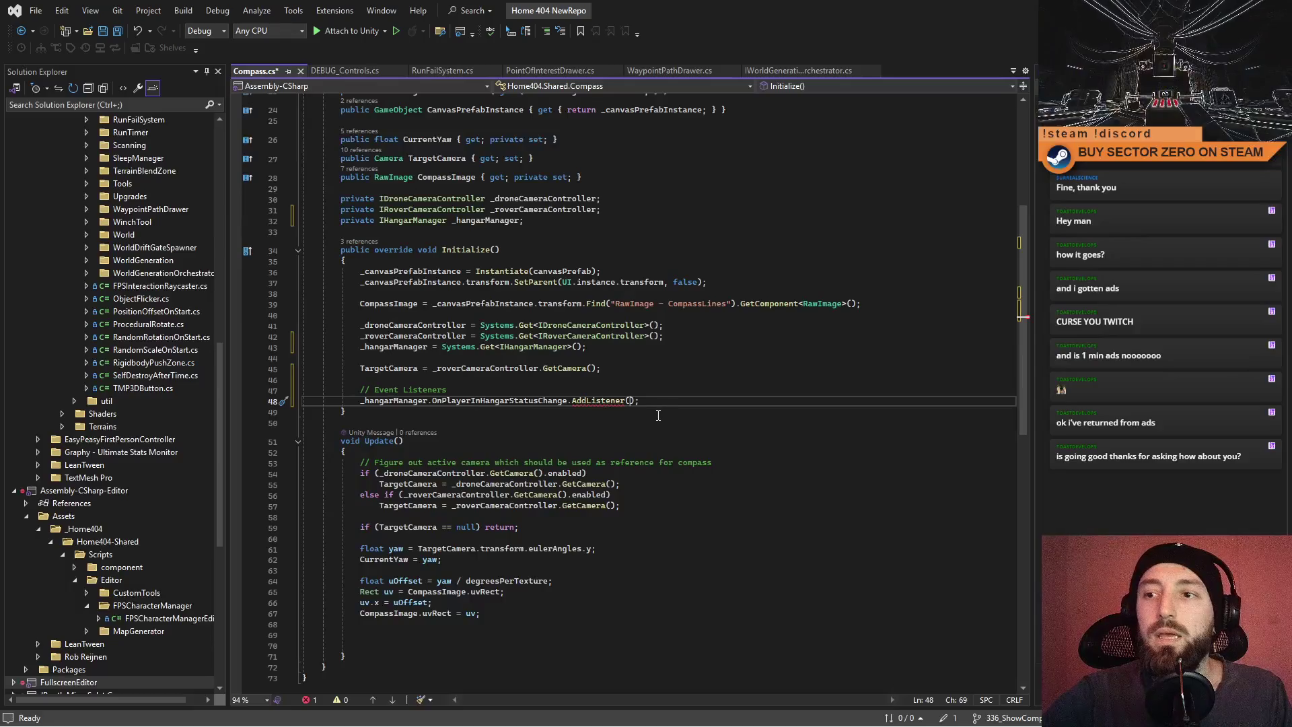
double_click(499, 401)
key("ctrl+c")
left_click(631, 401)
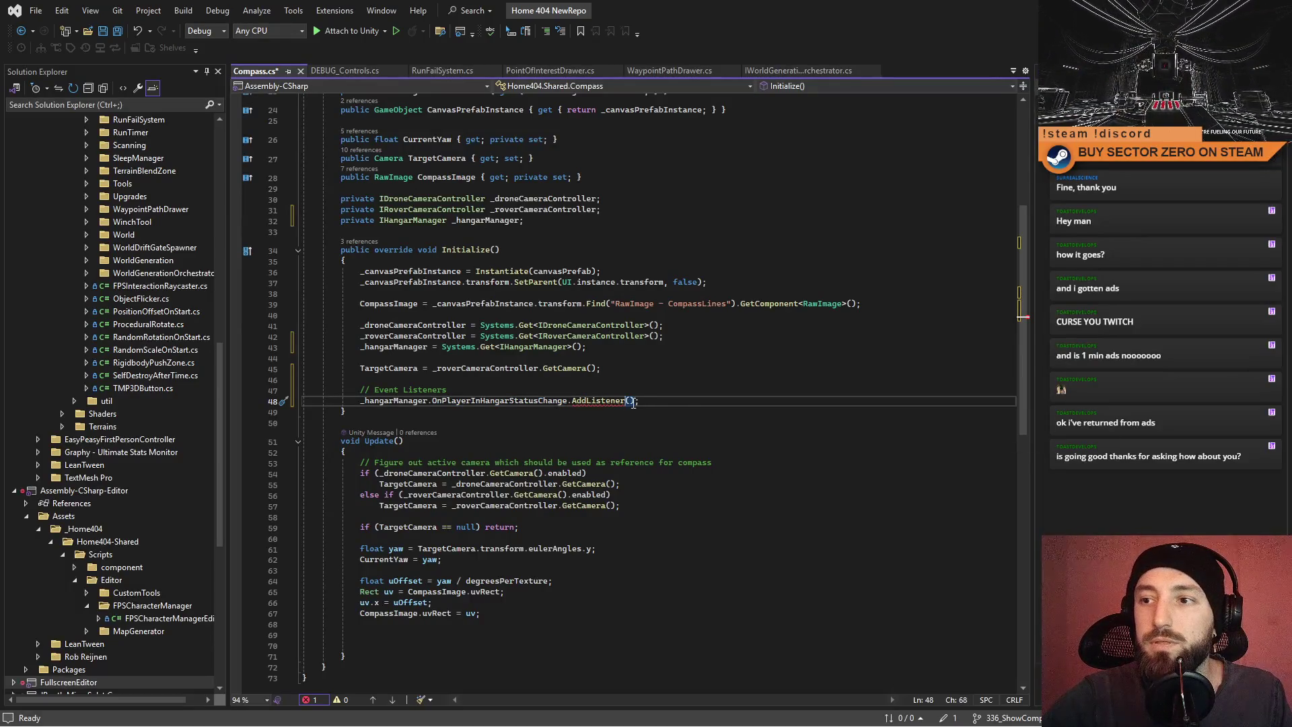
key("ctrl+v")
key("End")
Open blank lines below the Update method for a new handler.
scroll(1017, 392, "down", 6)
left_click_drag(1018, 391, 1028, 136)
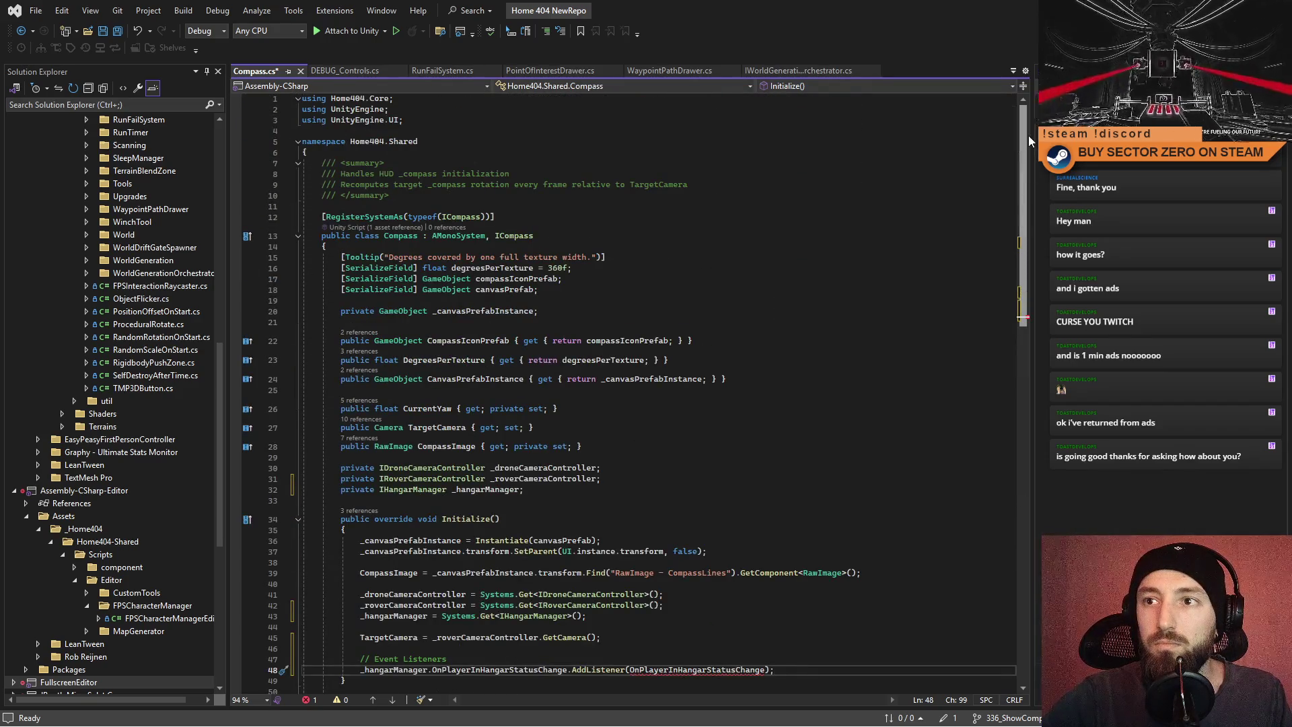
scroll(1015, 257, "down", 9)
left_click(379, 564)
key("Return")
key("Return")
Remove Update's extra blank lines and start an OnPlayerInHangarStatusChange() method with braces.
left_click(430, 556)
key("BackSpace")
key("BackSpace")
key("BackSpace")
left_click(490, 556)
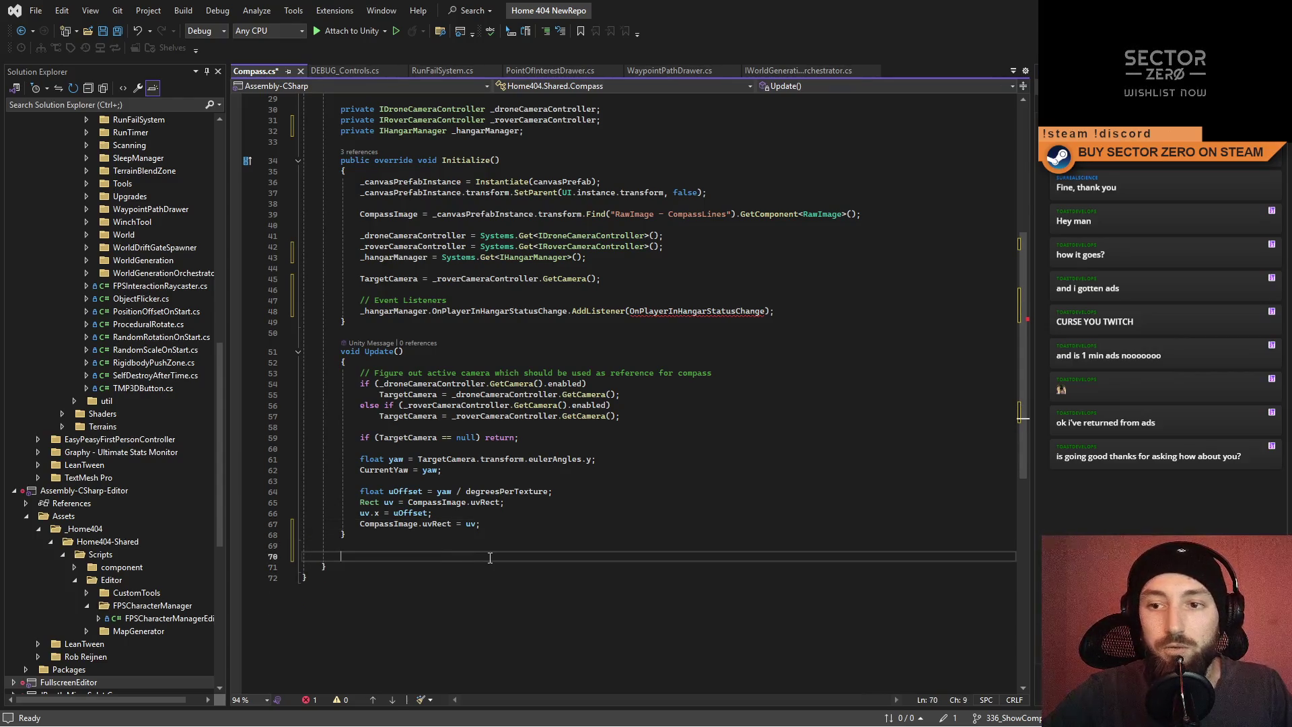
type("On")
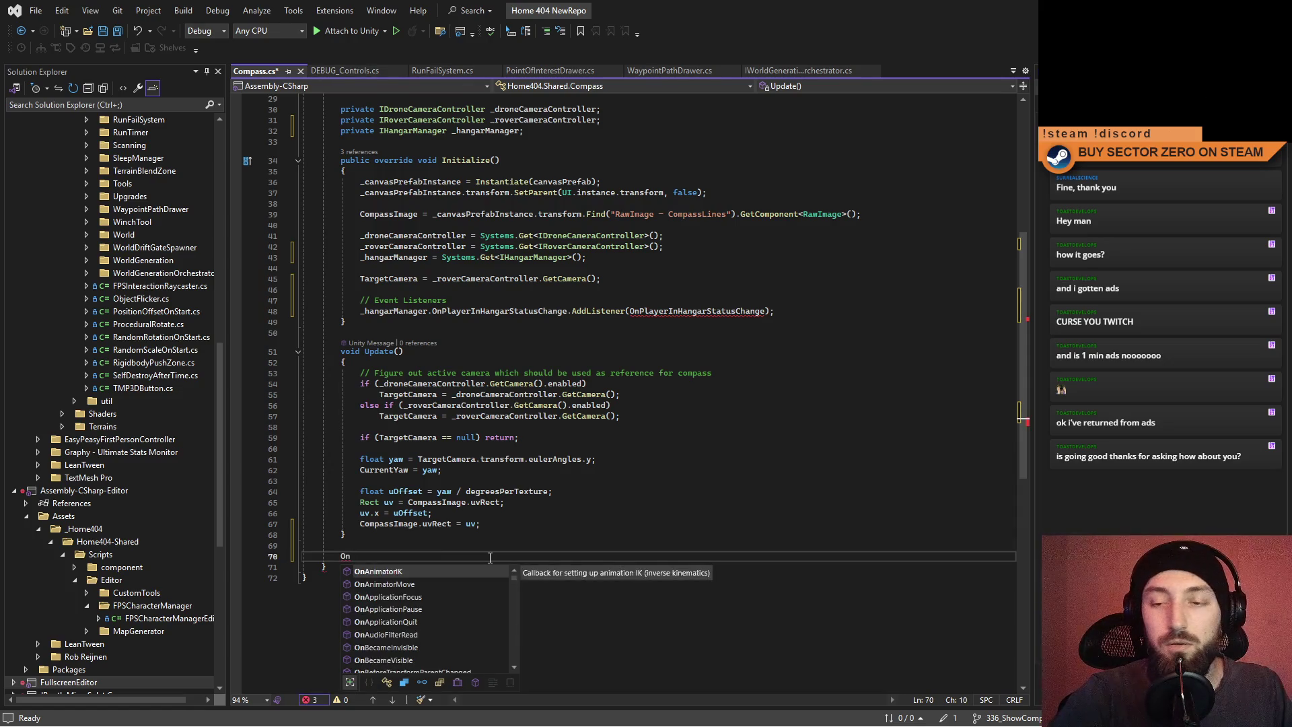
type("void OnPlayerInHangarStatusChange(")
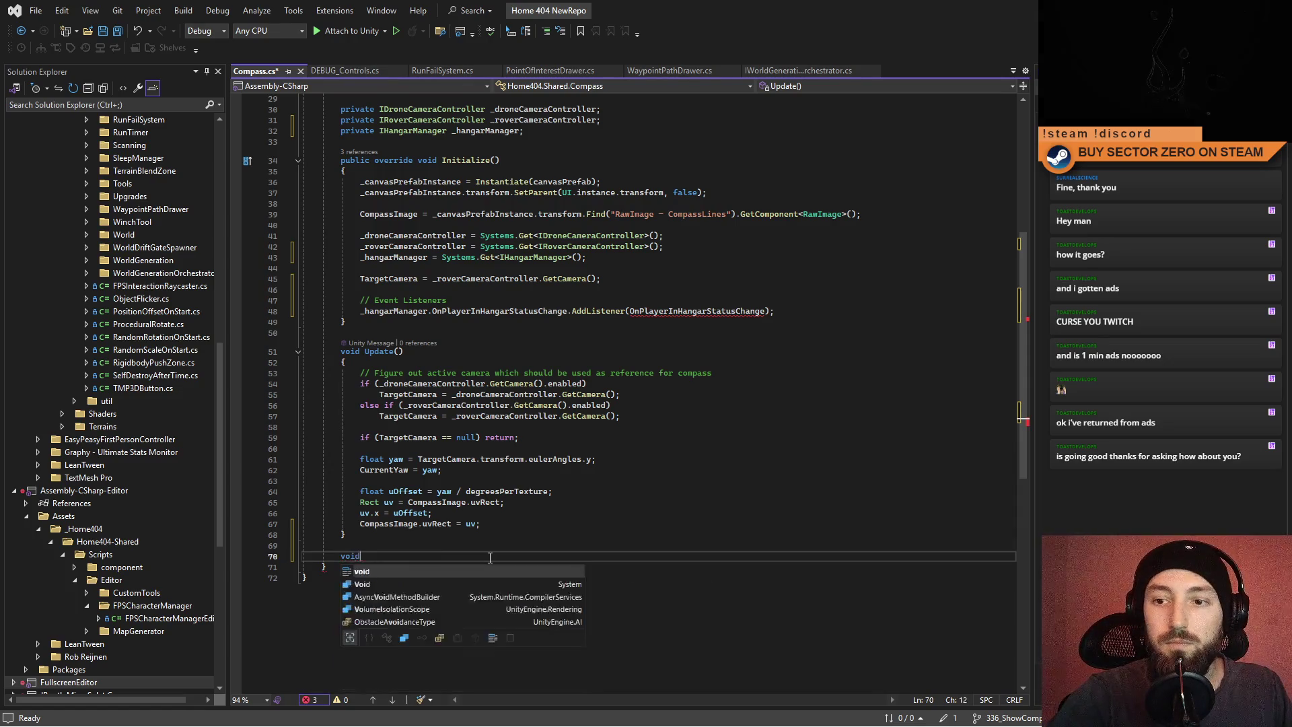
key("Tab")
type(")")
key("Return")
type("{")
key("Return")
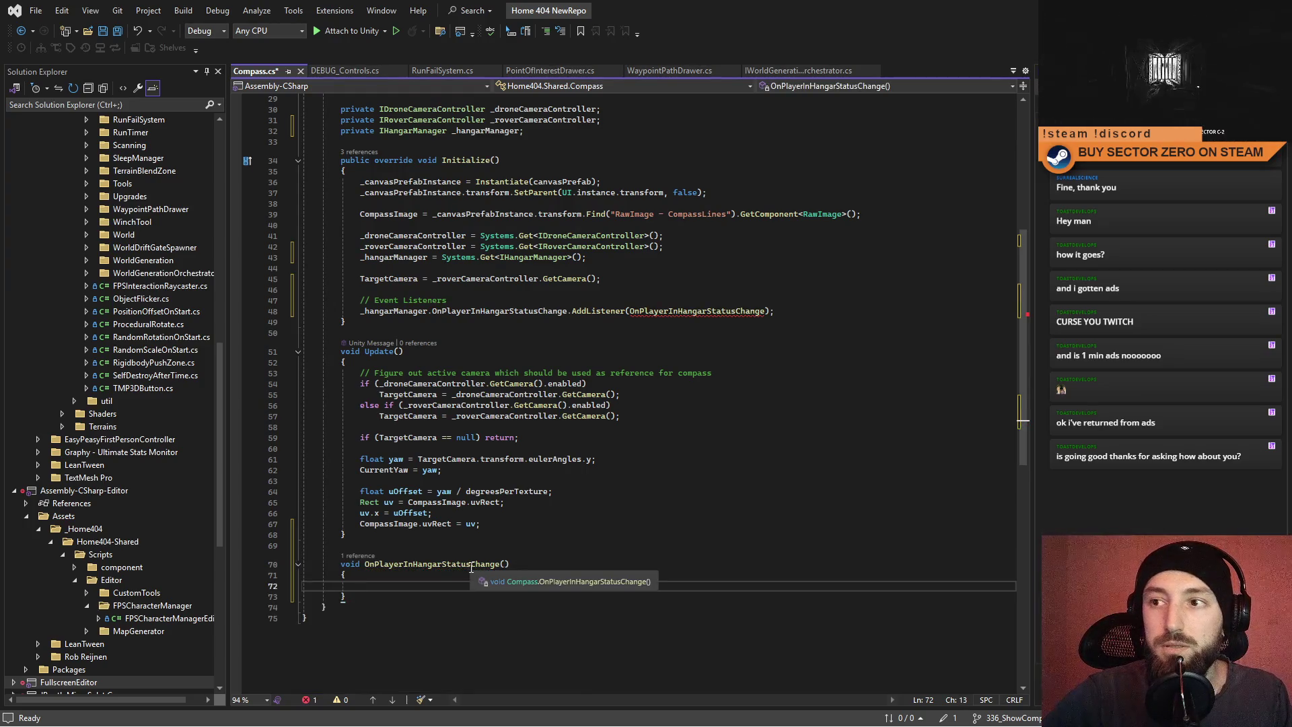
Give the handler a 'bool status' parameter and leave blank lines after it.
left_click(636, 567)
type("bool")
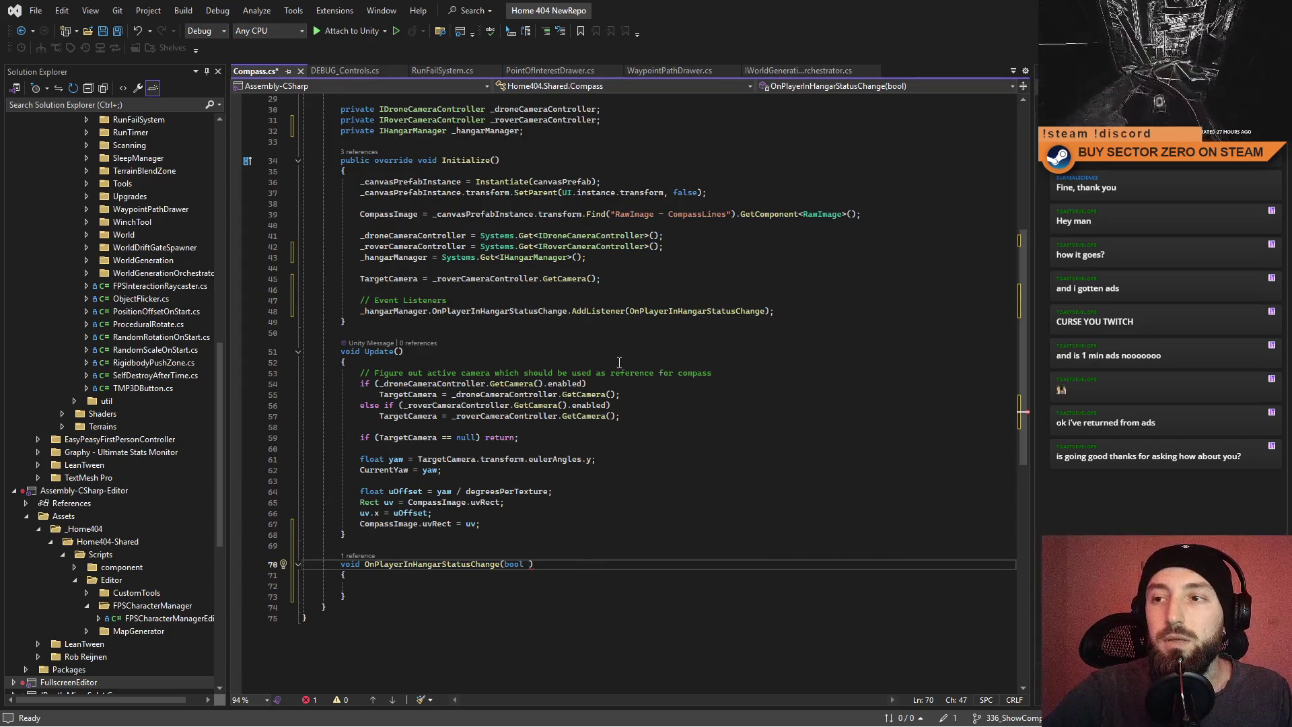
type("status")
key("Down")
key("Down")
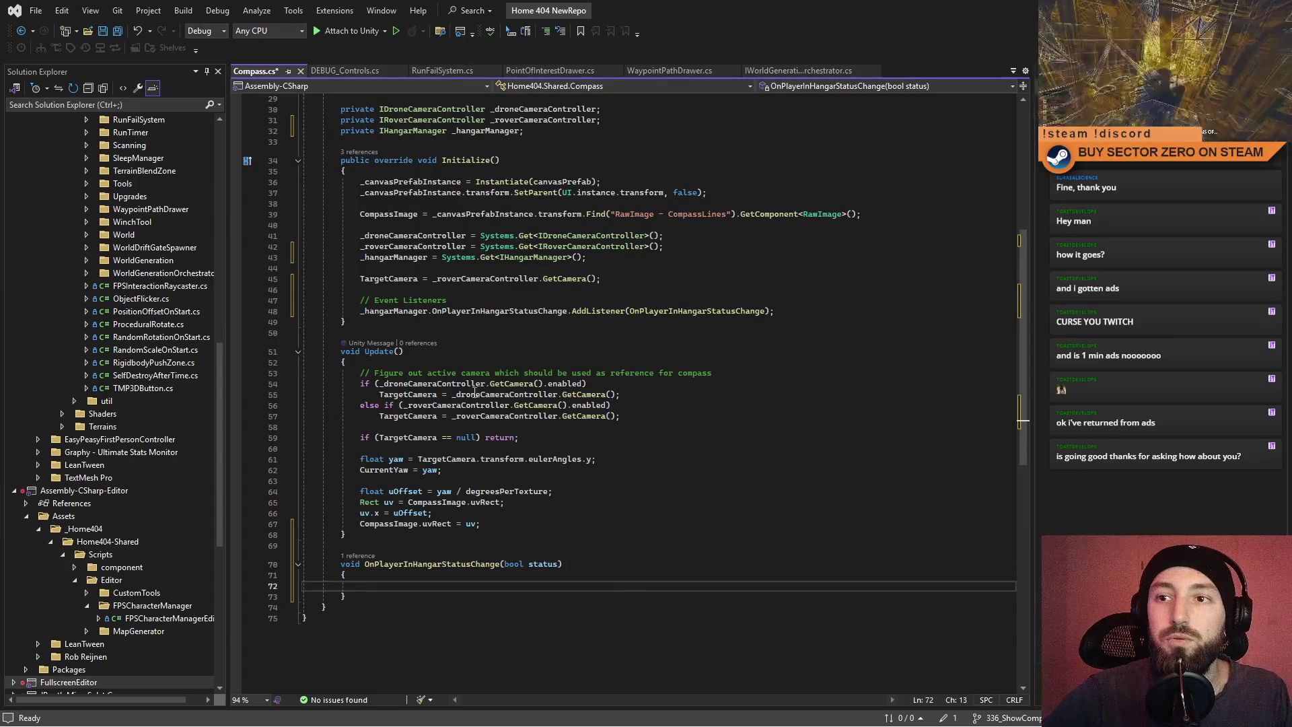
key("Down")
key("Return")
key("Return")
Add an OnDestroy() stub and paste the listener subscription line into it.
type("OnDest")
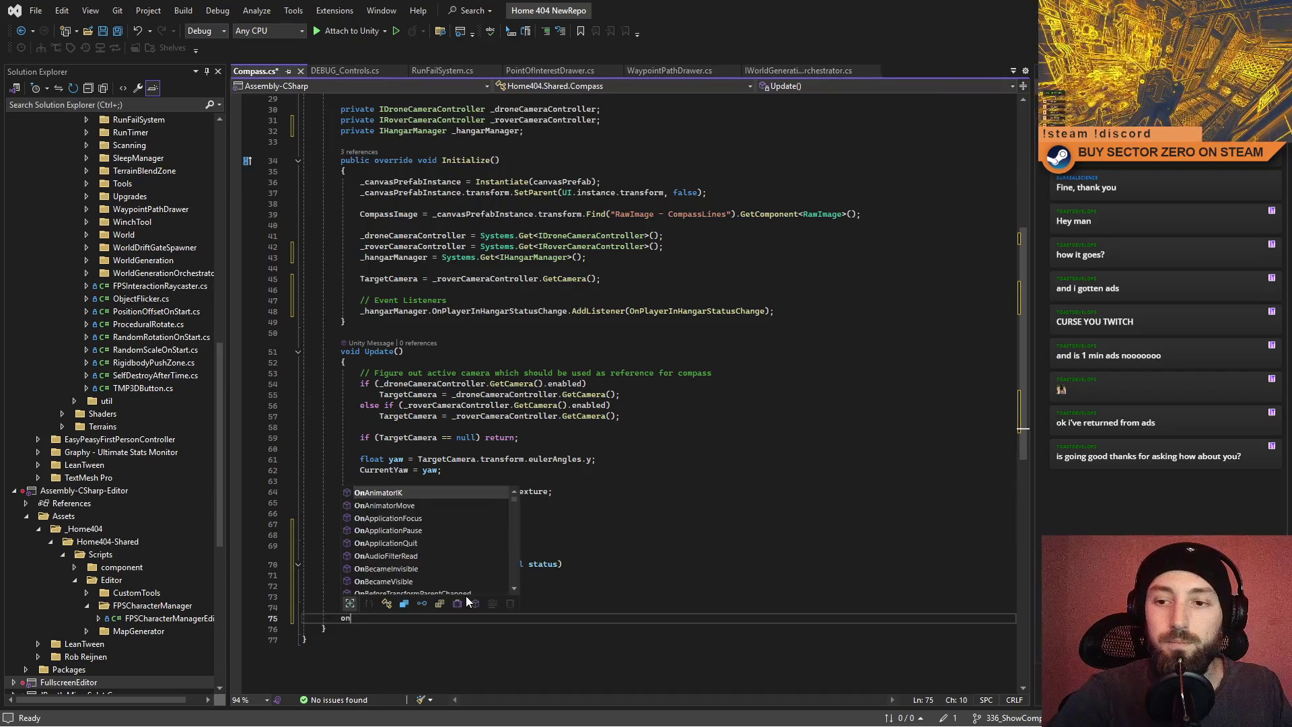
key("Tab")
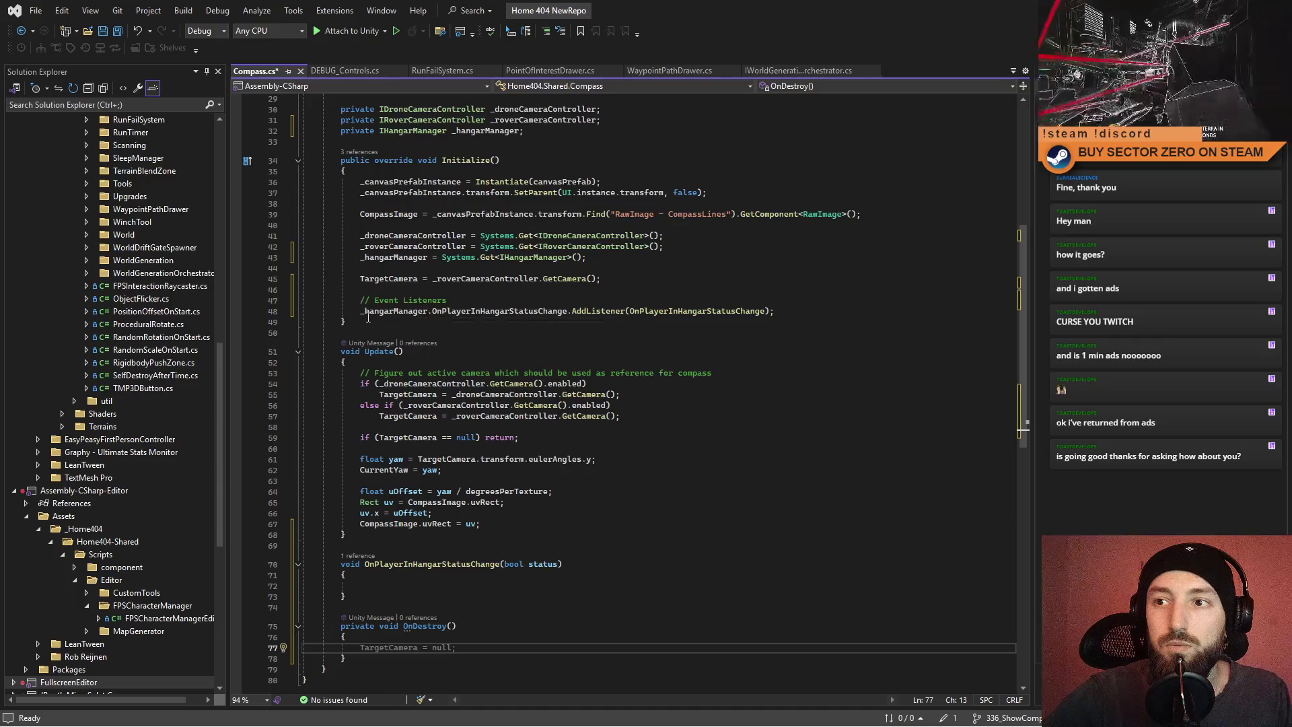
left_click_drag(360, 311, 625, 311)
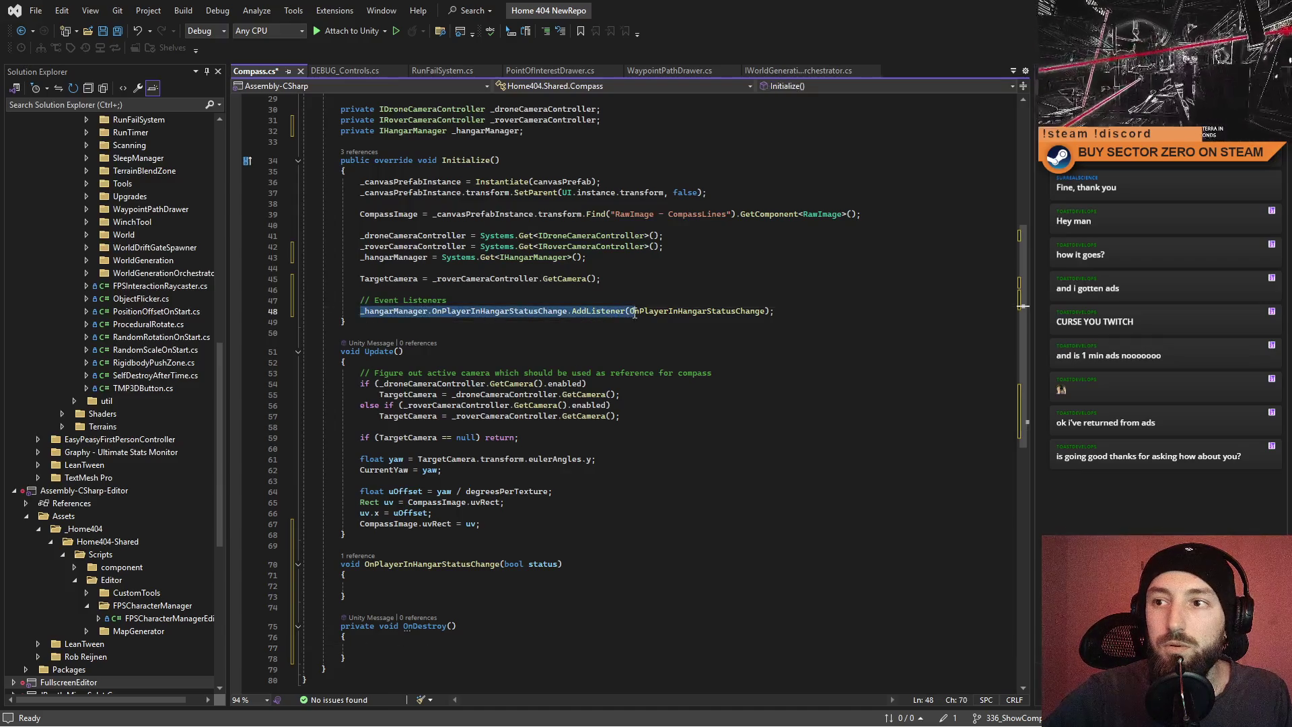
key("ctrl+c")
left_click(417, 647)
key("ctrl+v")
Turn the pasted line into a null-safe _hangarManager?.OnPlayerInHangarStatusChange?.RemoveListener call.
key("ctrl+Left")
key("ctrl+Left")
key("ctrl+Left")
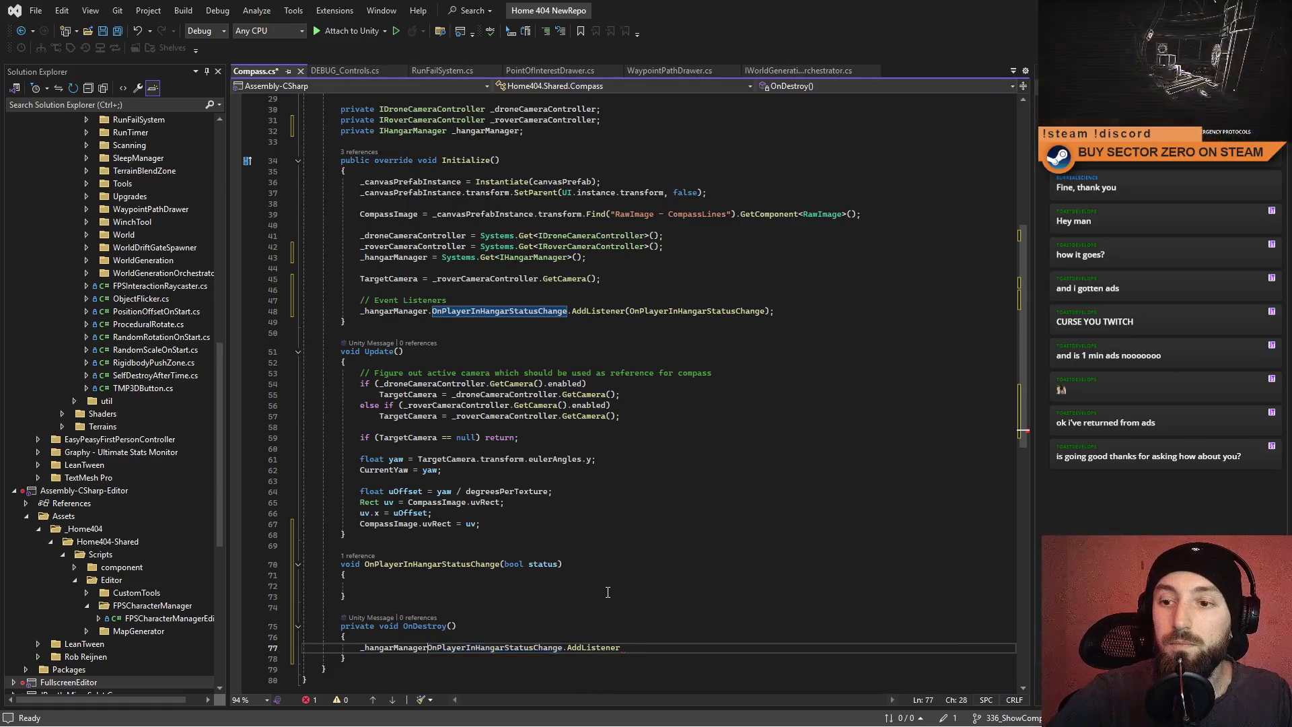
type(".SetPlayerInHangar?")
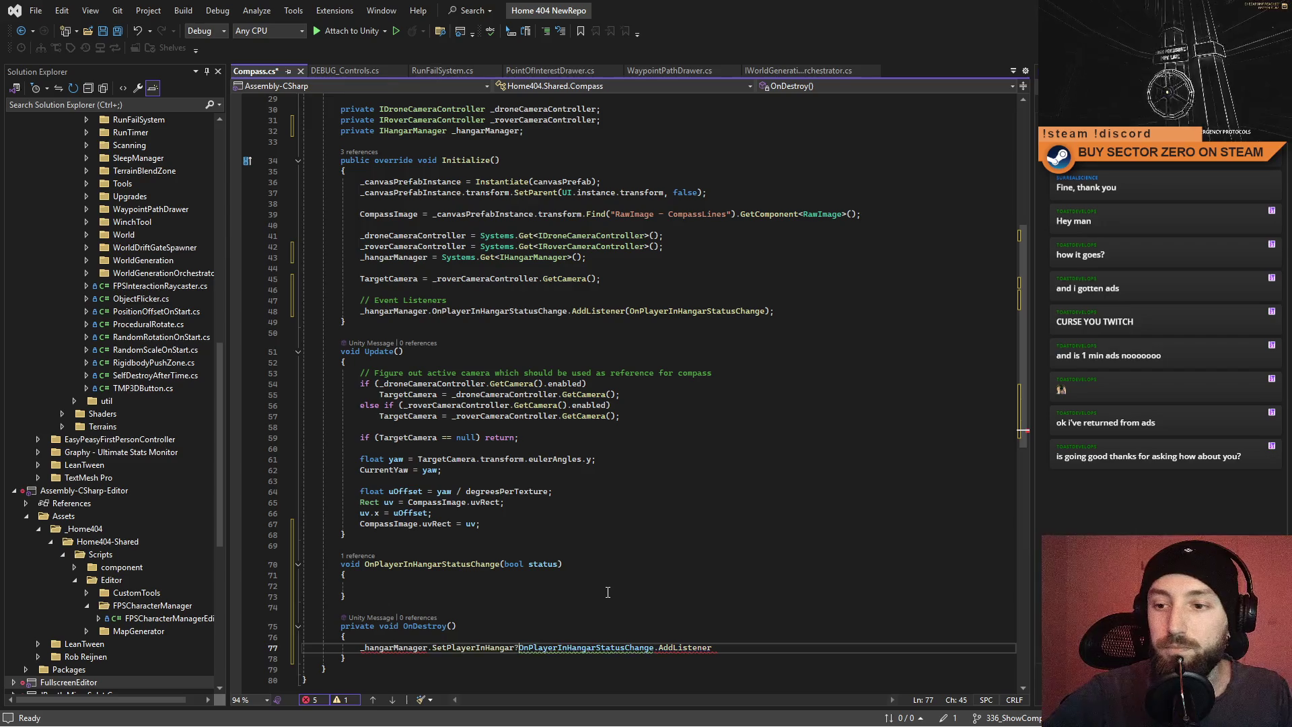
key("ctrl+BackSpace")
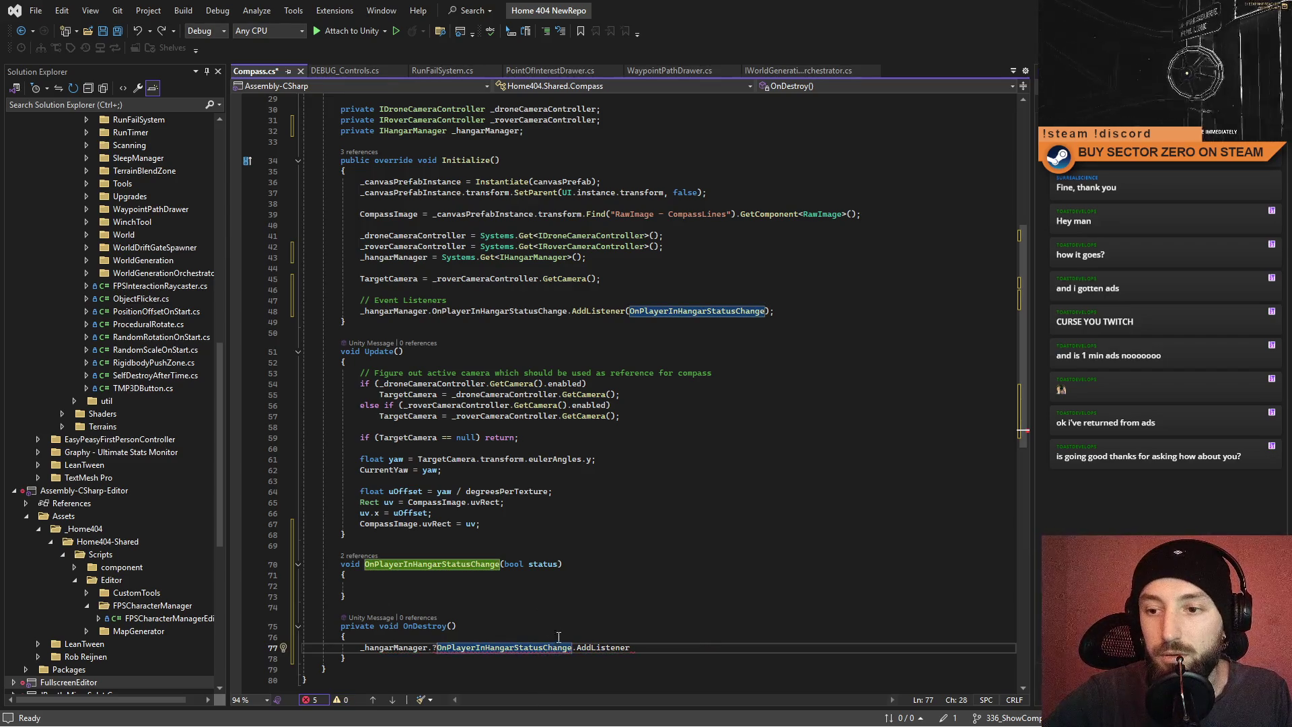
key("BackSpace")
key("Right")
type(".")
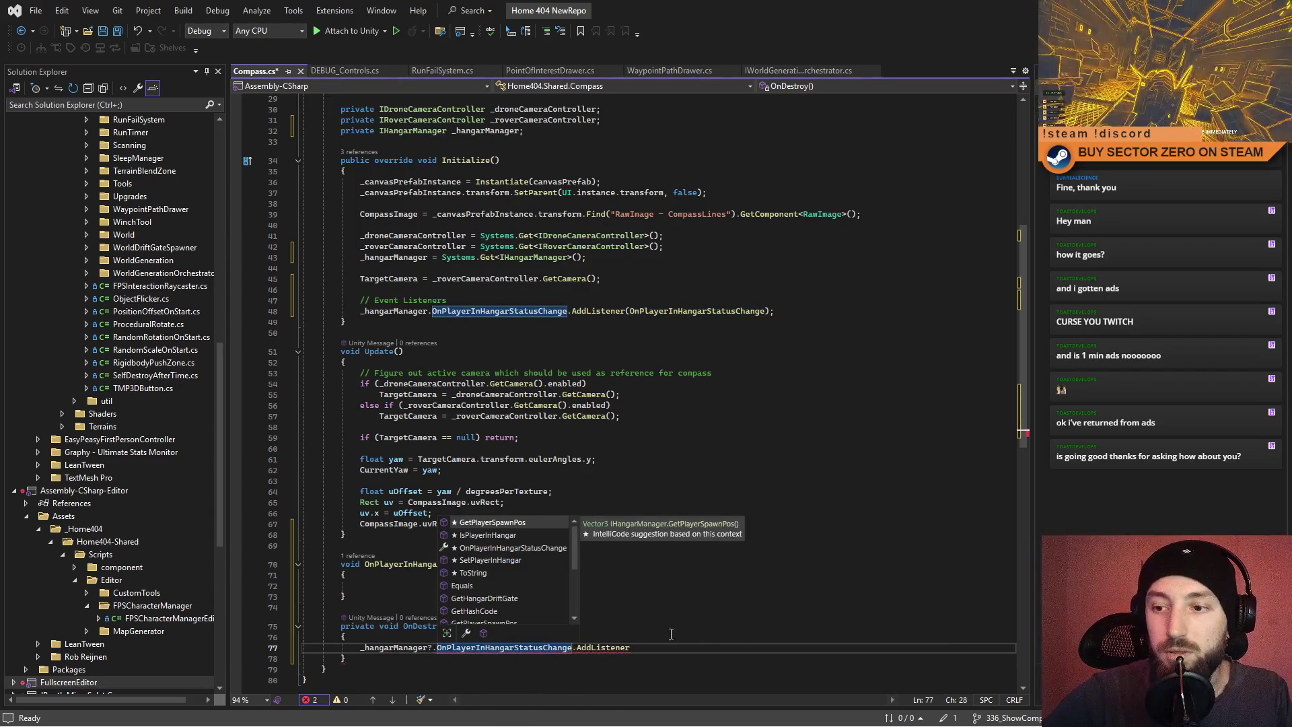
left_click(576, 650)
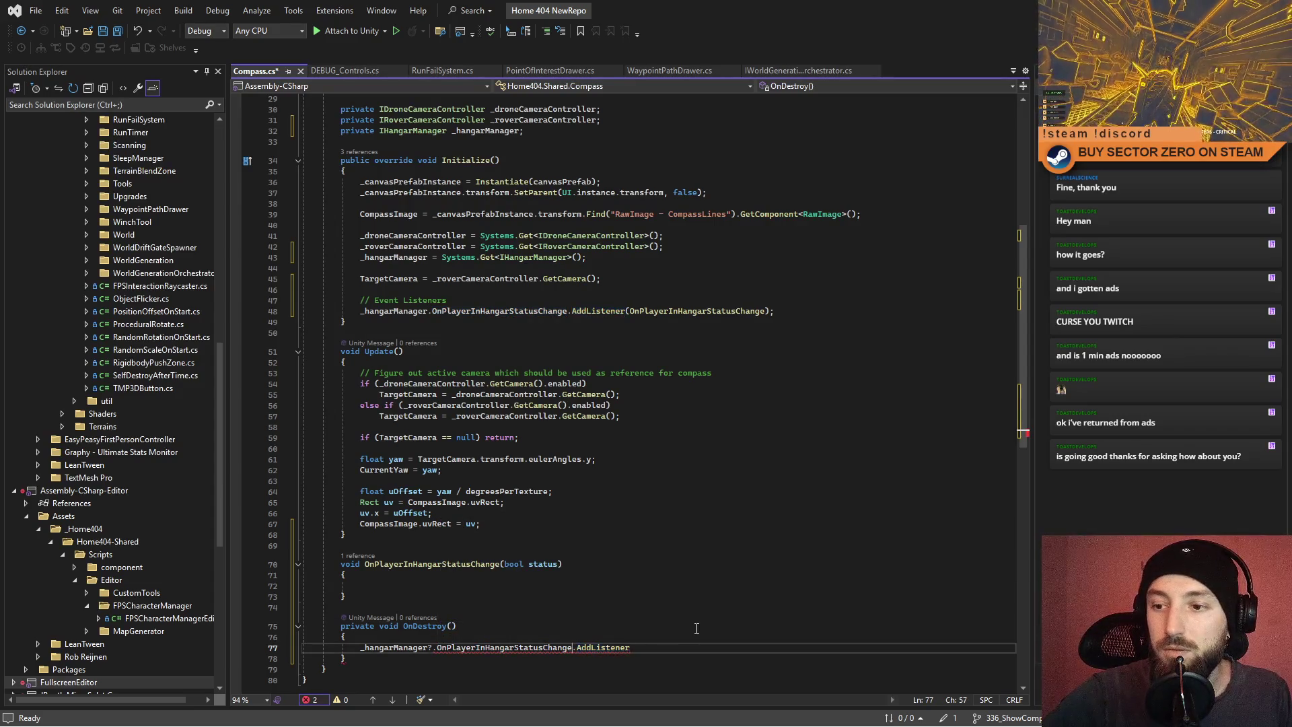
type("?")
key("Right")
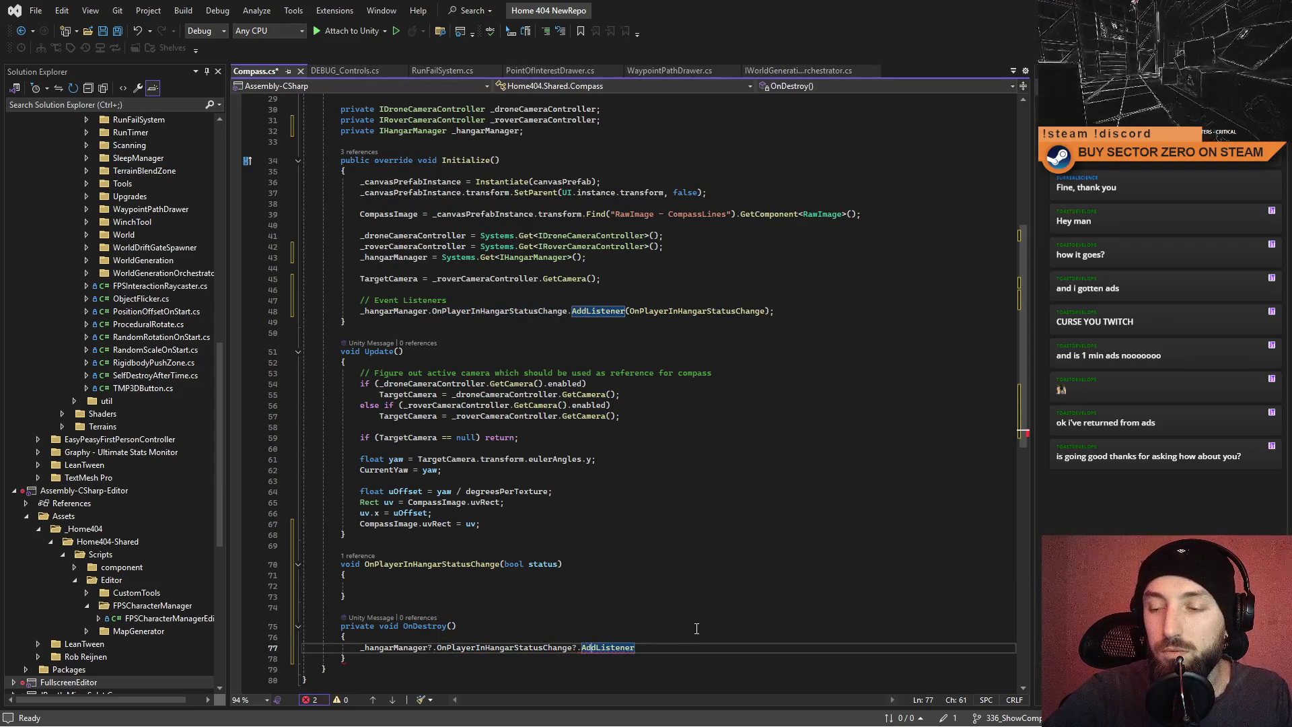
key("BackSpace")
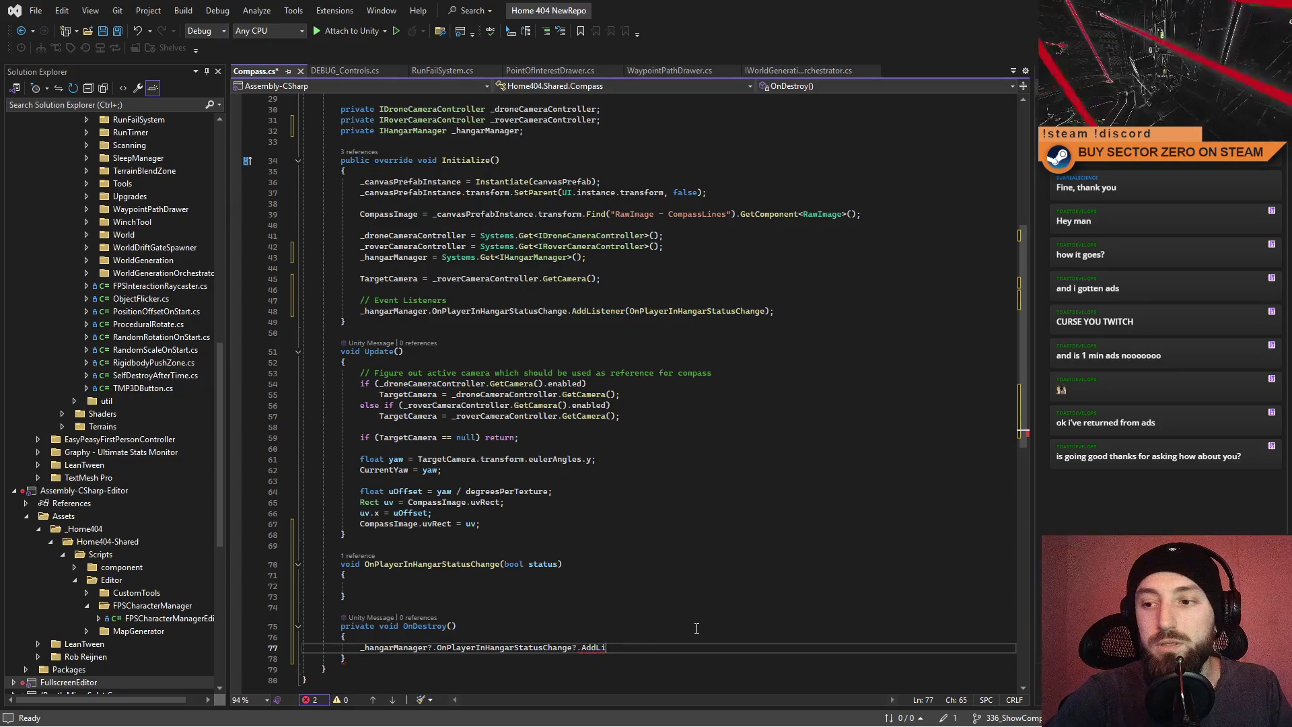
type("RemoveListener")
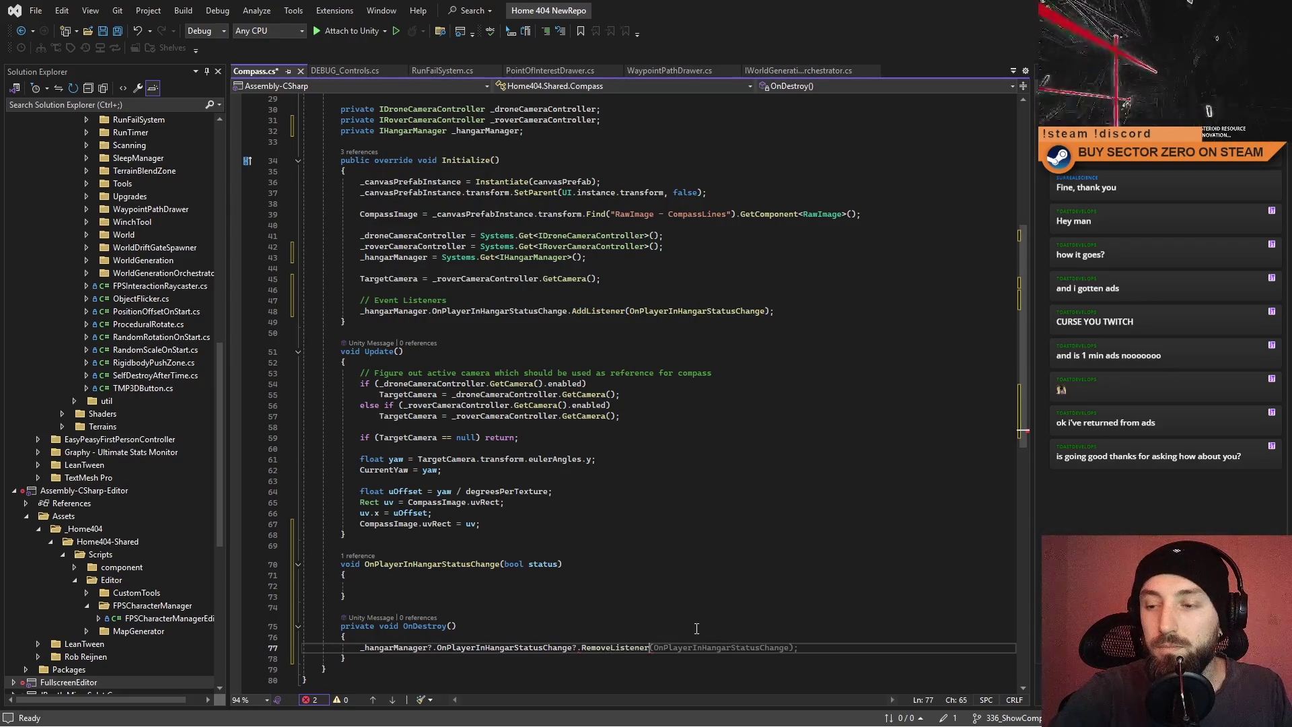
key("Tab")
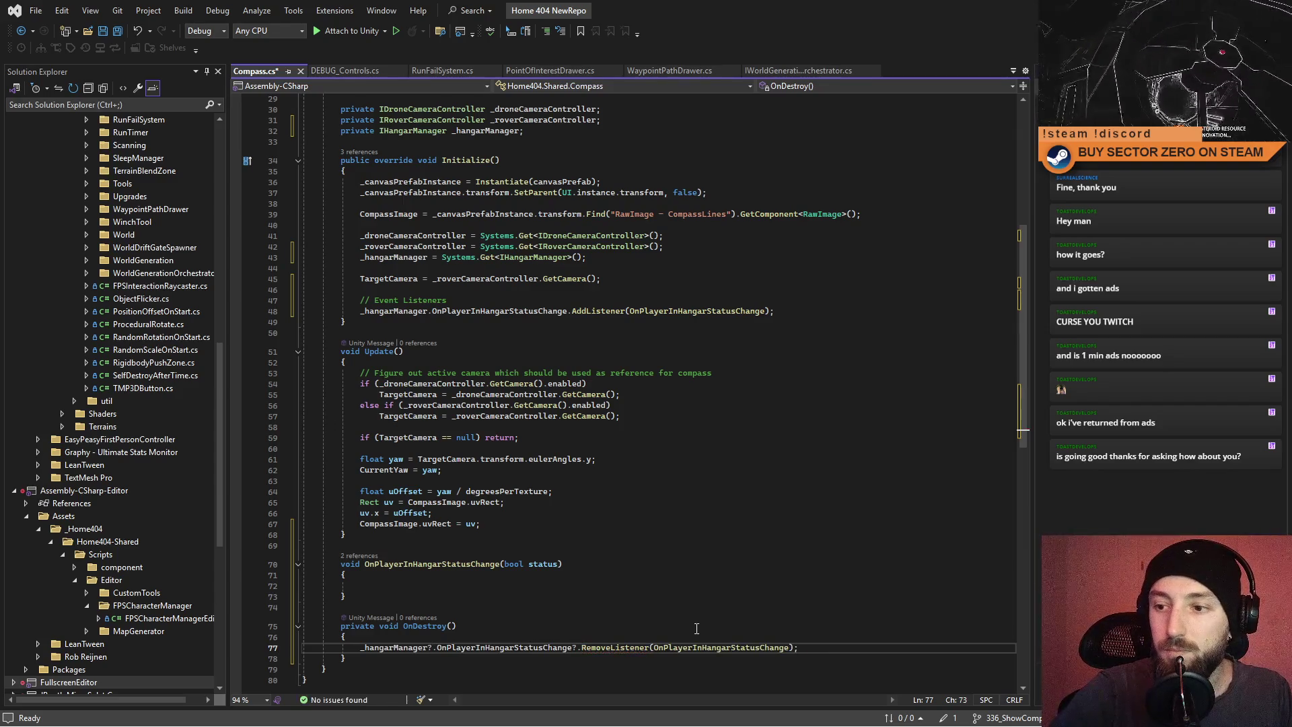
left_click(697, 629)
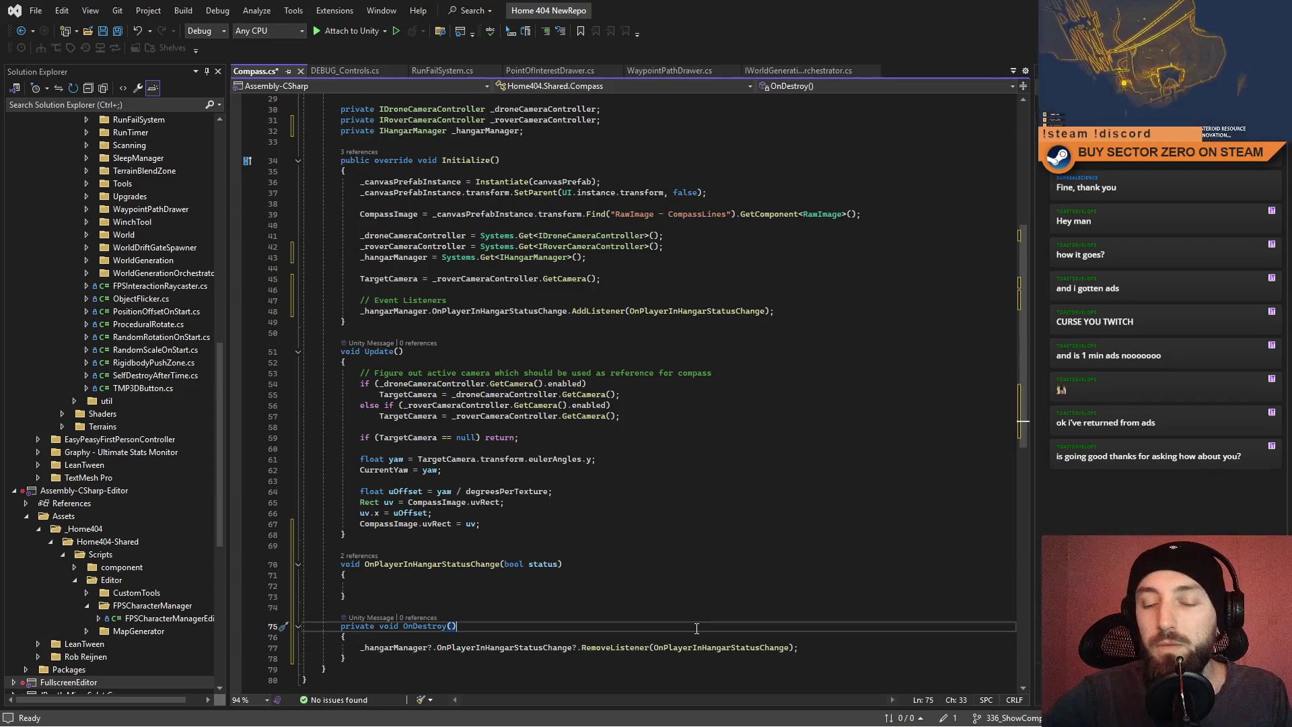
In the handler, call _canvasPrefabInstance.SetActive(status) and save the script.
double_click(542, 564)
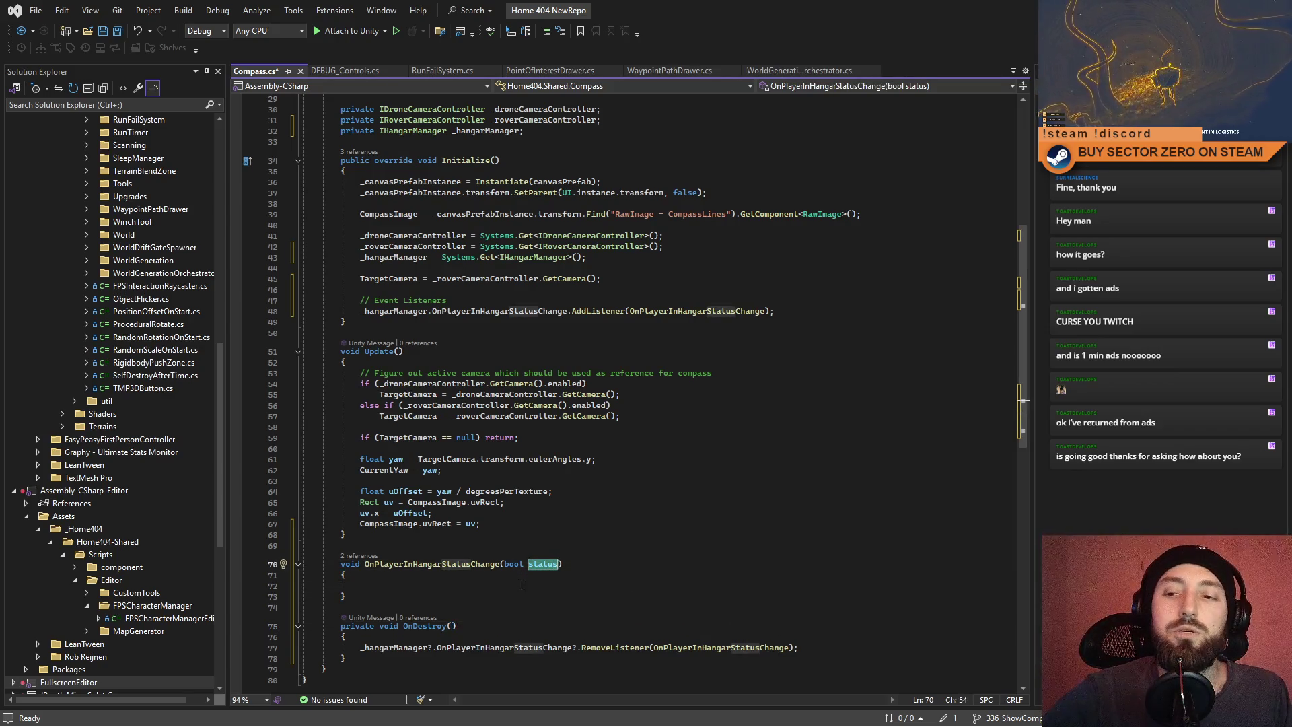
left_click(448, 585)
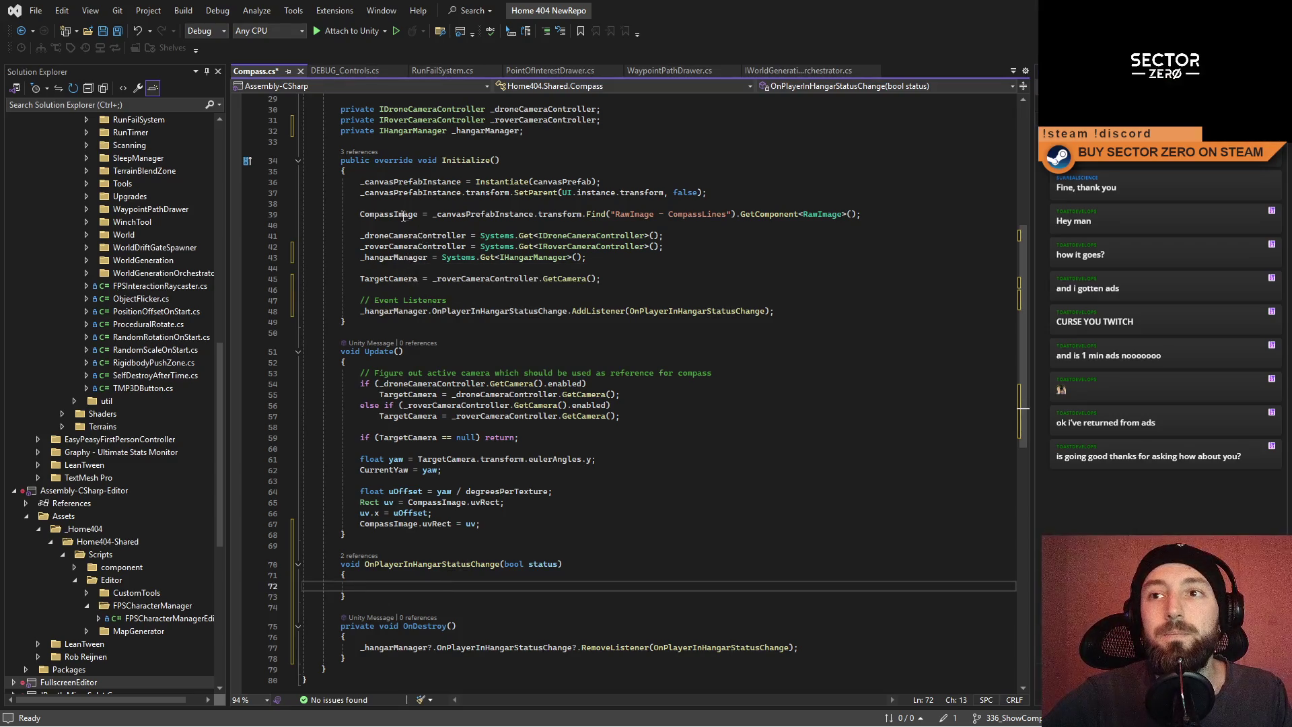
scroll(485, 283, "up", 2)
double_click(469, 278)
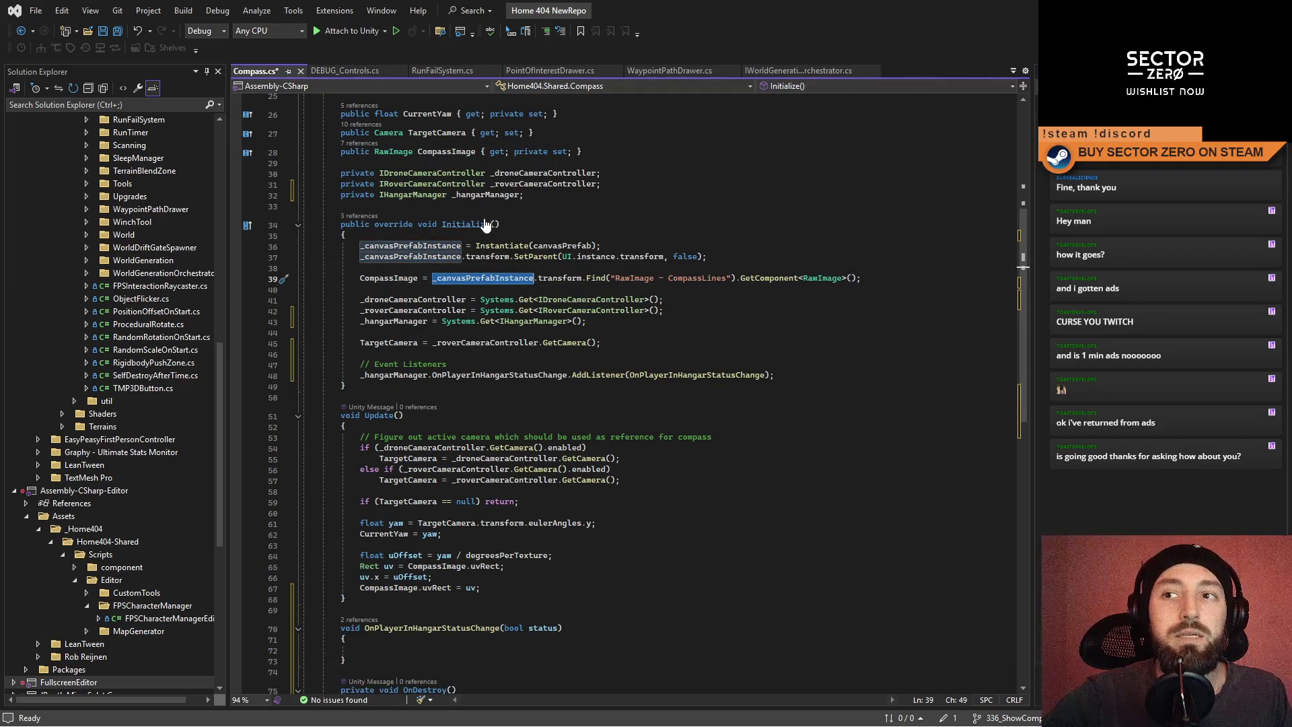
key("ctrl+c")
left_click(391, 651)
key("ctrl+v")
type(".Set")
key("Tab")
type("(")
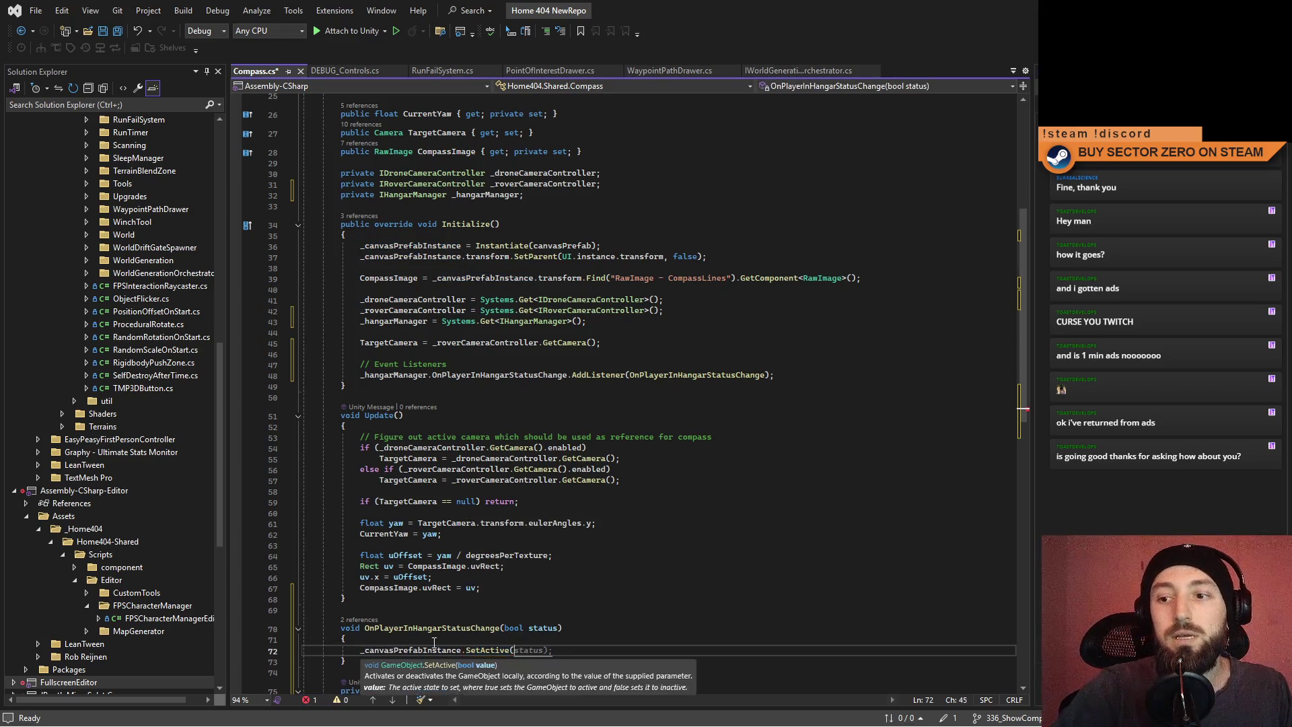
key("ctrl+s")
Change the argument to !status so the compass hides inside the hangar, and save.
left_click(650, 610)
scroll(650, 611, "down", 2)
left_click(649, 612)
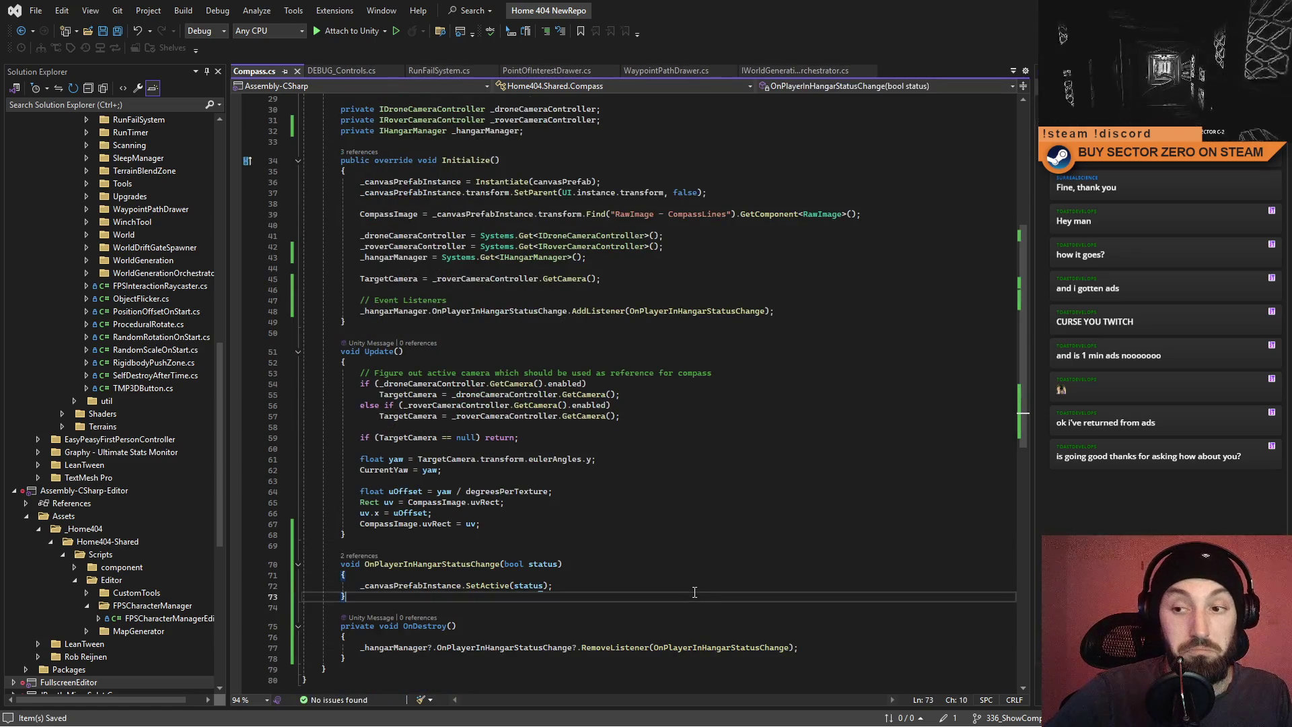
left_click(723, 573)
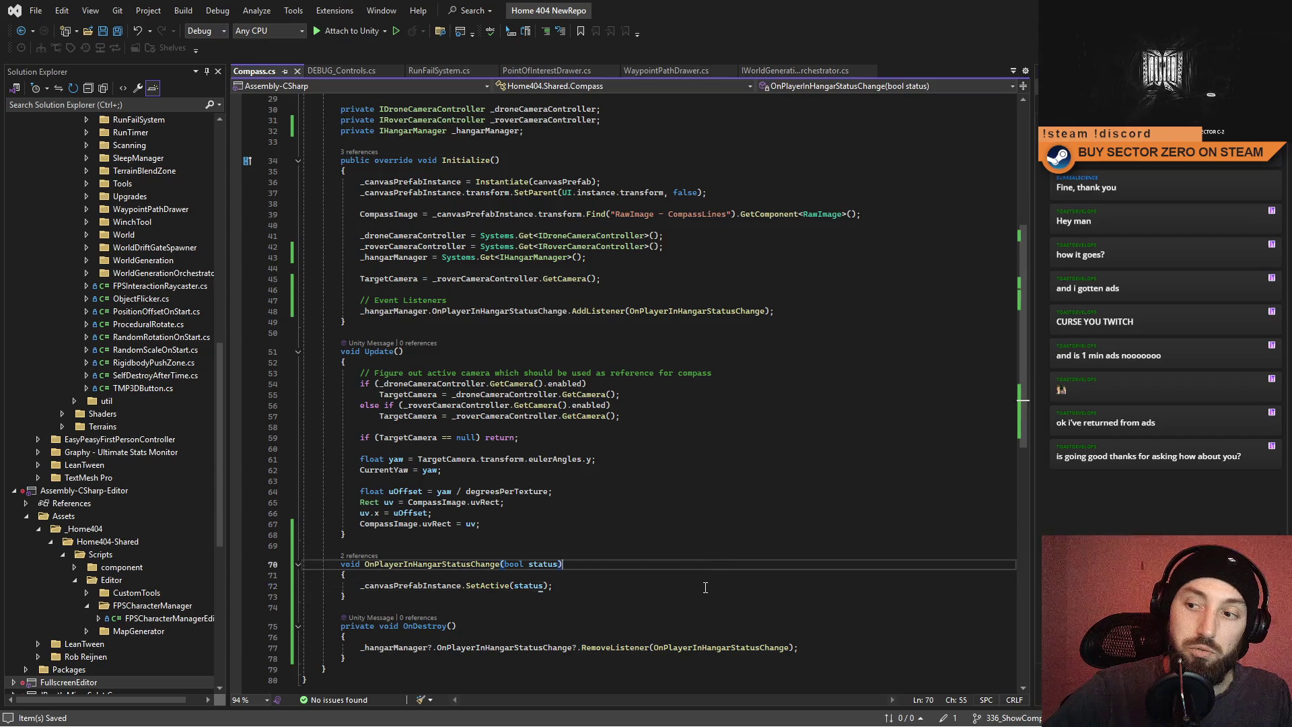
left_click(714, 569)
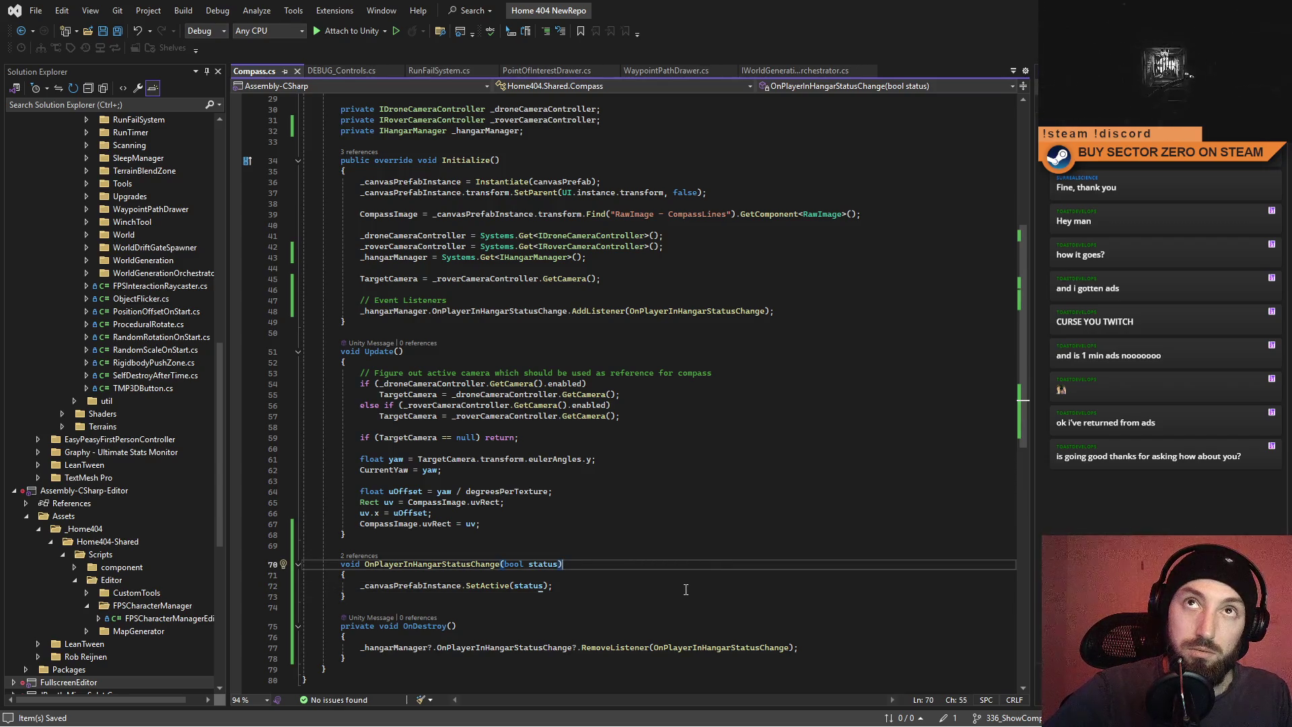
left_click(704, 546)
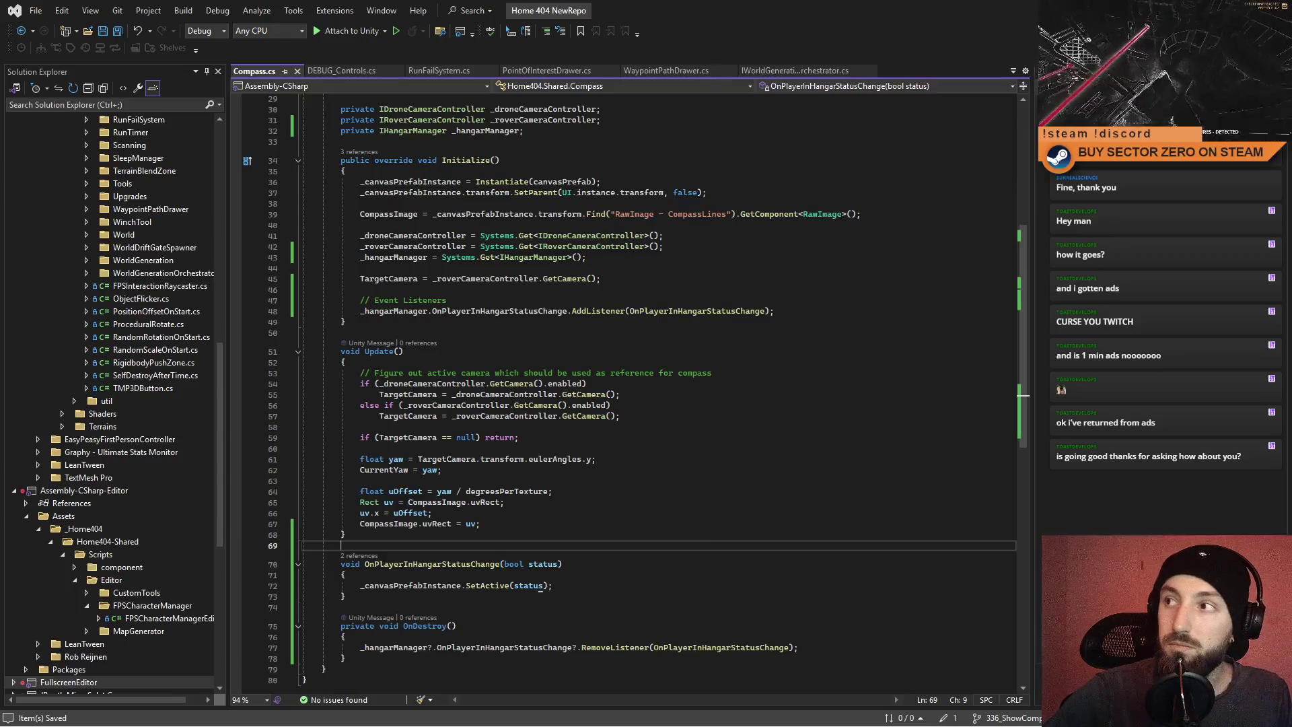
left_click(515, 585)
type("!")
left_click(688, 607)
key("ctrl+s")
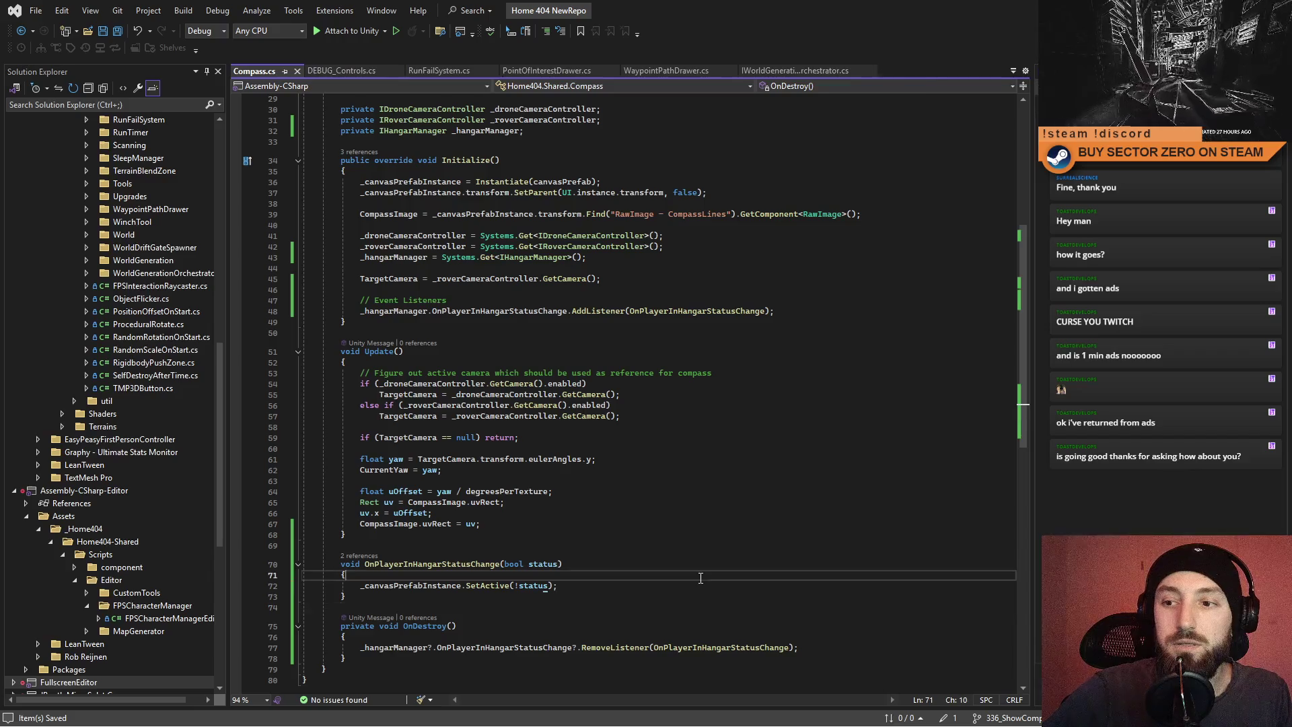
key("alt+Tab")
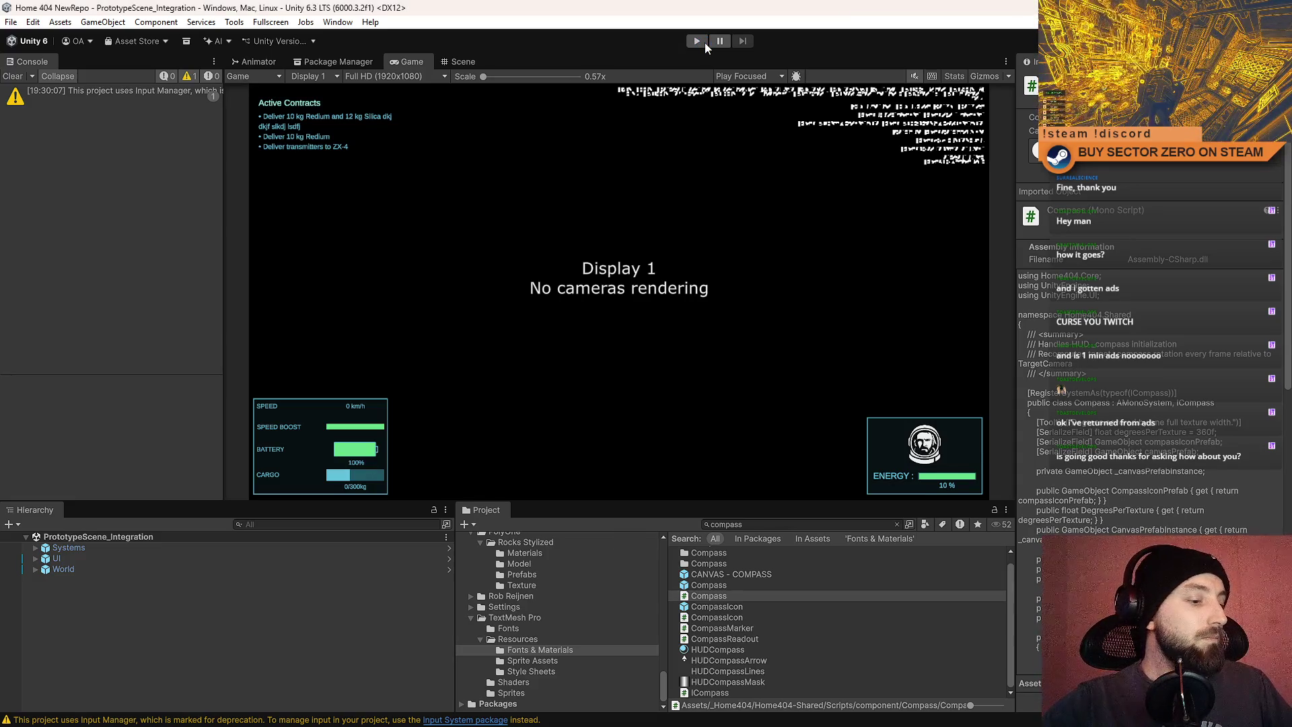
Play the game and follow the IHangarManager not-registered error's stack trace to Compass.cs line 43.
left_click(704, 41)
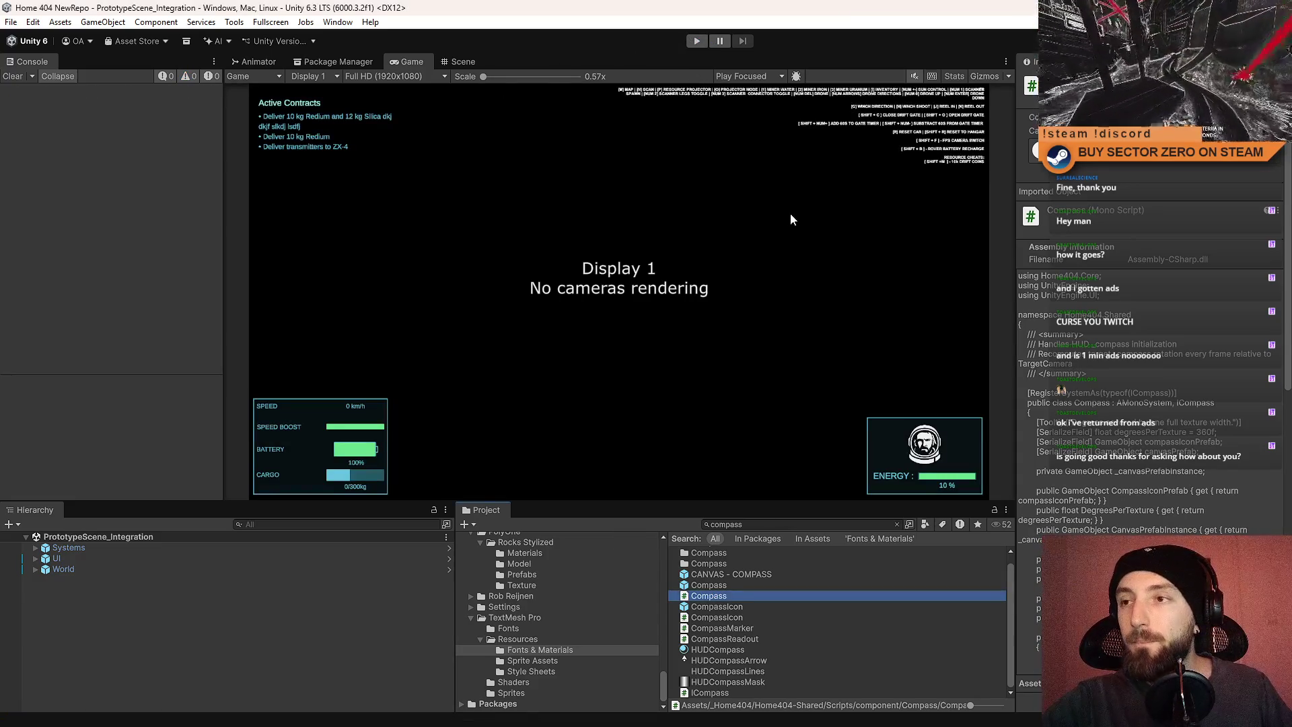
left_click(775, 223)
key("ctrl+p")
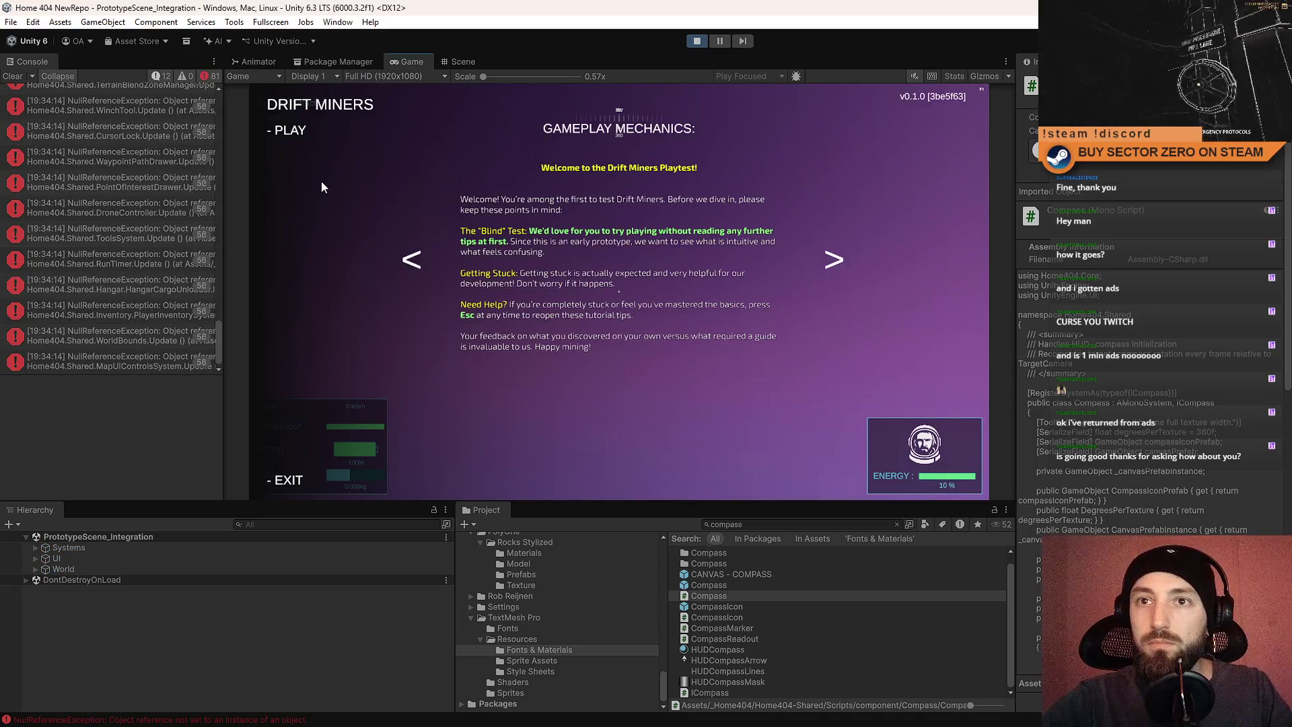
left_click_drag(219, 347, 241, 96)
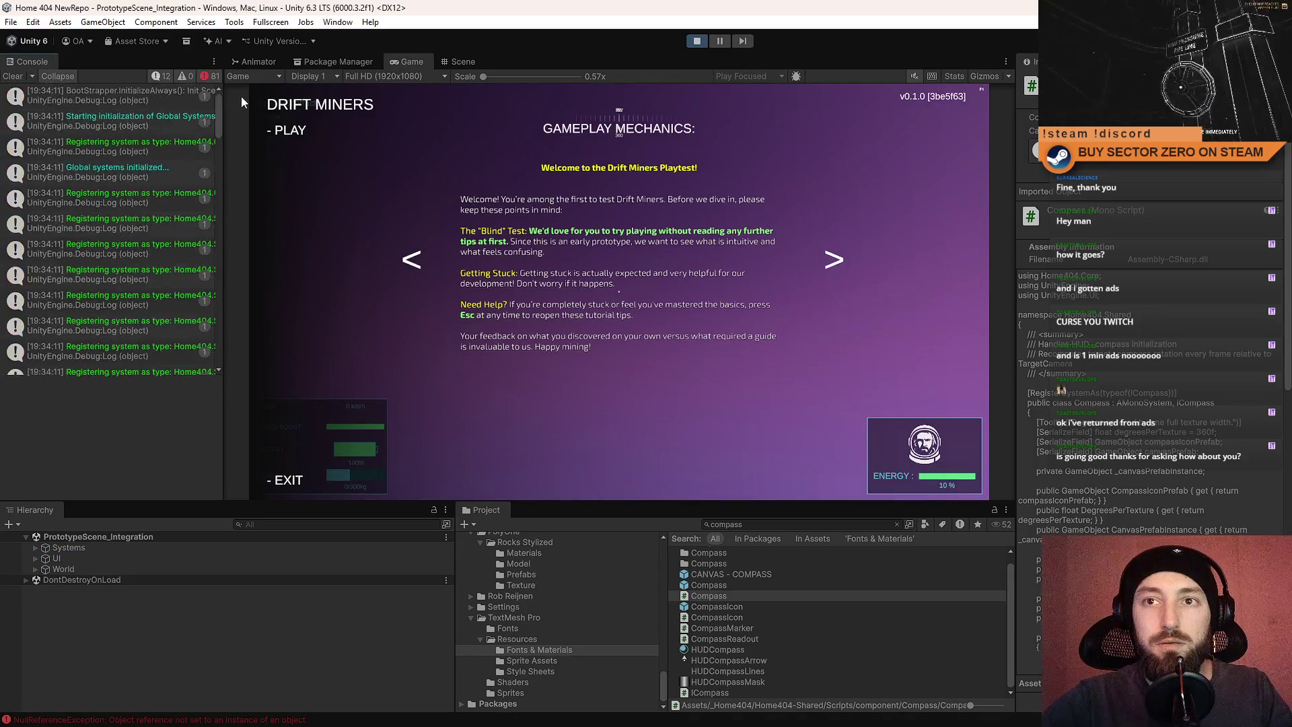
left_click(146, 222)
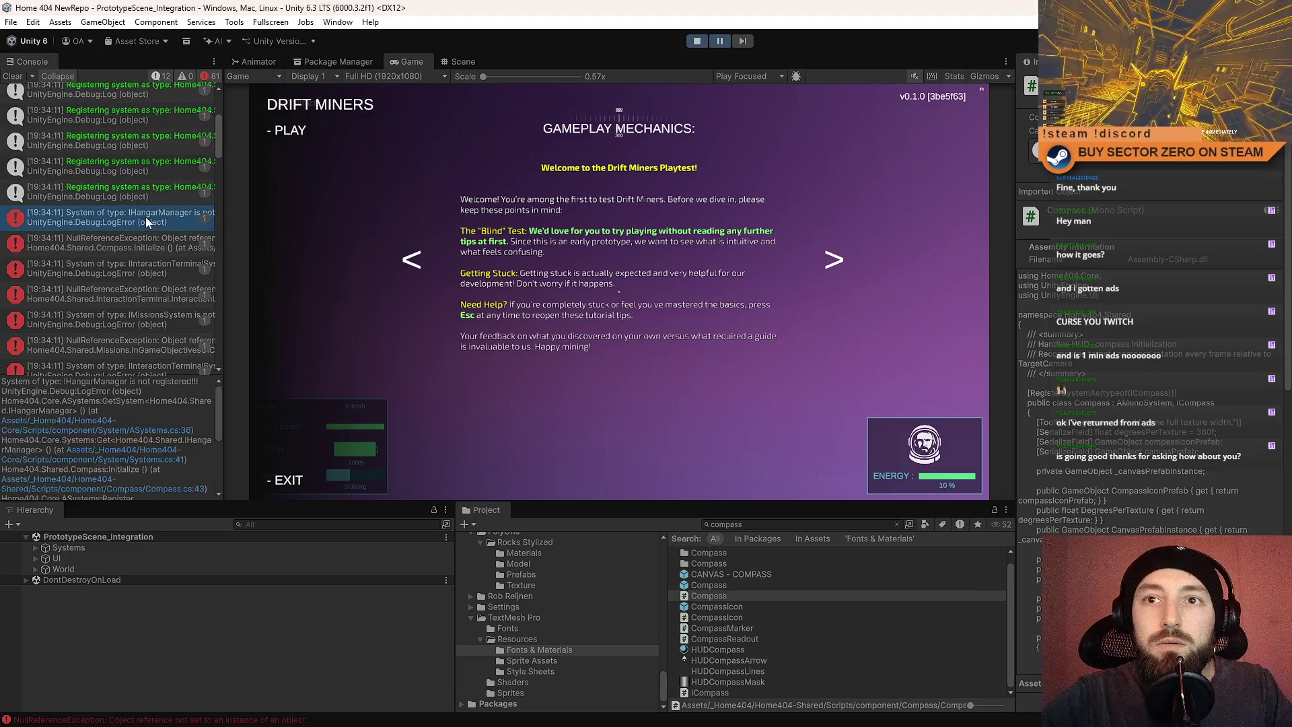
key("ctrl+a")
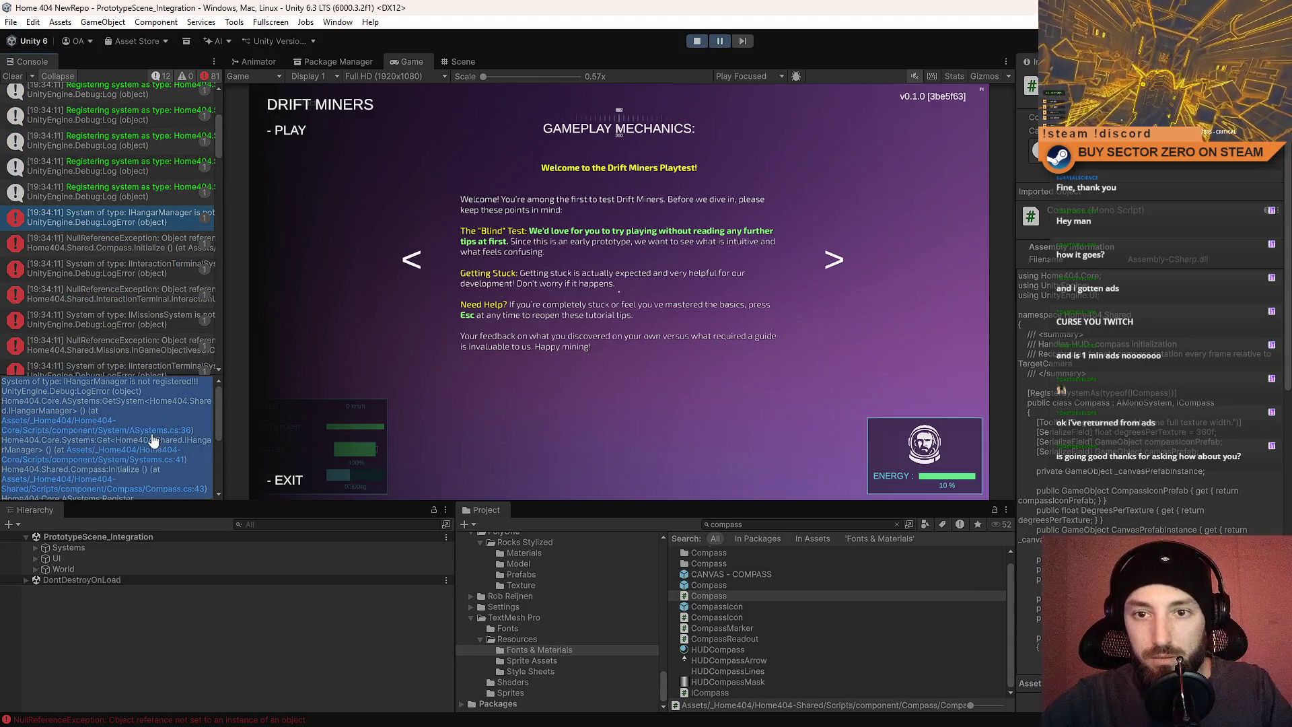
left_click(157, 432)
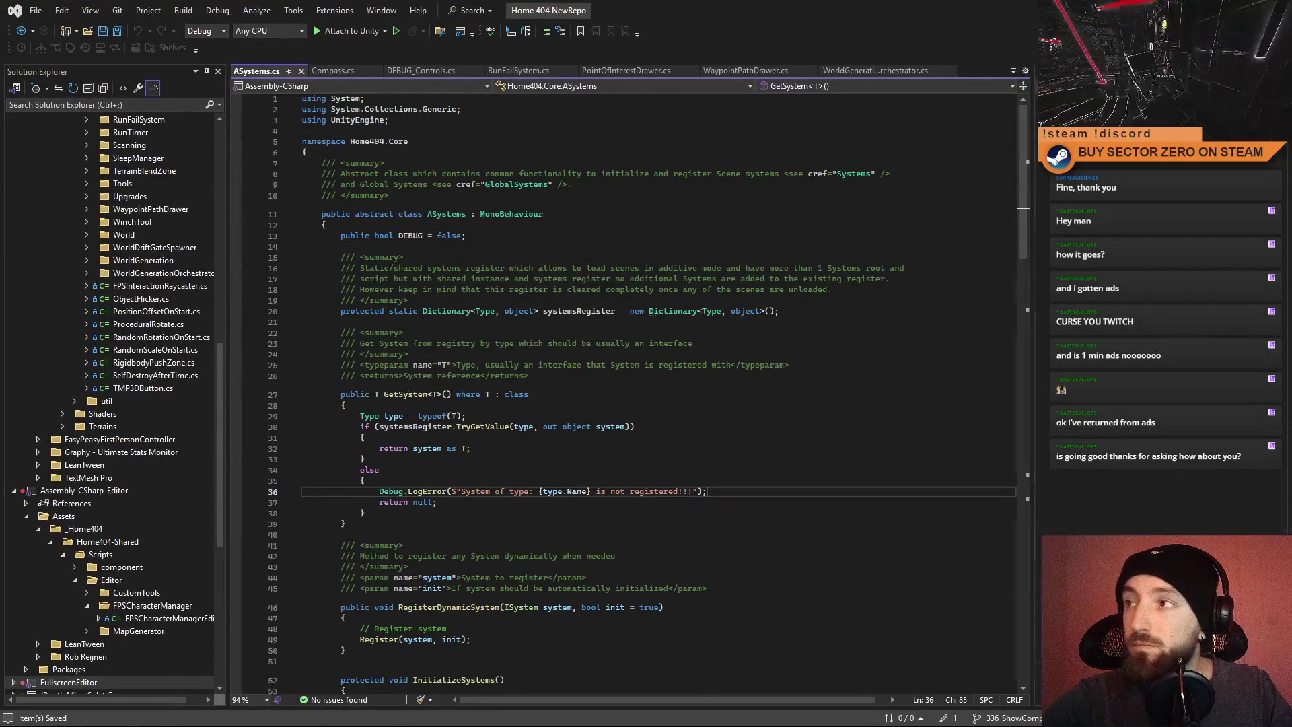
key("alt+Tab")
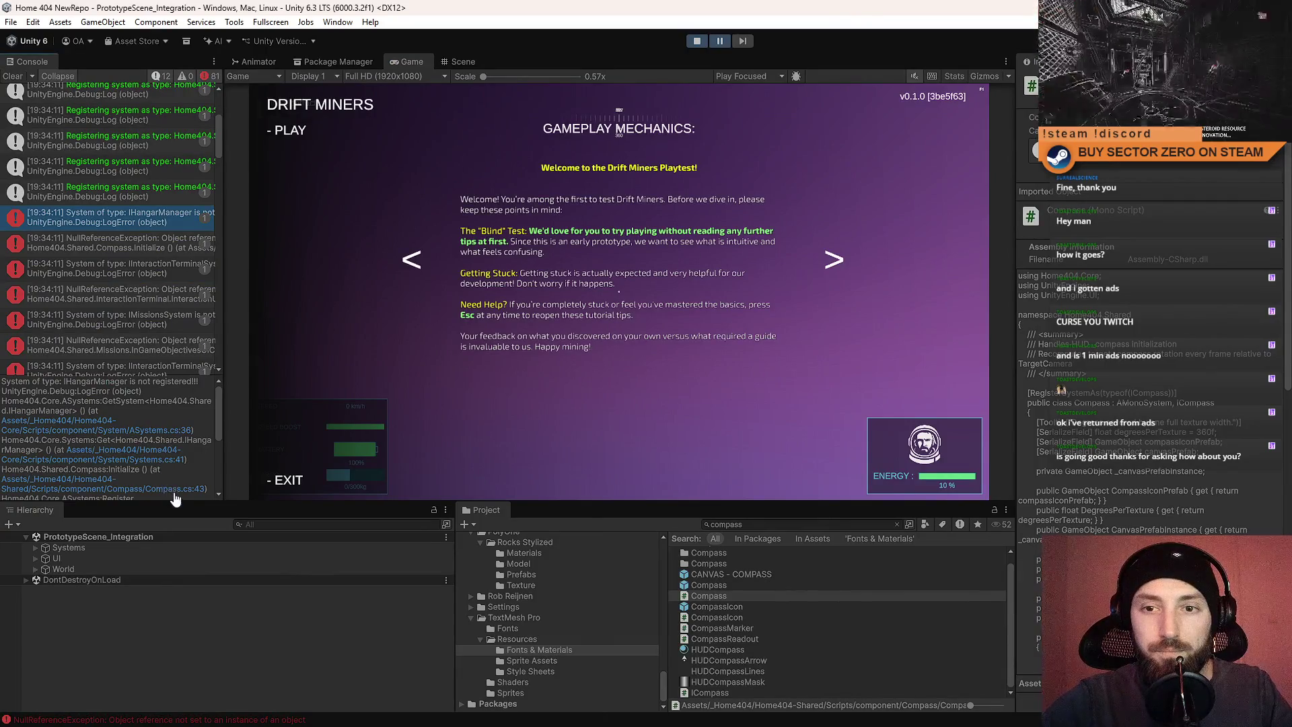
left_click(149, 490)
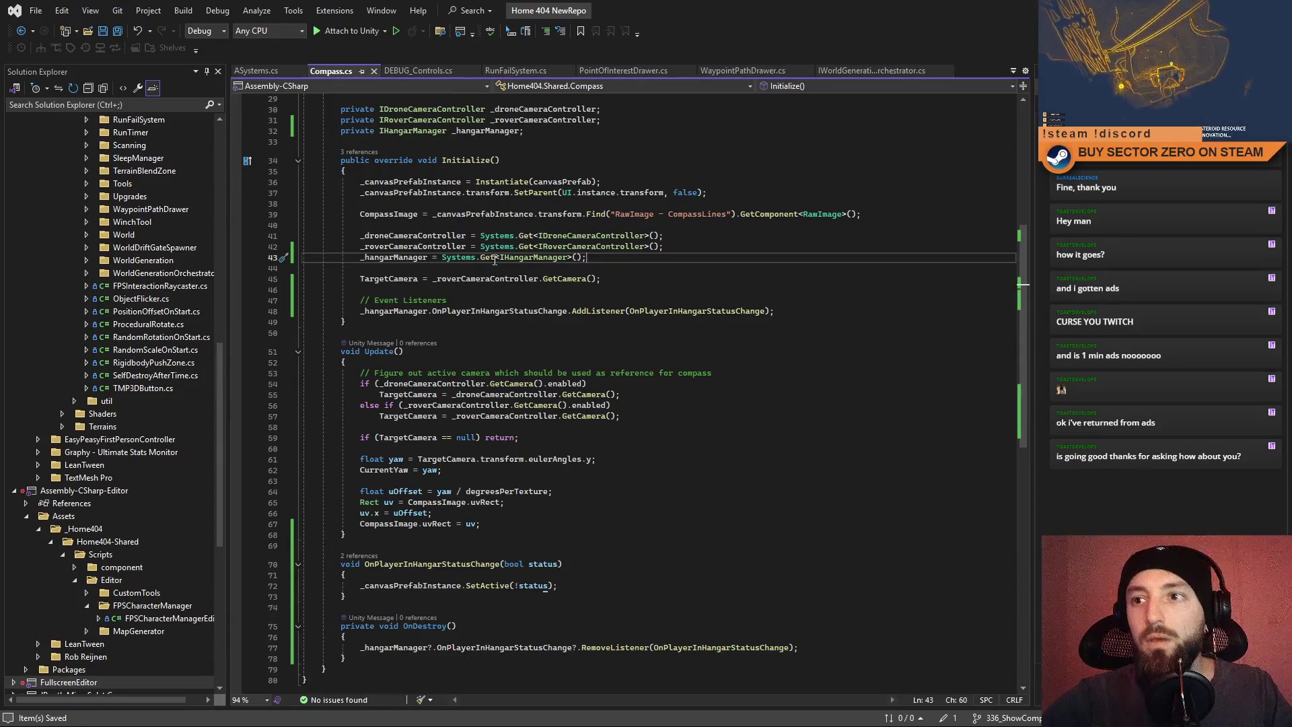
Add a Start() method stub right after Initialize.
left_click(669, 281)
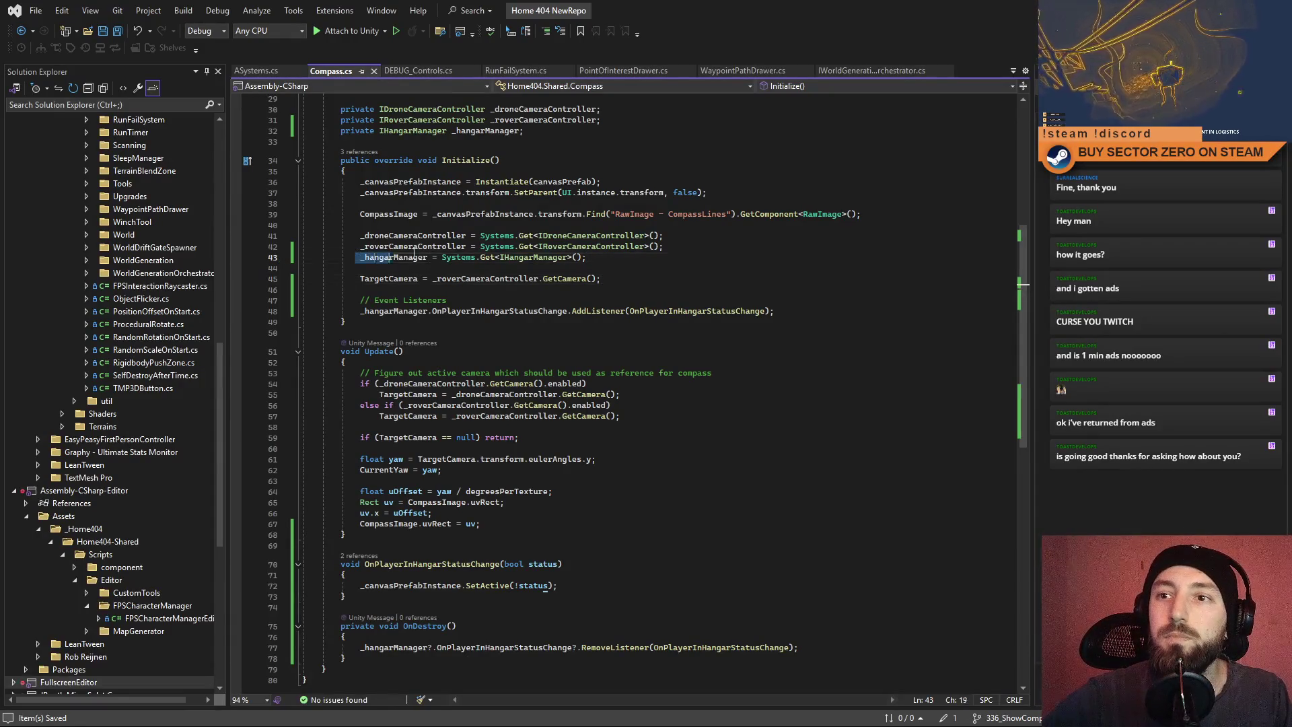
left_click(399, 323)
key("Return")
key("Return")
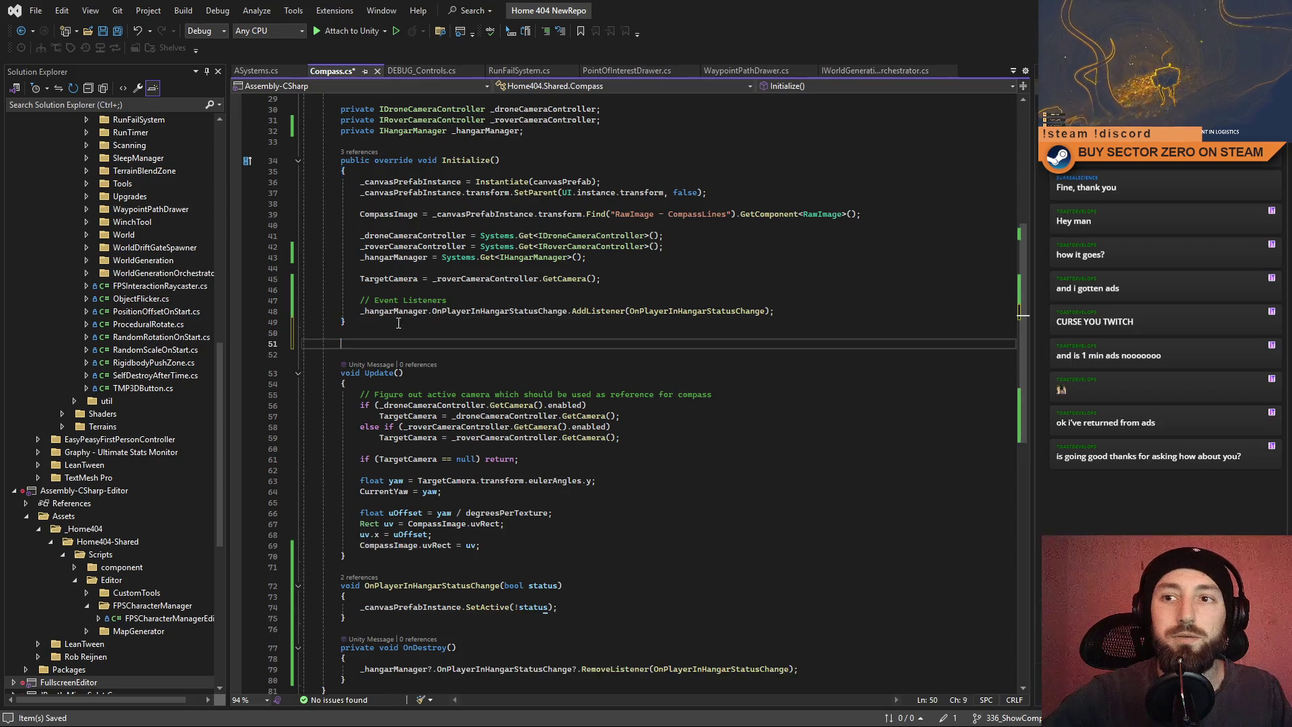
type("Star")
key("Tab")
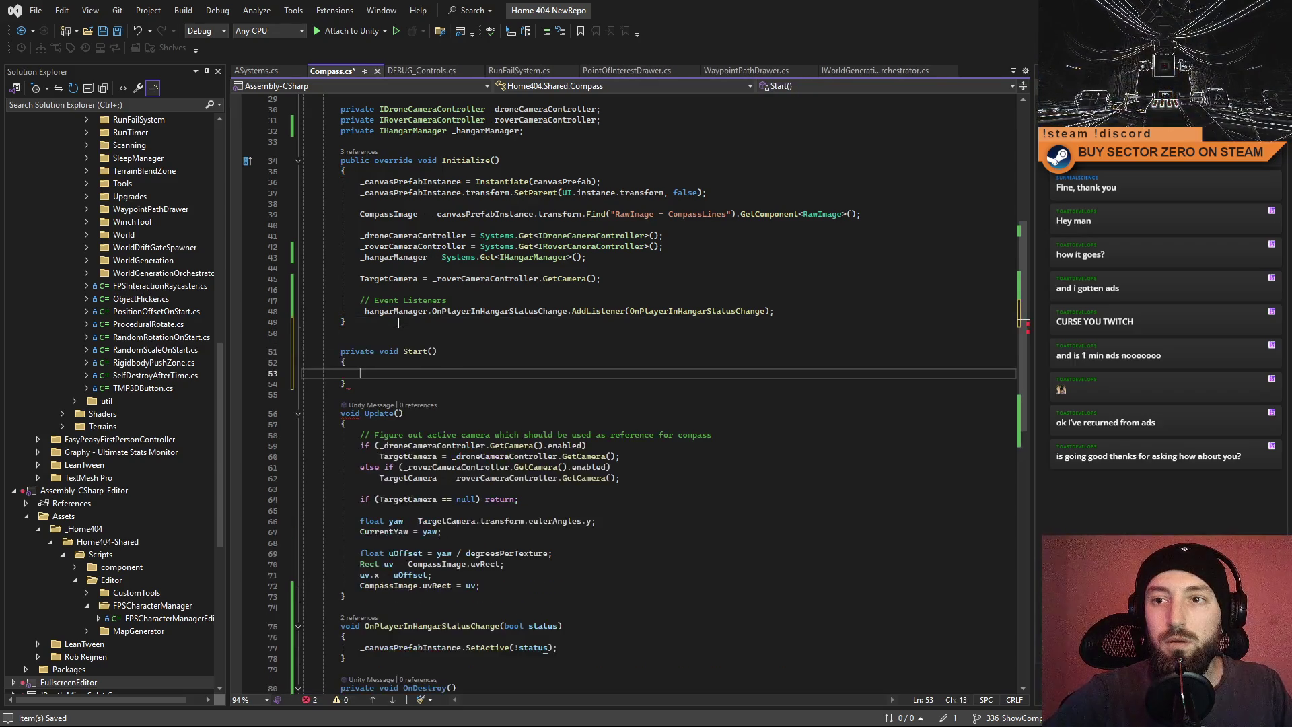
Move the _hangarManager lookup and AddListener lines from Initialize into Start, then save.
left_click_drag(356, 257, 614, 256)
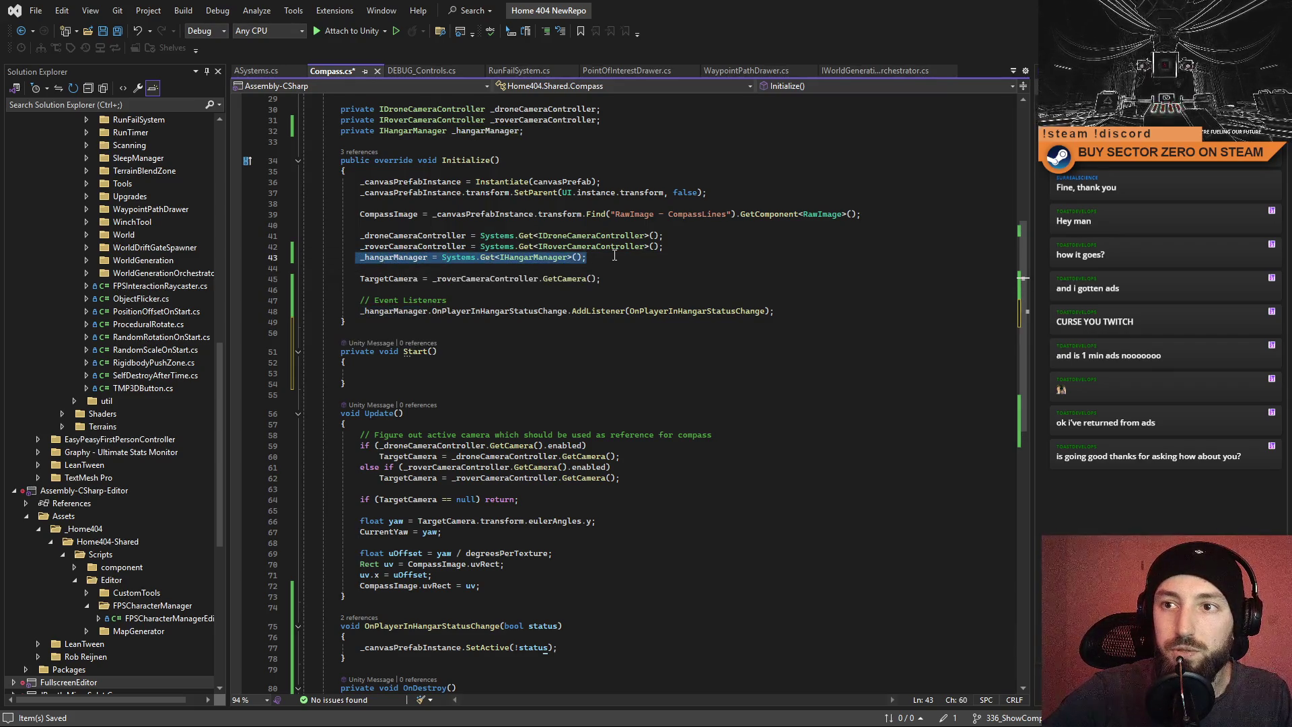
left_click_drag(401, 377, 401, 374)
left_click_drag(356, 300, 797, 312)
key("ctrl+x")
left_click(627, 362)
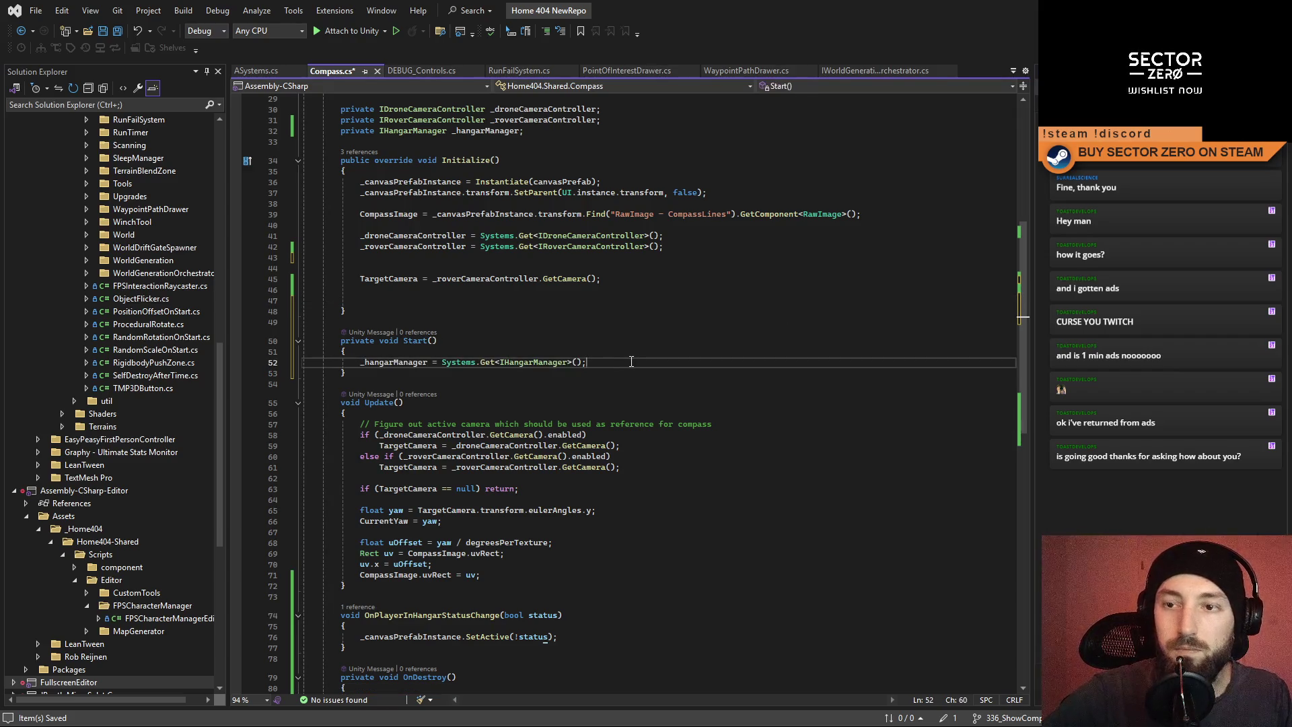
key("Return")
key("ctrl+v")
left_click(631, 362)
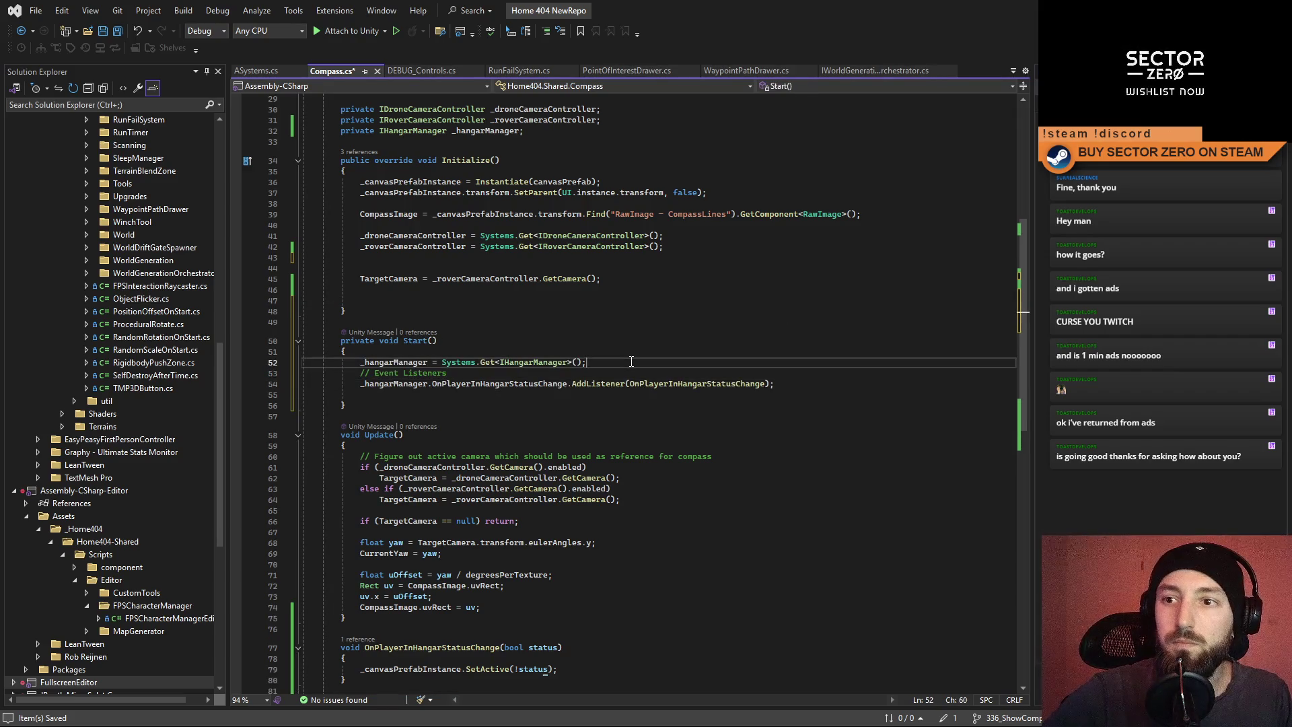
key("Return")
key("ctrl+s")
left_click(644, 415)
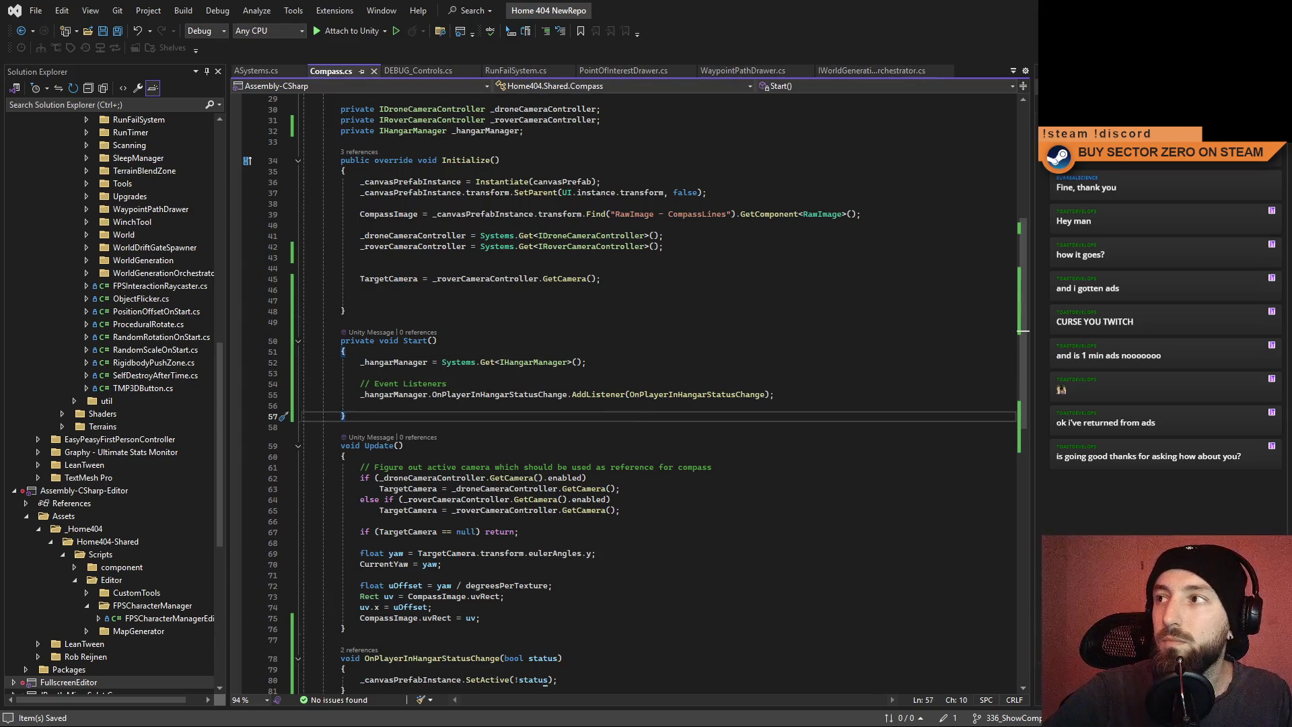
key("alt+Tab")
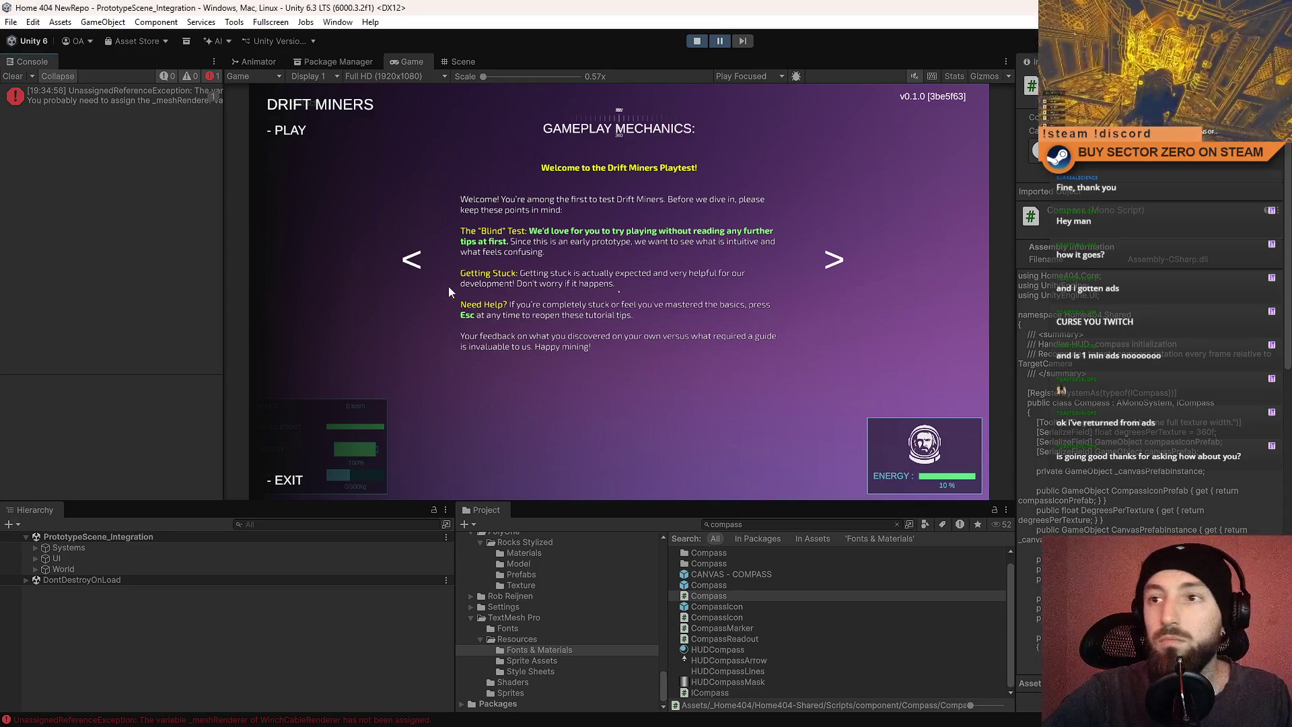
Clear the console, restart Play mode, start Drift Miners from its menu, and go fullscreen.
left_click(14, 77)
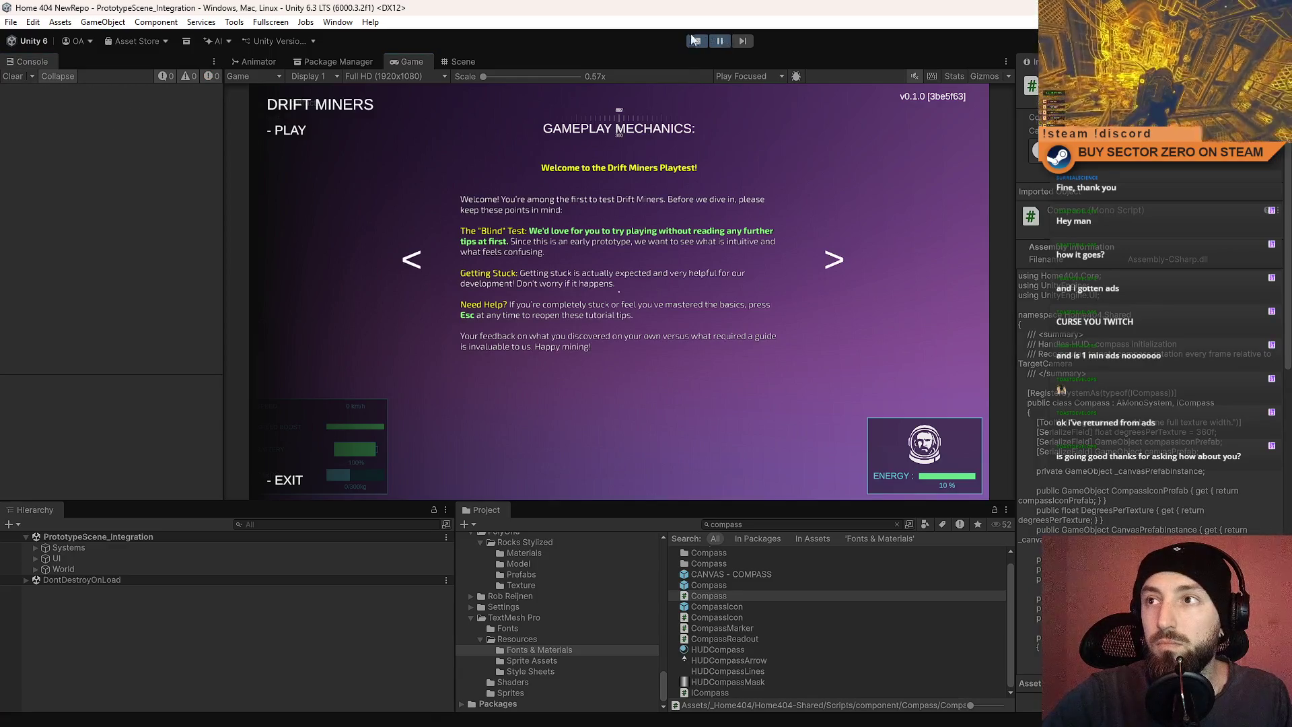
left_click(695, 41)
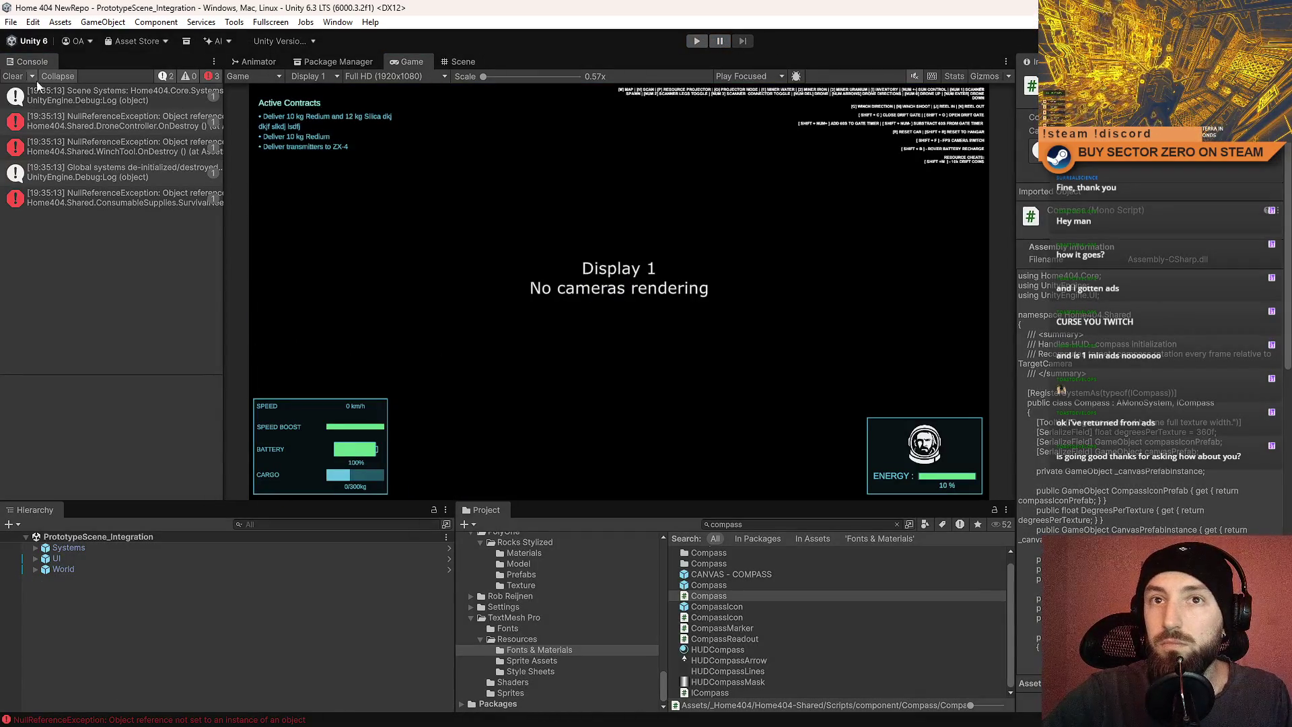
left_click(35, 78)
left_click(698, 43)
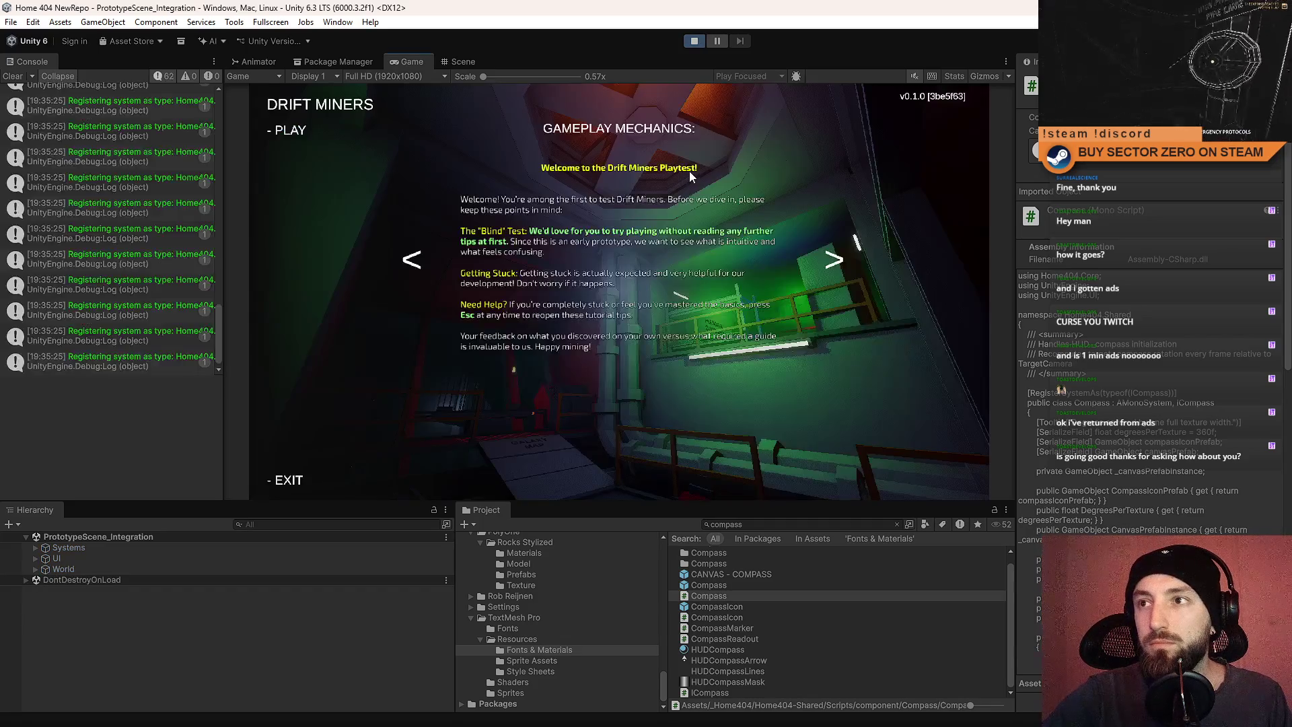
left_click(291, 135)
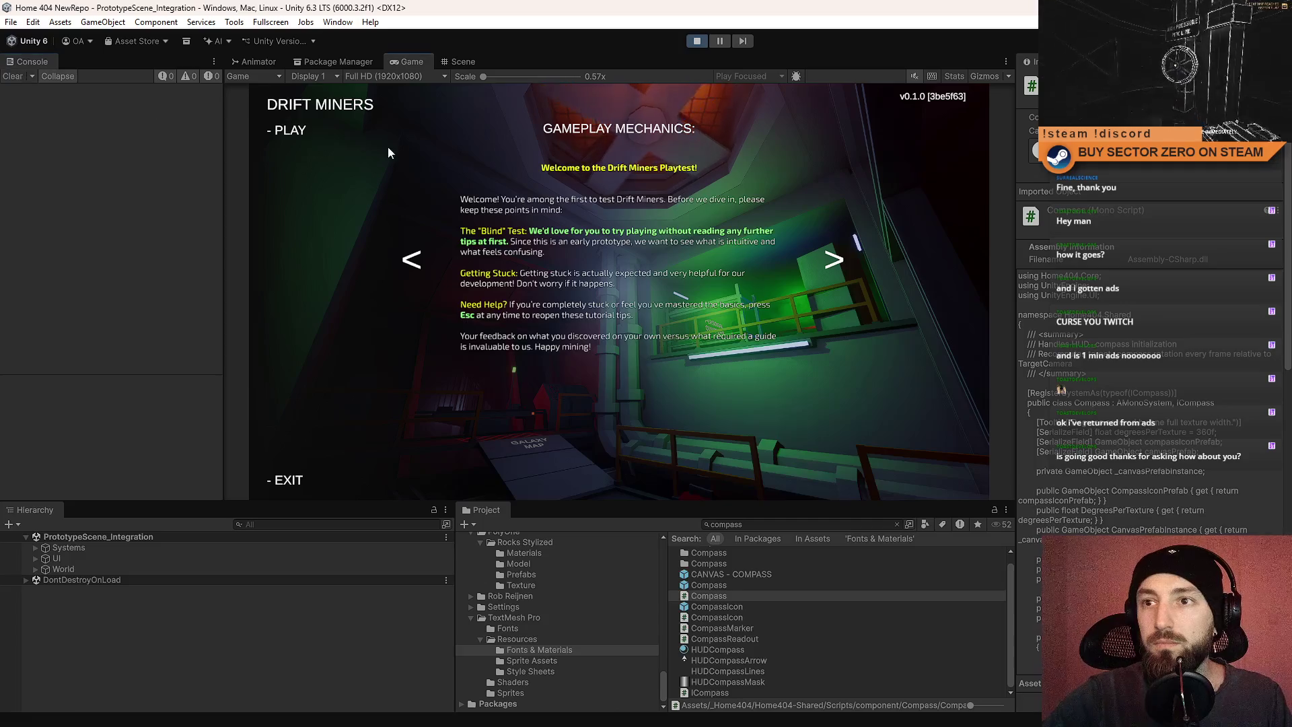
key("F10")
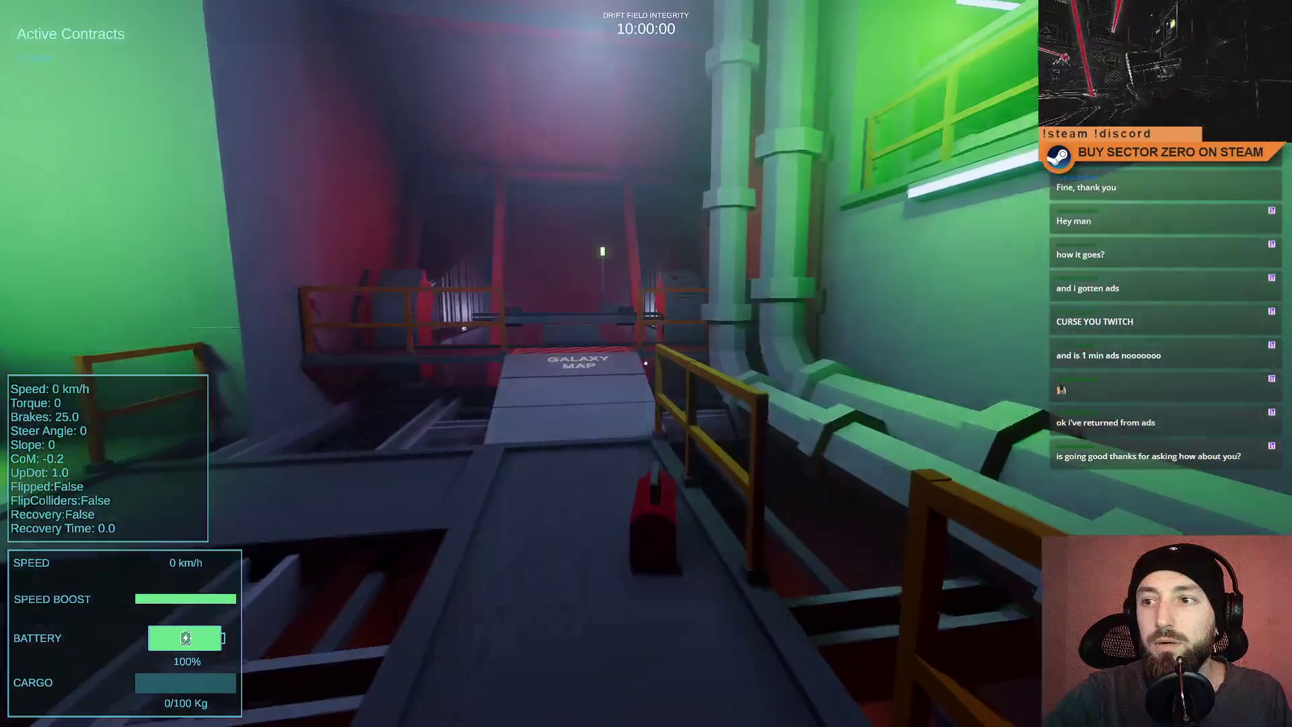
Walk to the contract terminal and confirm the run to start the timer.
key("w")
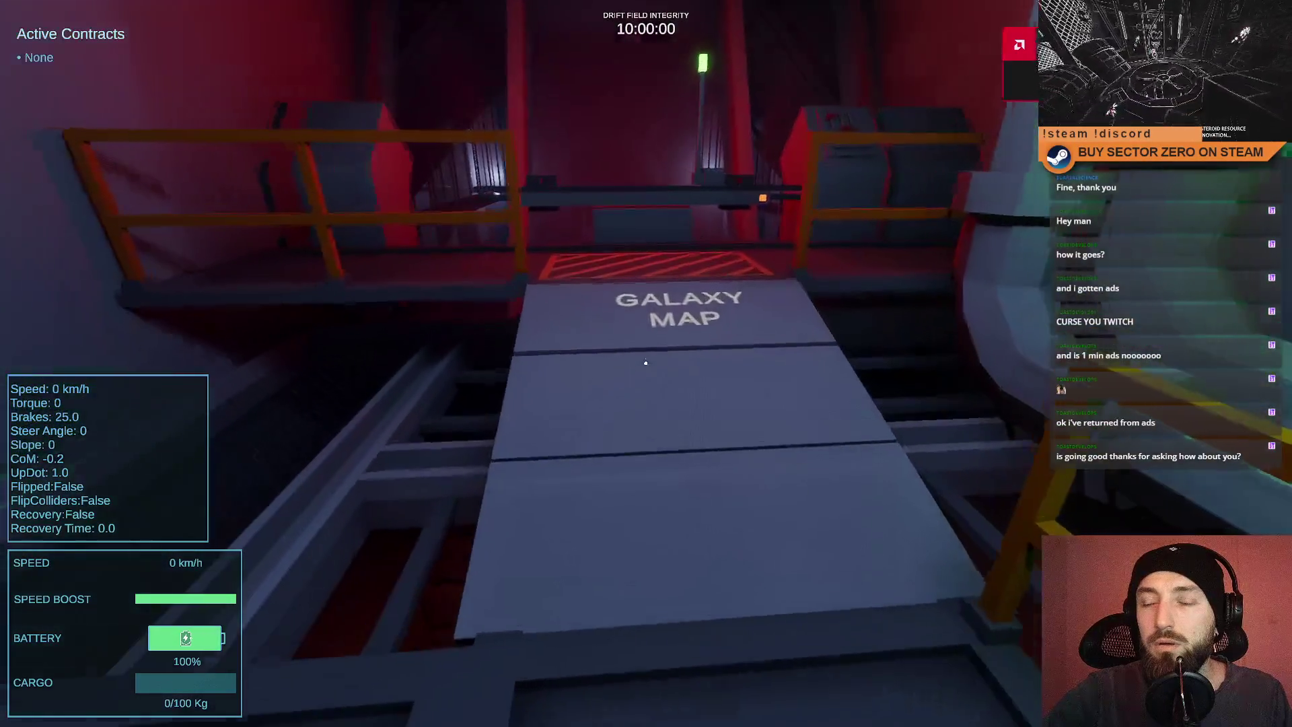
key("e")
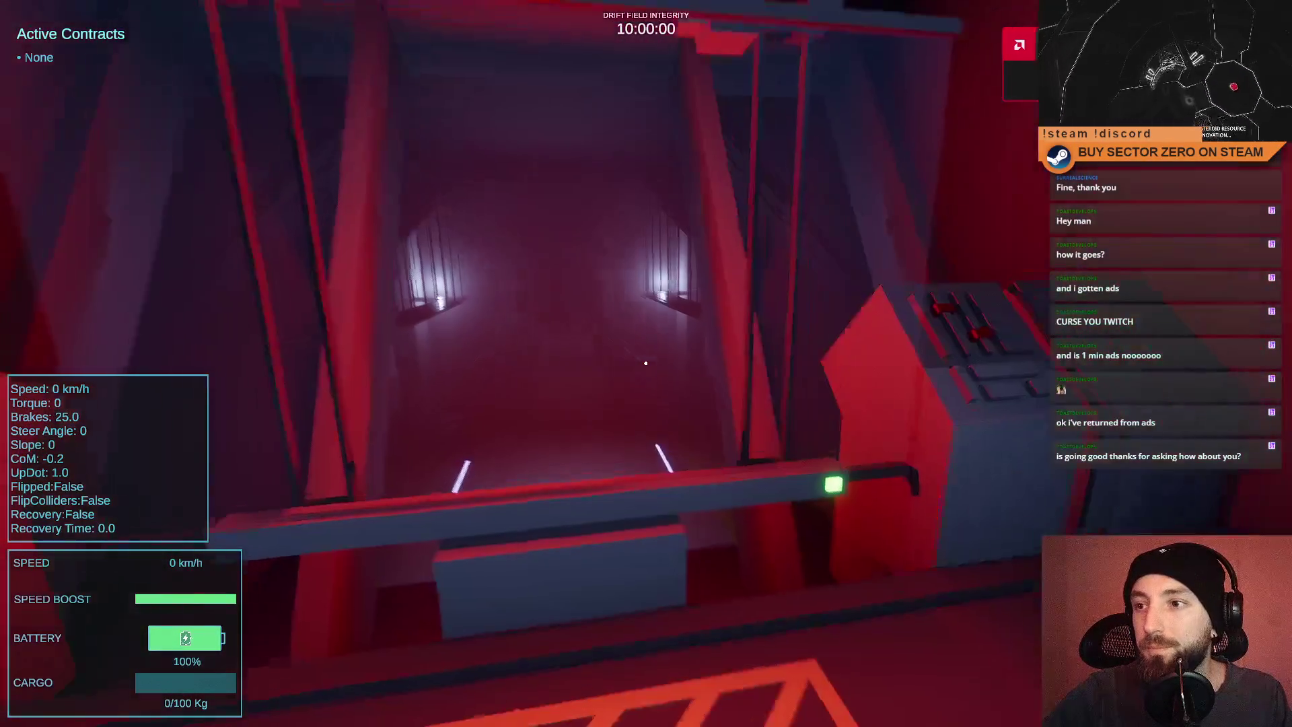
key("e")
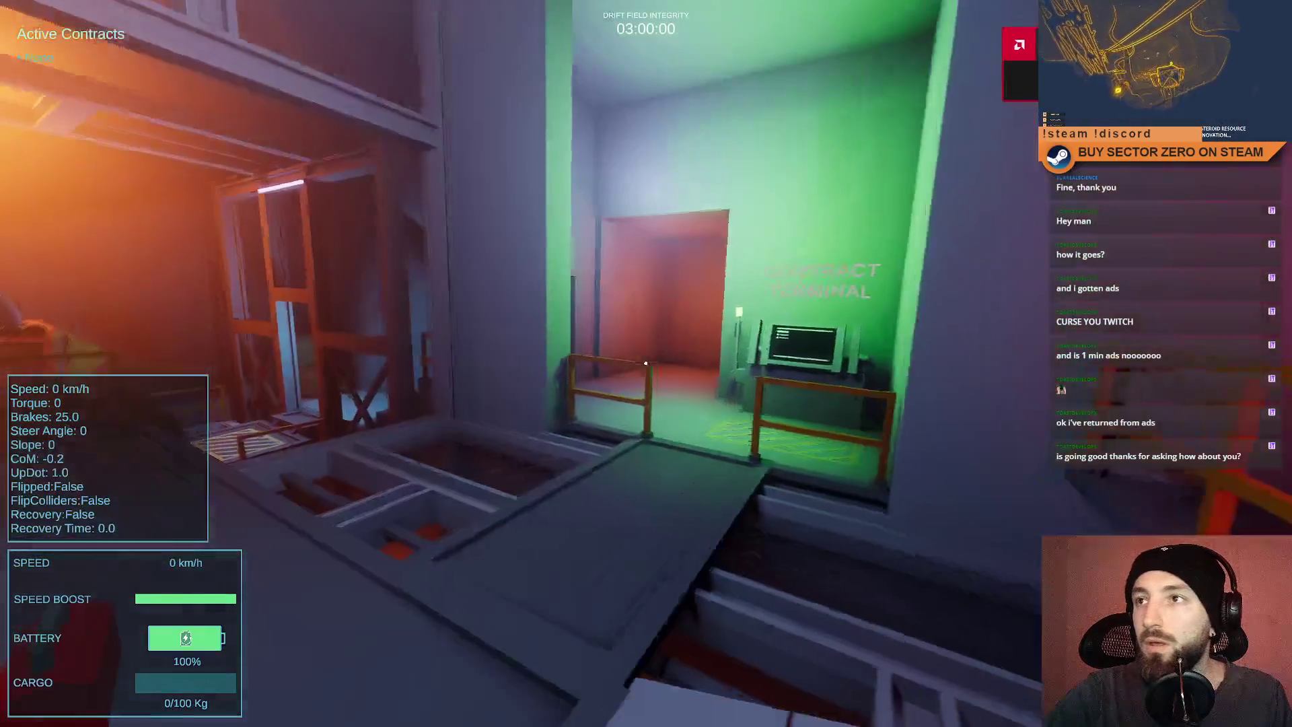
Walk through the doorway into the hangar up to the buggy.
key("w")
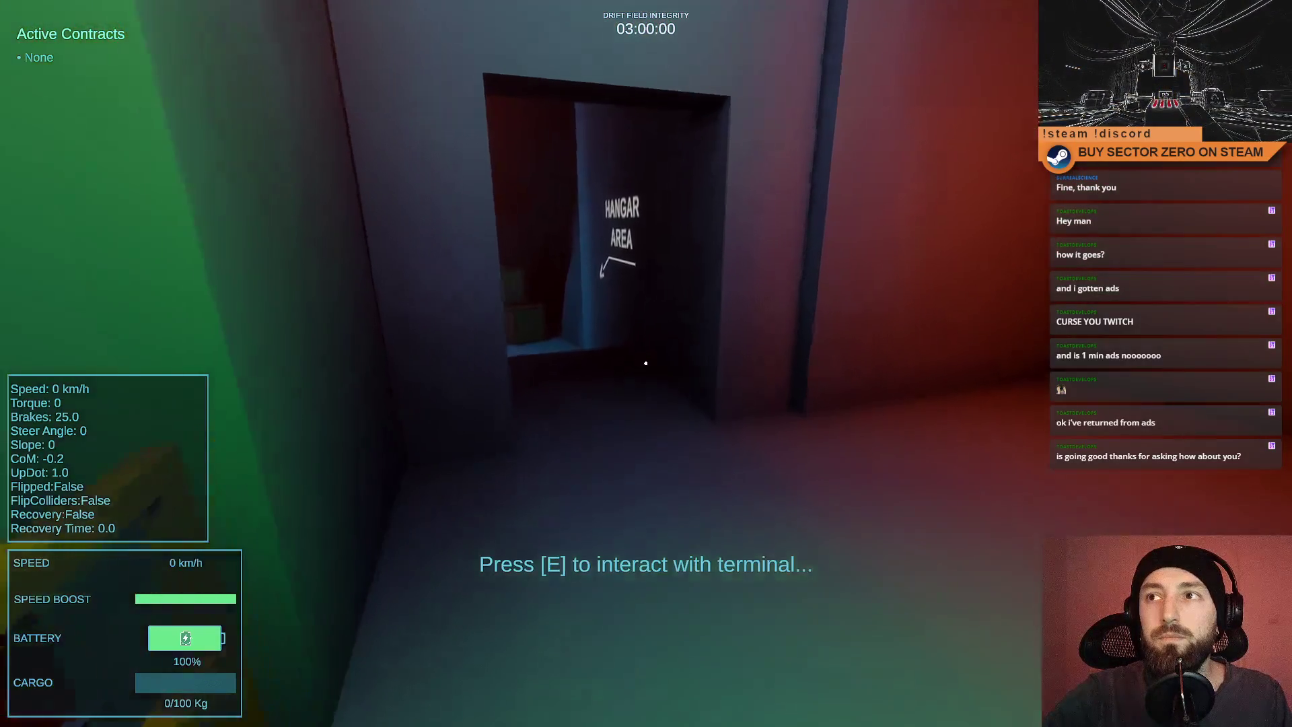
key("w")
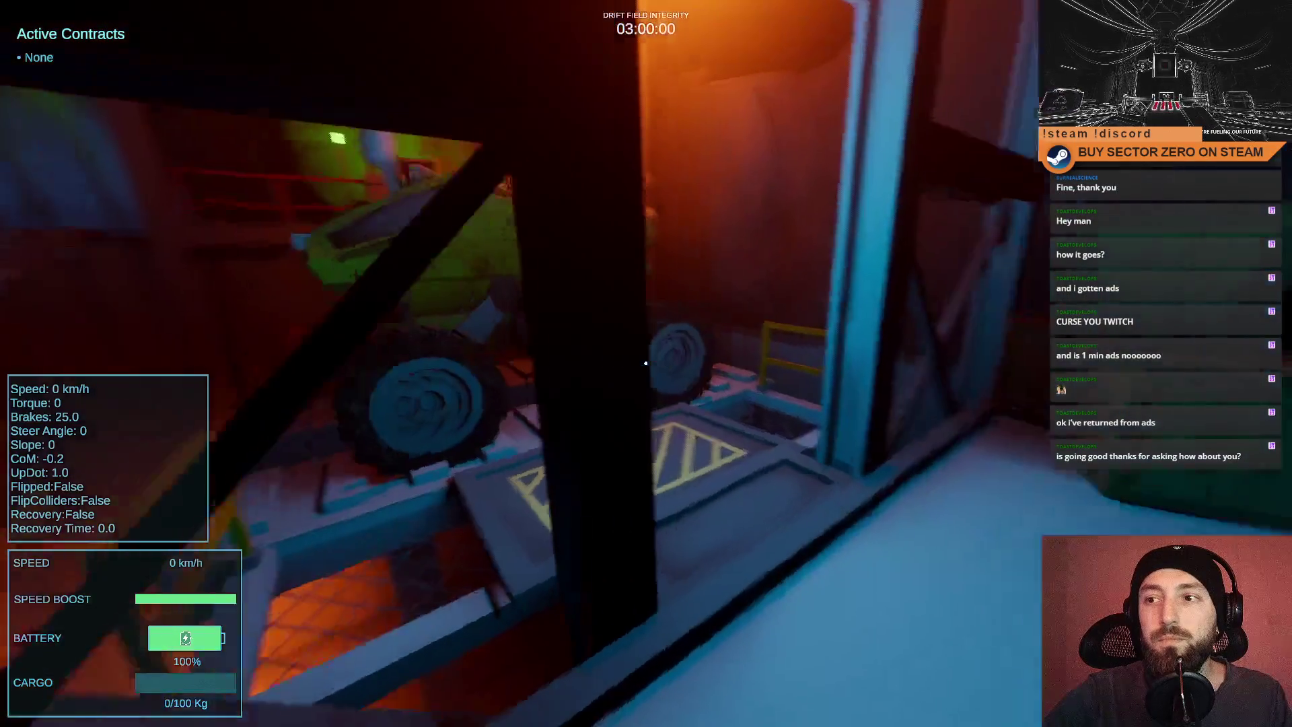
key("w")
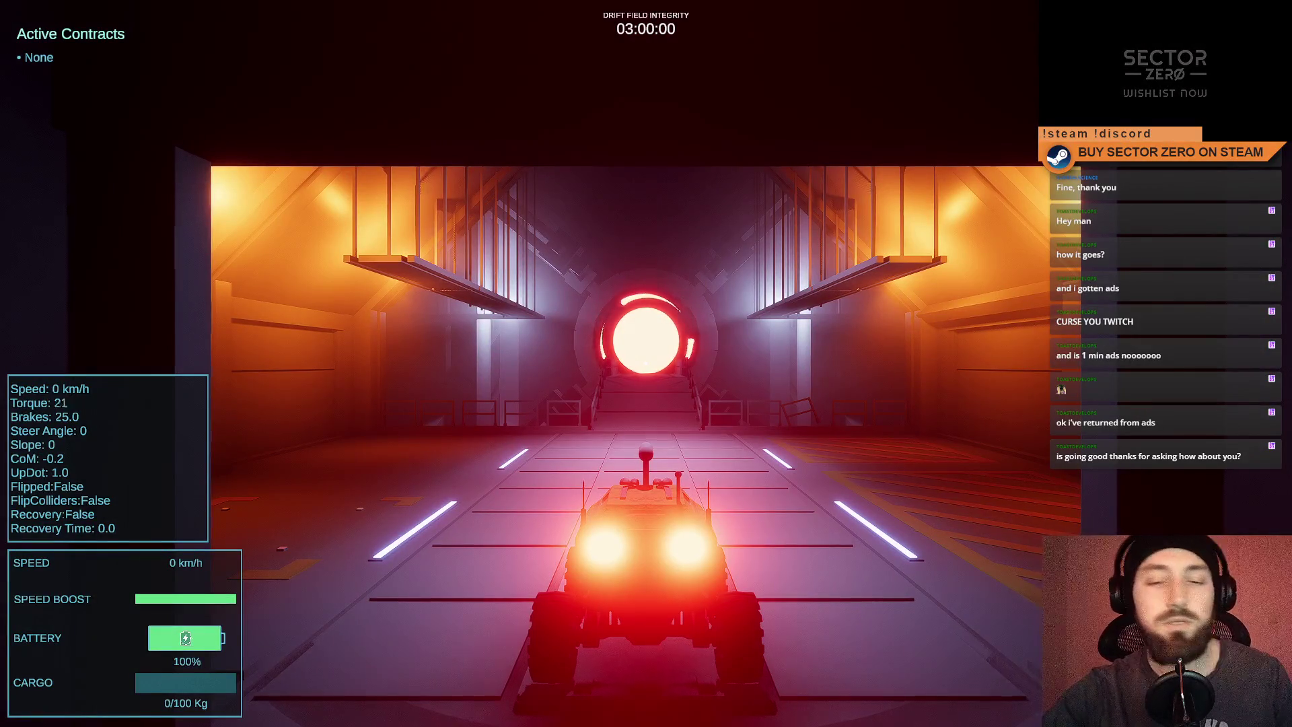
Drive the buggy out through the red portal and boost past the glowing gate ring.
key("w")
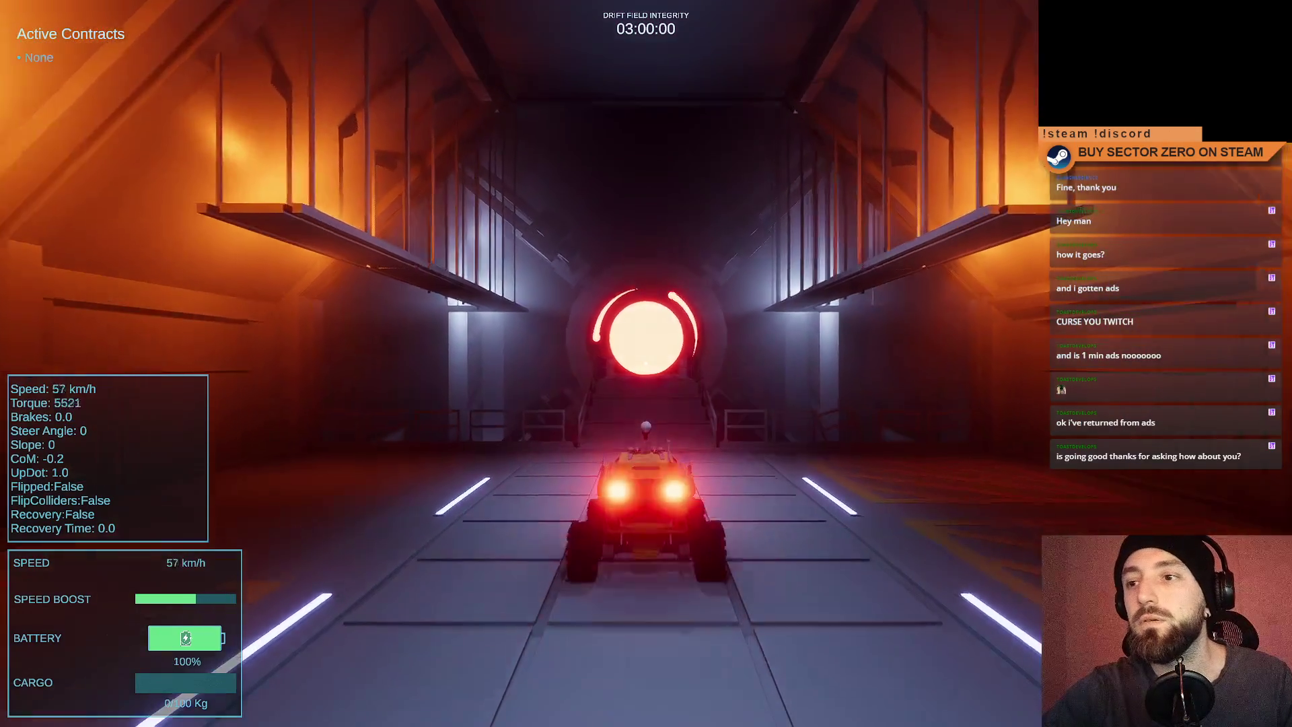
key("w")
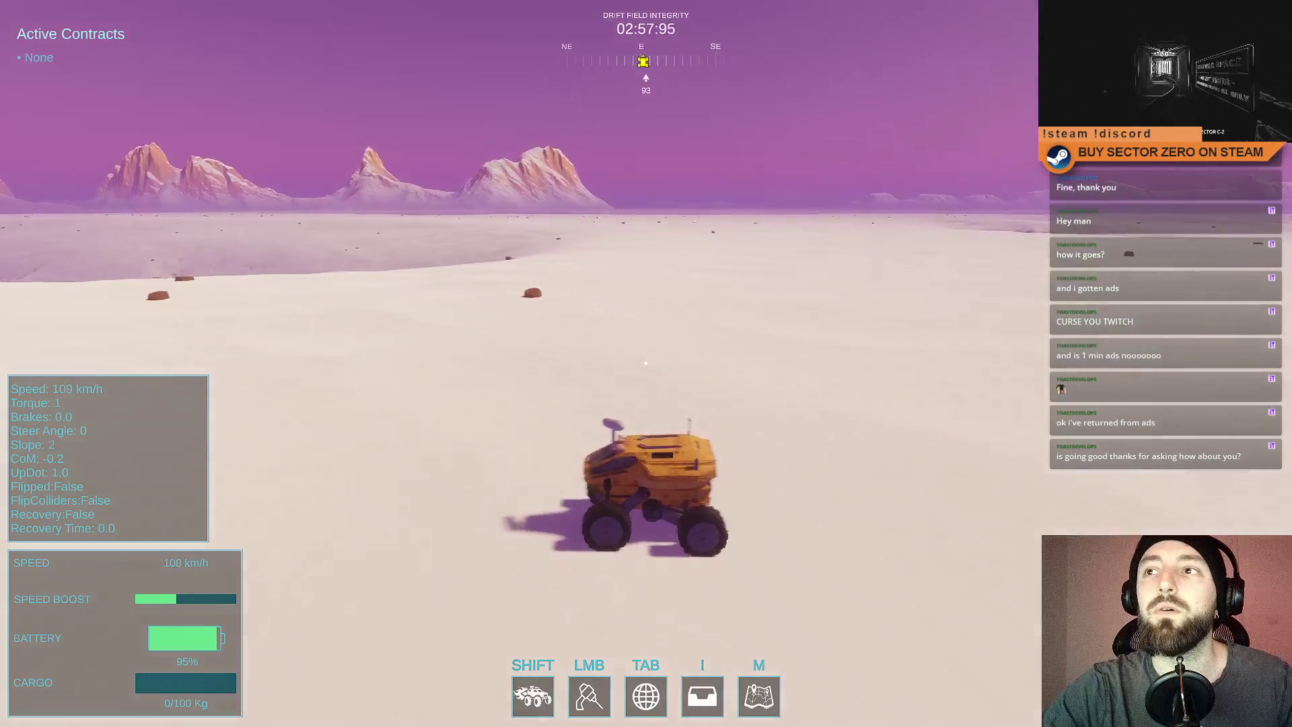
key("a")
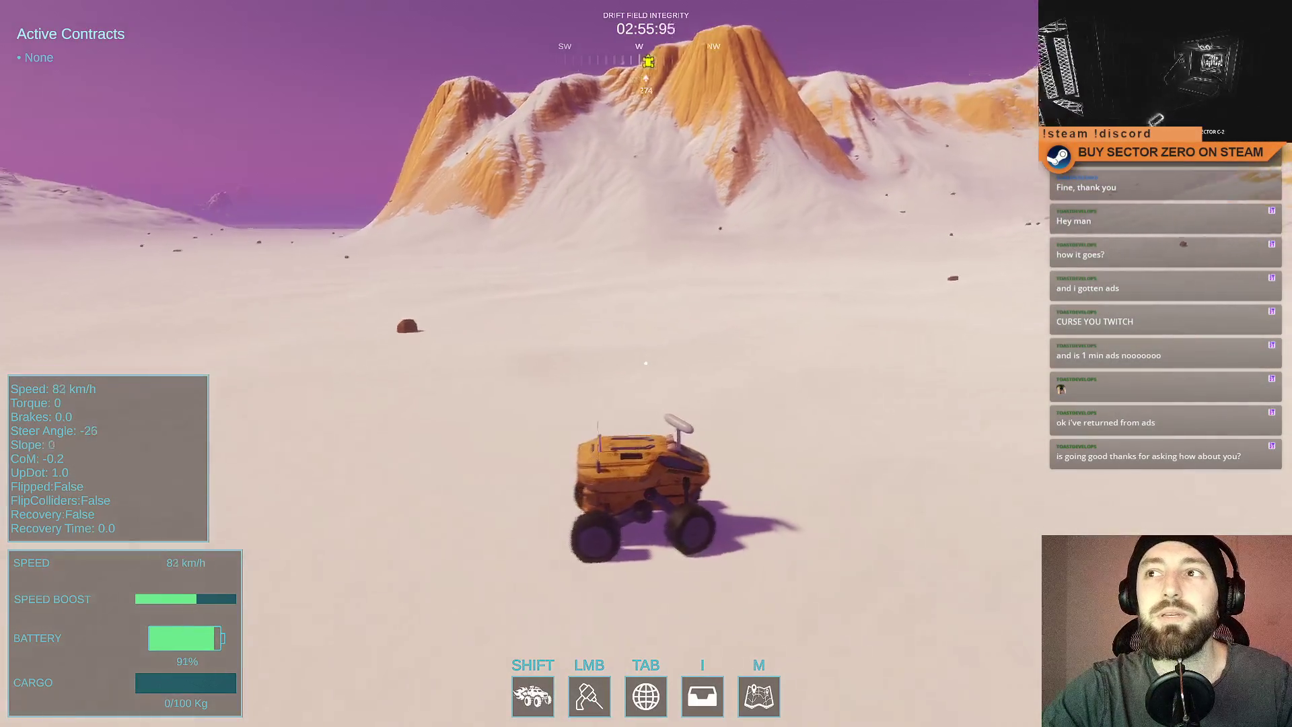
key("w")
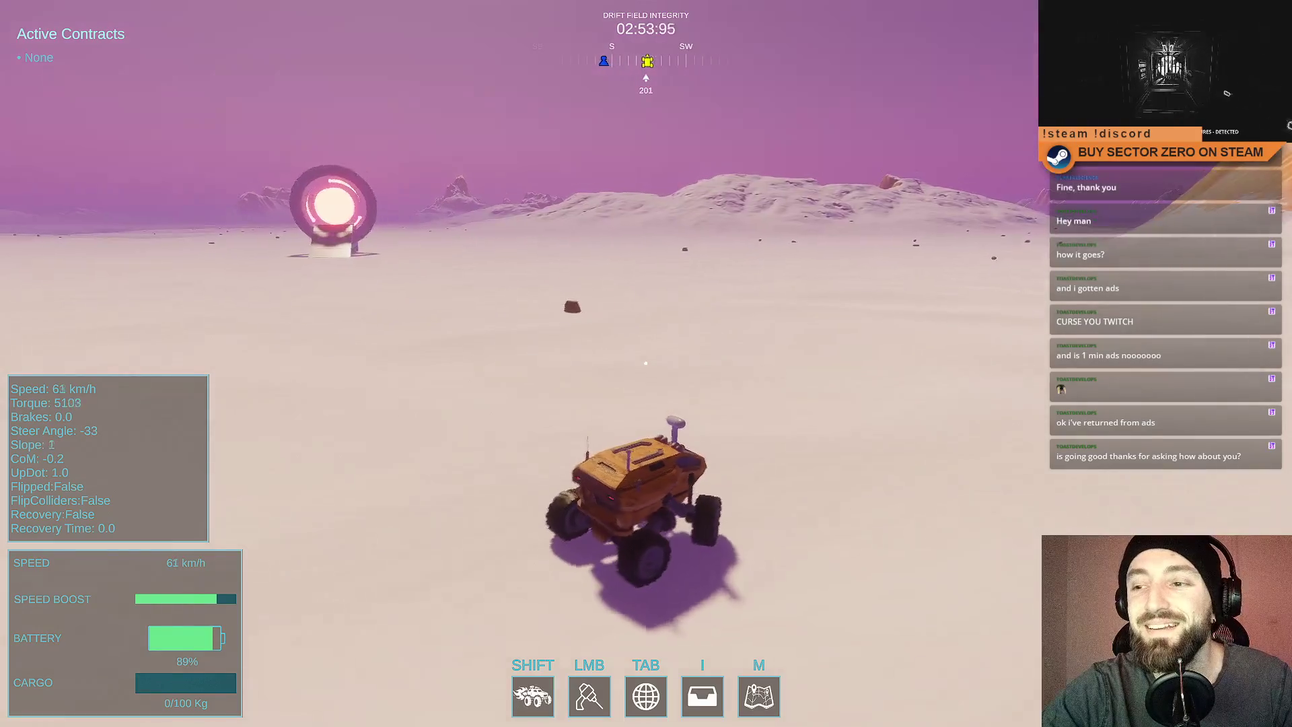
key("w")
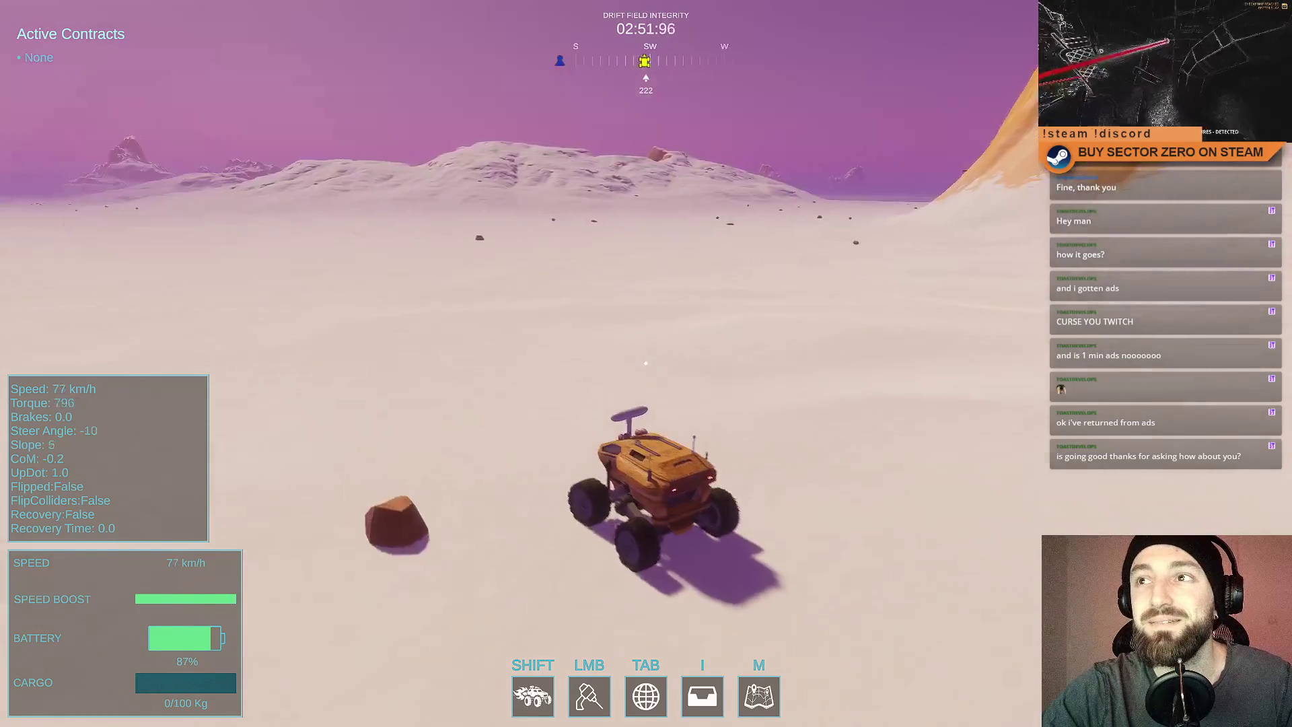
key("a")
key("w")
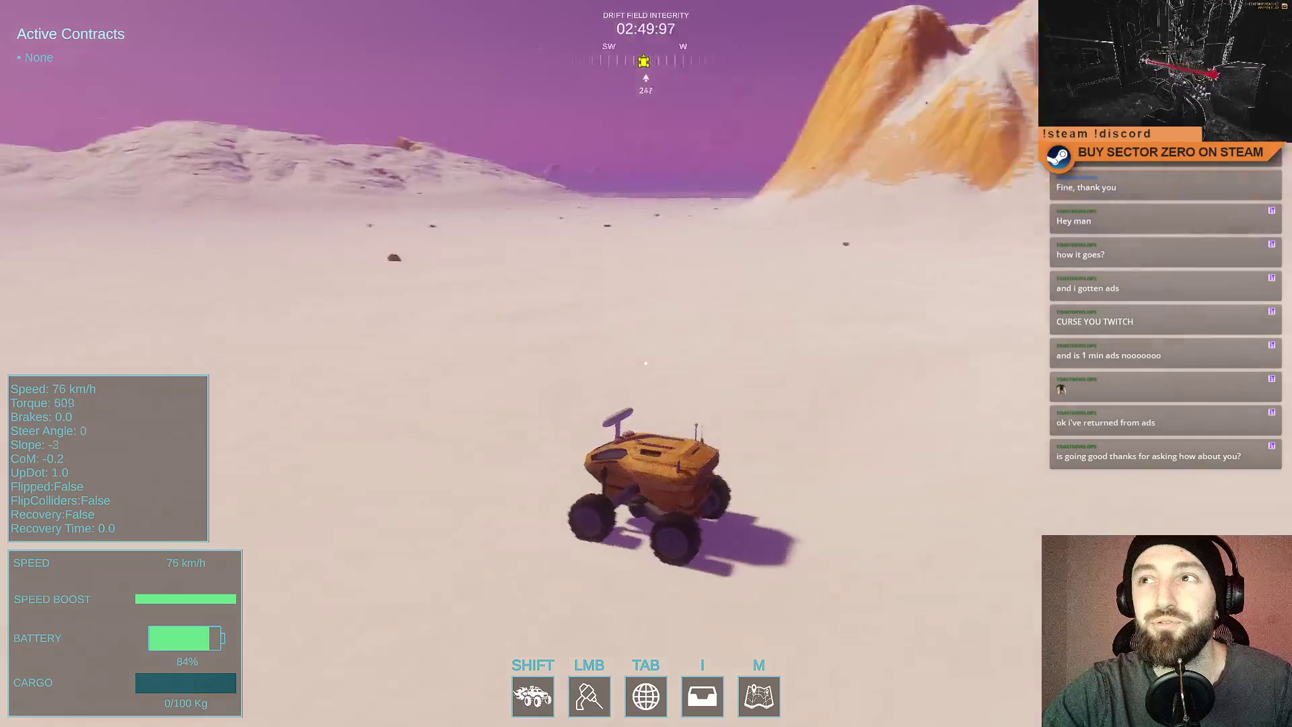
key("shift")
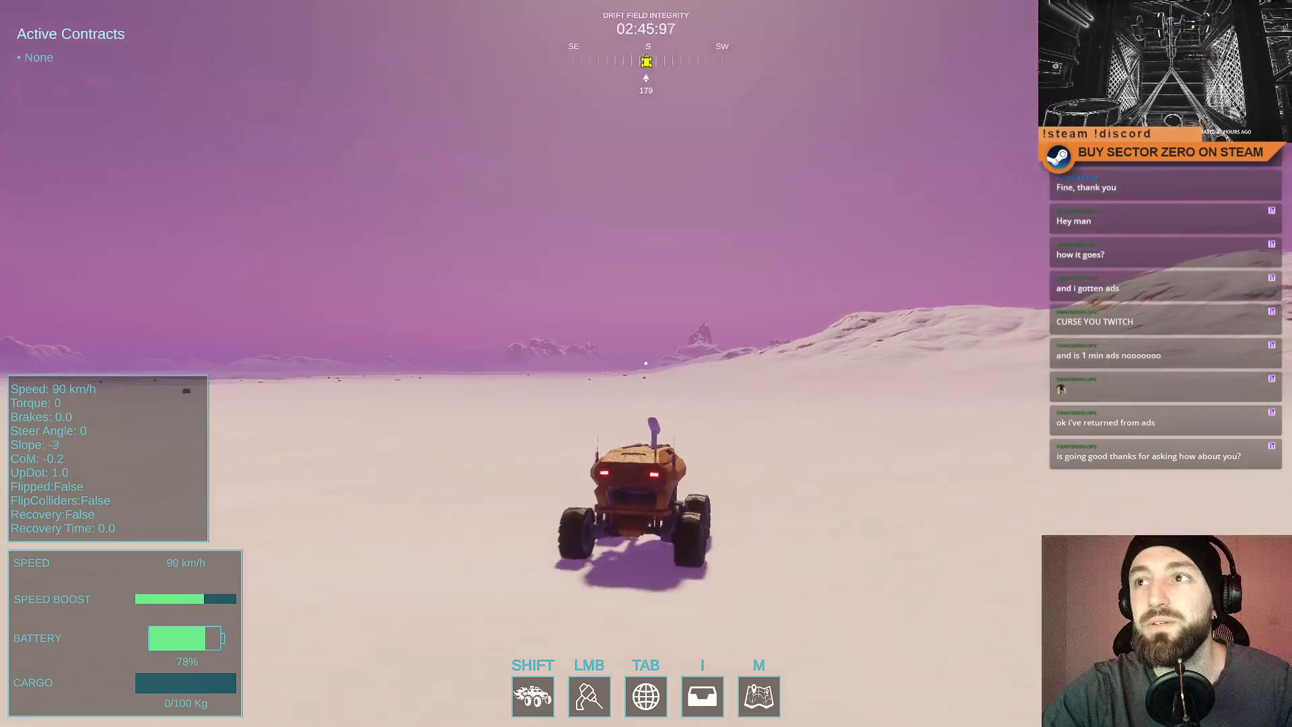
key("a")
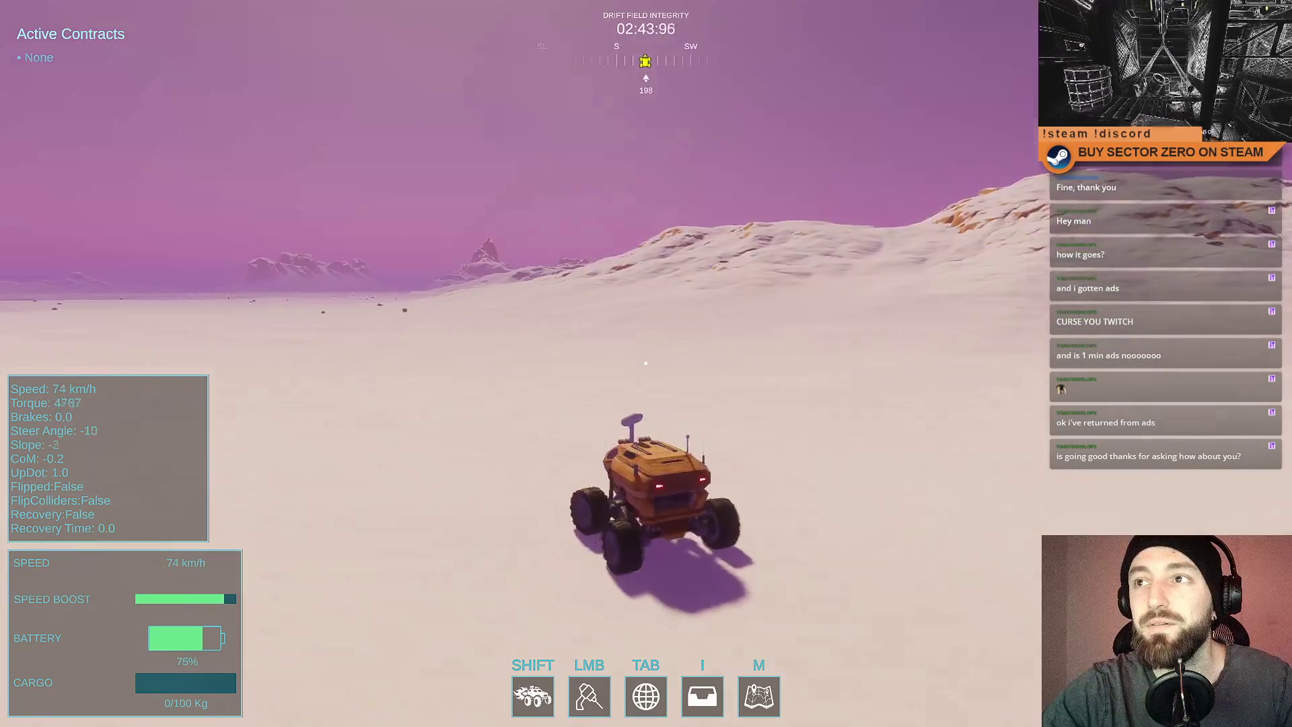
key("w")
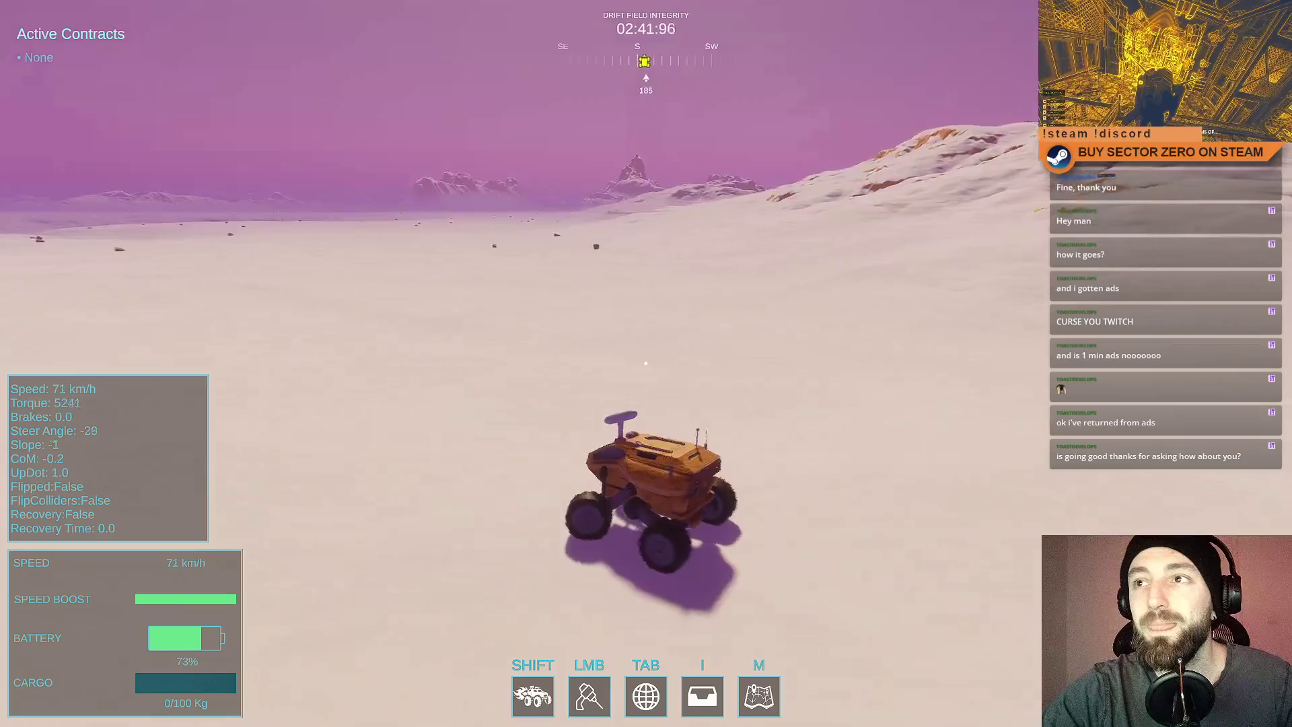
key("a")
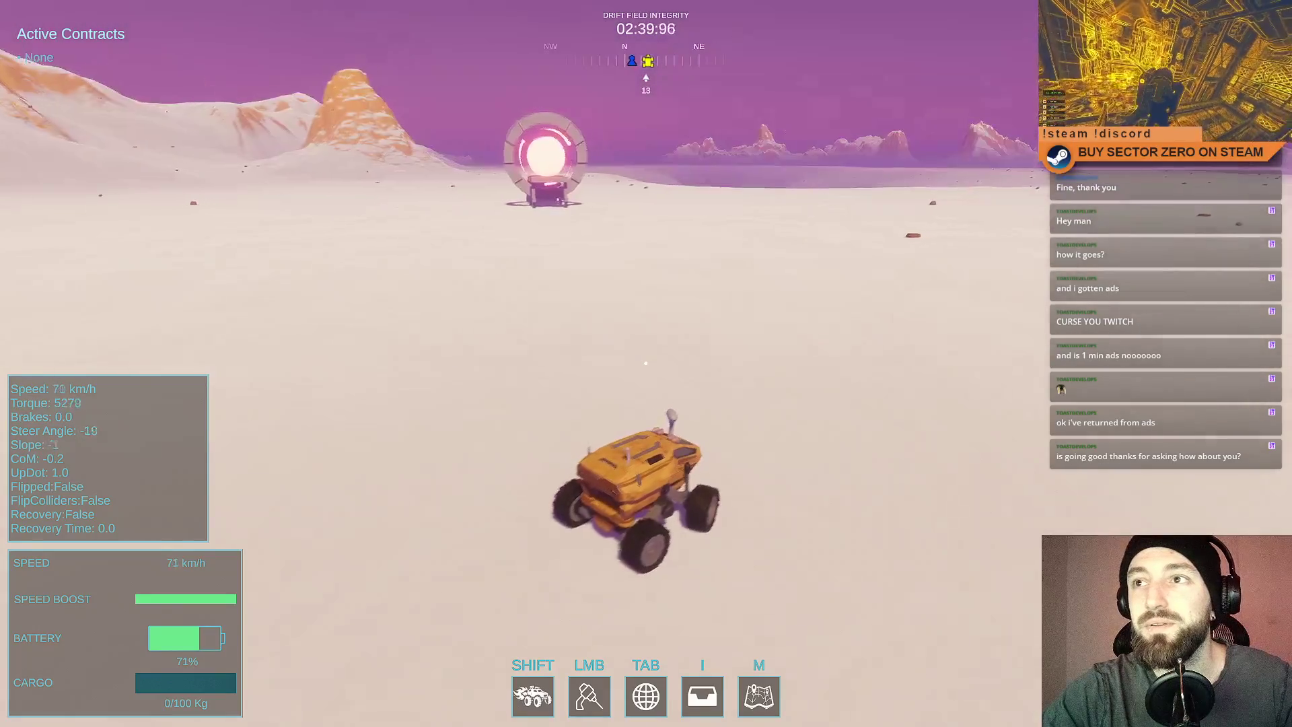
Swing back to the portal, drive up its ramp into the hangar, and leave fullscreen.
key("d")
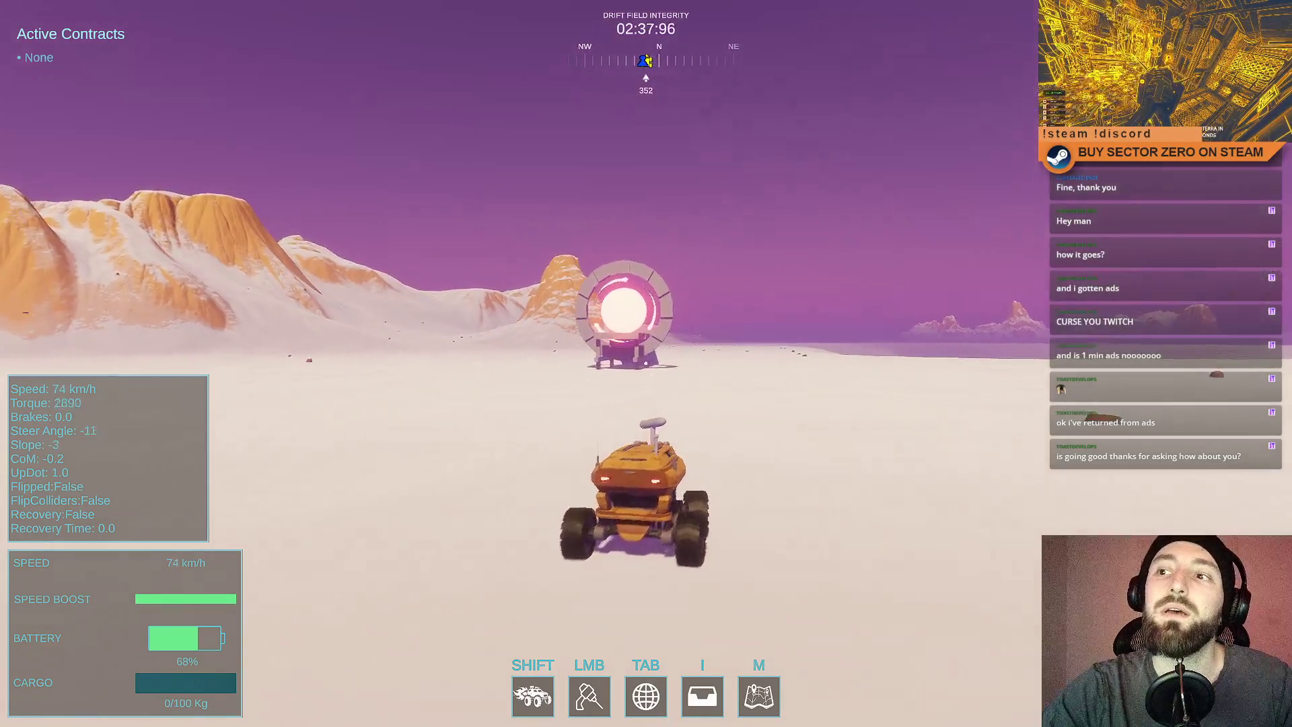
key("w")
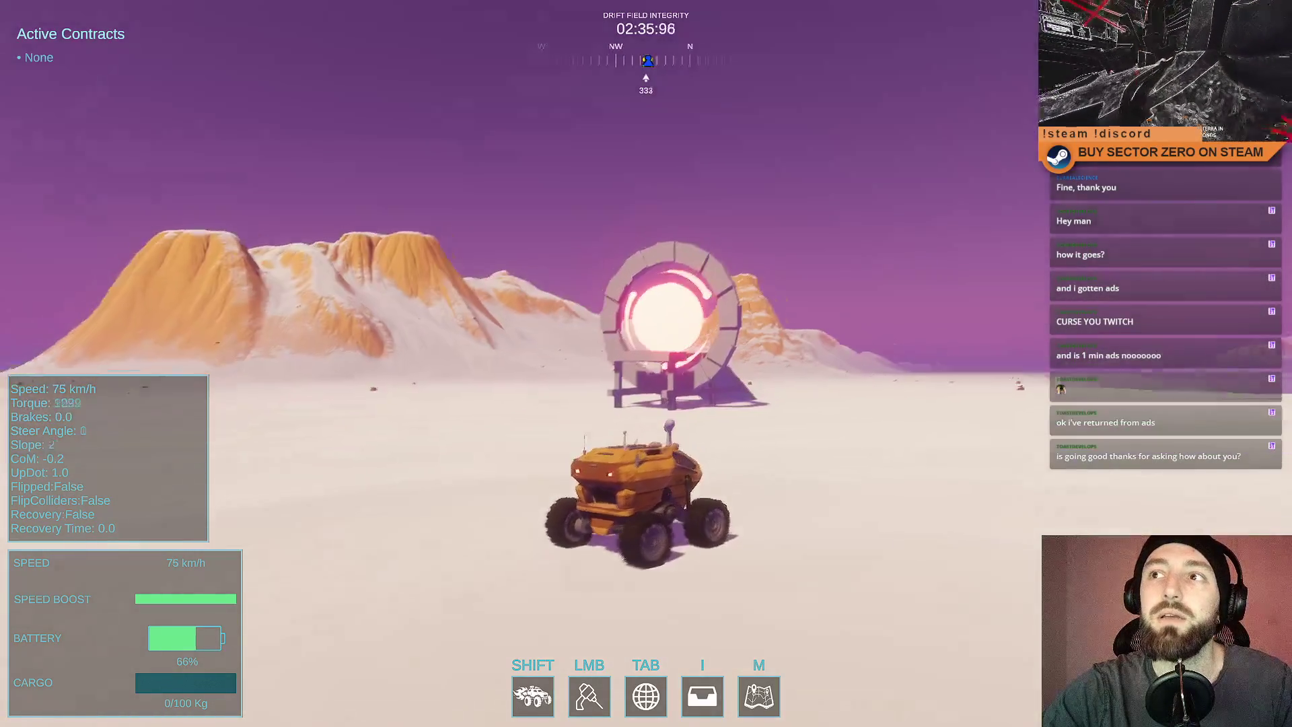
key("a")
key("shift")
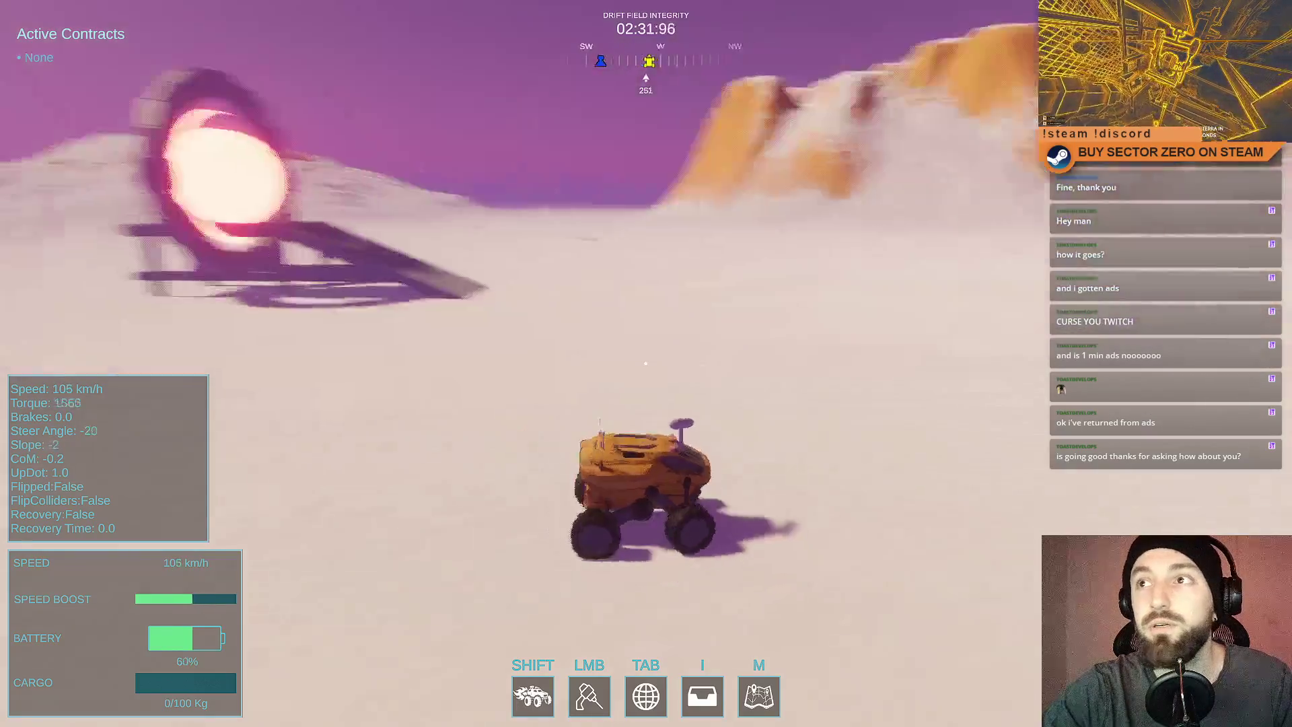
key("space")
key("w")
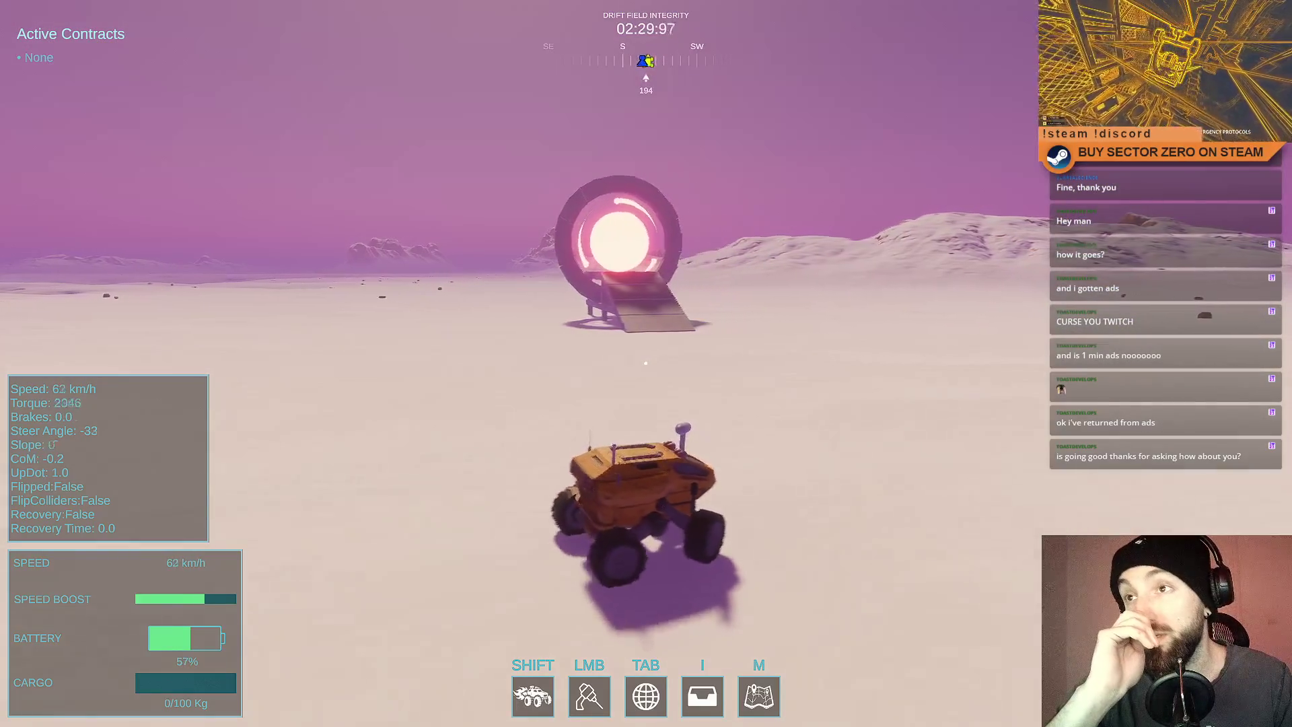
key("d")
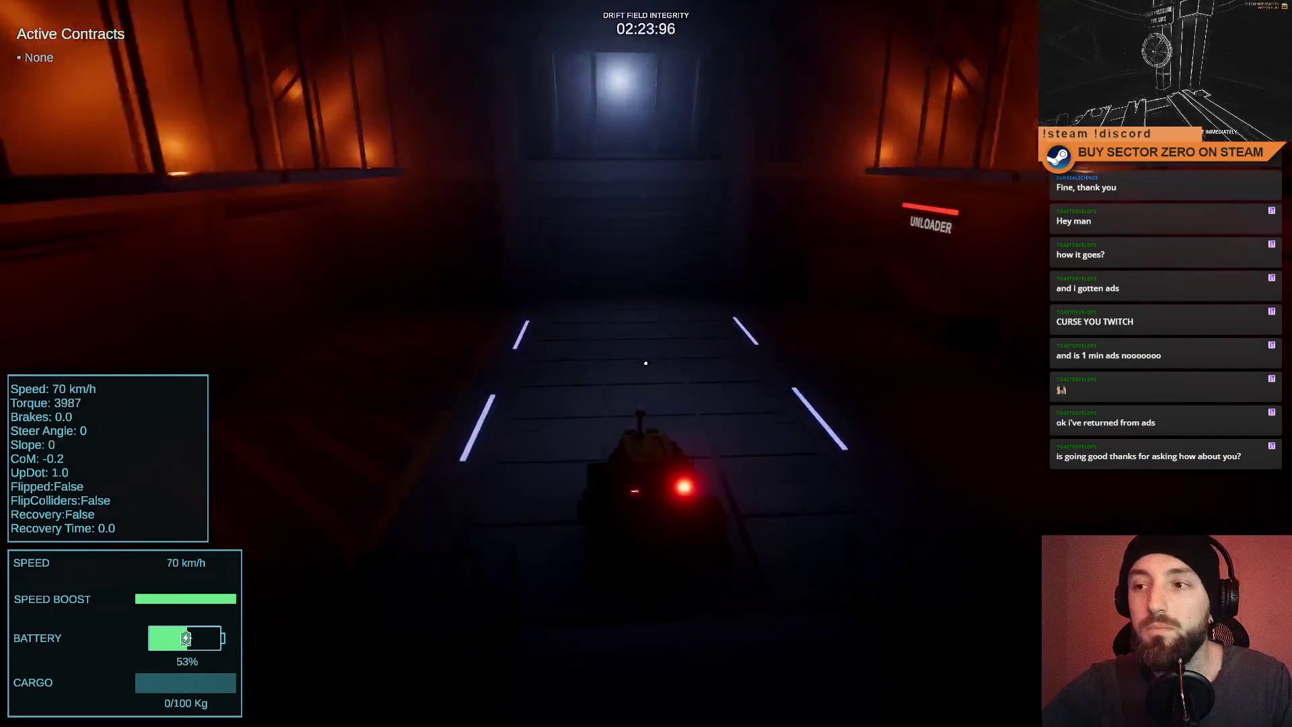
key("Escape")
key("Escape")
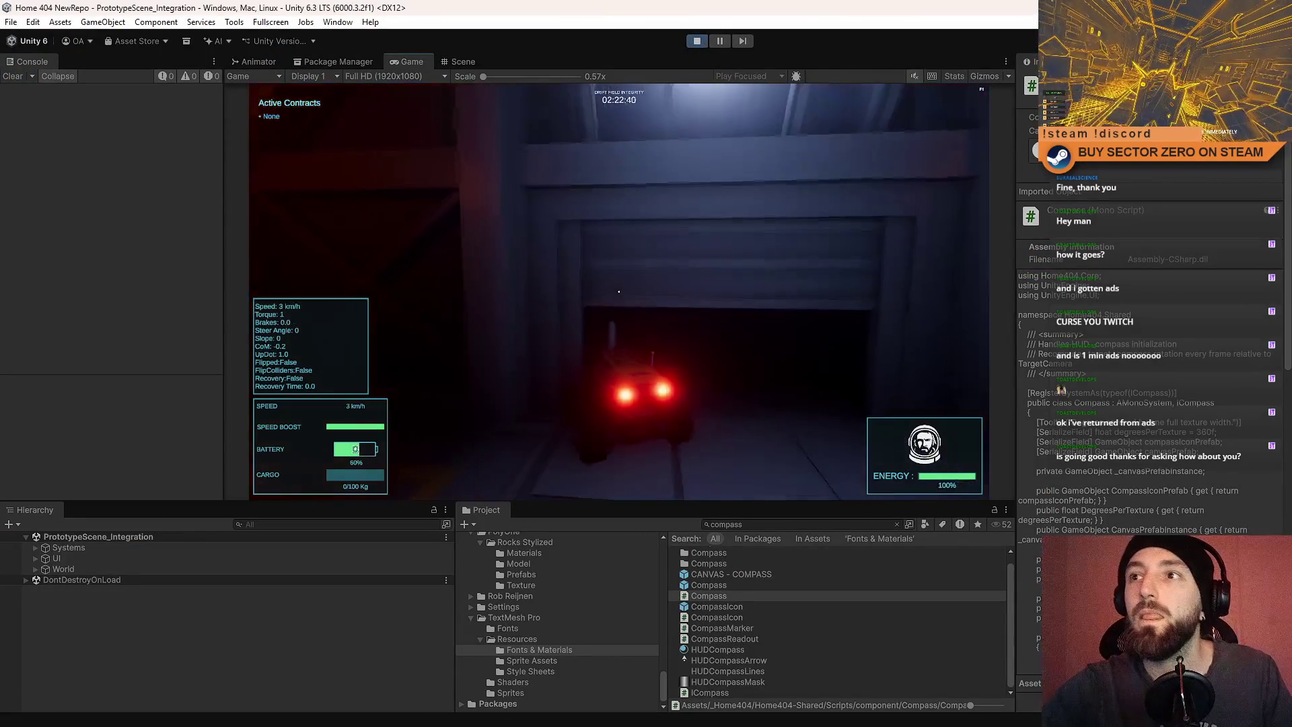
key("Escape")
key("Escape")
Stop the game and select the DriftGate_World prefab through a 'drift gate' asset search.
left_click(698, 42)
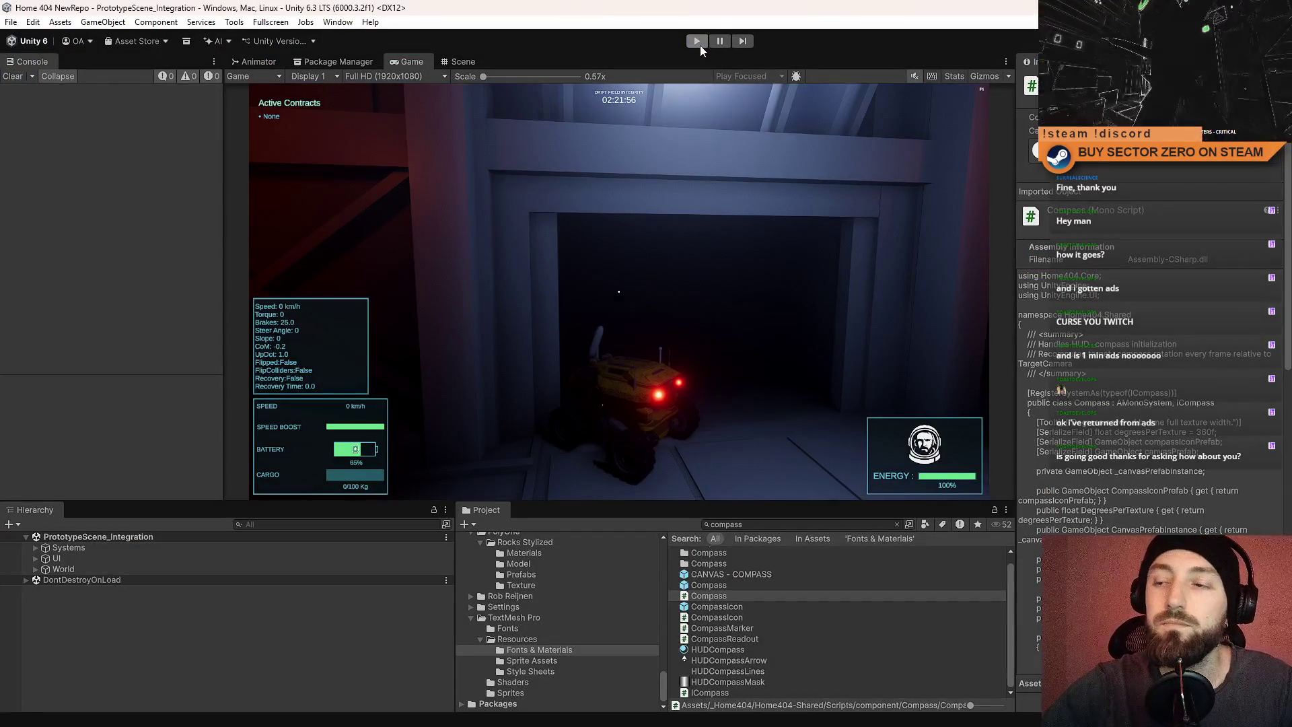
left_click(772, 525)
type("d")
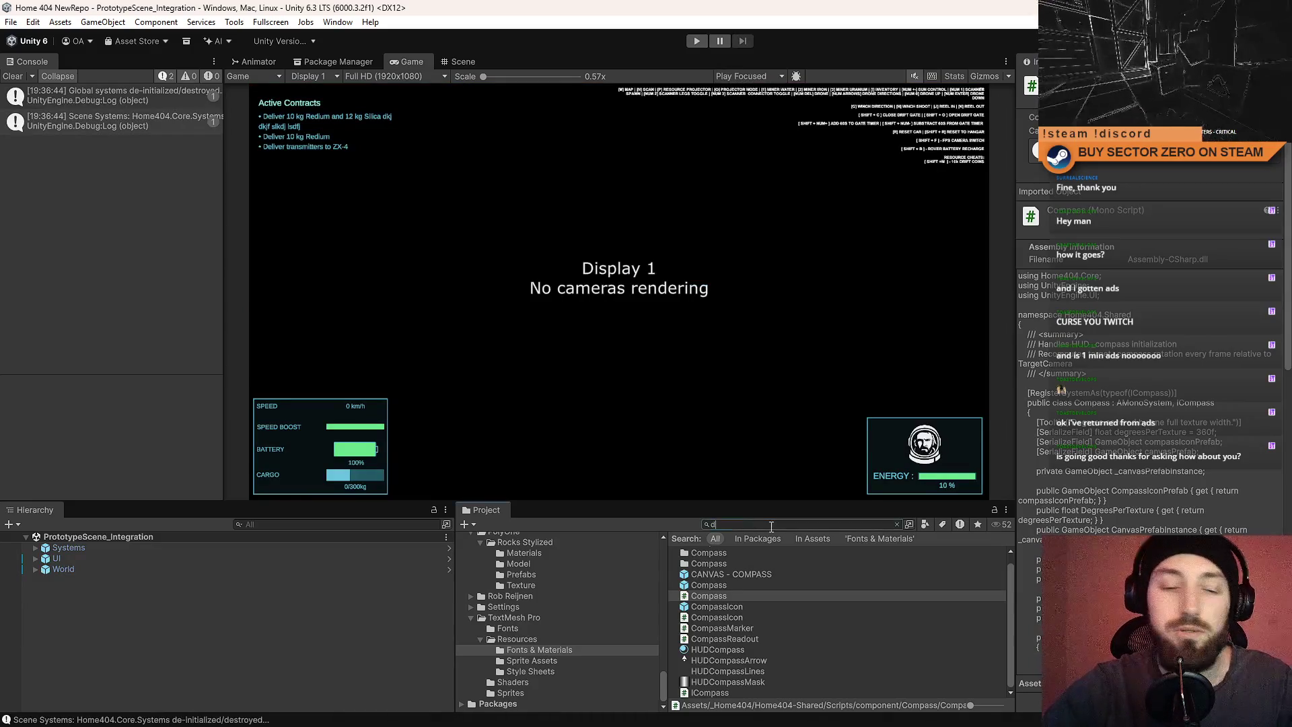
type("rift gate")
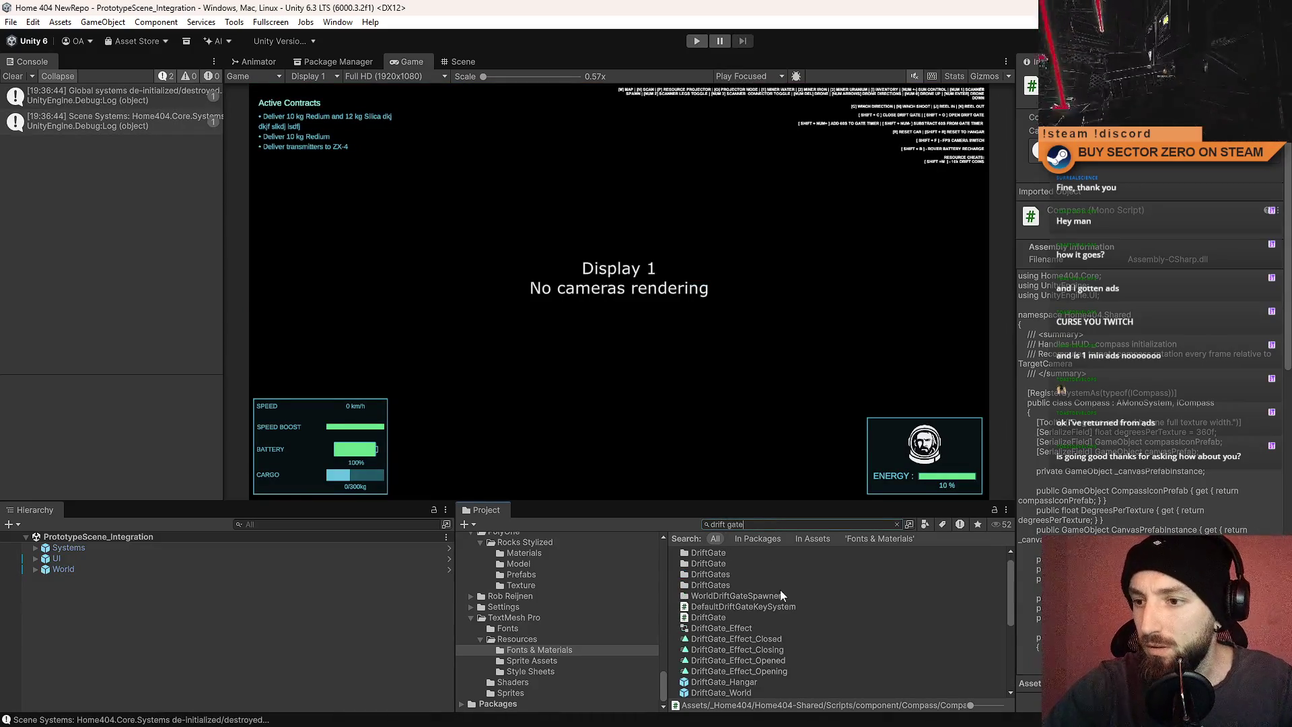
scroll(780, 589, "down", 3)
left_click(774, 651)
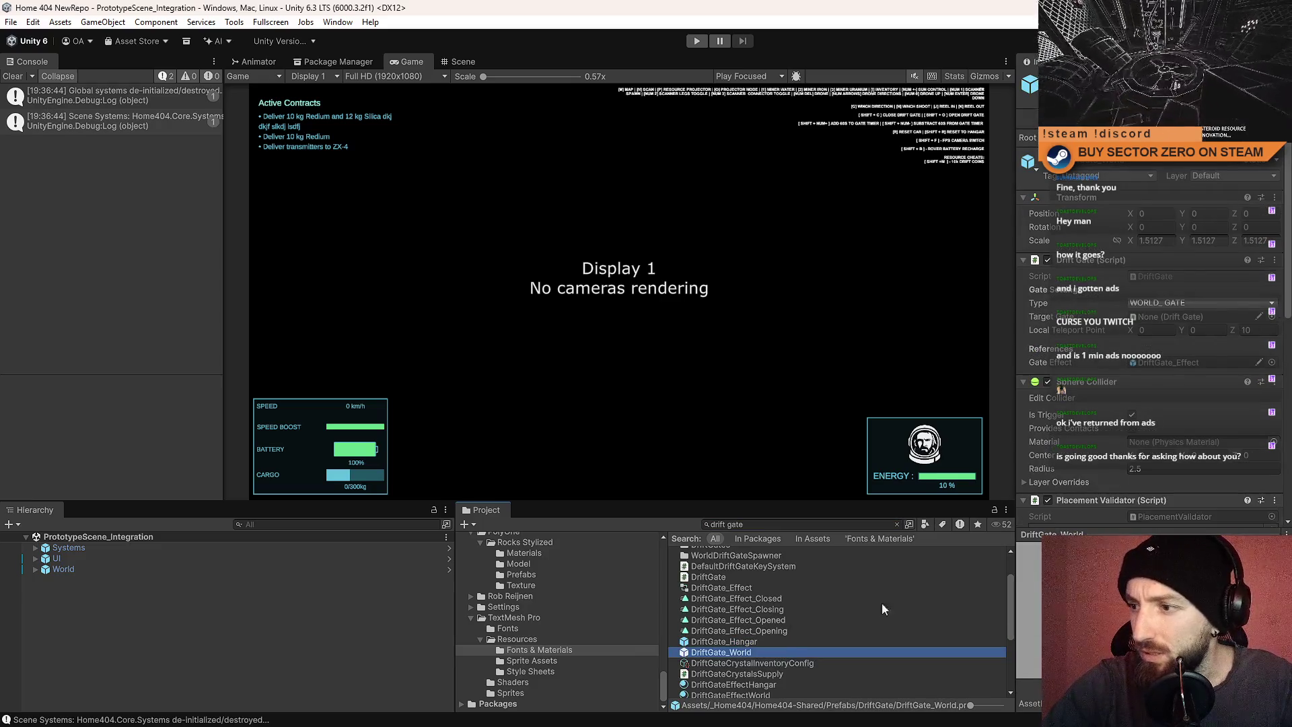
scroll(1216, 385, "down", 8)
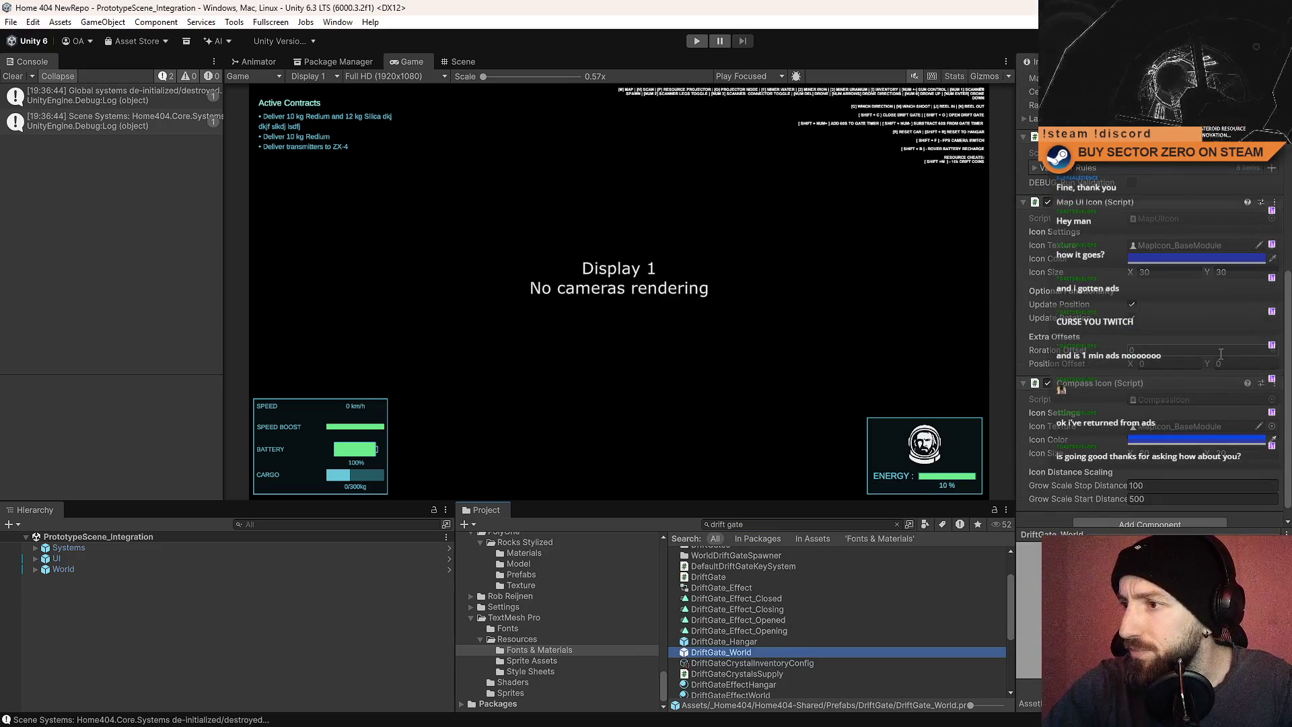
scroll(1213, 455, "down", 1)
Set the Compass Icon's Grow Scale Start Distance to 5000, then relaunch the game.
left_click(1186, 472)
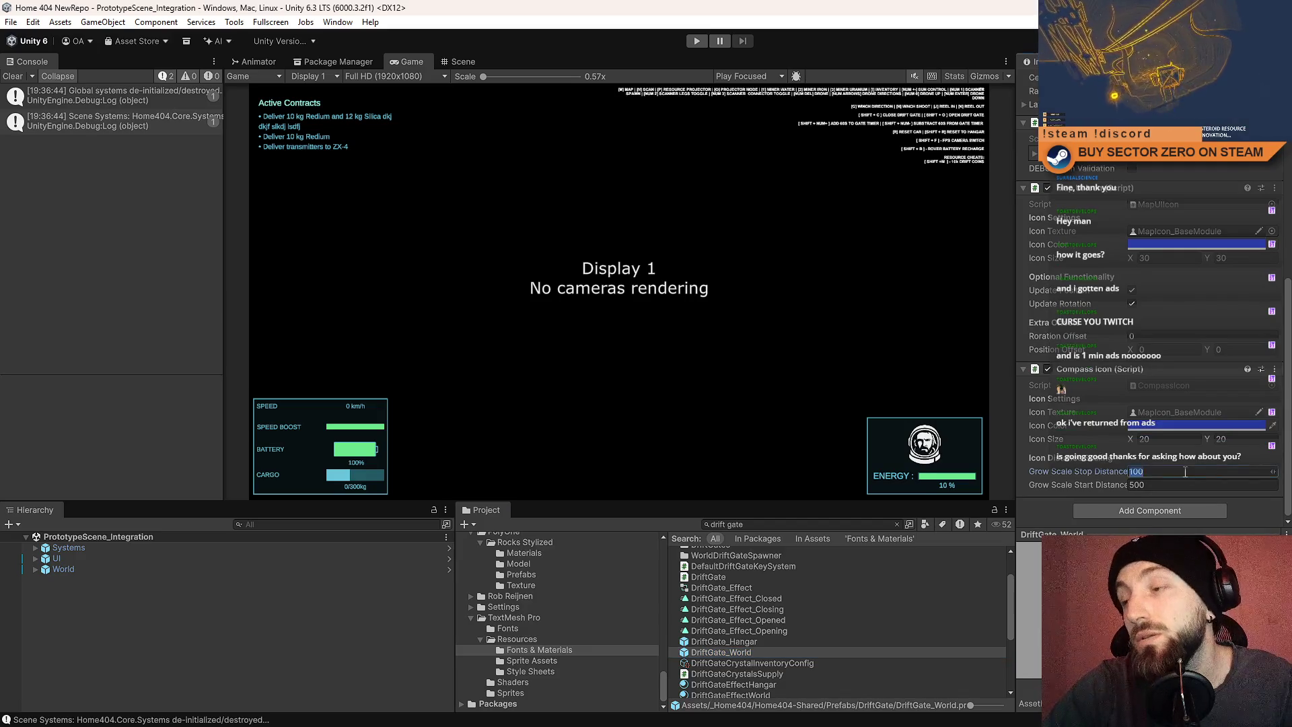
left_click(1221, 473)
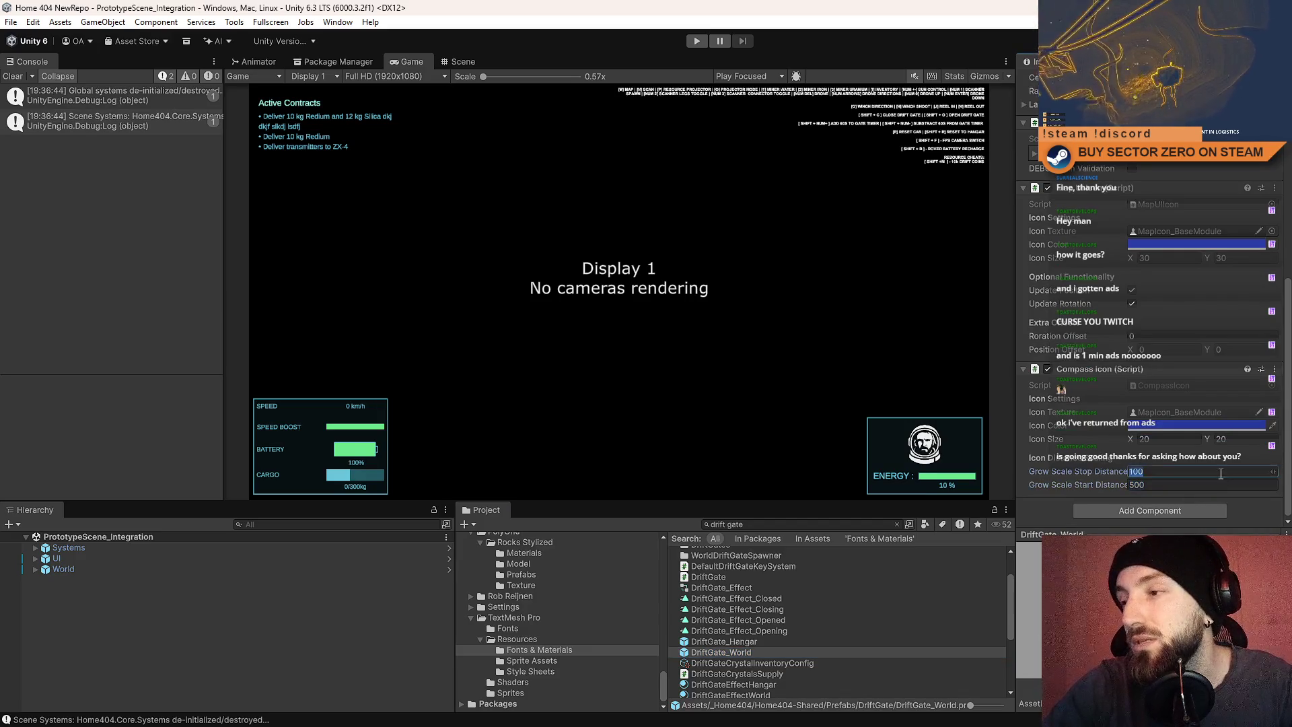
left_click(1175, 483)
left_click(1184, 473)
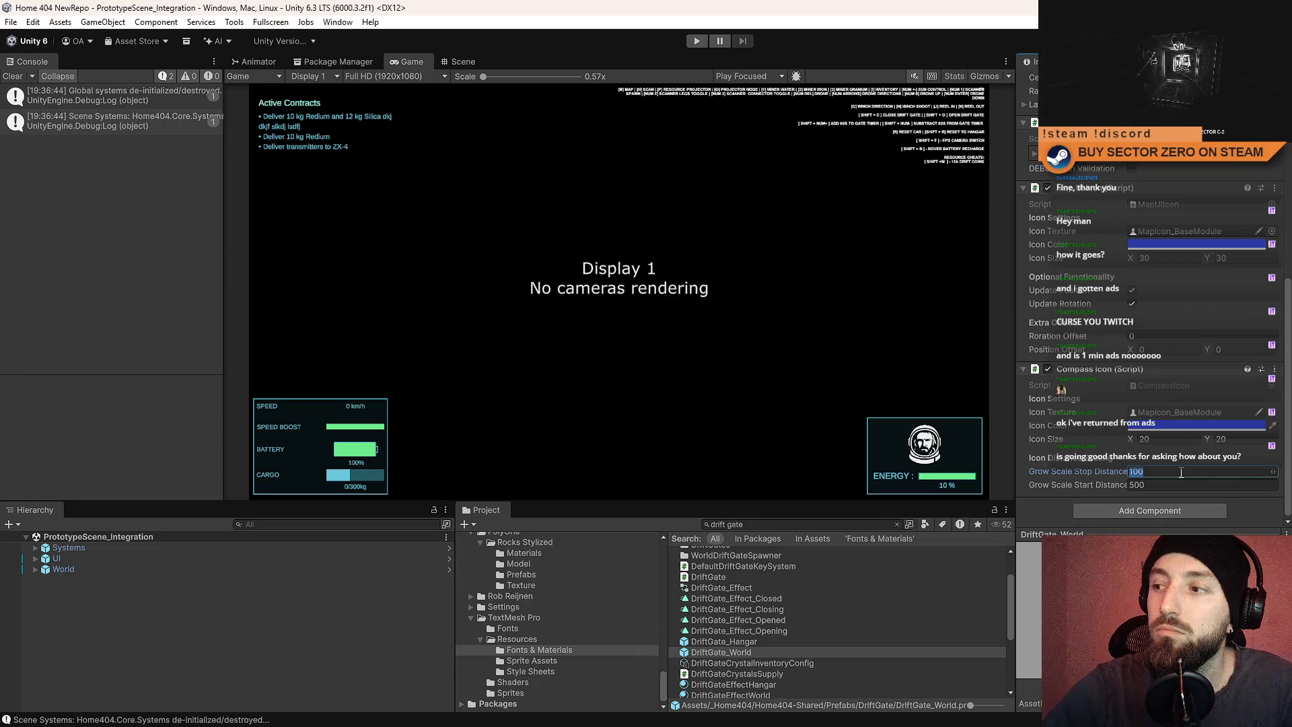
left_click(1173, 484)
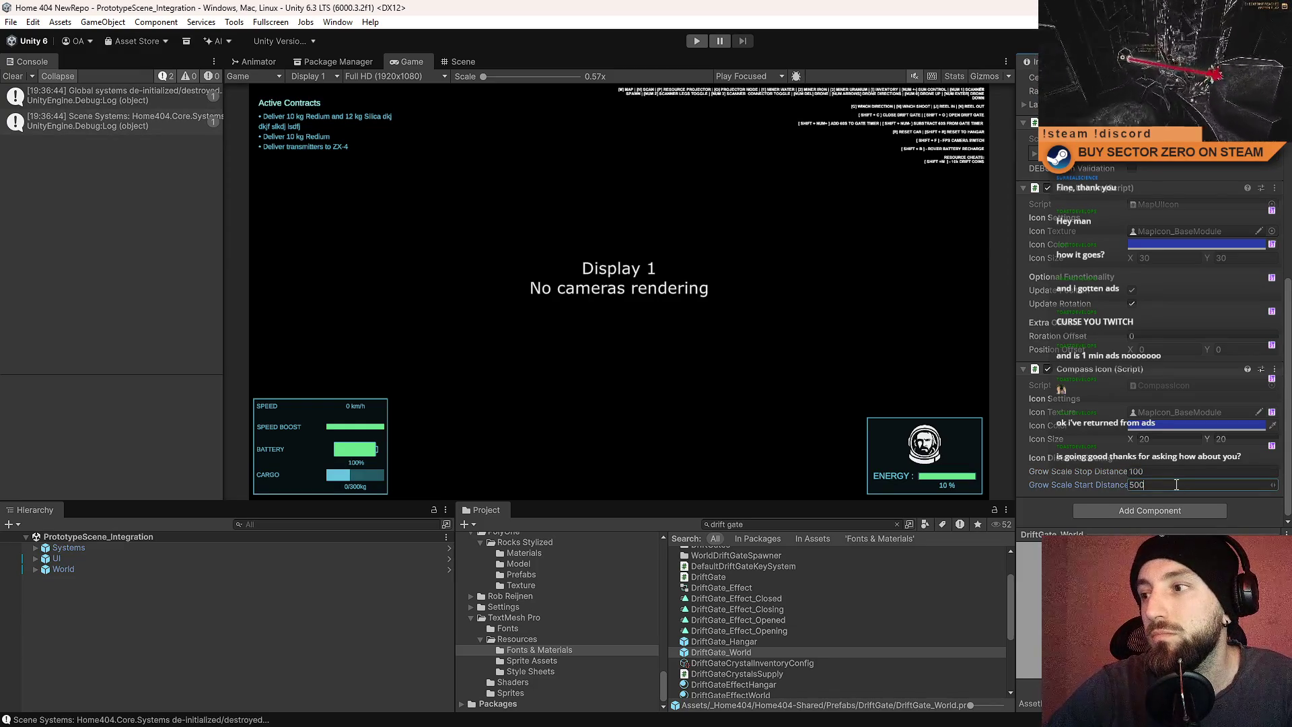
type("0")
key("Return")
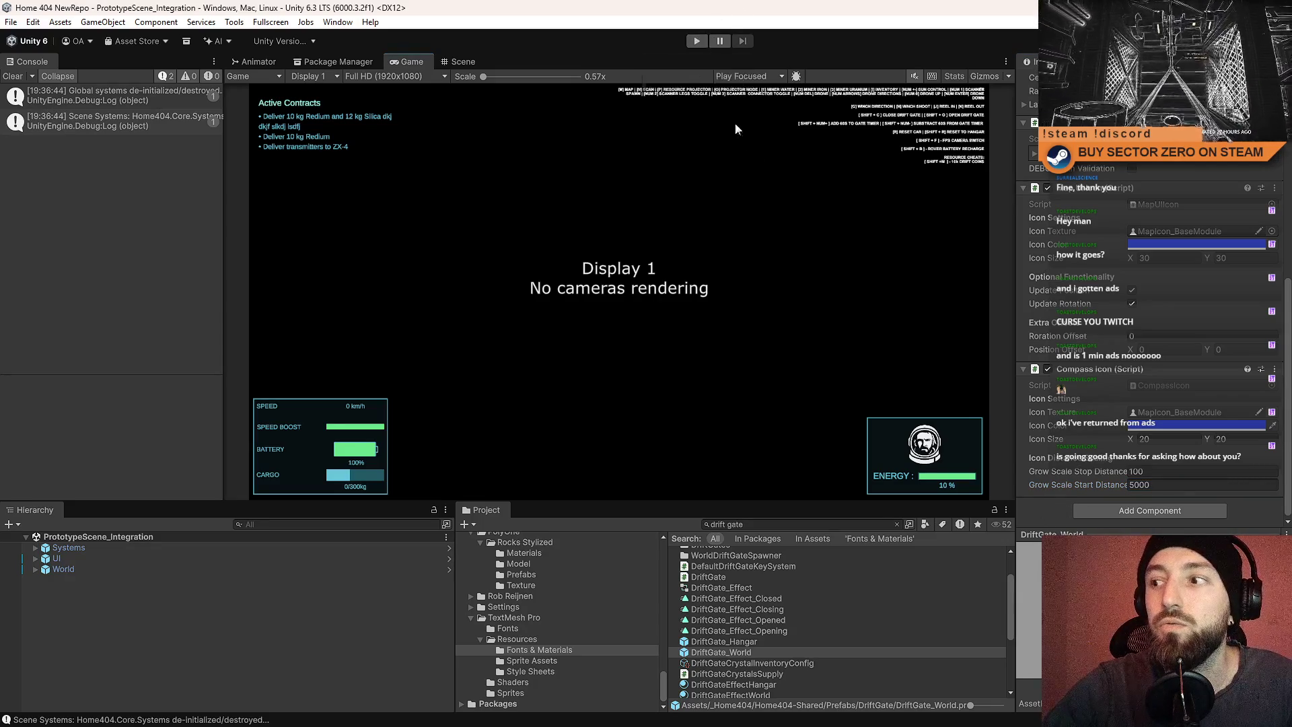
left_click(696, 42)
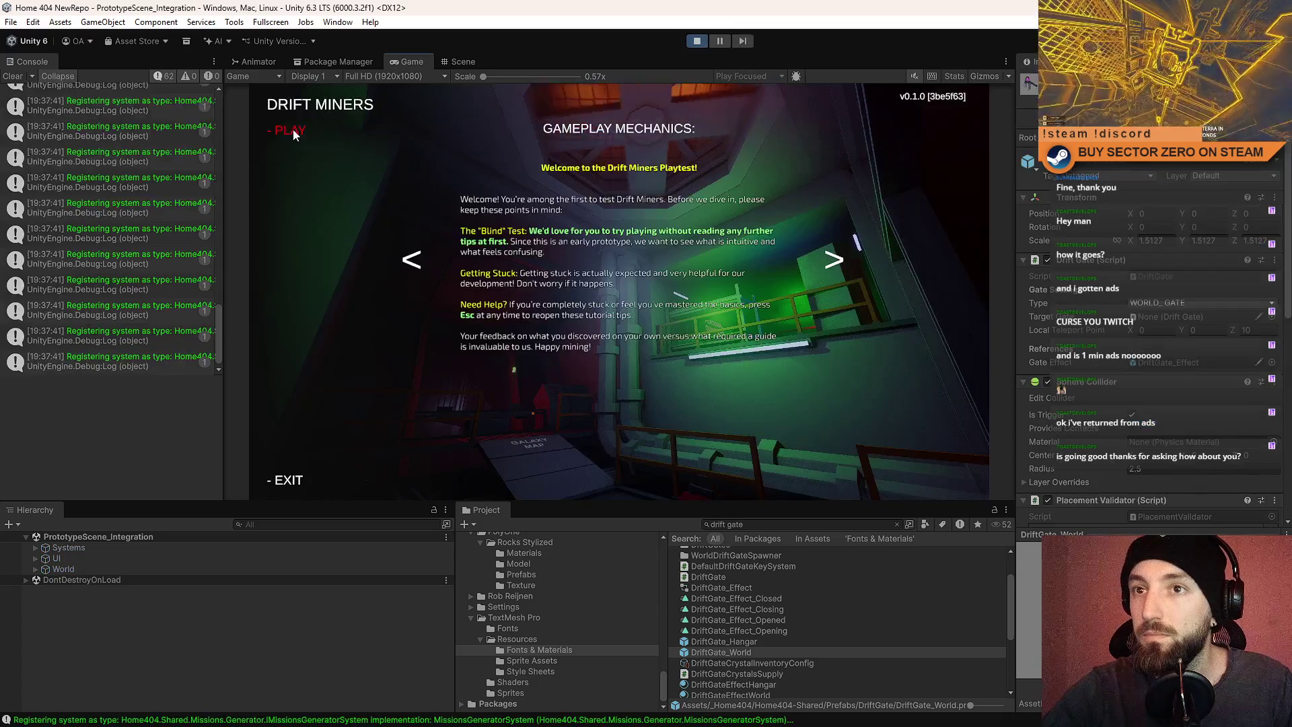
left_click(290, 130)
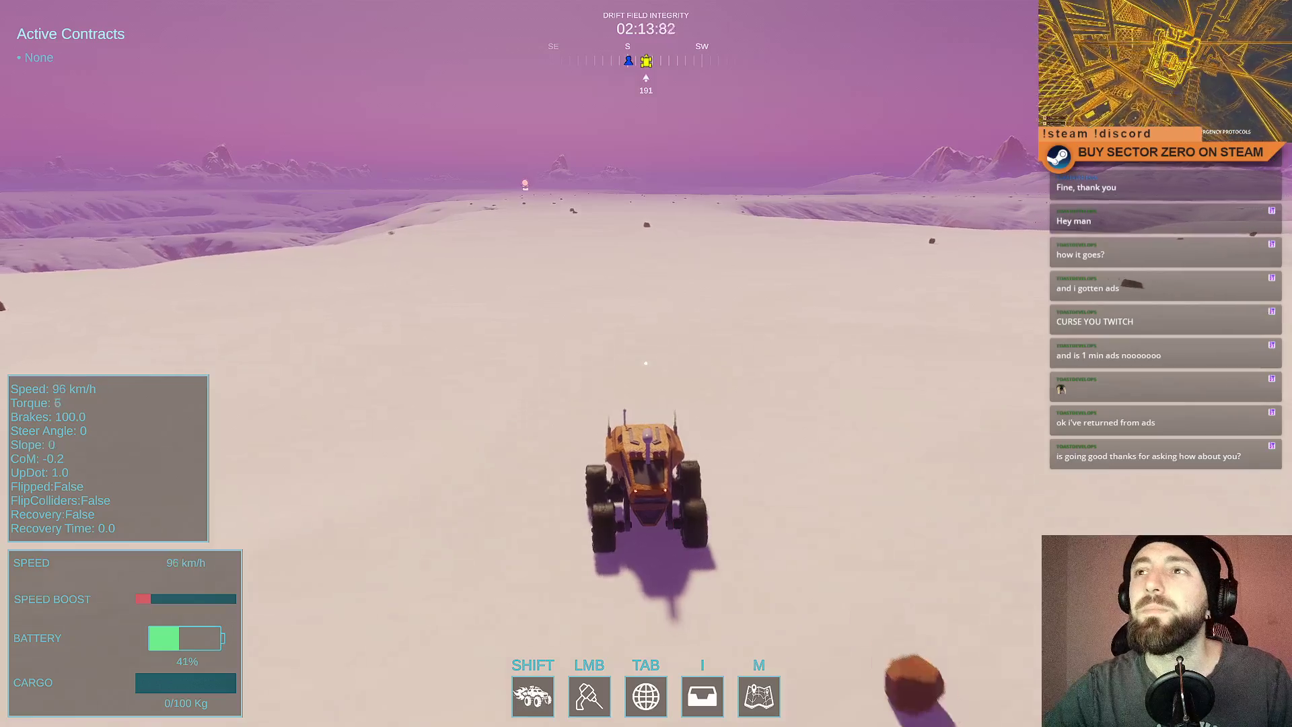
Drive the rover across the snowfield, pause the game, and clear the 'drift gate' Project search.
key("w")
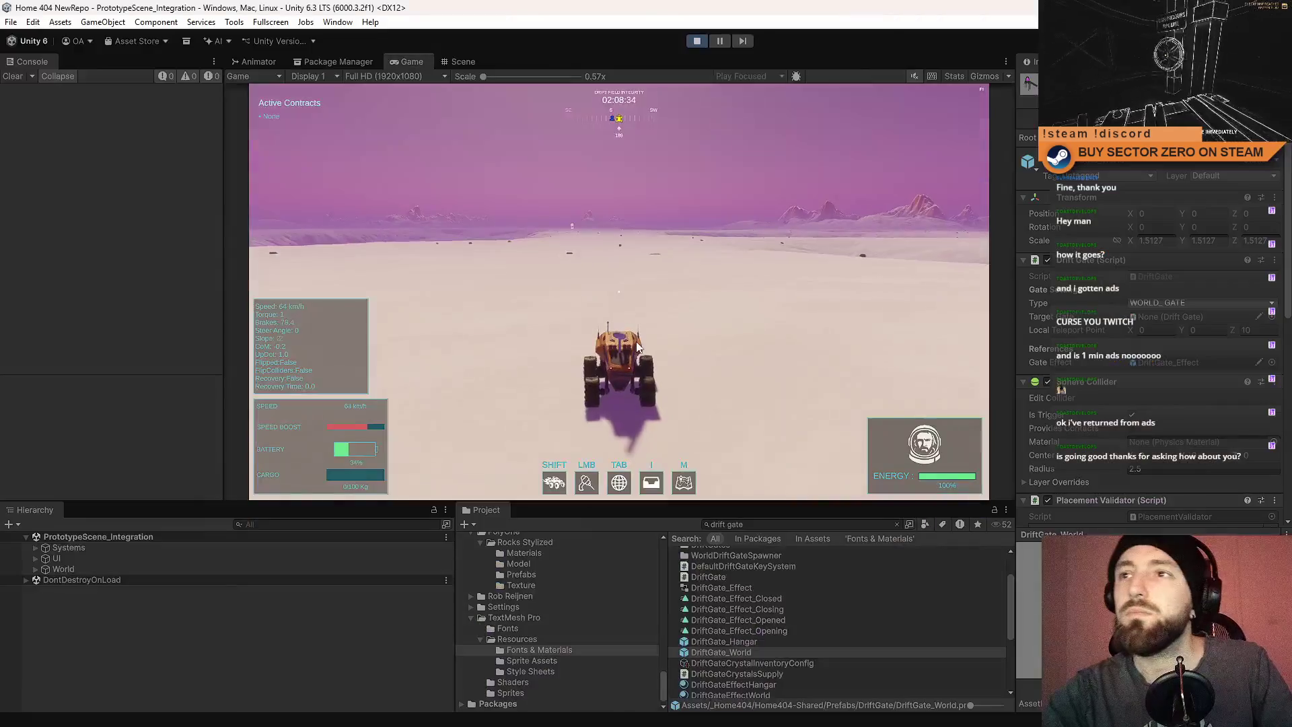
key("Escape")
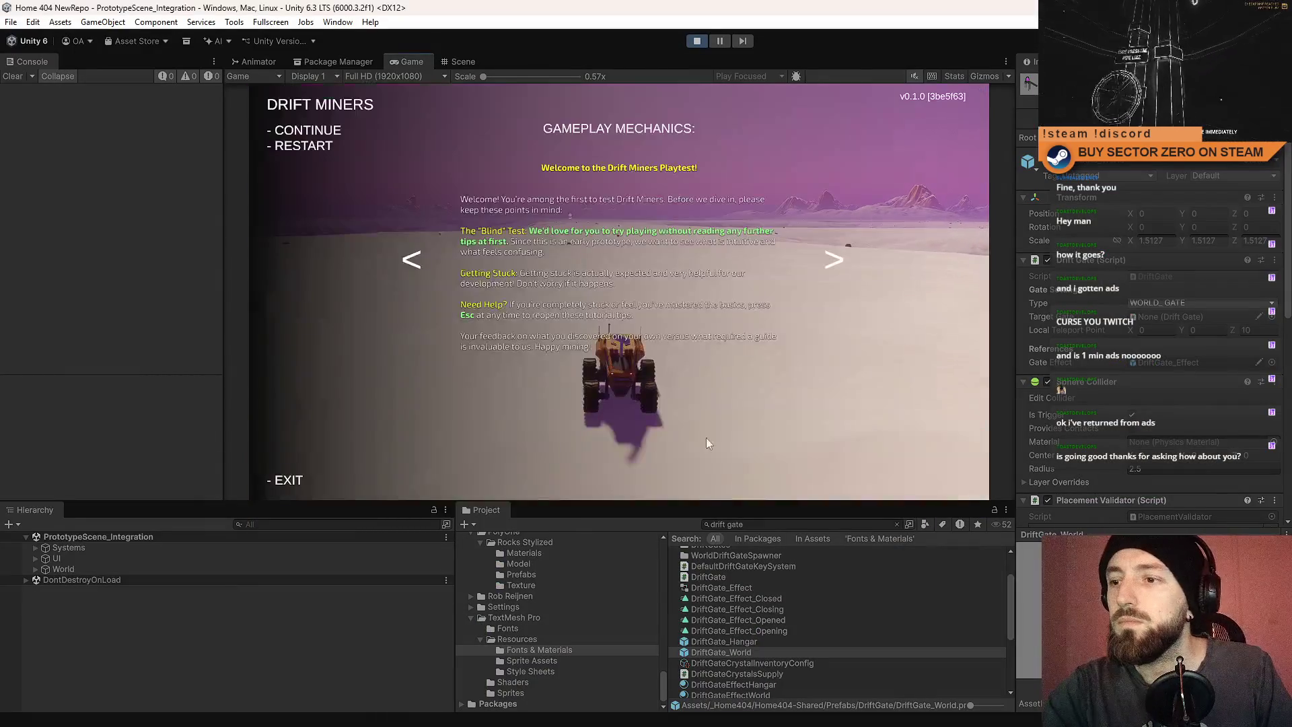
key("Escape")
left_click(768, 524)
key("BackSpace")
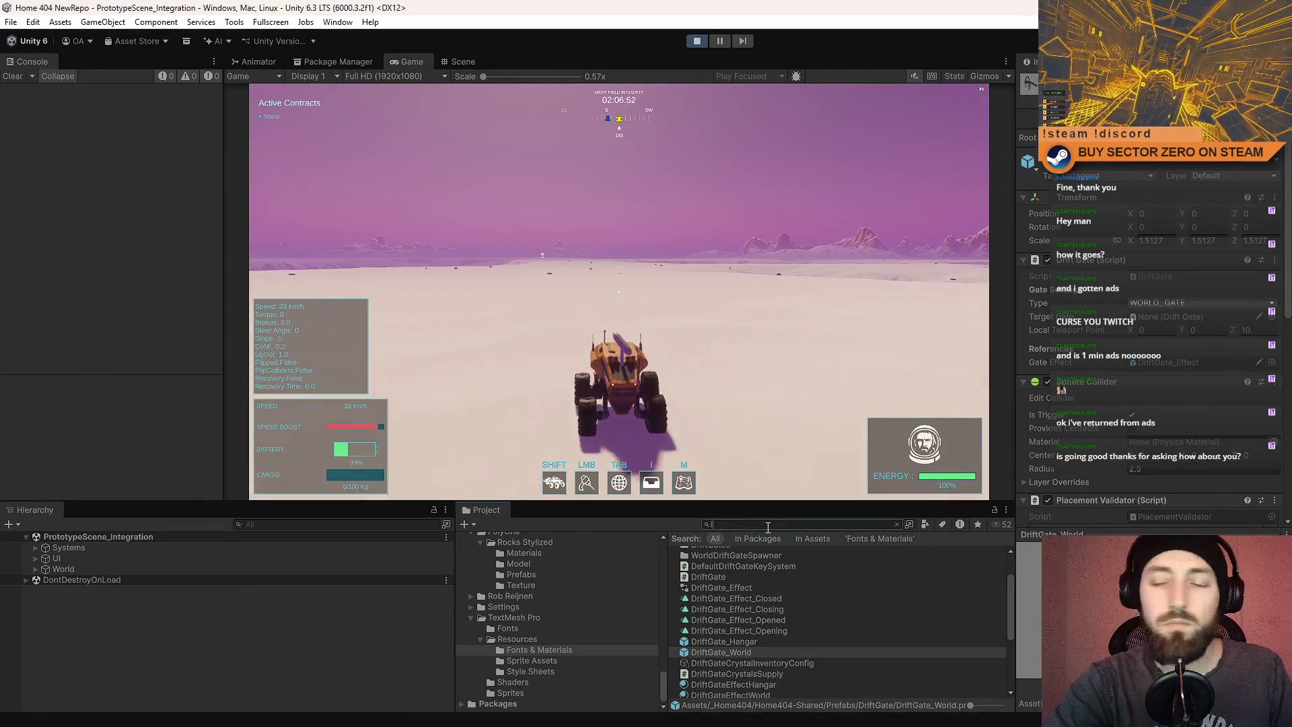
Search 'base', select the MapIcon_BaseModule texture, and enable Generate Mipmap in its import settings.
type("iconbase")
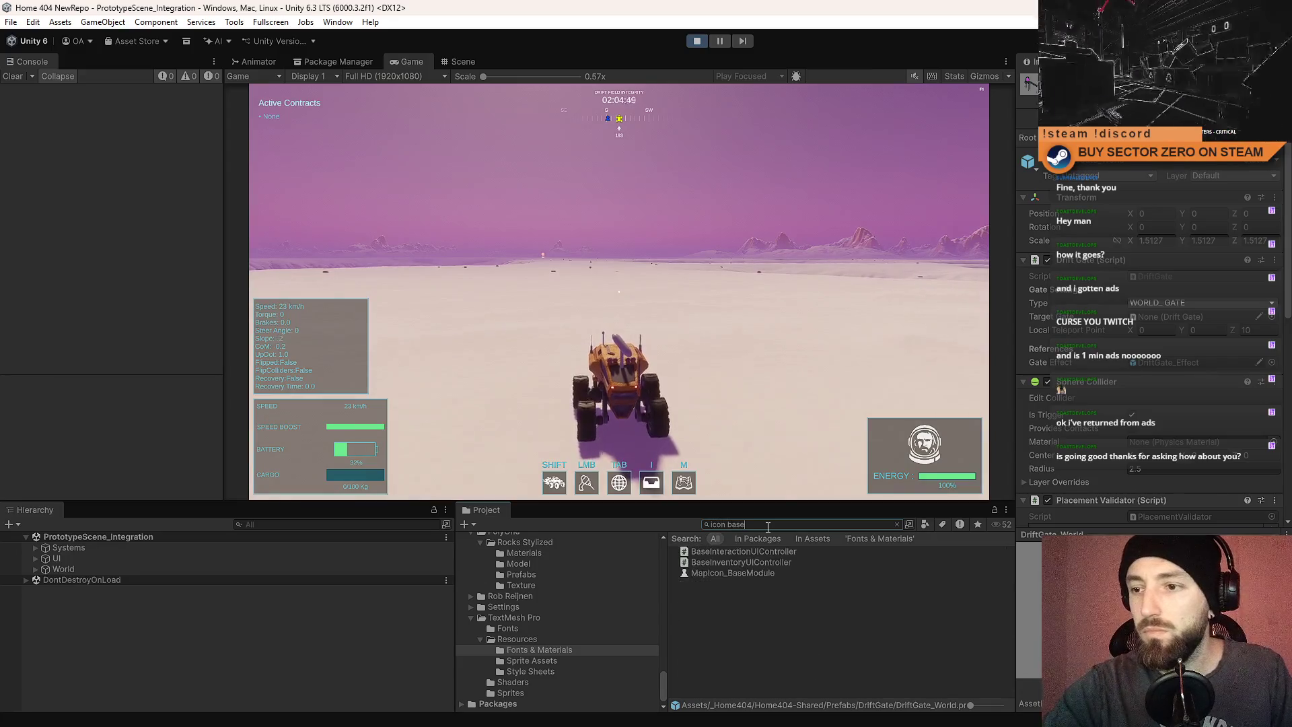
left_click(765, 571)
left_click(768, 528)
key("BackSpace")
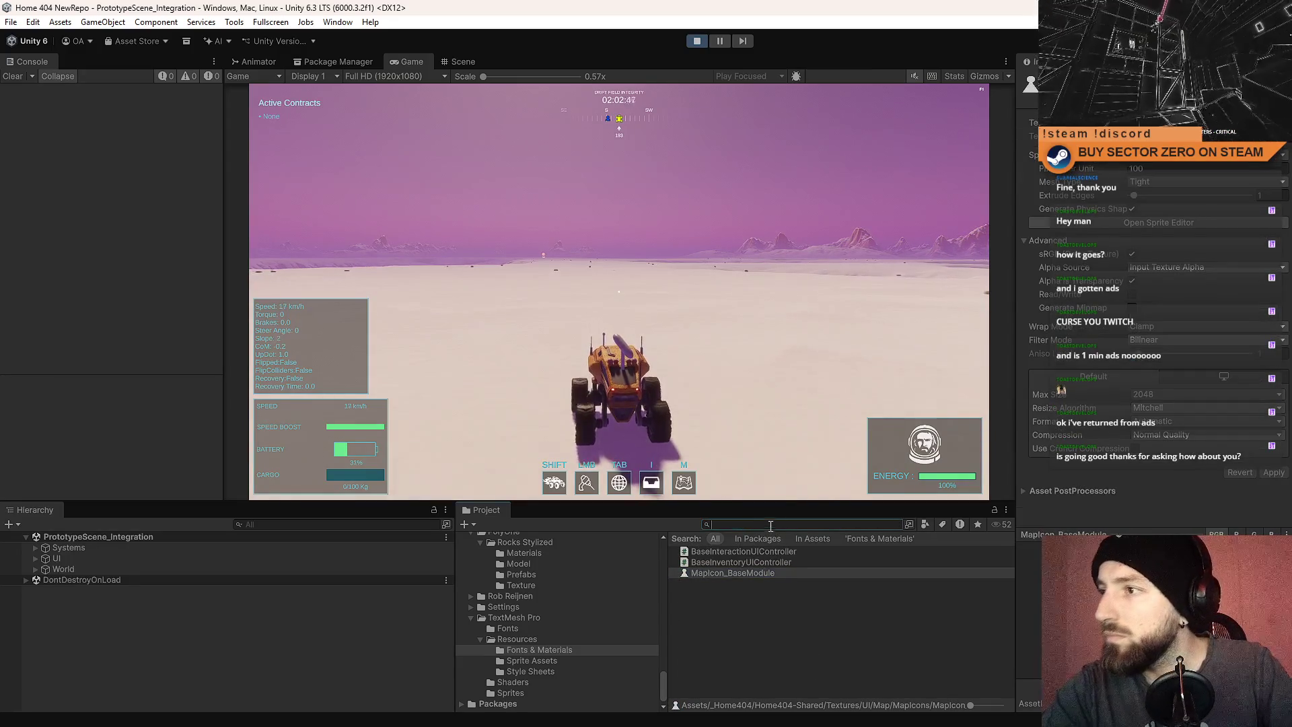
left_click(1132, 307)
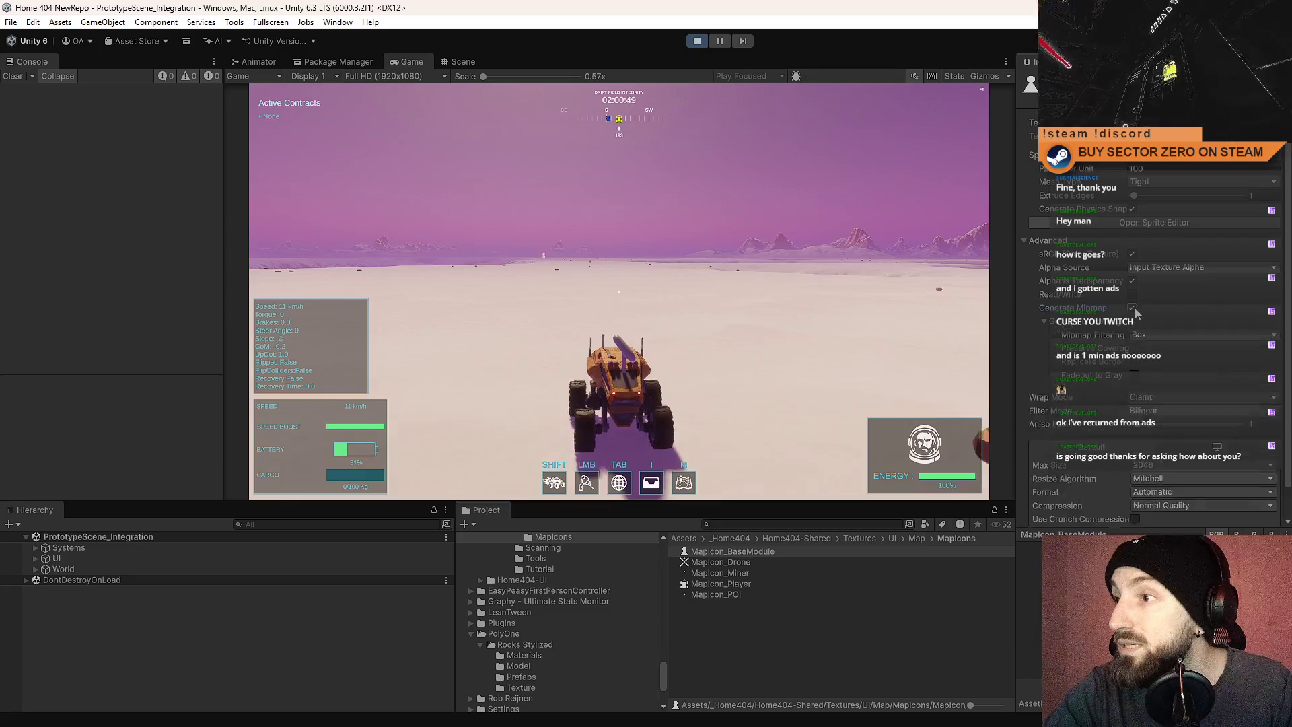
scroll(1283, 495, "down", 3)
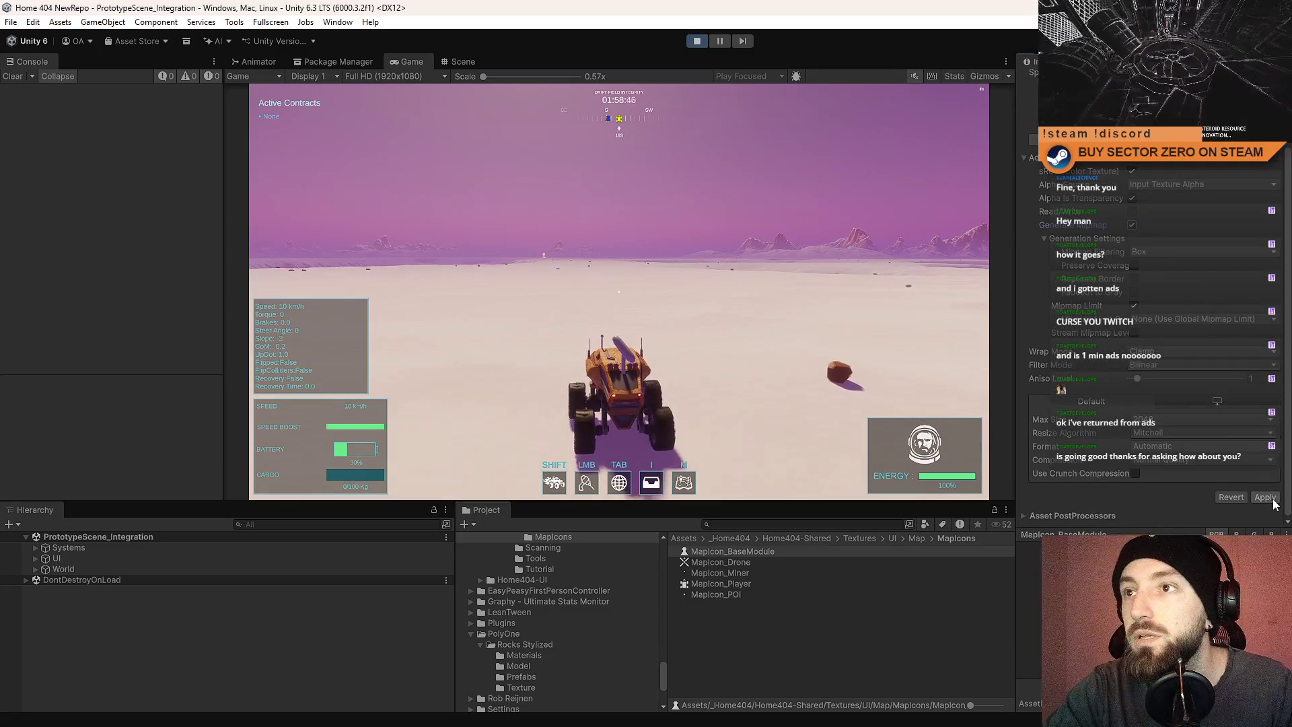
key("F10")
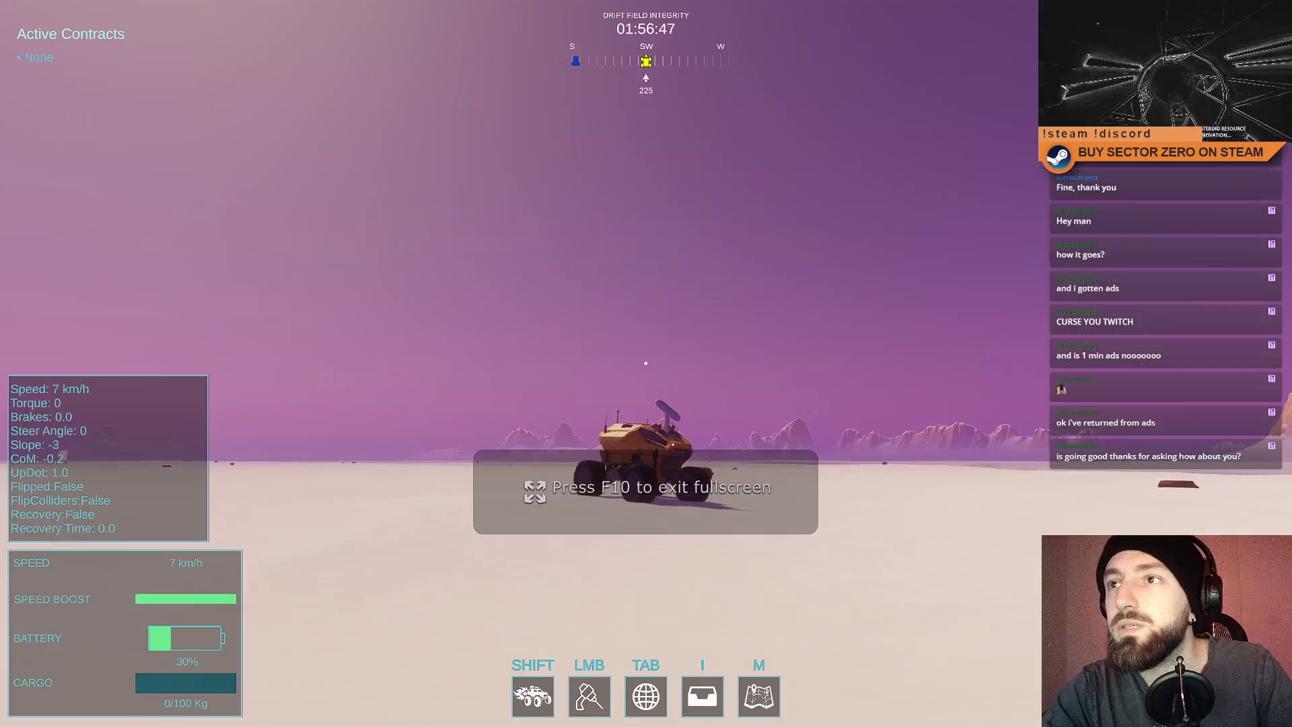
Drive and spin the rover to check the gate marker, then exit fullscreen and pause.
key("w")
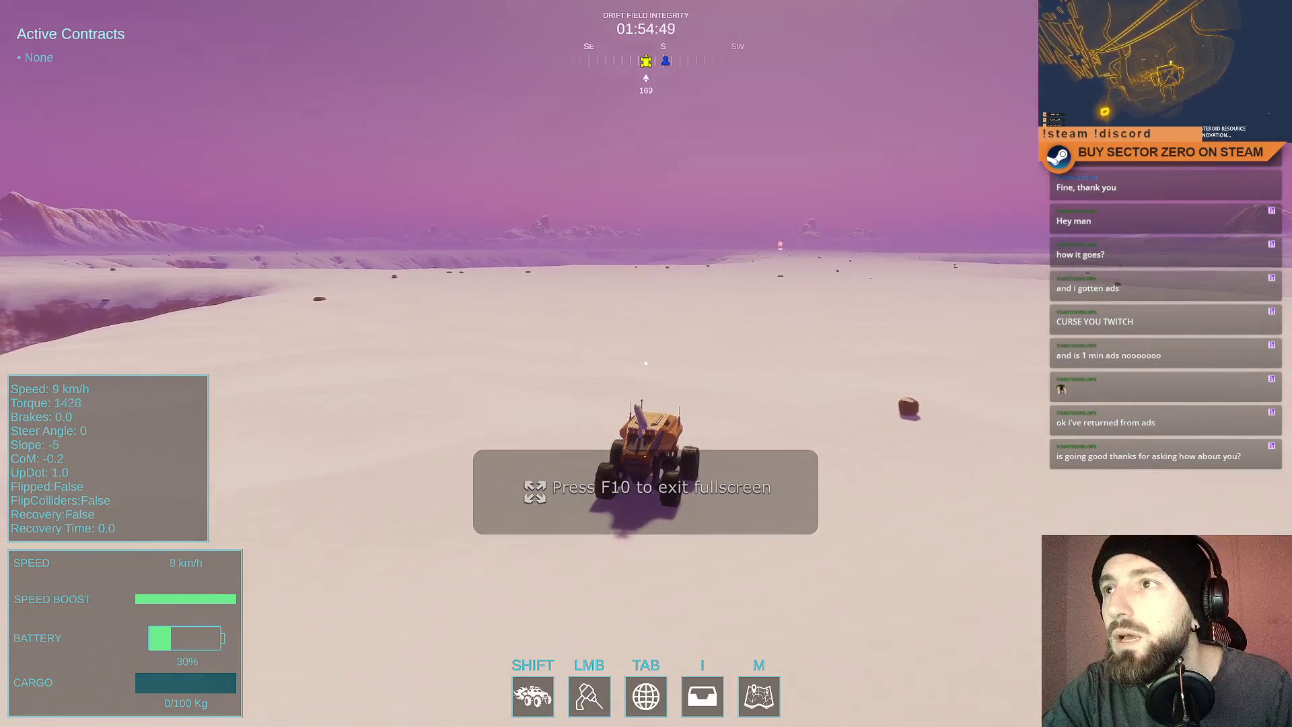
key("d")
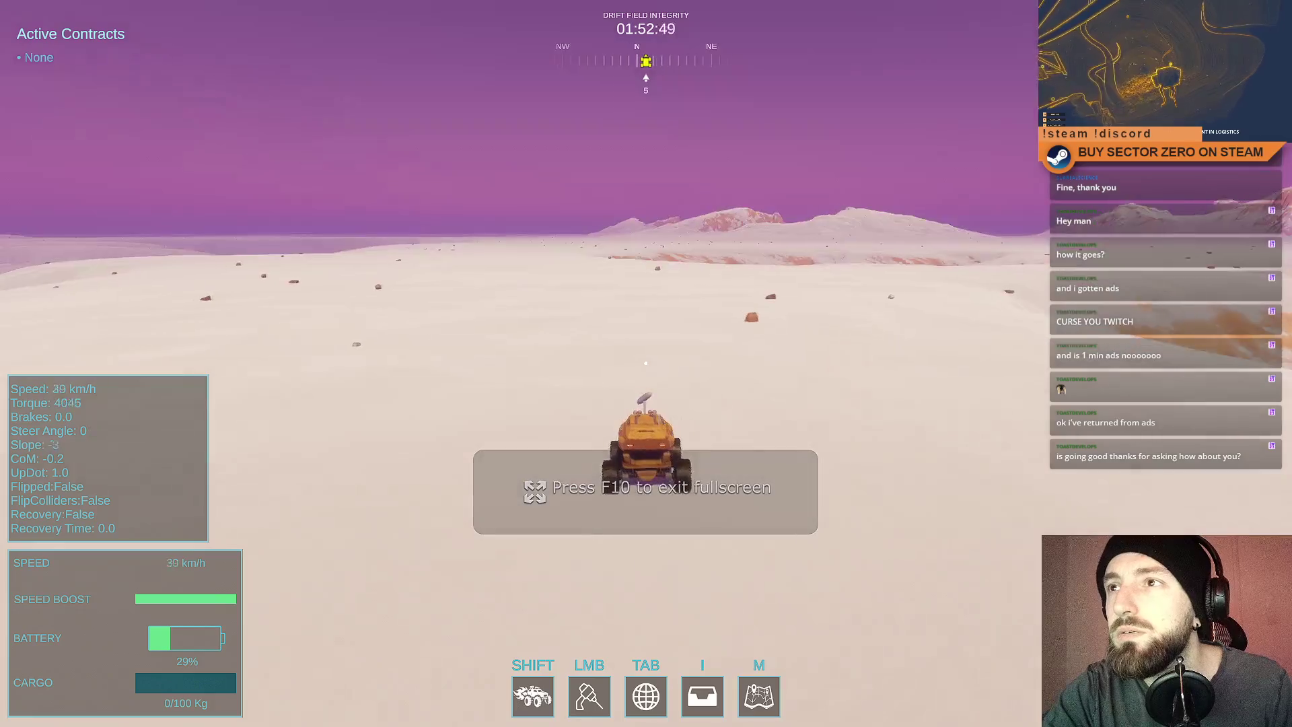
key("space")
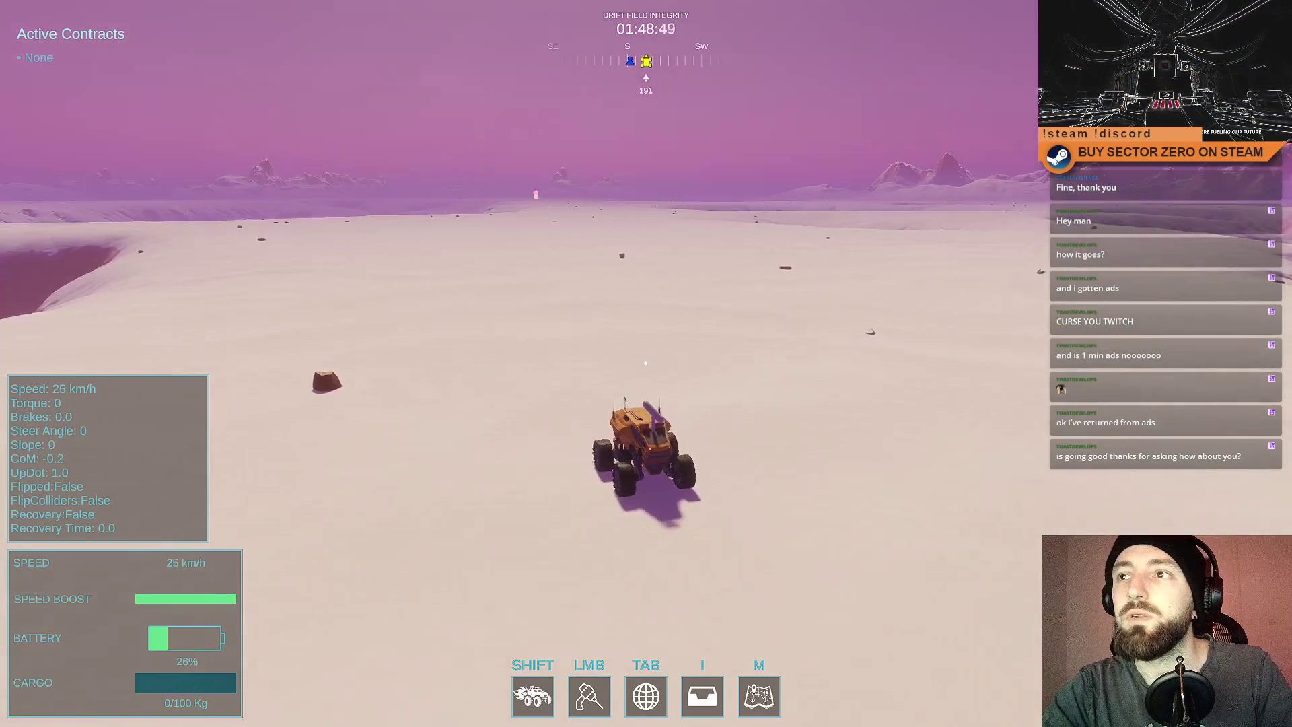
key("F11")
key("Escape")
key("Escape")
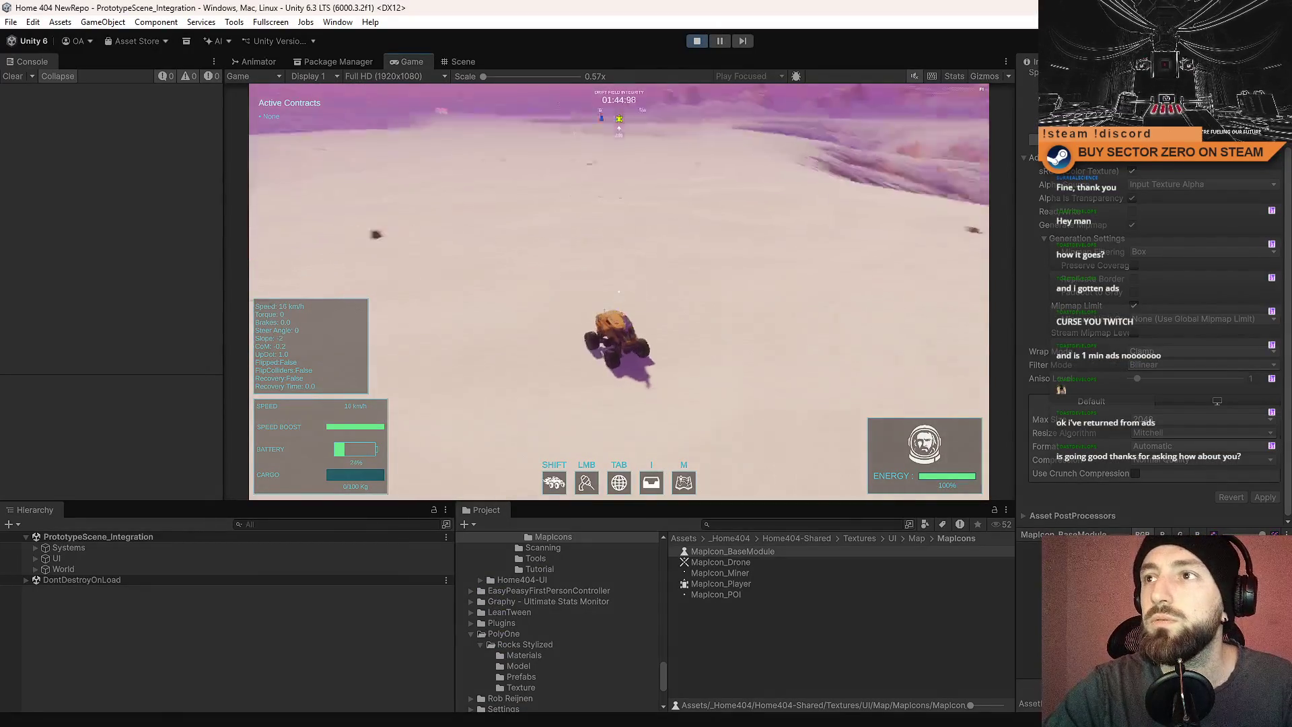
key("Escape")
key("Escape")
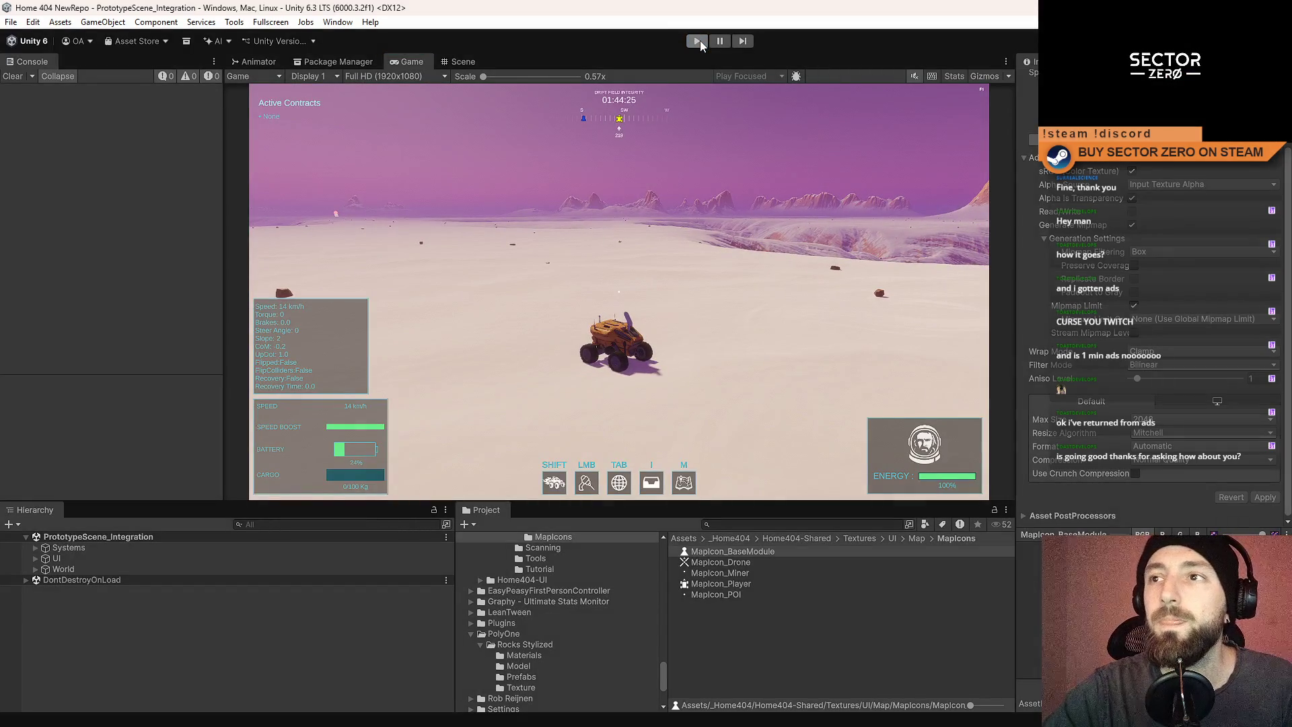
Restart Play mode, walk through the base to the rover, and drive it out the hangar tunnel.
left_click(699, 41)
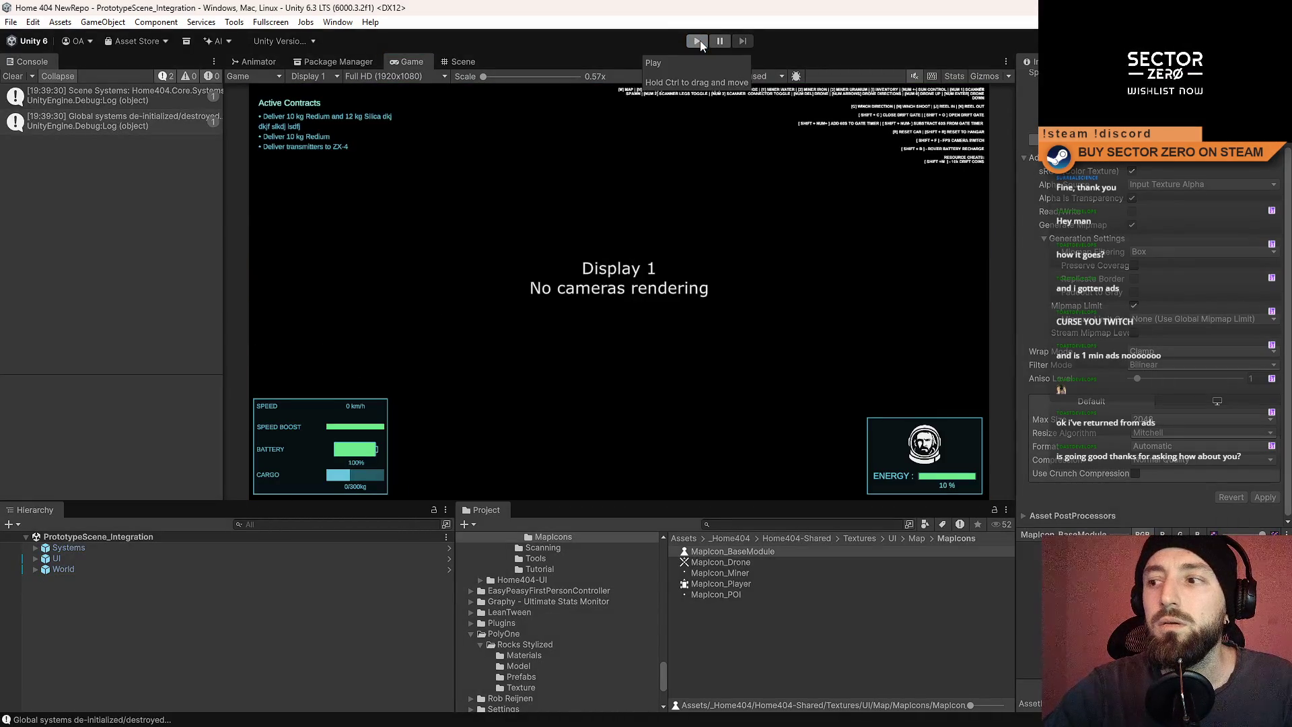
left_click(700, 40)
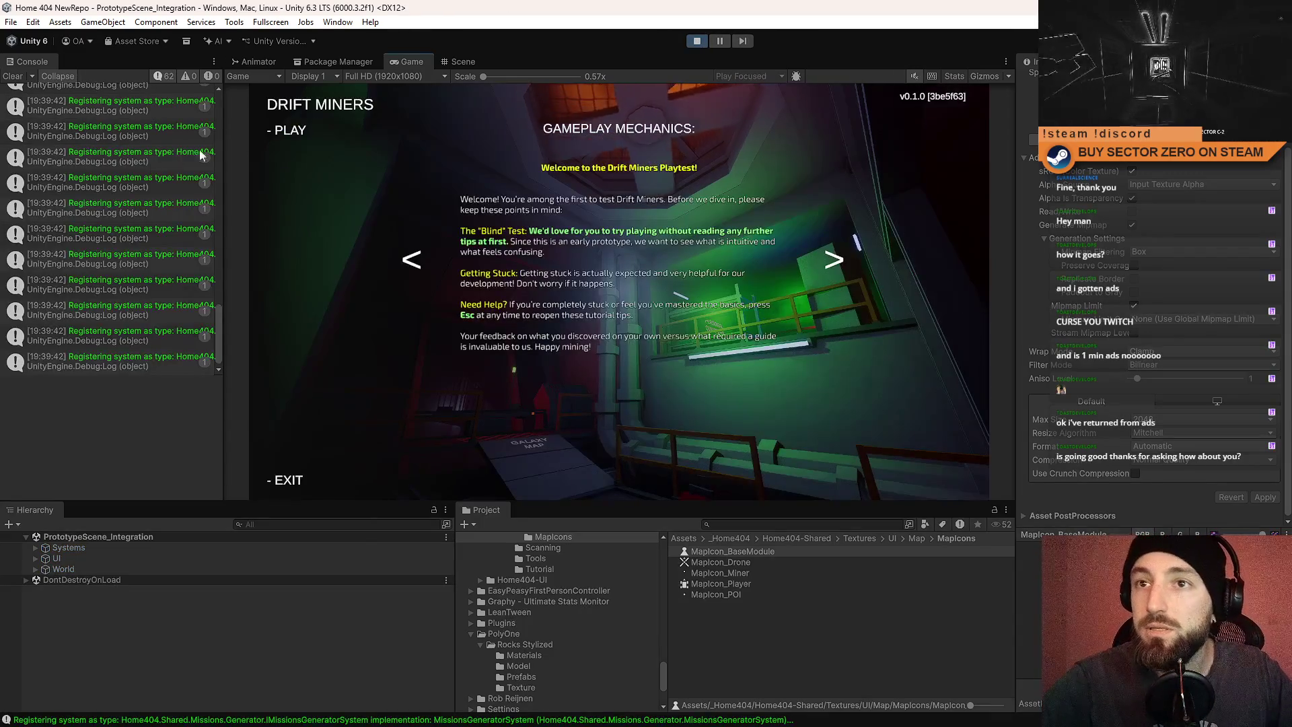
key("w")
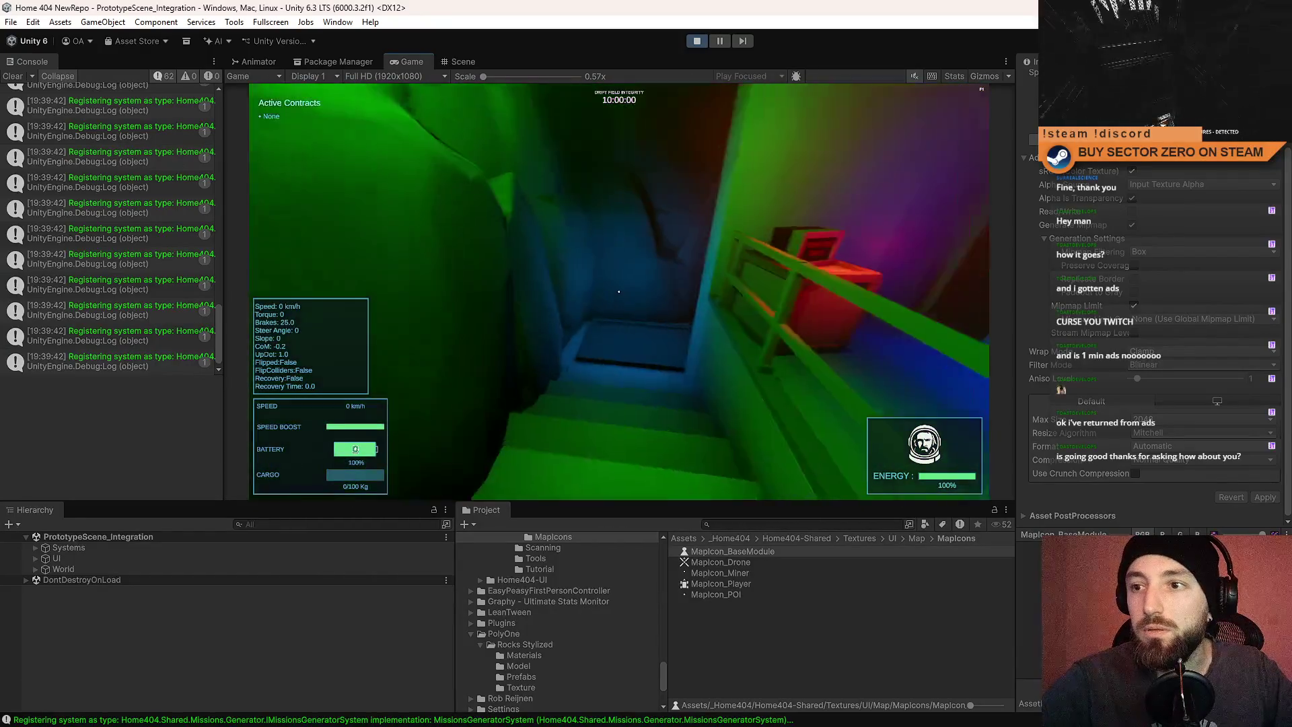
key("w")
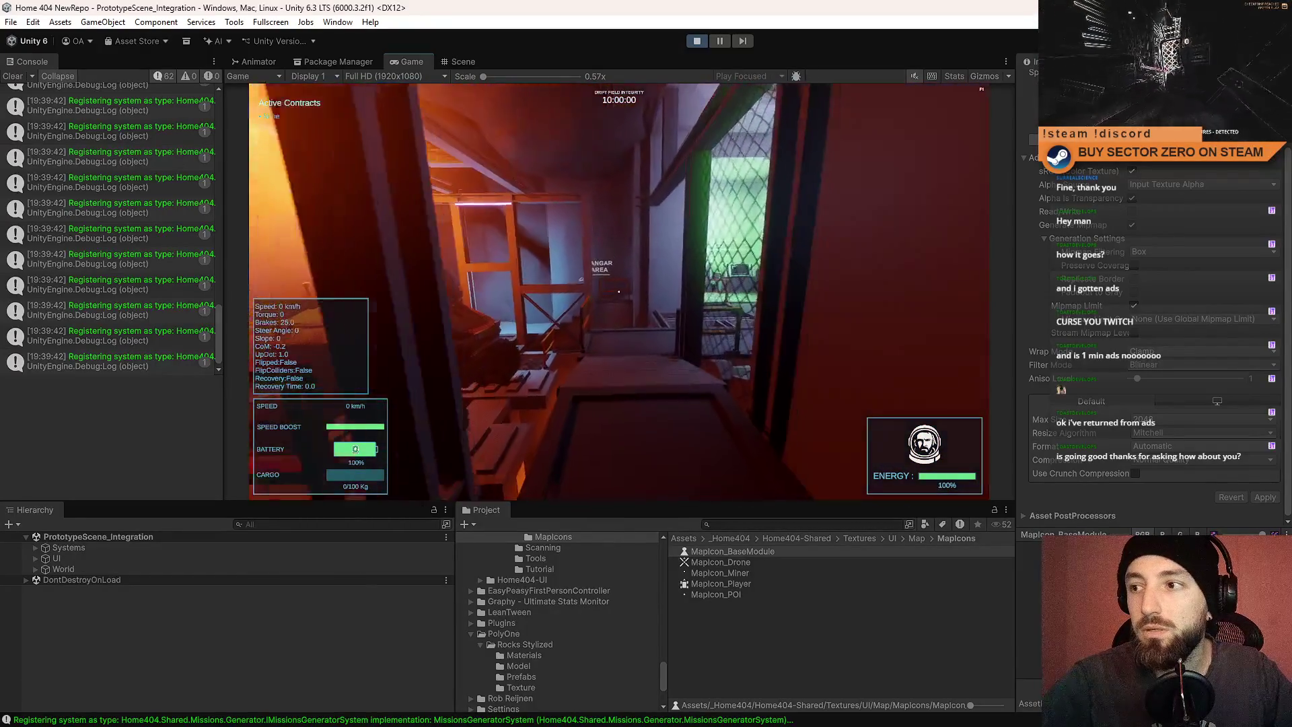
key("w")
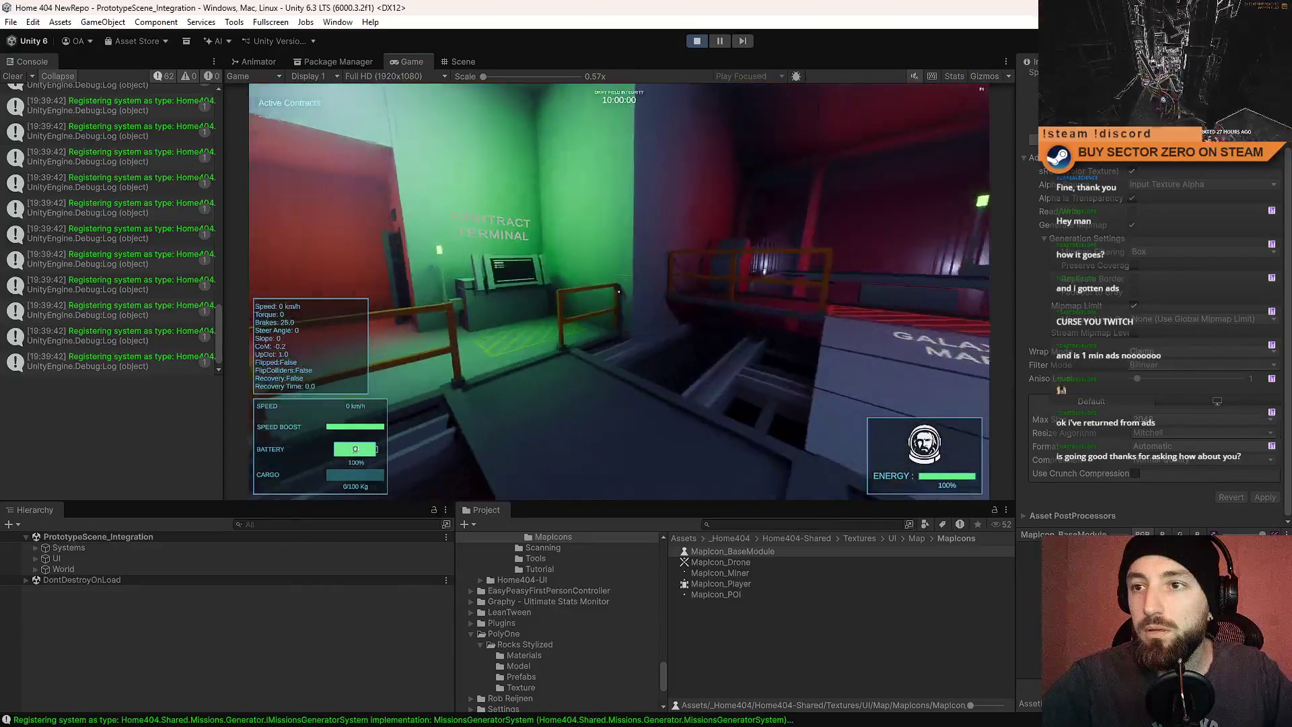
key("w")
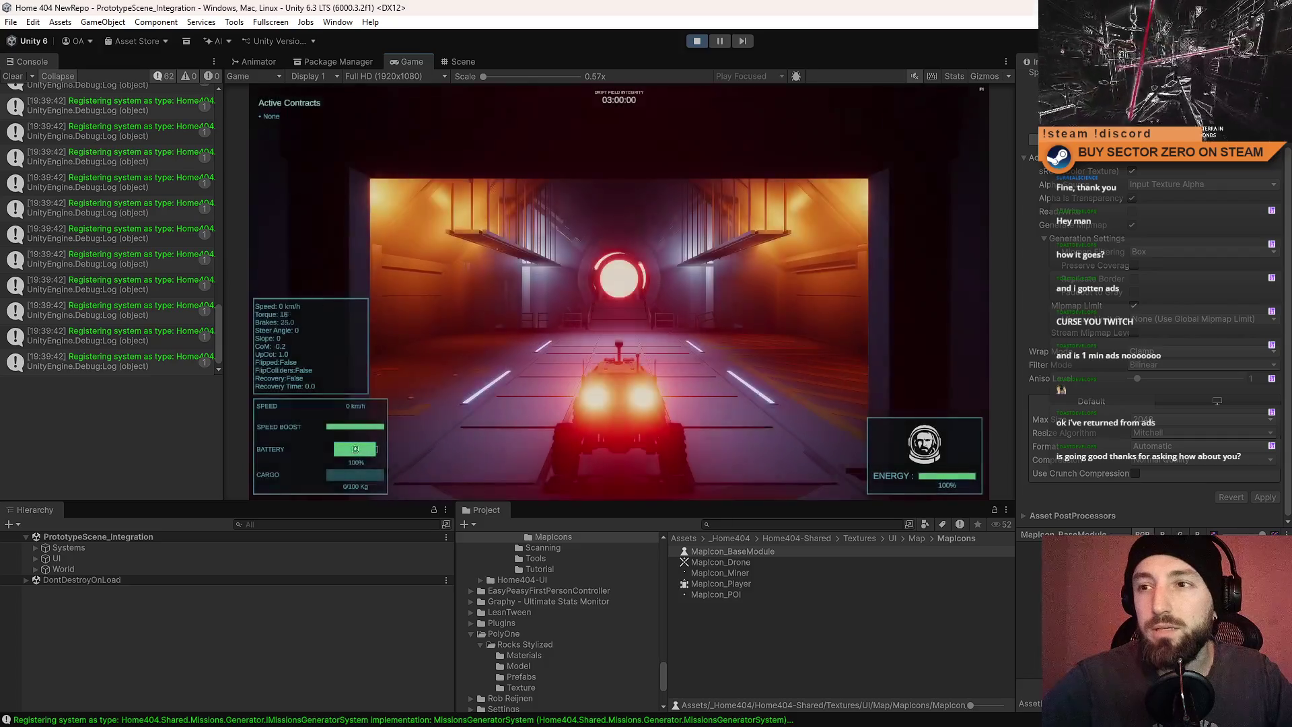
key("w")
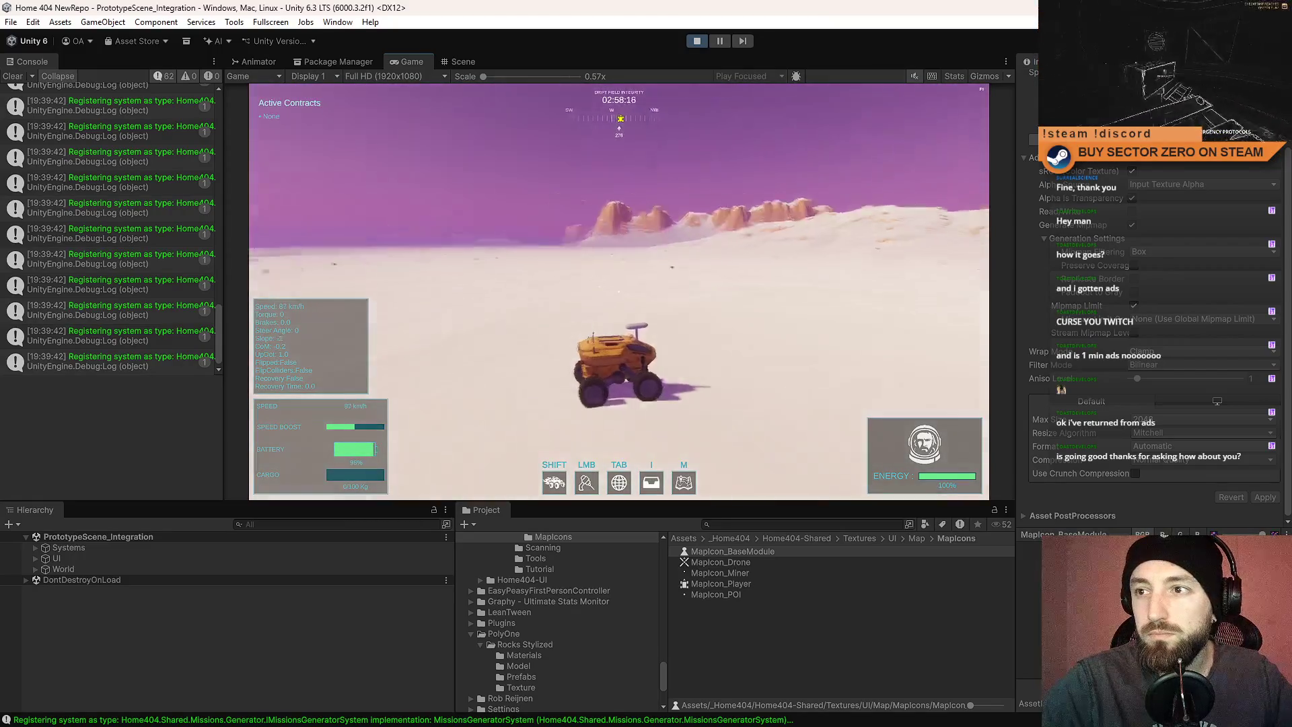
Drive the rover across the snowfield, turn around, and boost through the tunnel toward the hangar portal.
key("w")
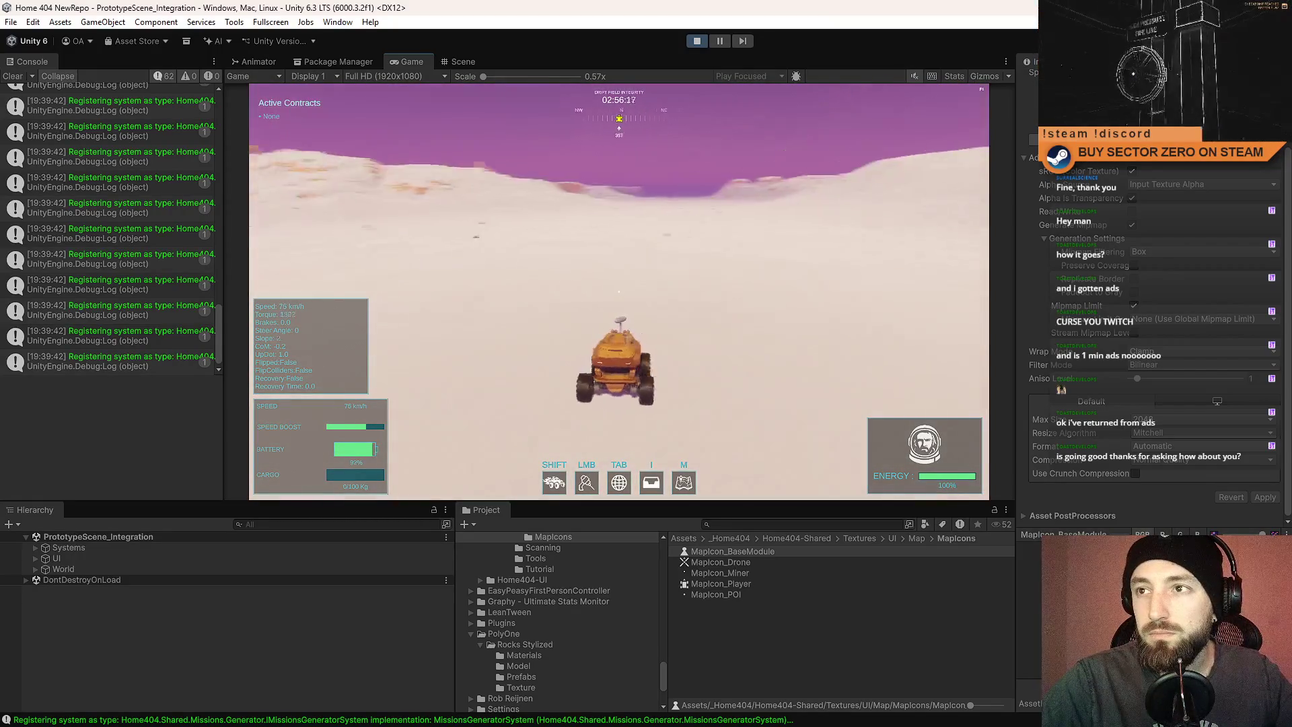
key("w")
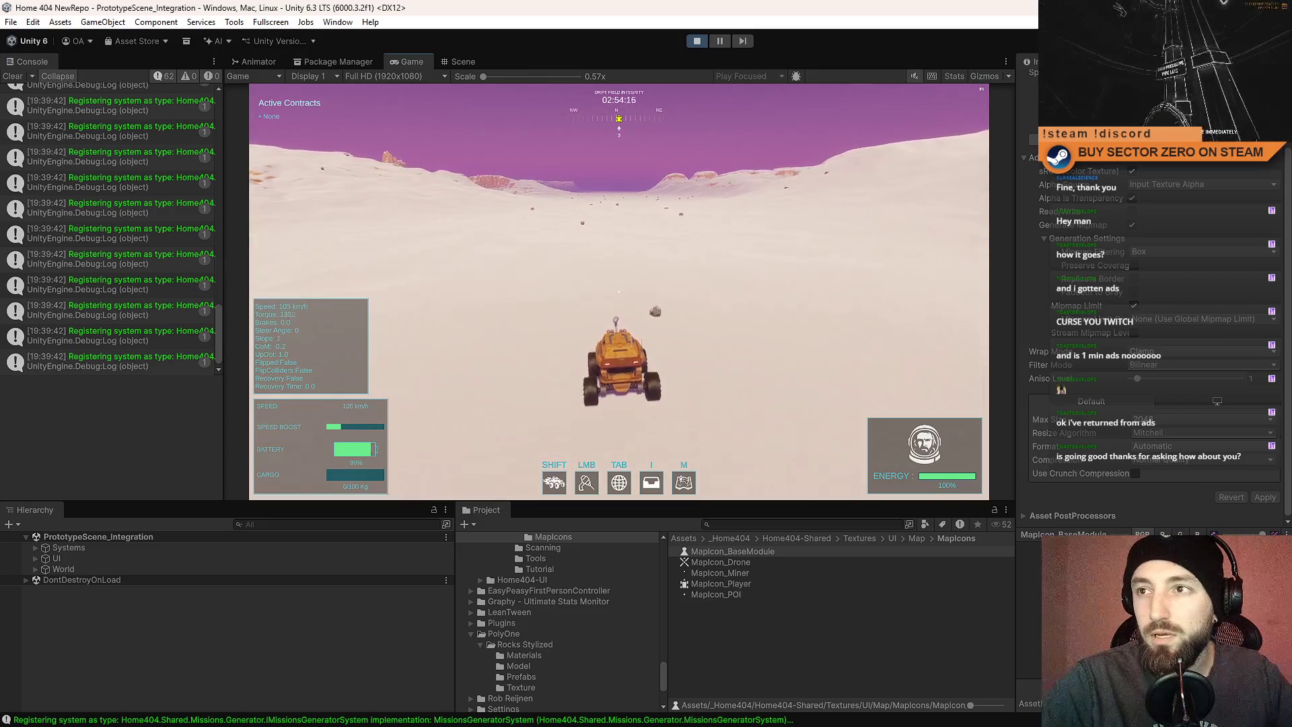
key("a")
key("a")
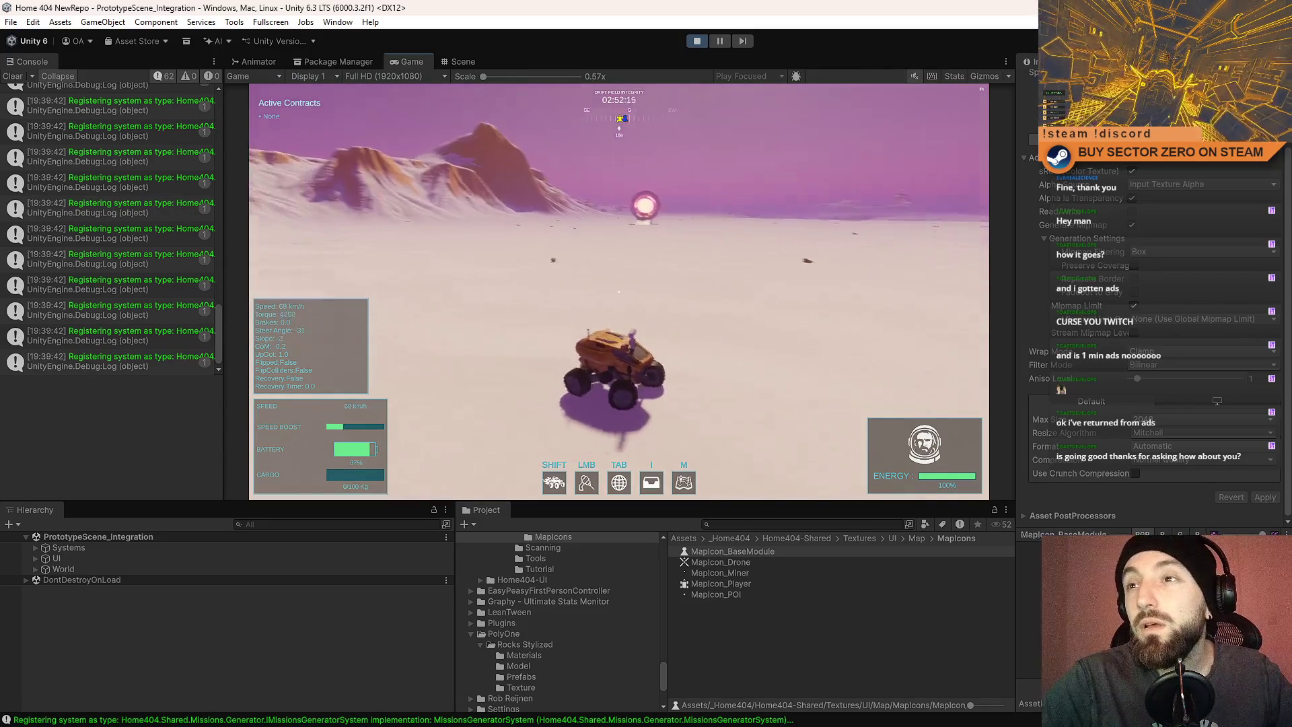
key("a")
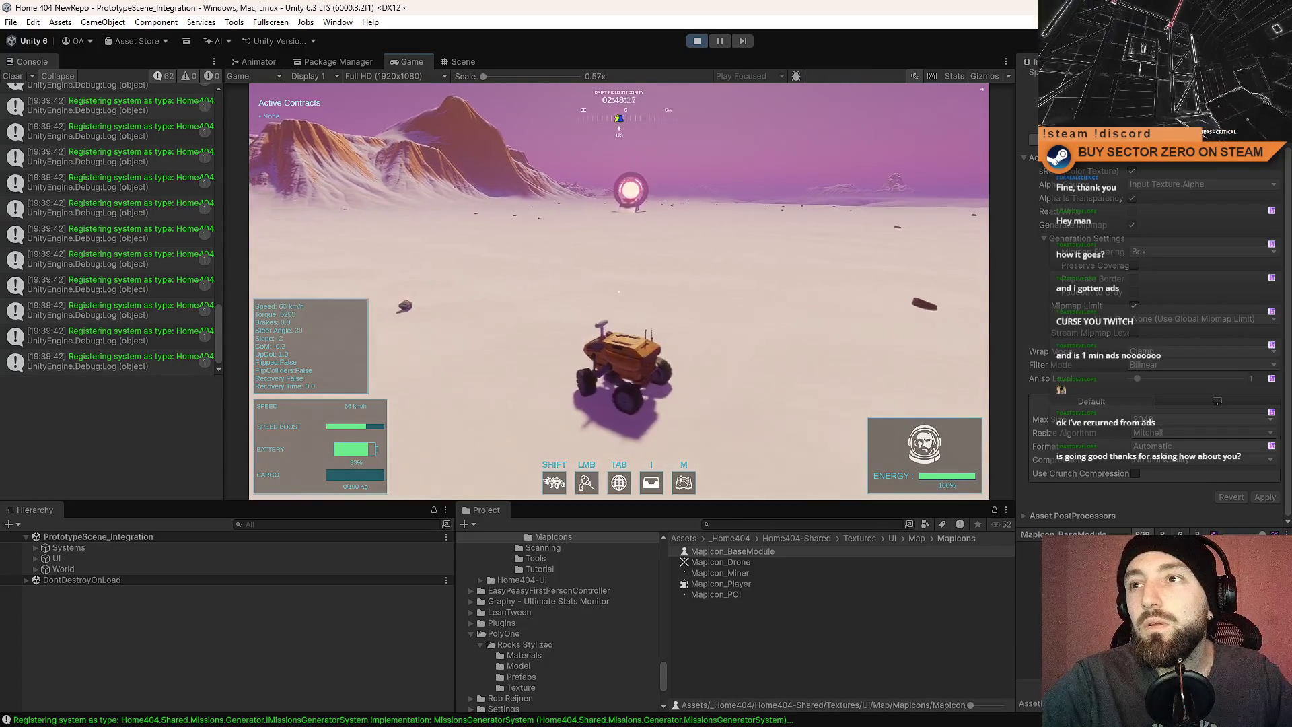
key("w")
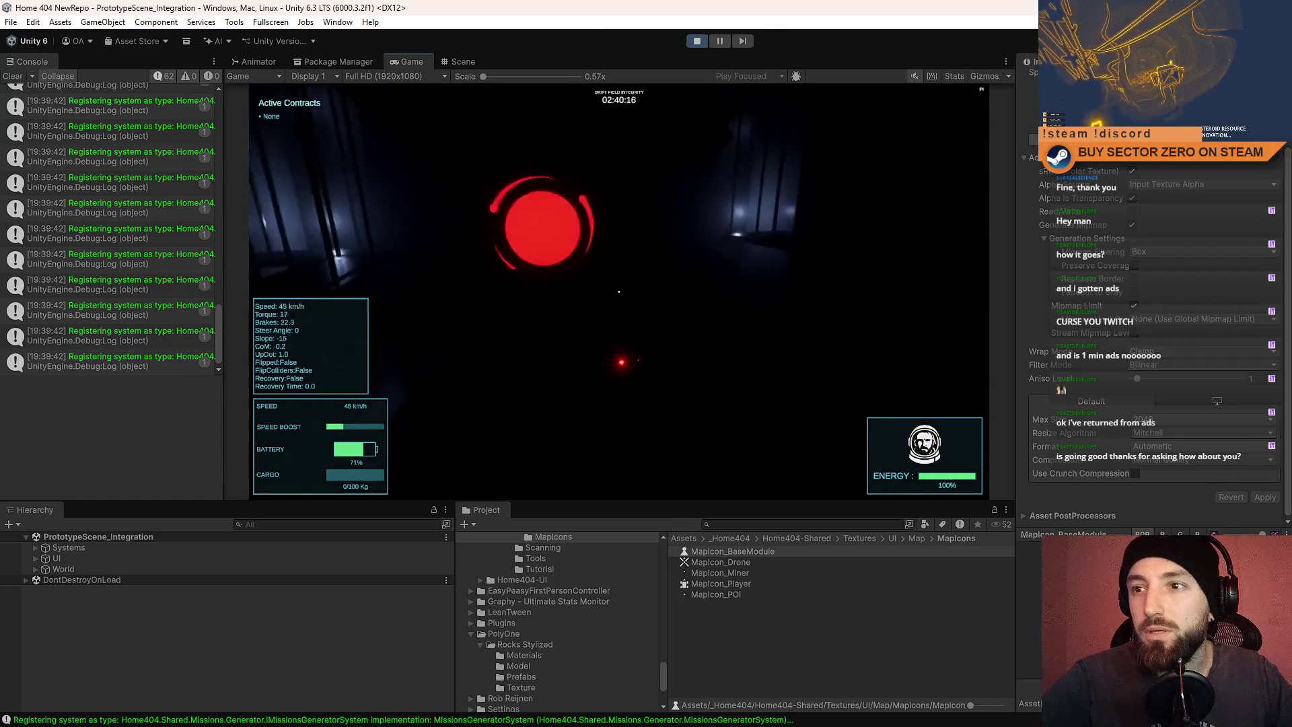
key("s")
key("a")
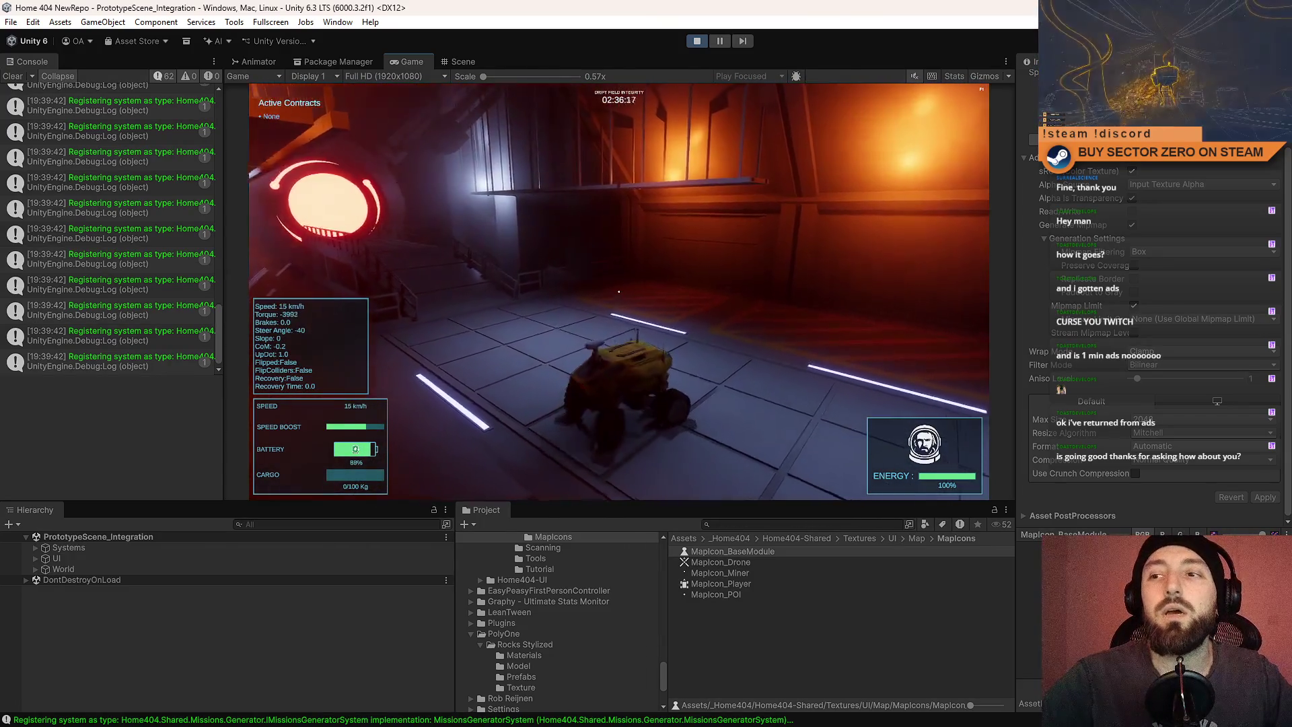
key("w")
key("shift")
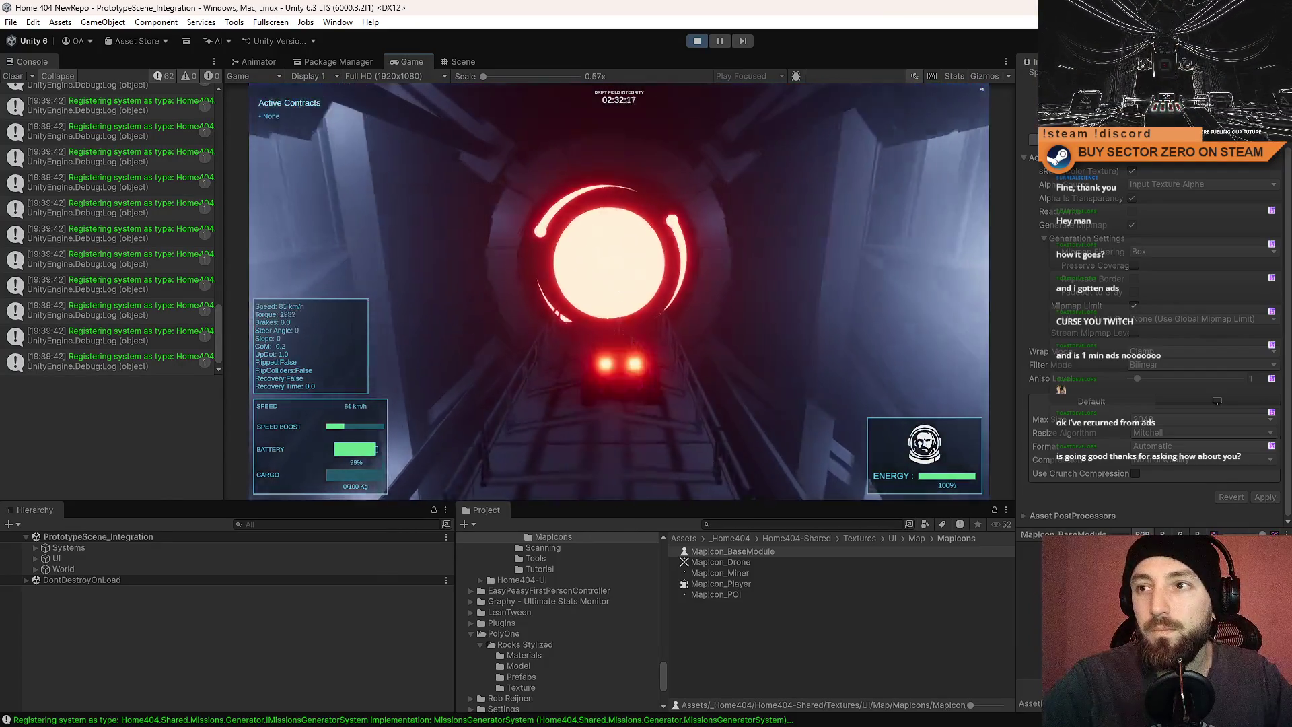
key("a")
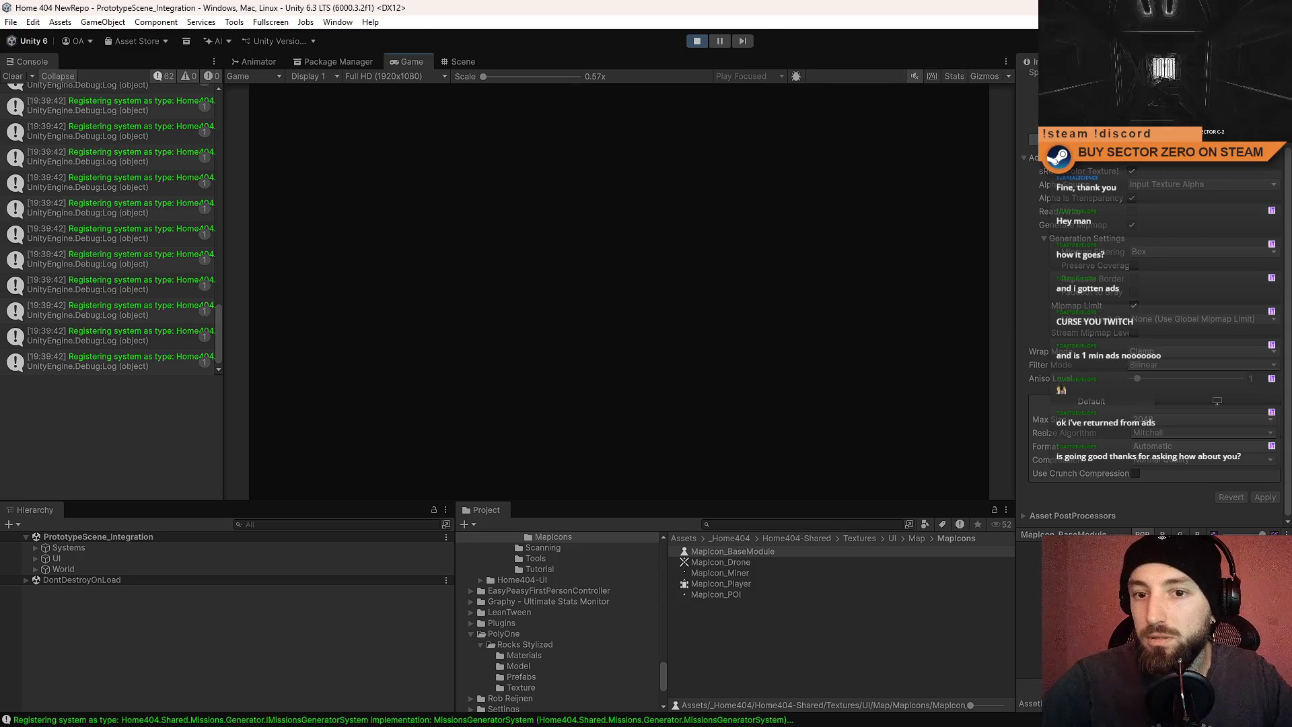
Walk from the bunk room through the corridors and Galaxy Map room to the hangar doorway.
key("w")
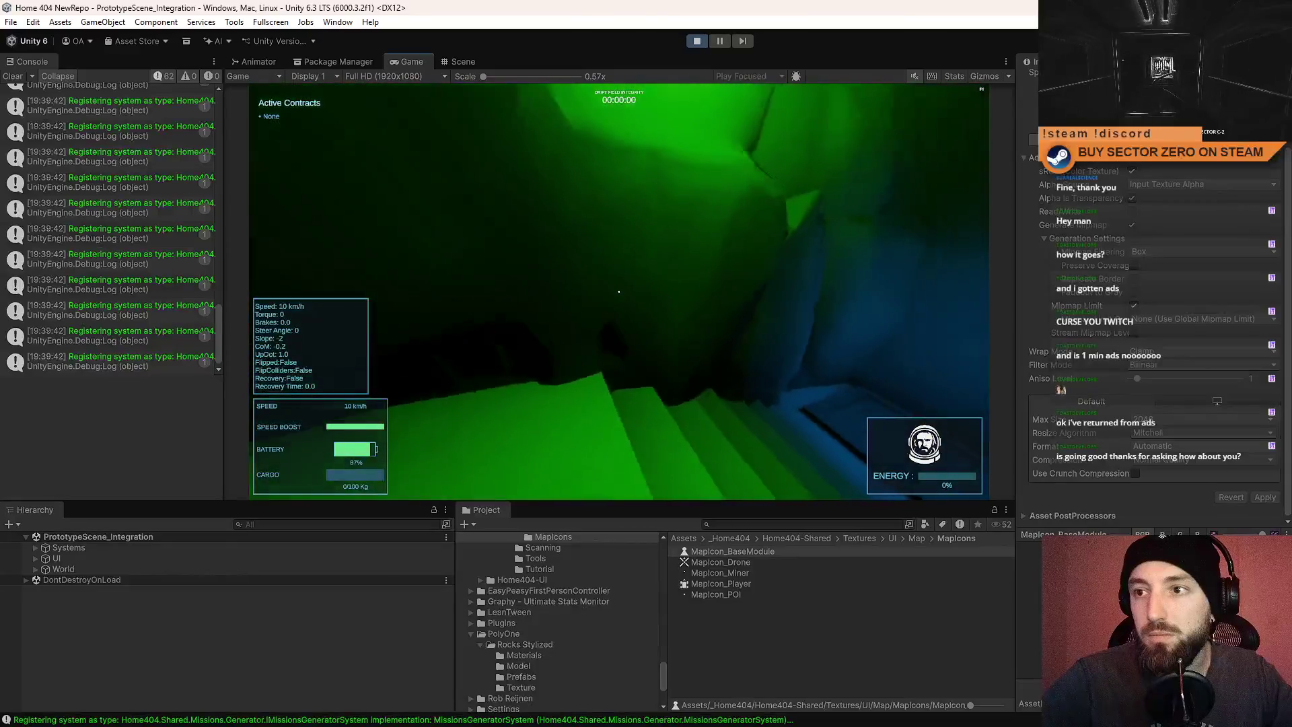
key("w")
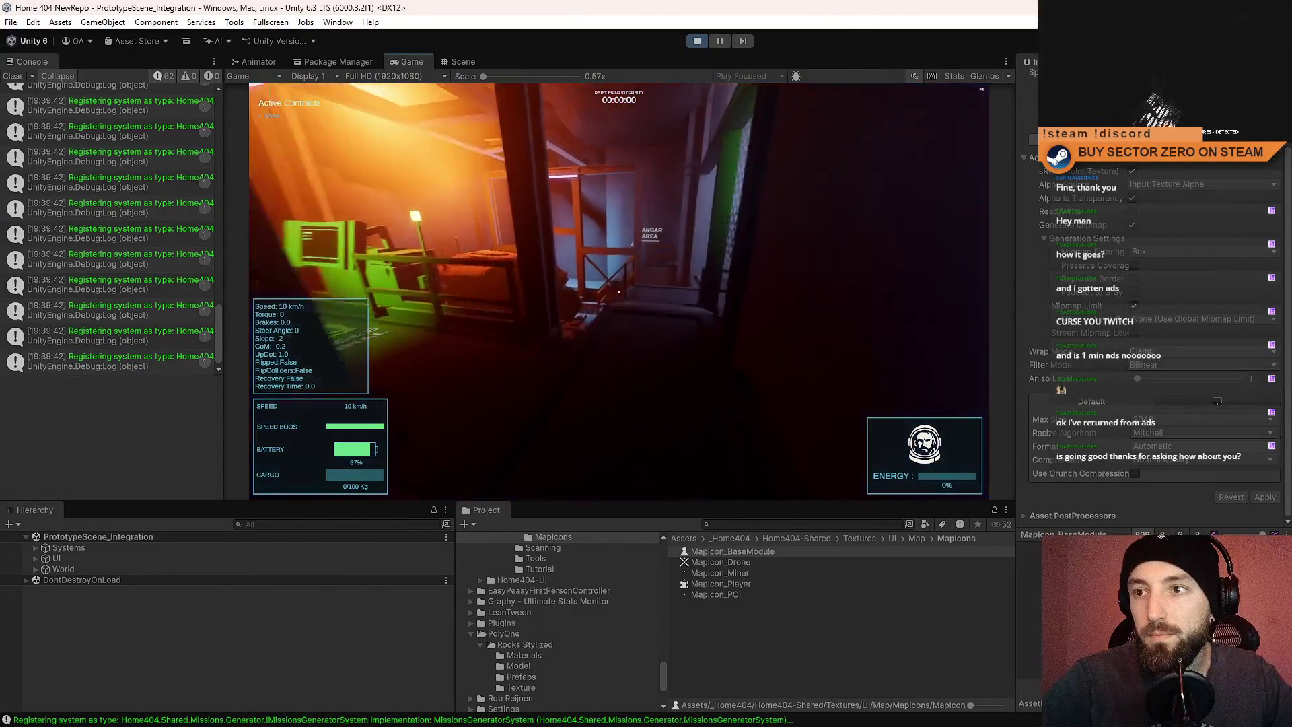
key("w")
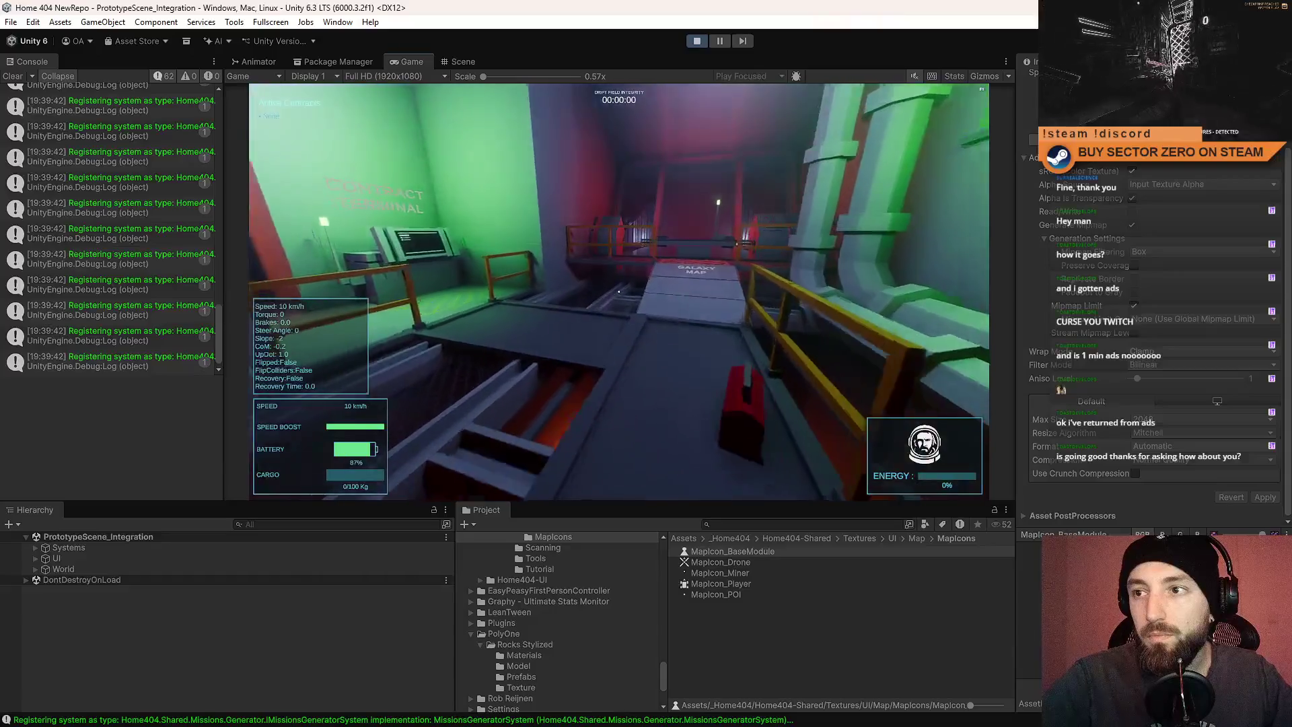
key("w")
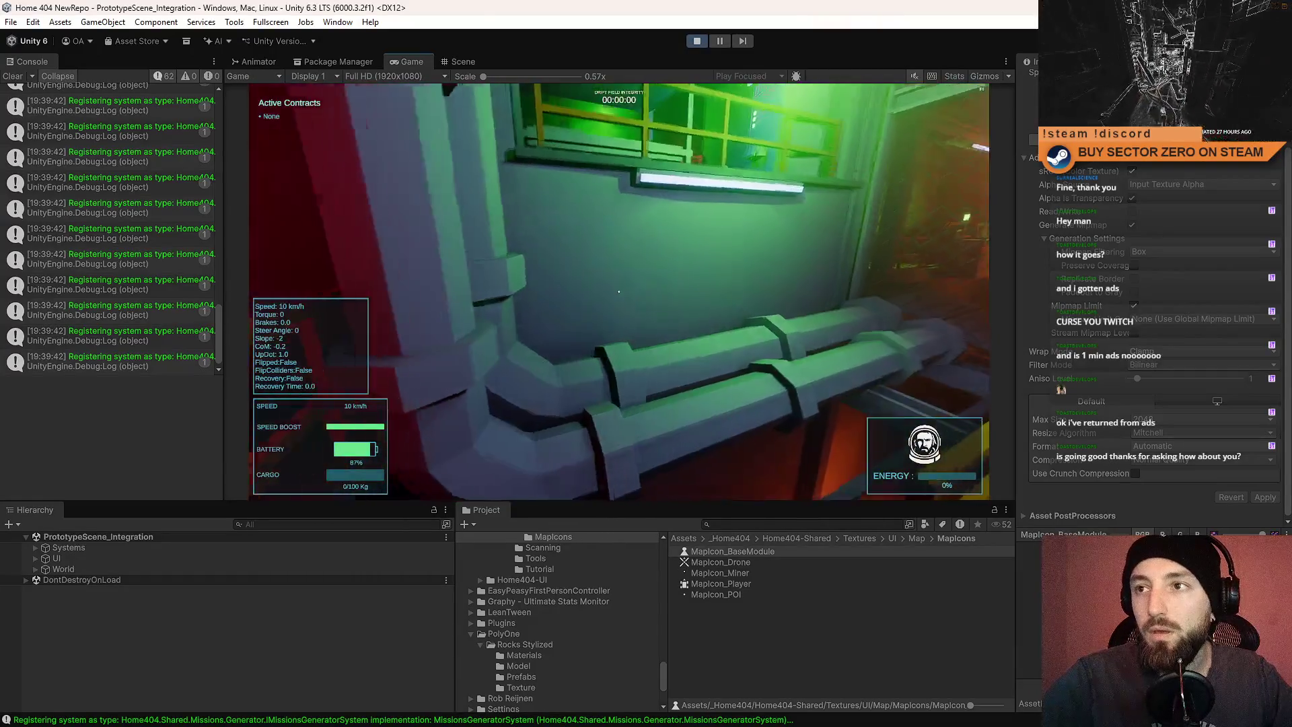
key("w")
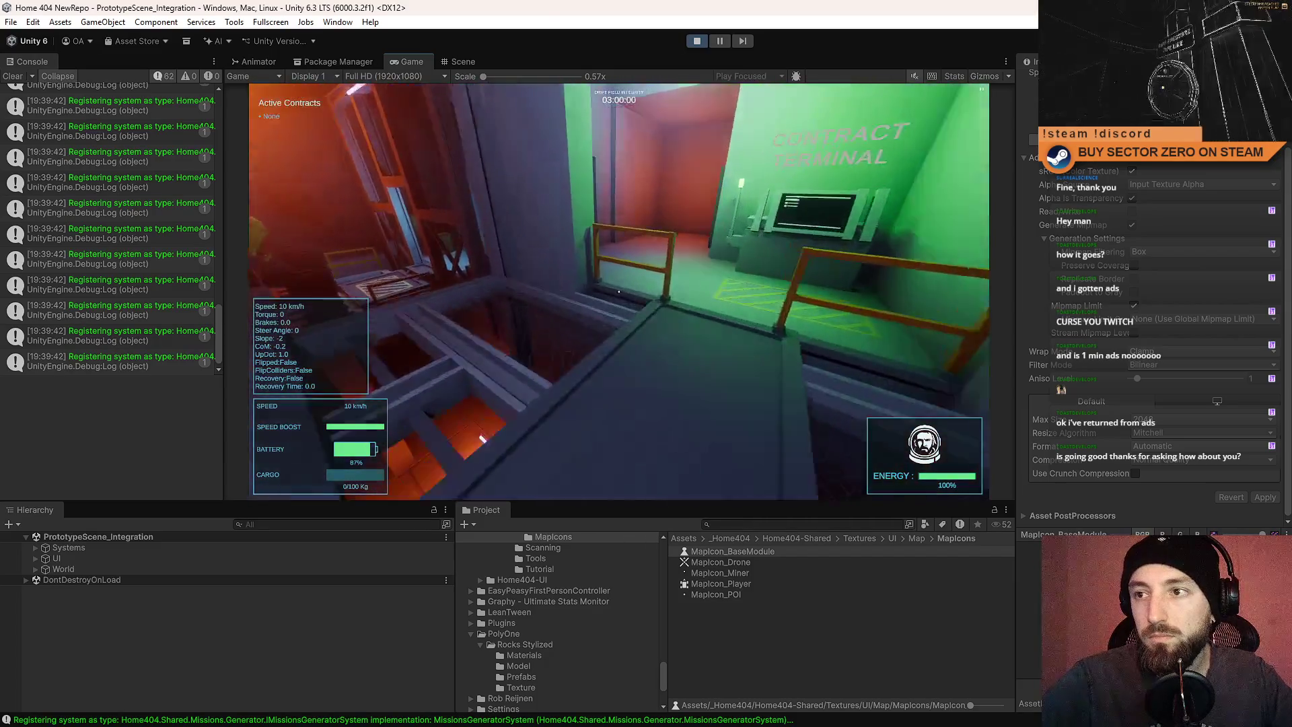
key("w")
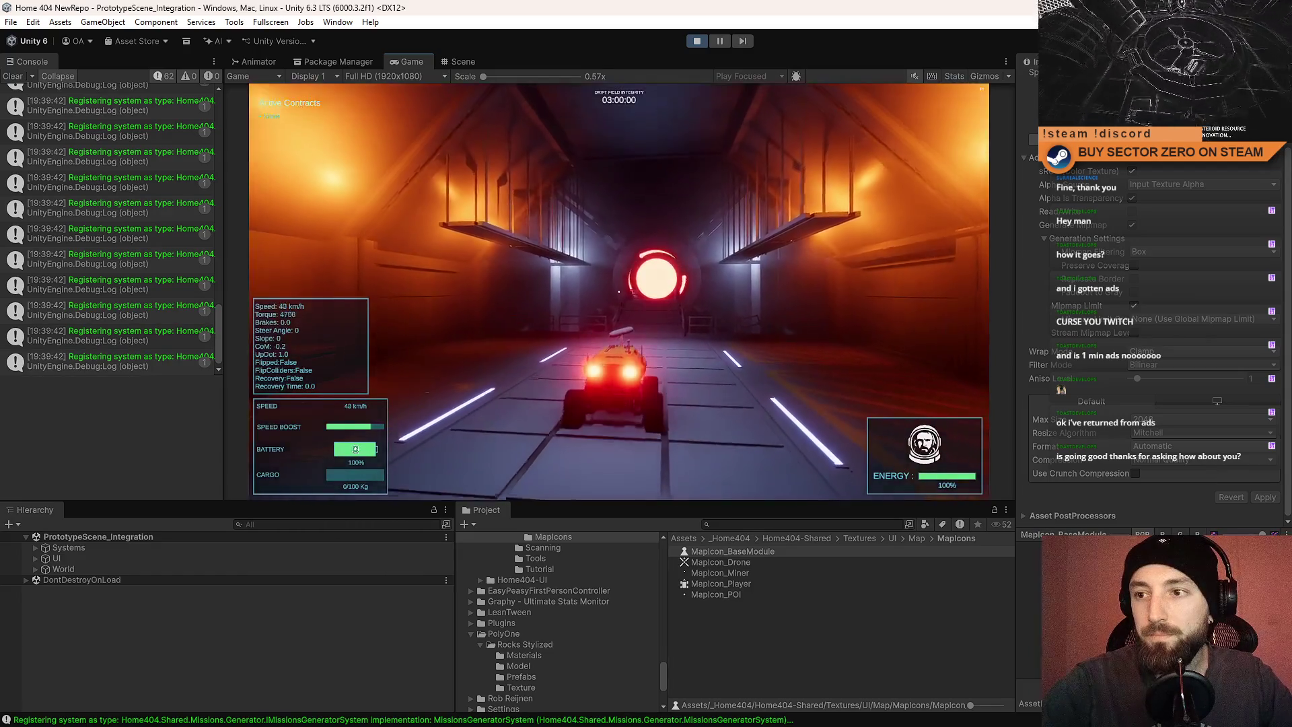
Drive the rover out the tunnel and look around, checking the compass headings and gate icon.
key("w")
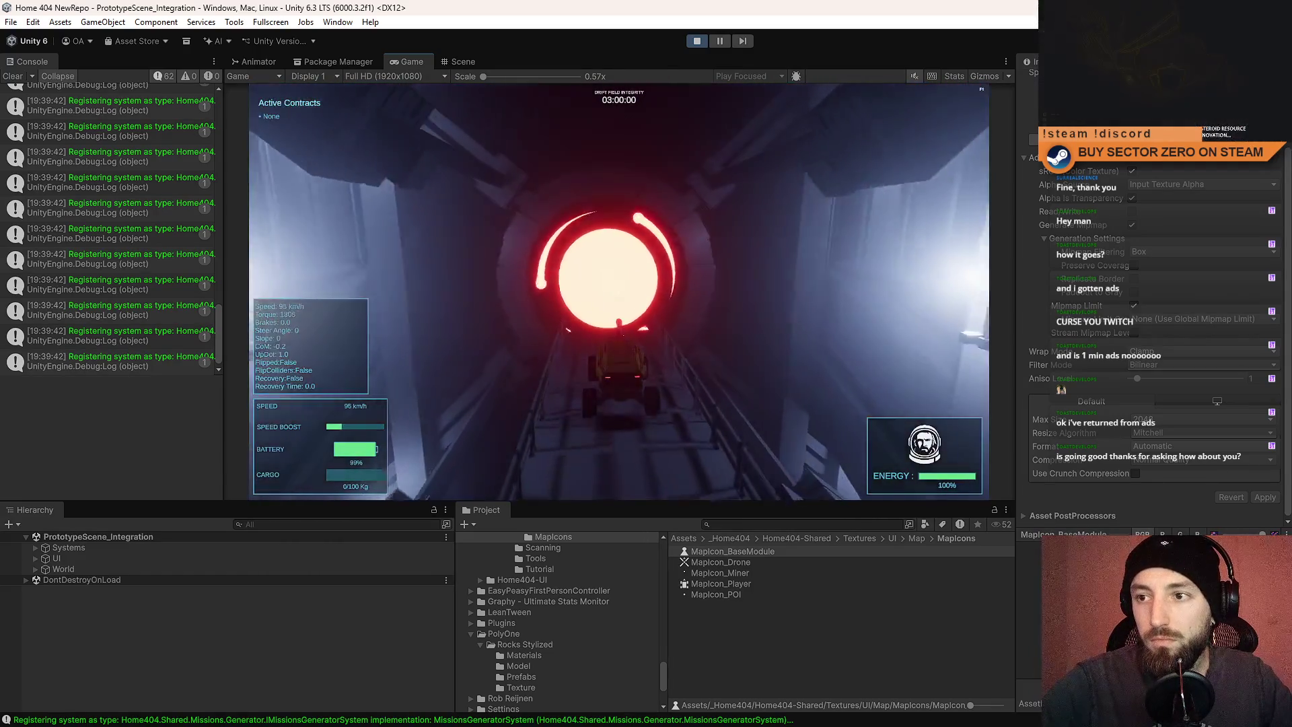
key("w")
key("w")
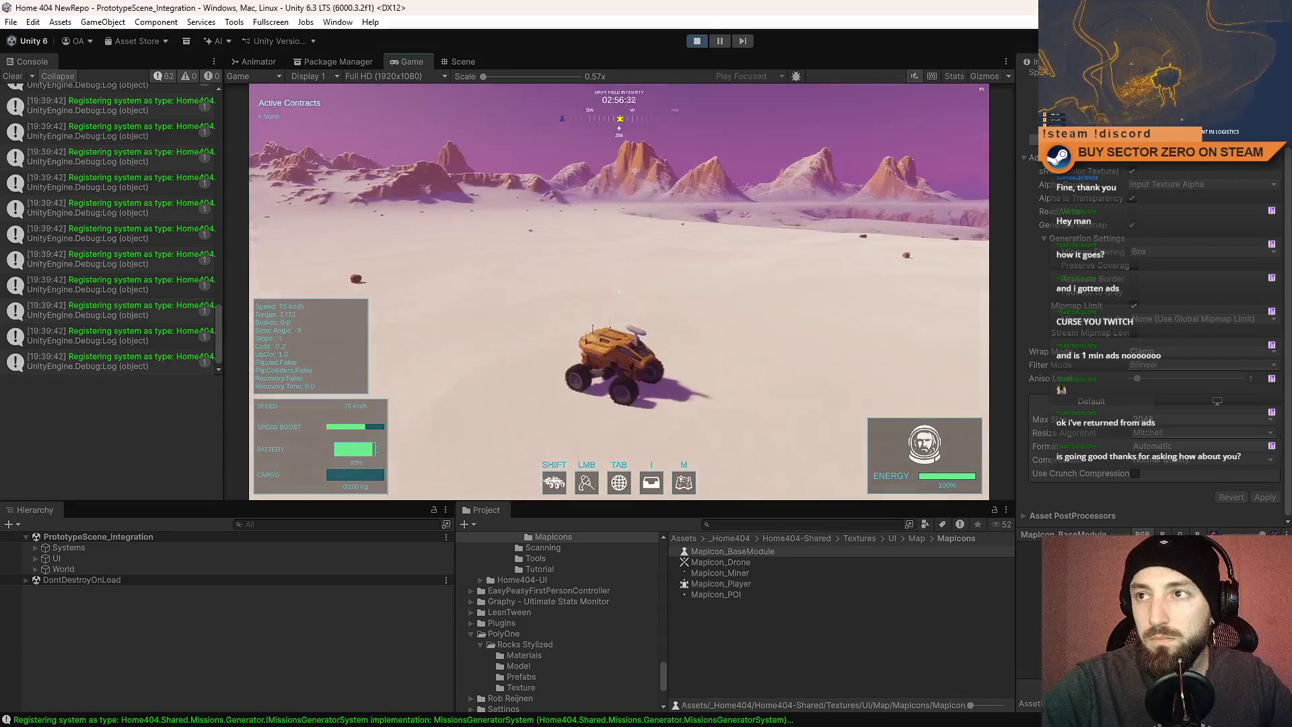
key("w")
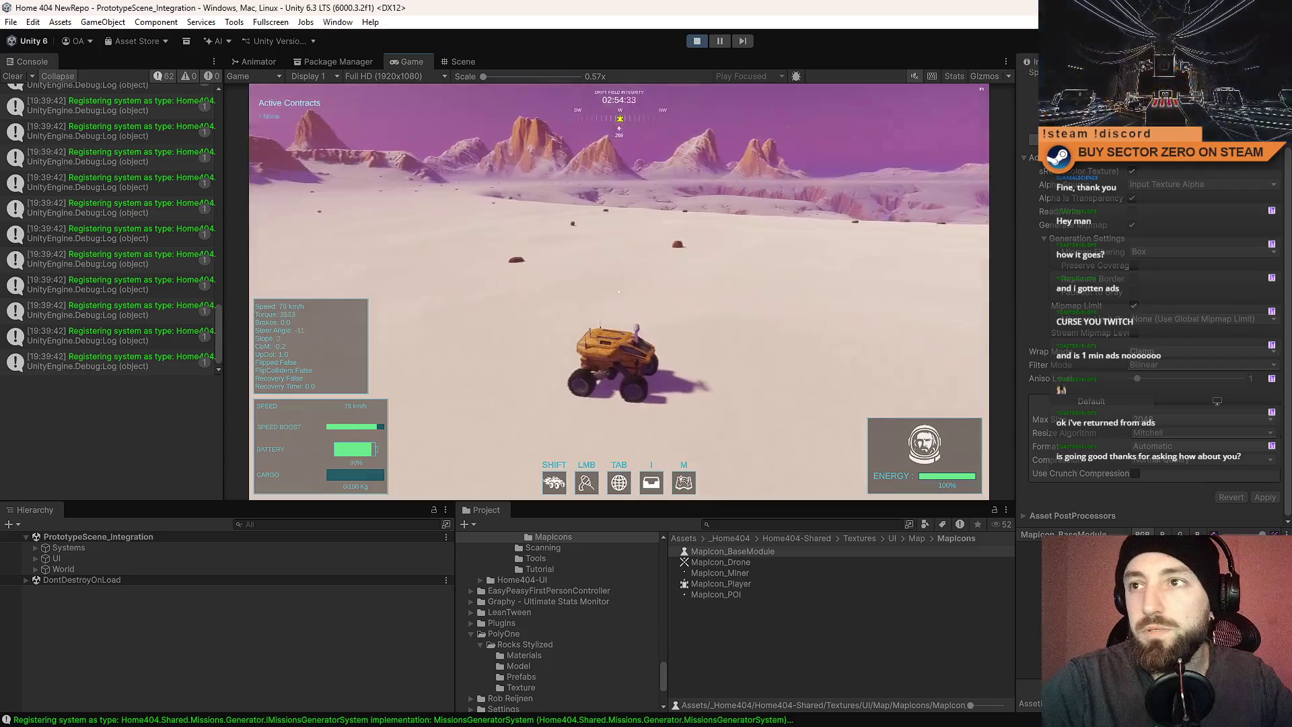
key("w")
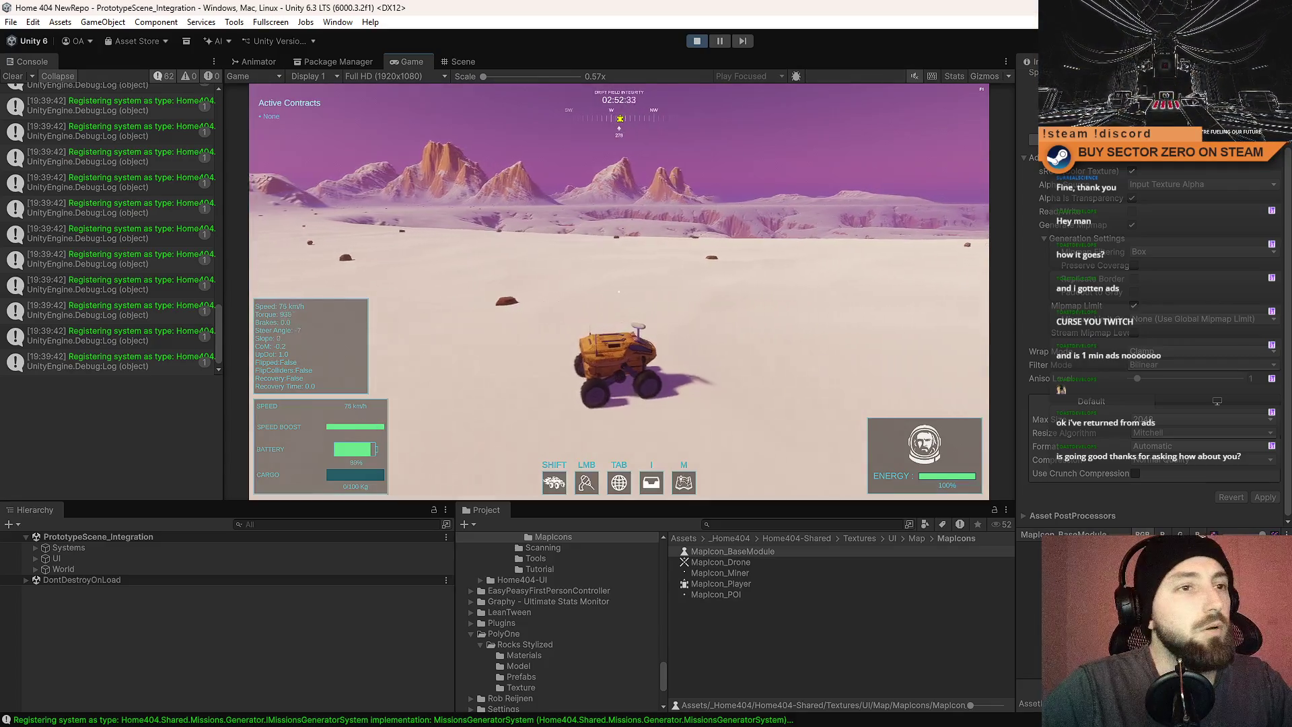
key("w")
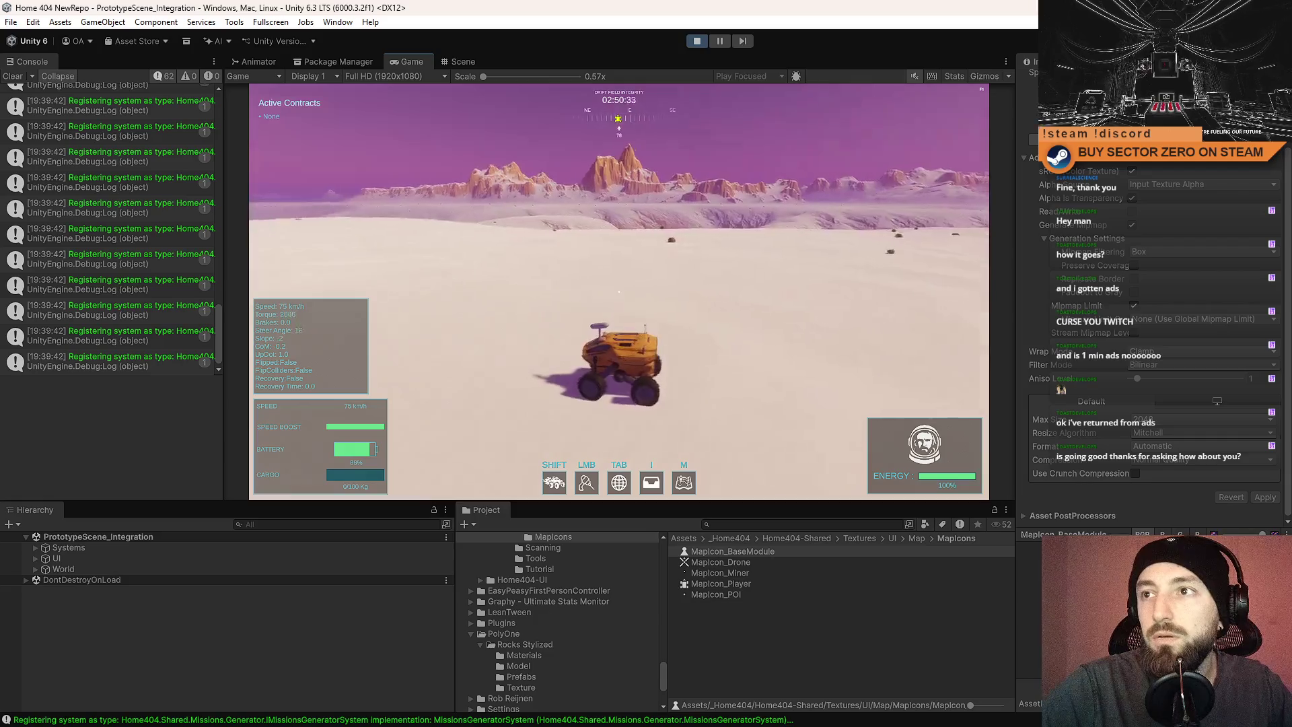
key("w")
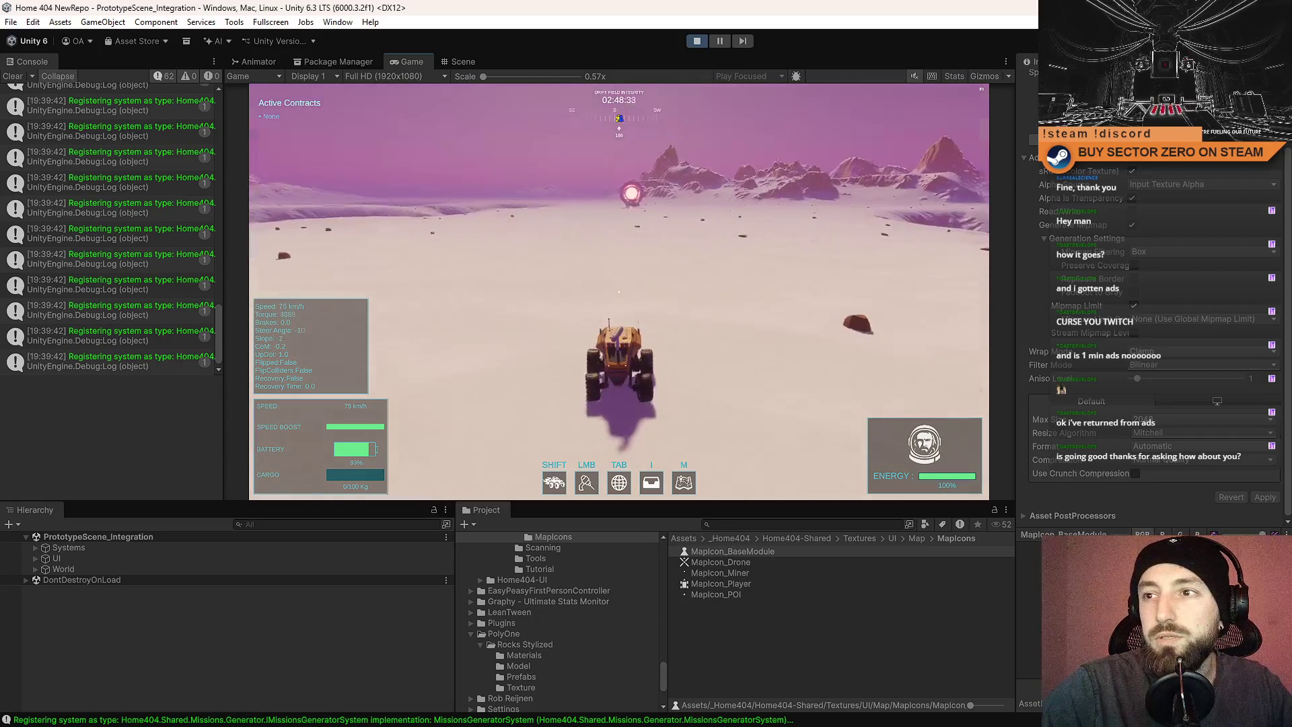
key("w")
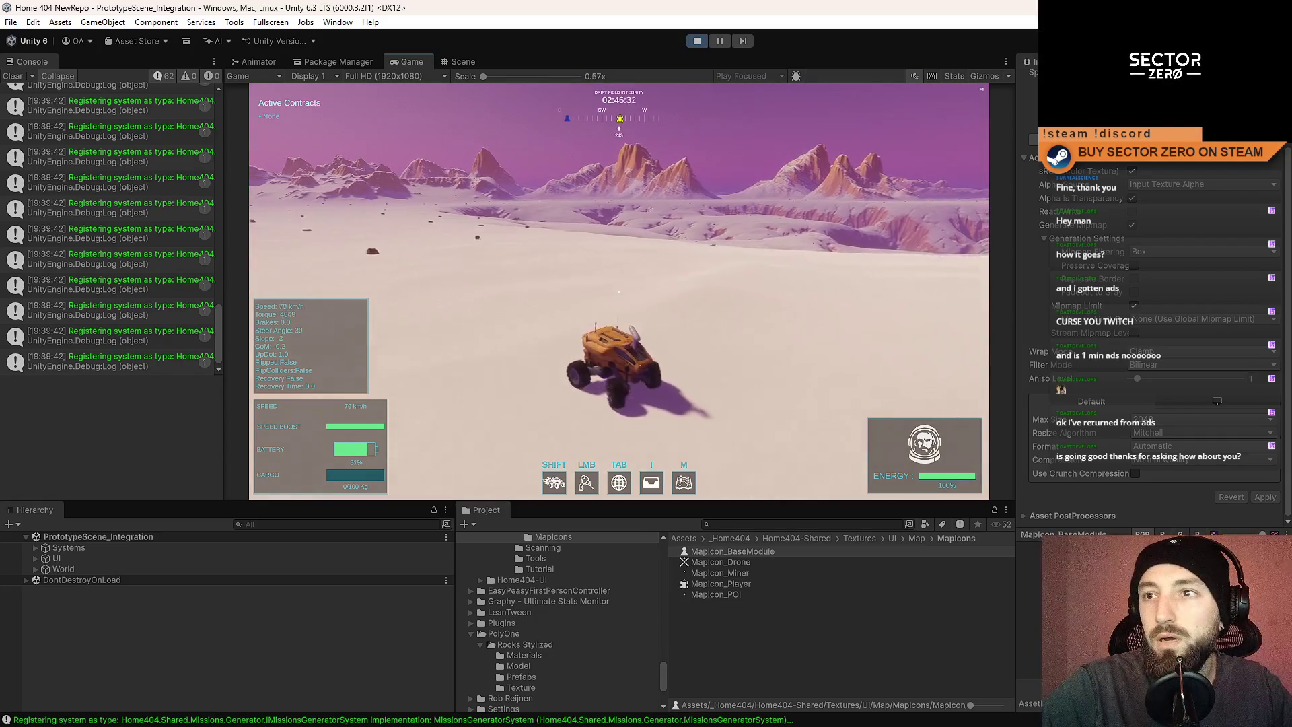
key("w")
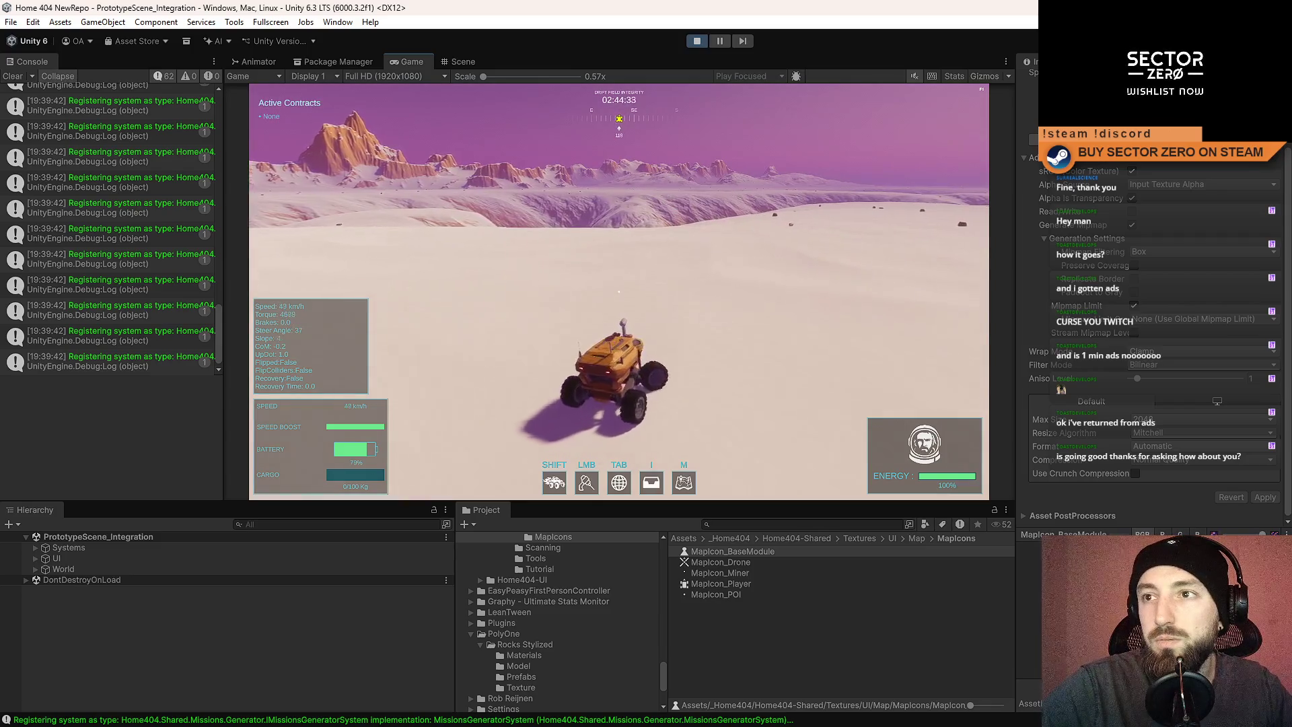
key("w")
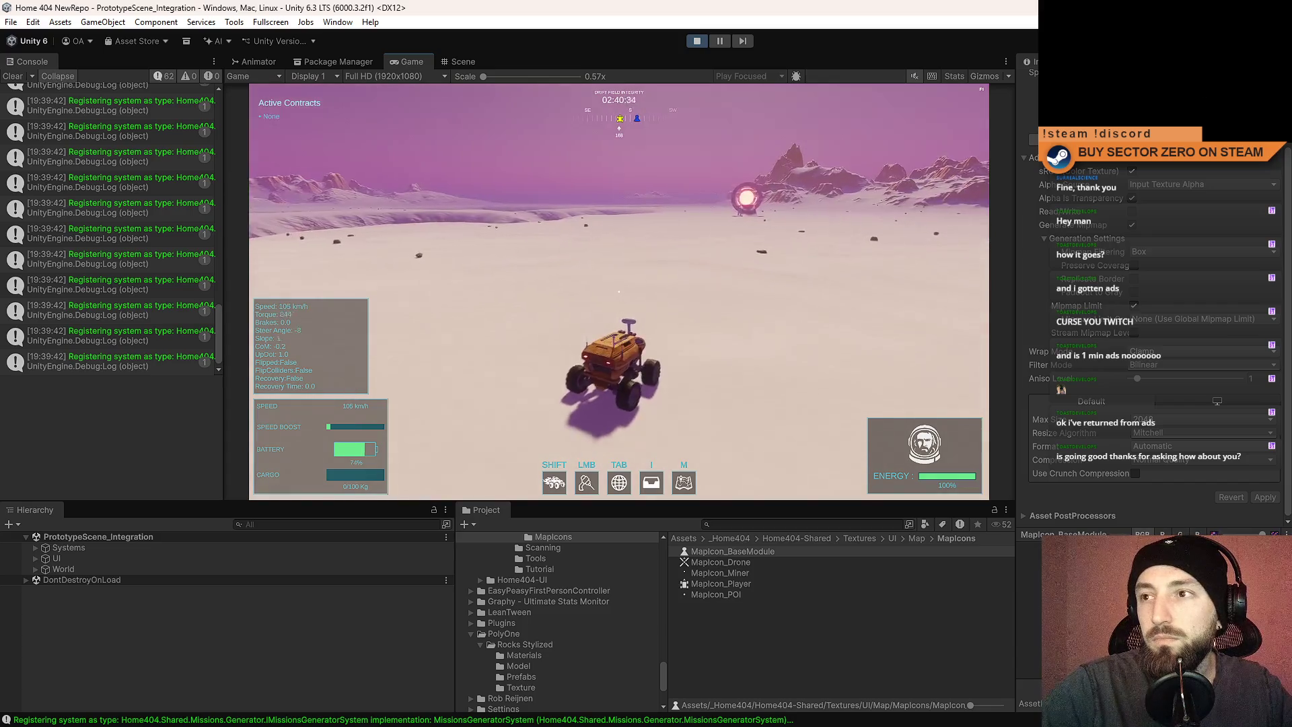
Steer the rover to line up the drift gate, then pause and end Play mode.
key("a")
key("a")
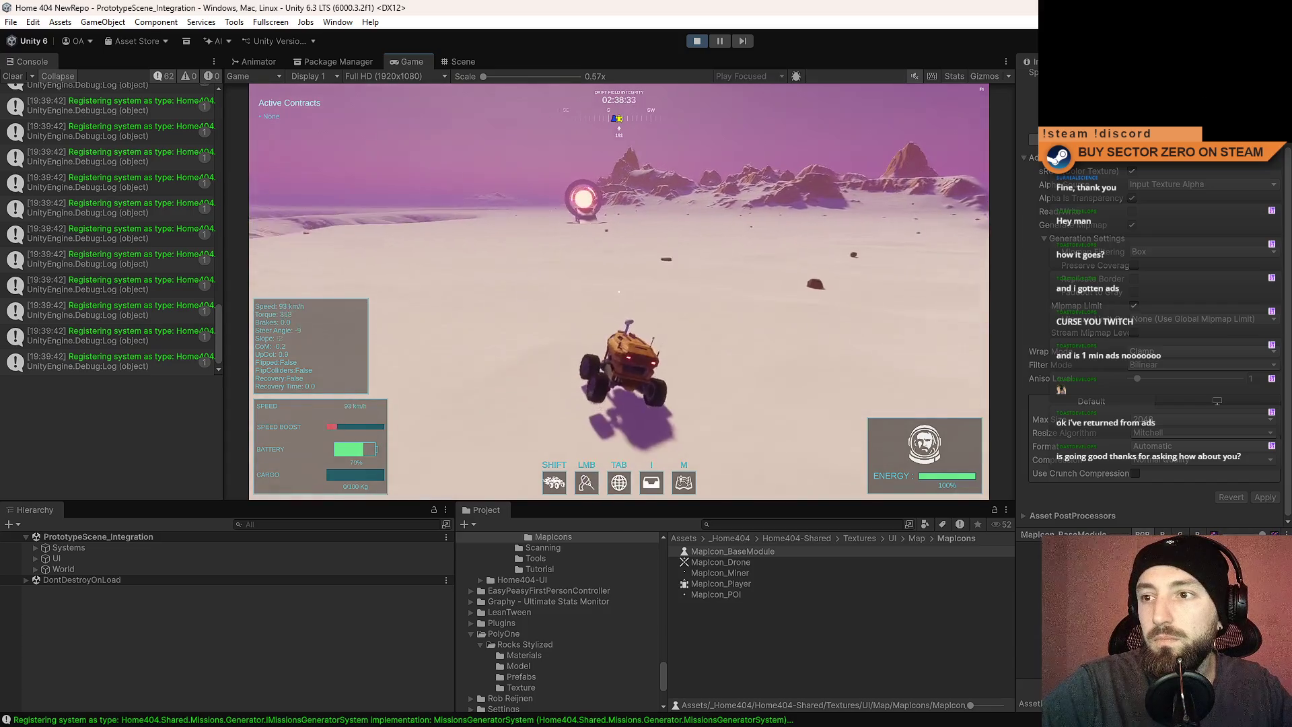
key("a")
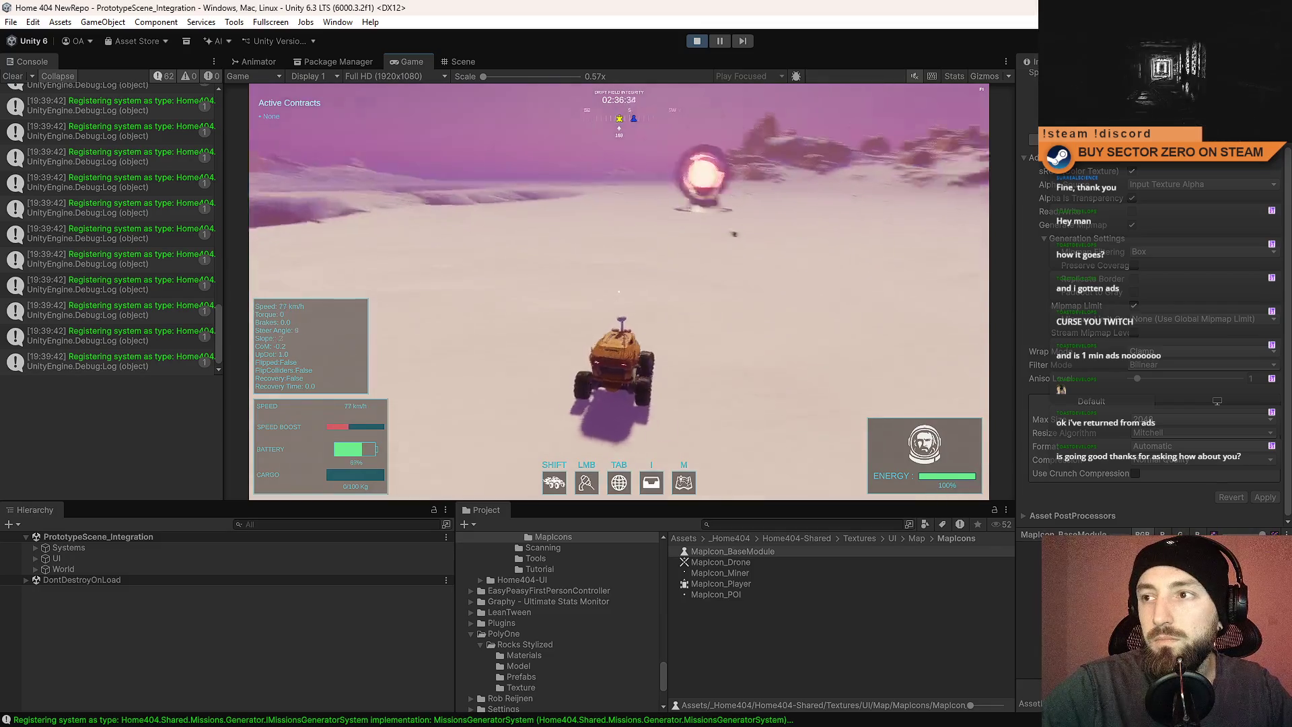
key("w")
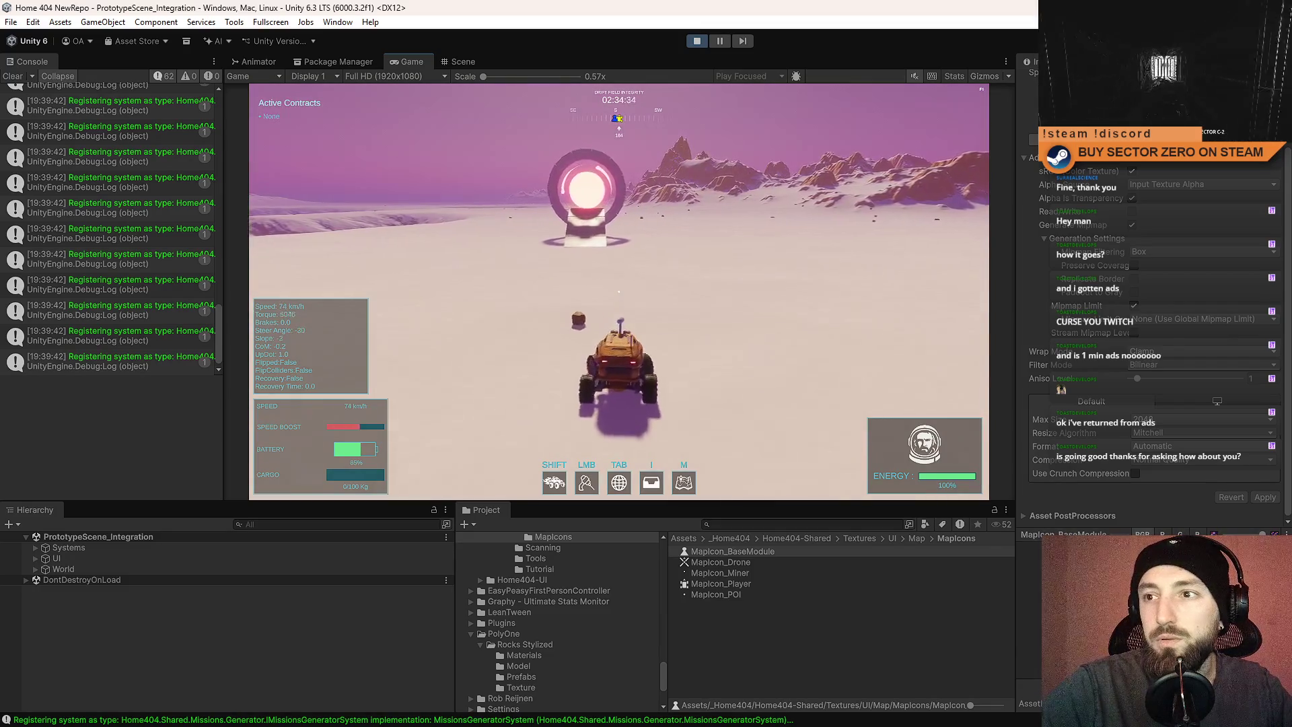
key("a")
key("Escape")
key("Escape")
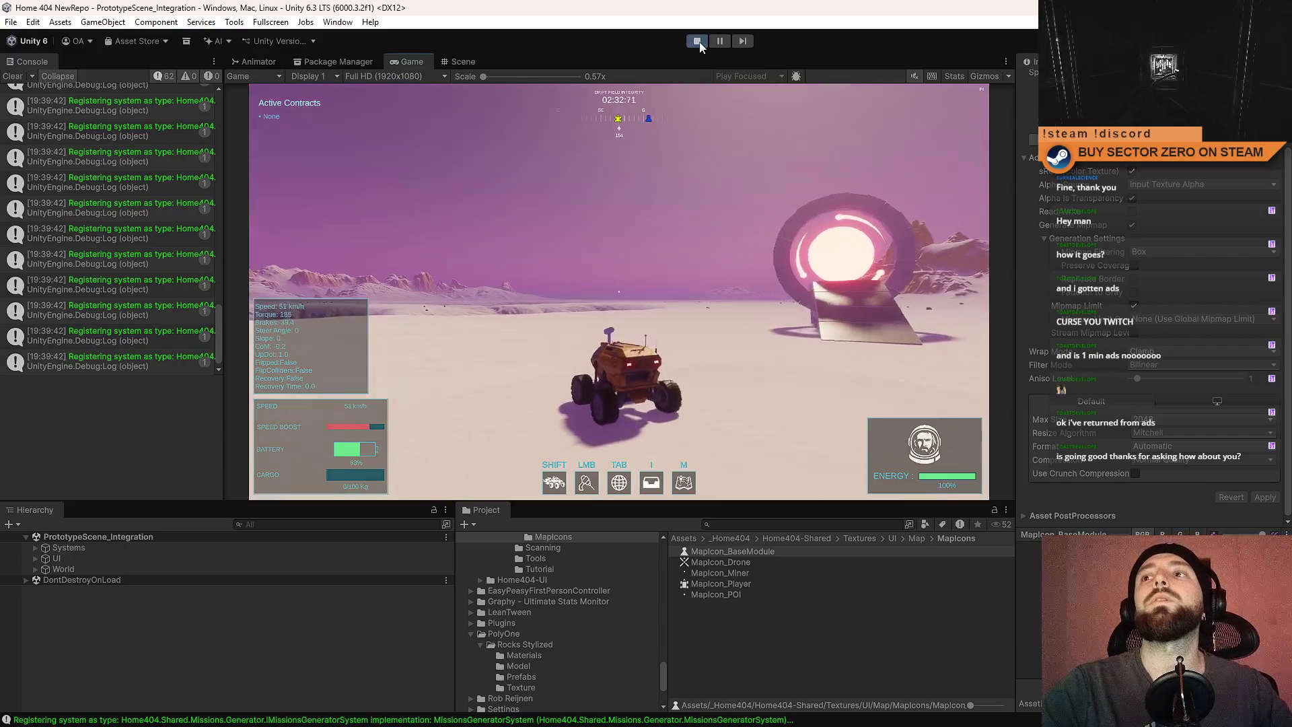
key("ctrl+p")
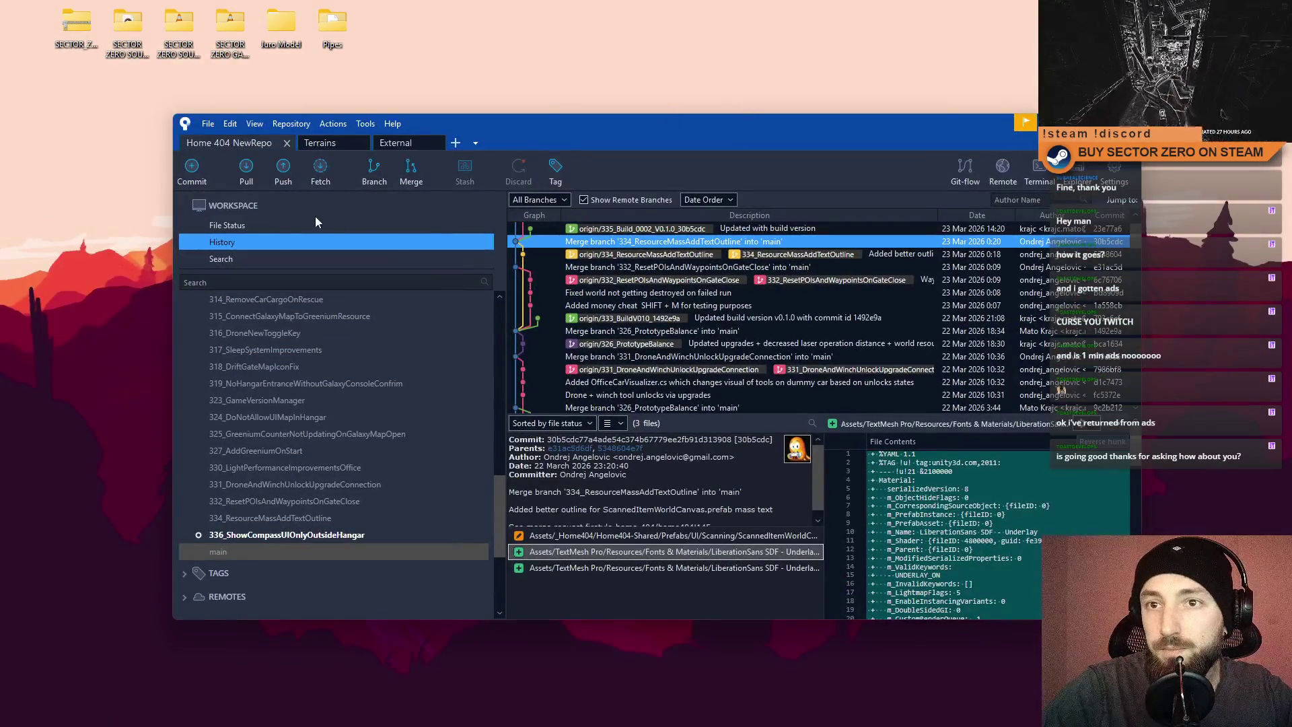
Stage the MapIcon texture file from Sourcetree's pending changes.
left_click(271, 228)
left_click(726, 432)
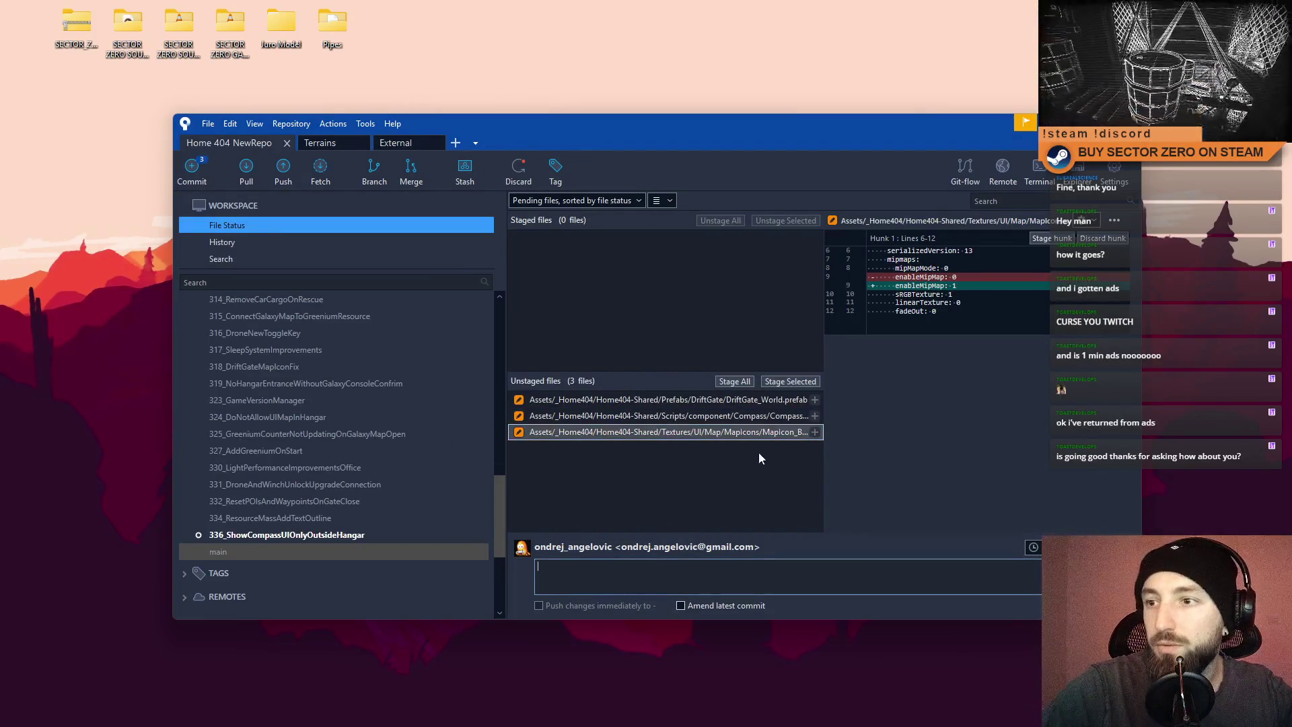
left_click(797, 382)
Commit the staged MapIcon texture with the message 'Enabled mipmaps for the gate compass icon'.
left_click(710, 573)
type("Enabled mimpas for")
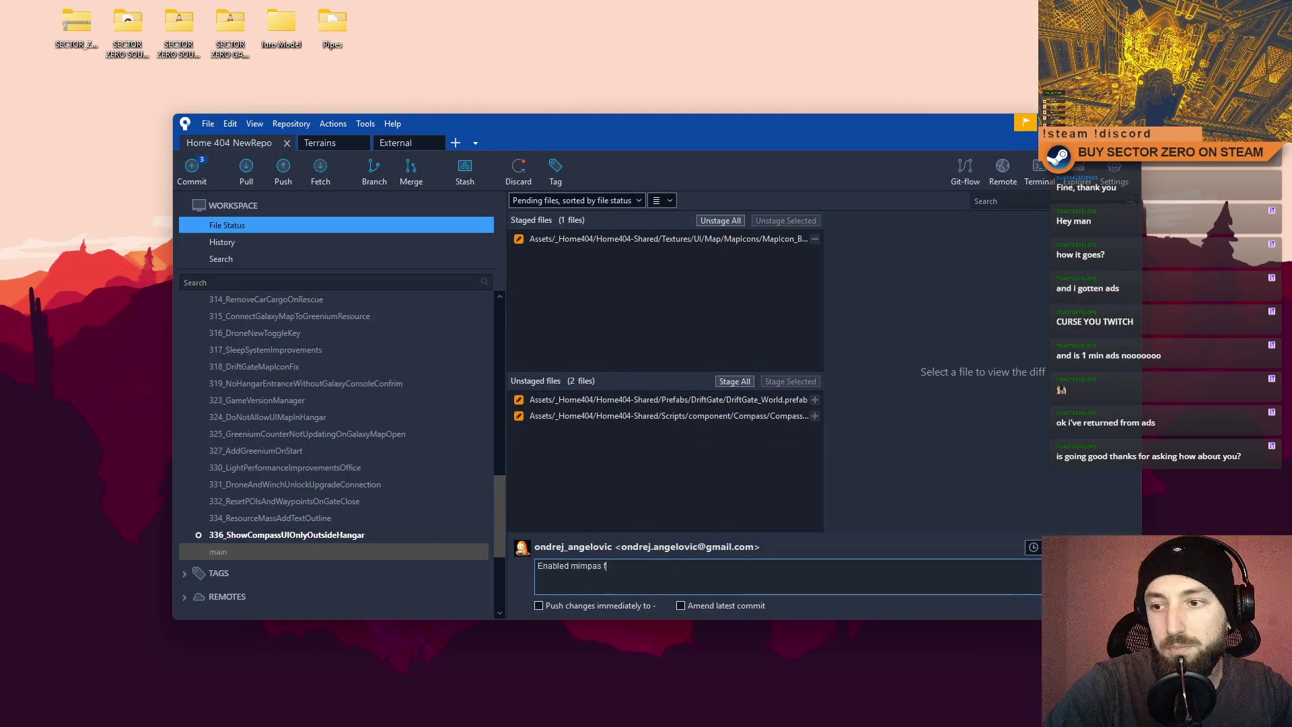
key("BackSpace")
key("BackSpace")
key("BackSpace")
key("BackSpace")
type("pmaps for th")
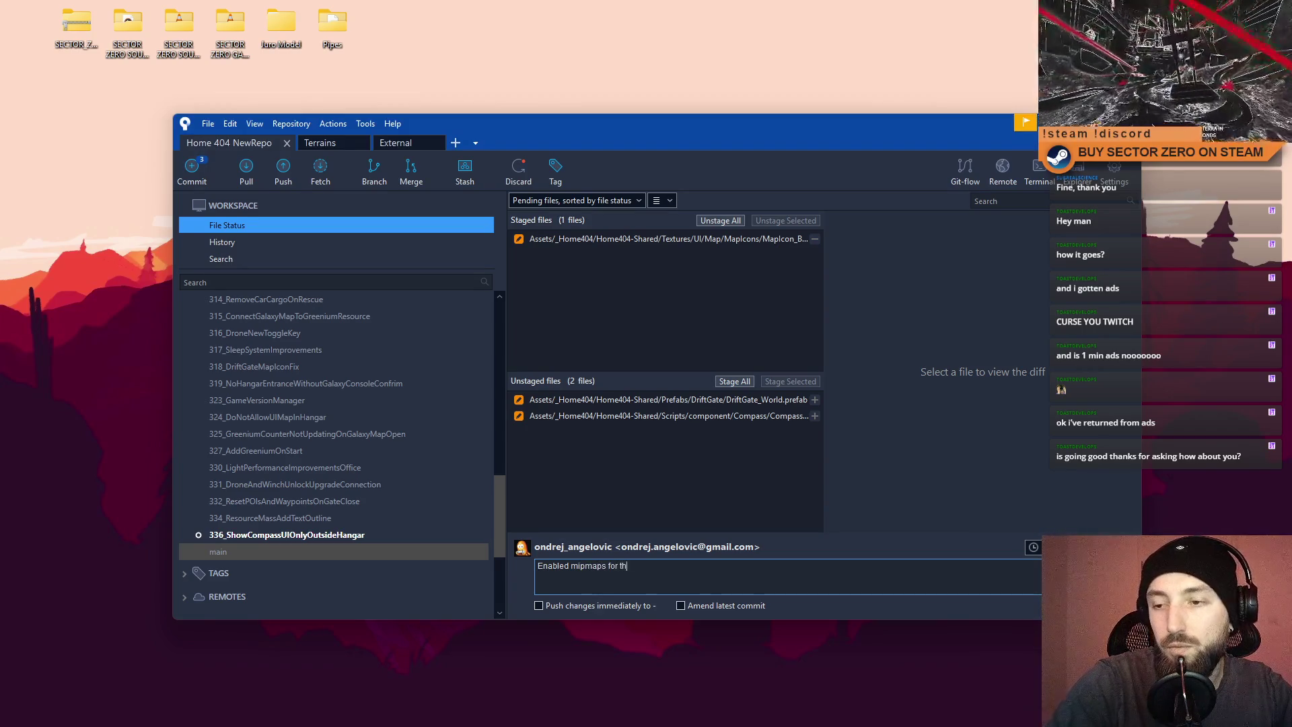
type("e gate ")
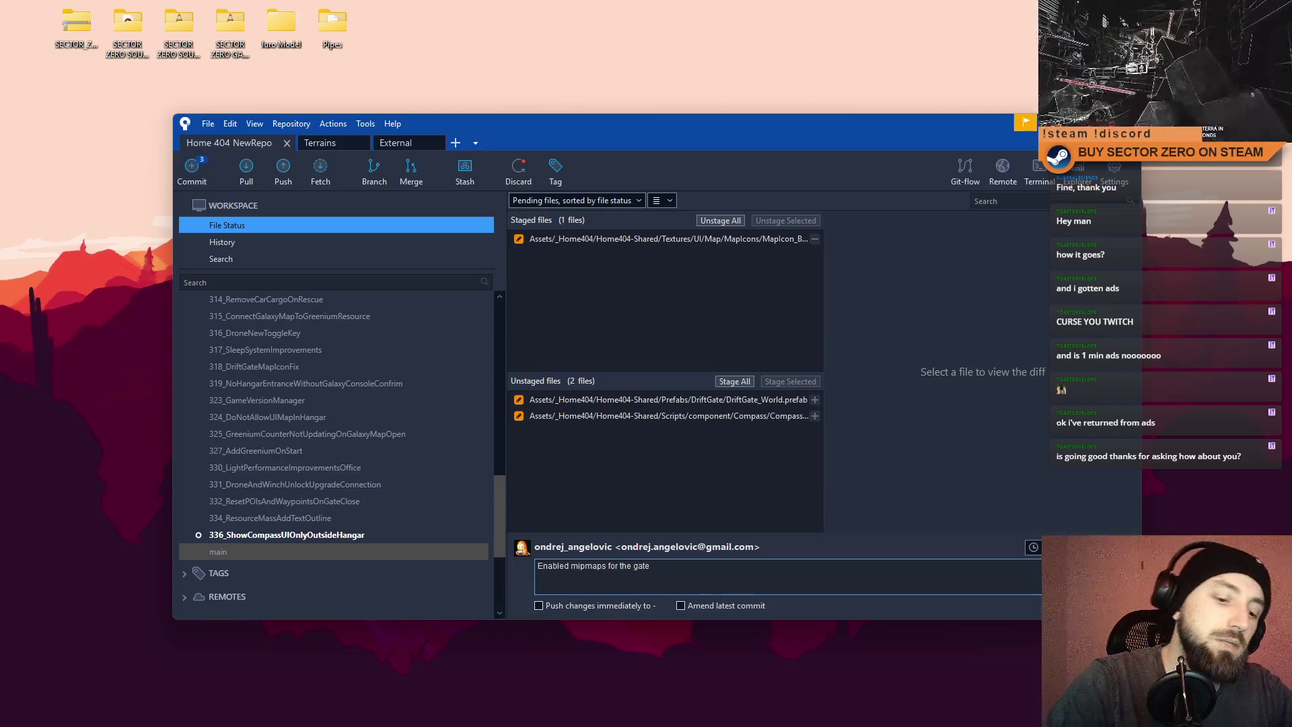
type("compa")
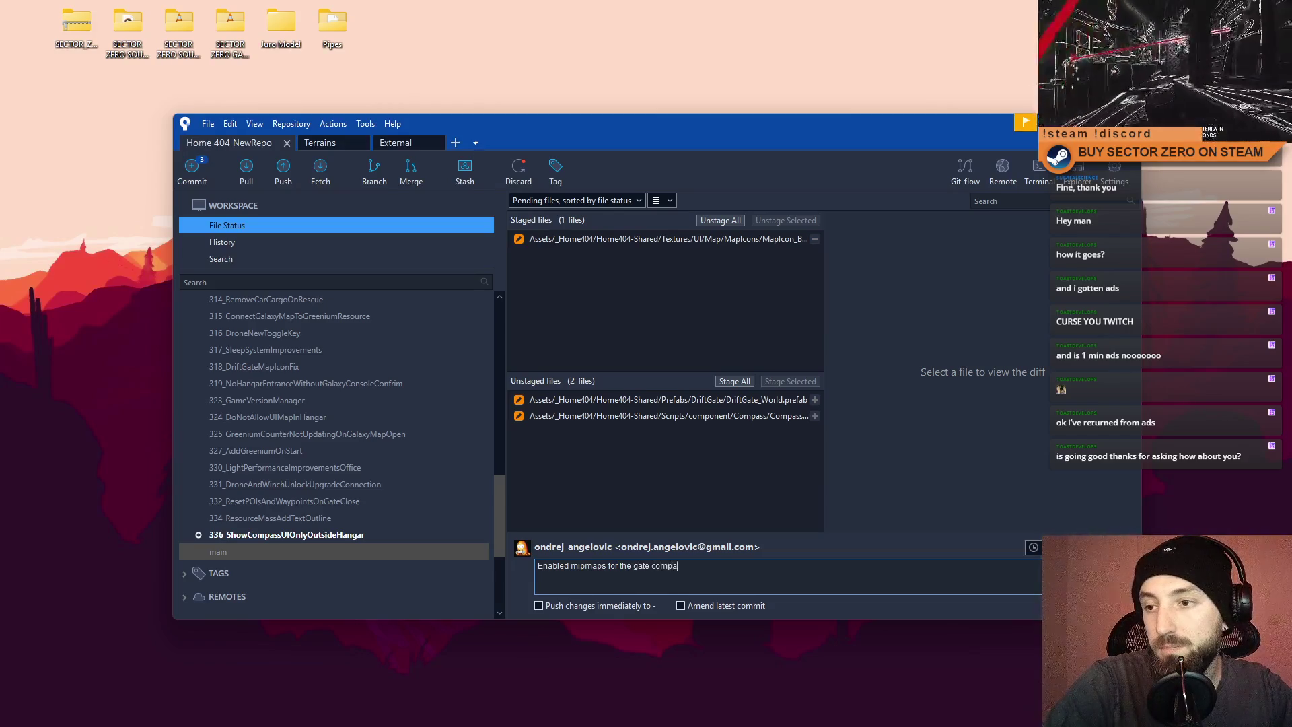
type("ss icon")
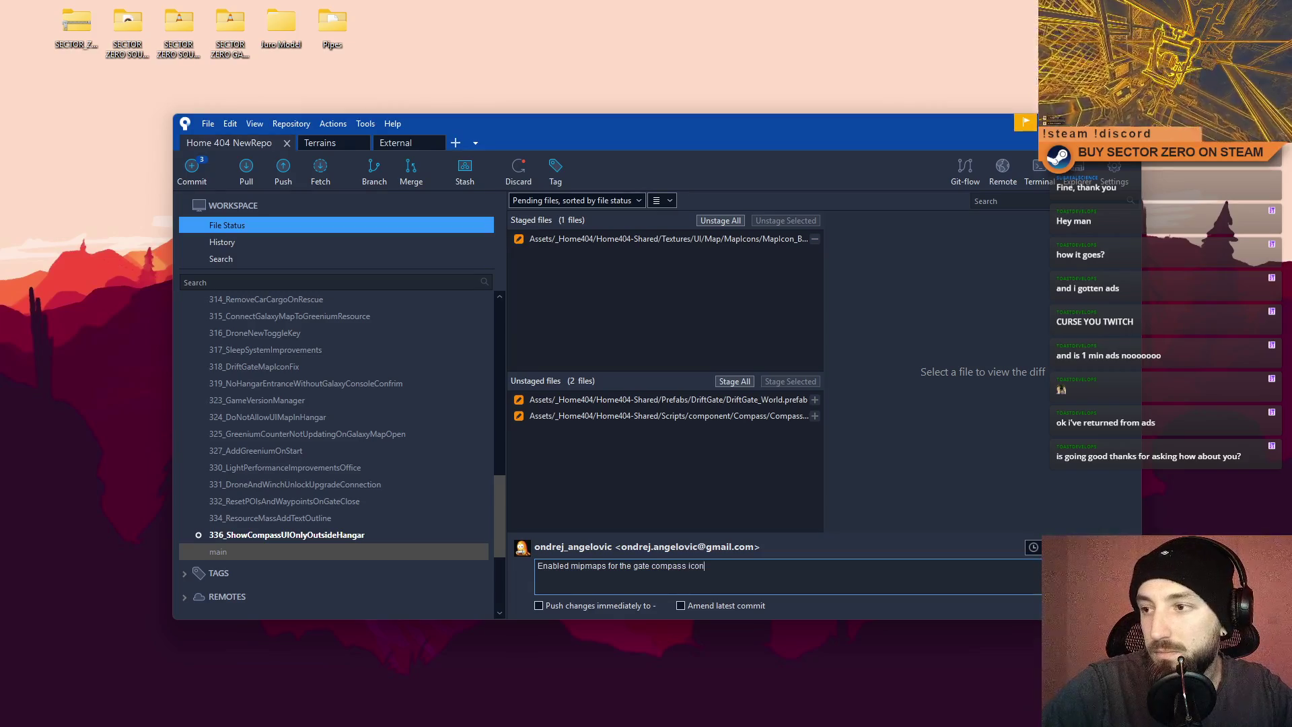
key("ctrl+Return")
left_click(687, 249)
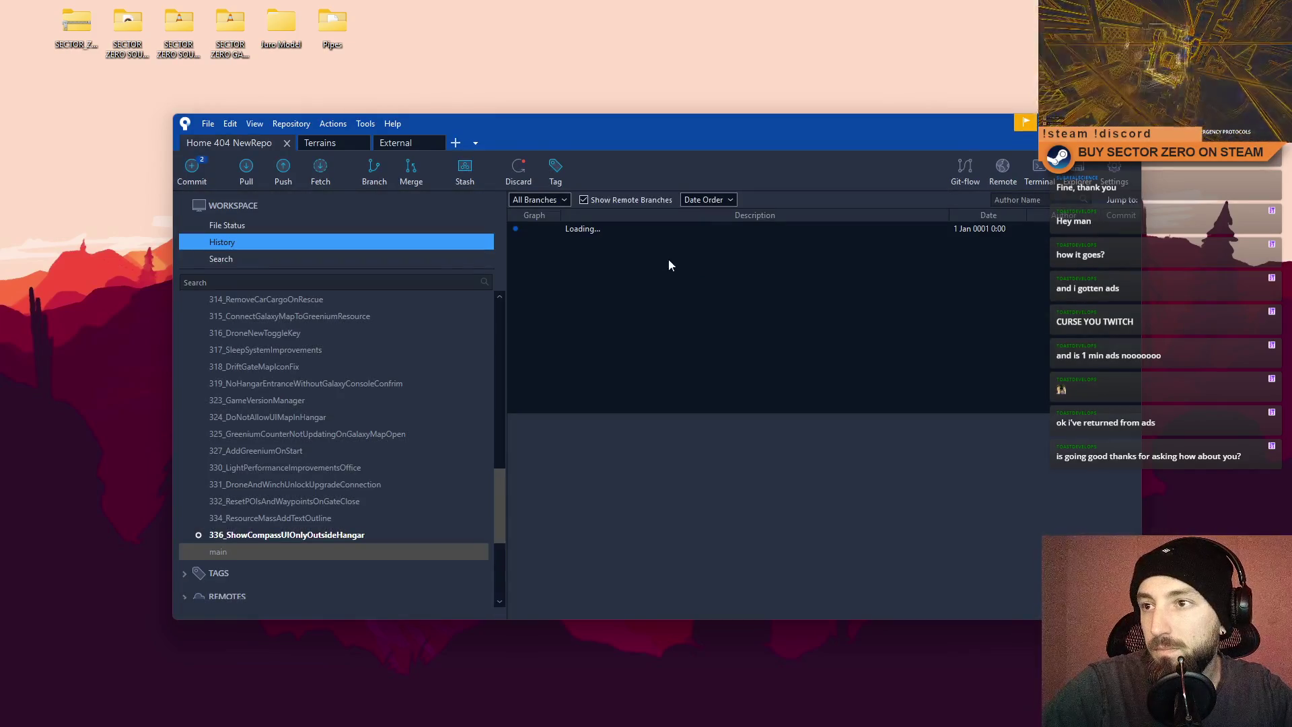
left_click(276, 226)
Stage the DriftGate_World.prefab change, leaving the Compass script unstaged.
left_click(723, 415)
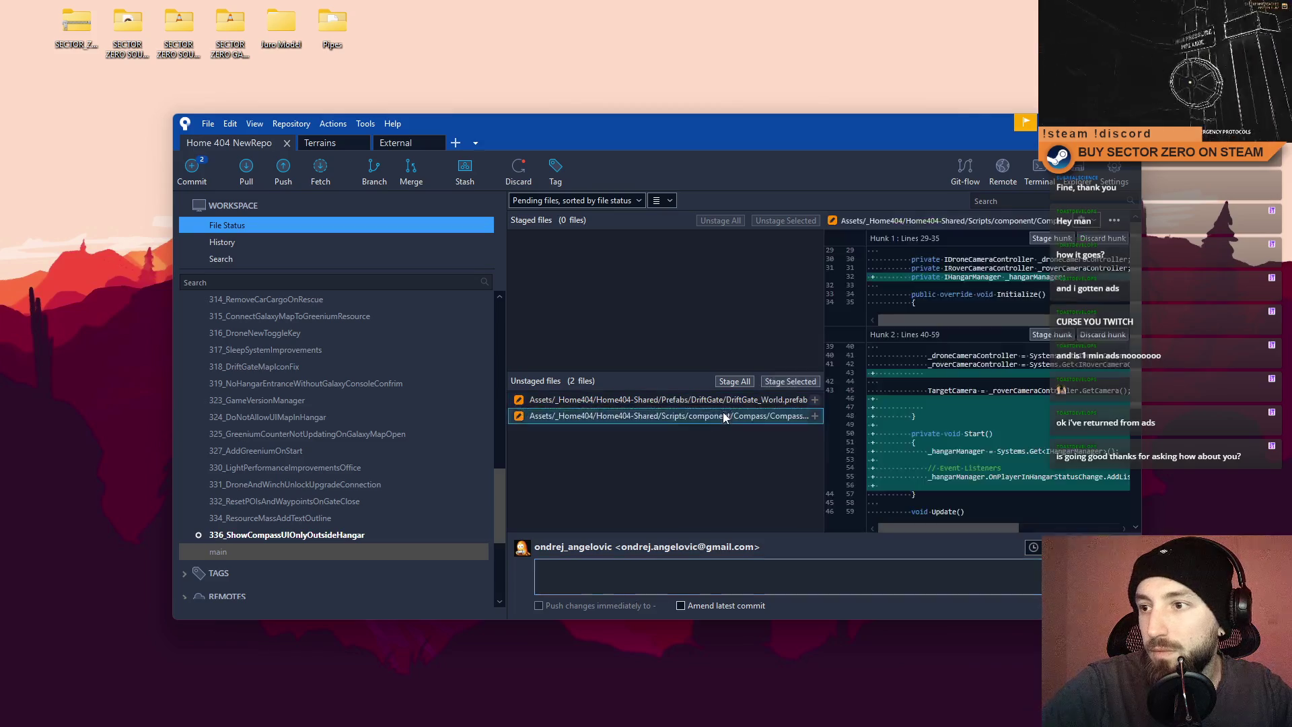
key("Up")
left_click(805, 381)
Commit the prefab with a message that the gate compass icon now stays visible out to 5000m.
left_click(679, 572)
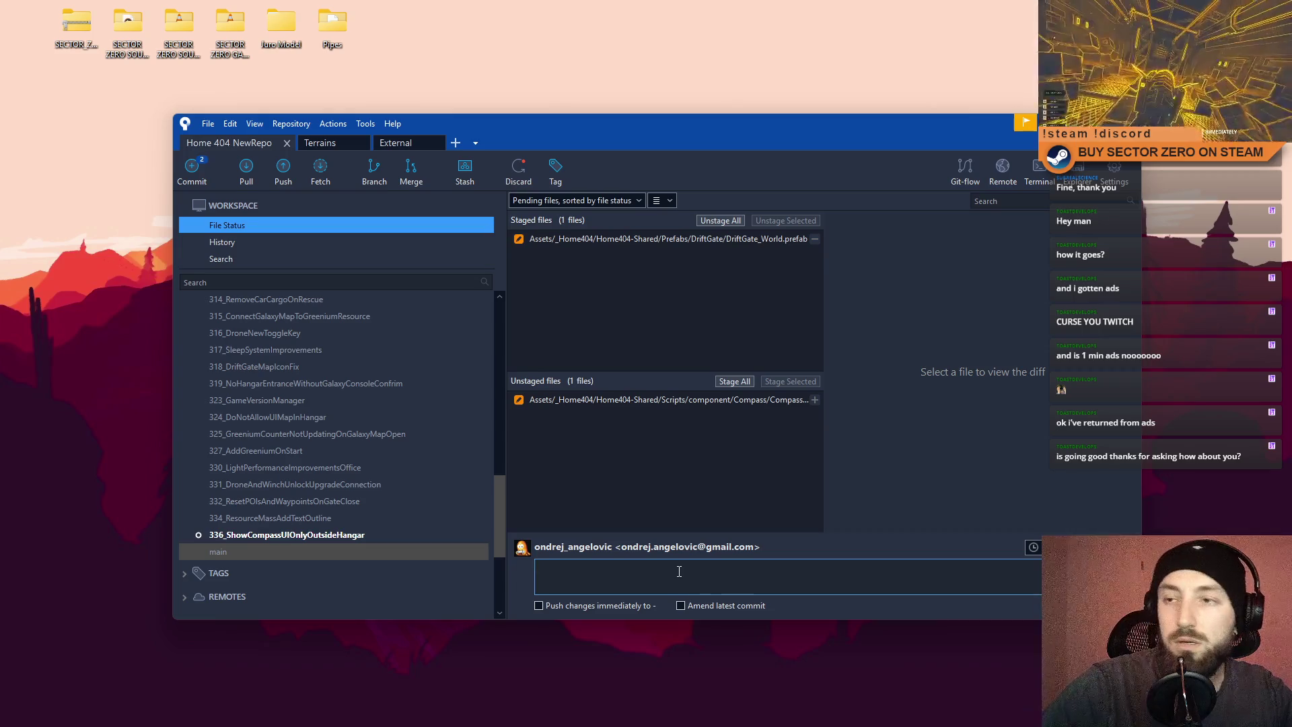
type("Made it so")
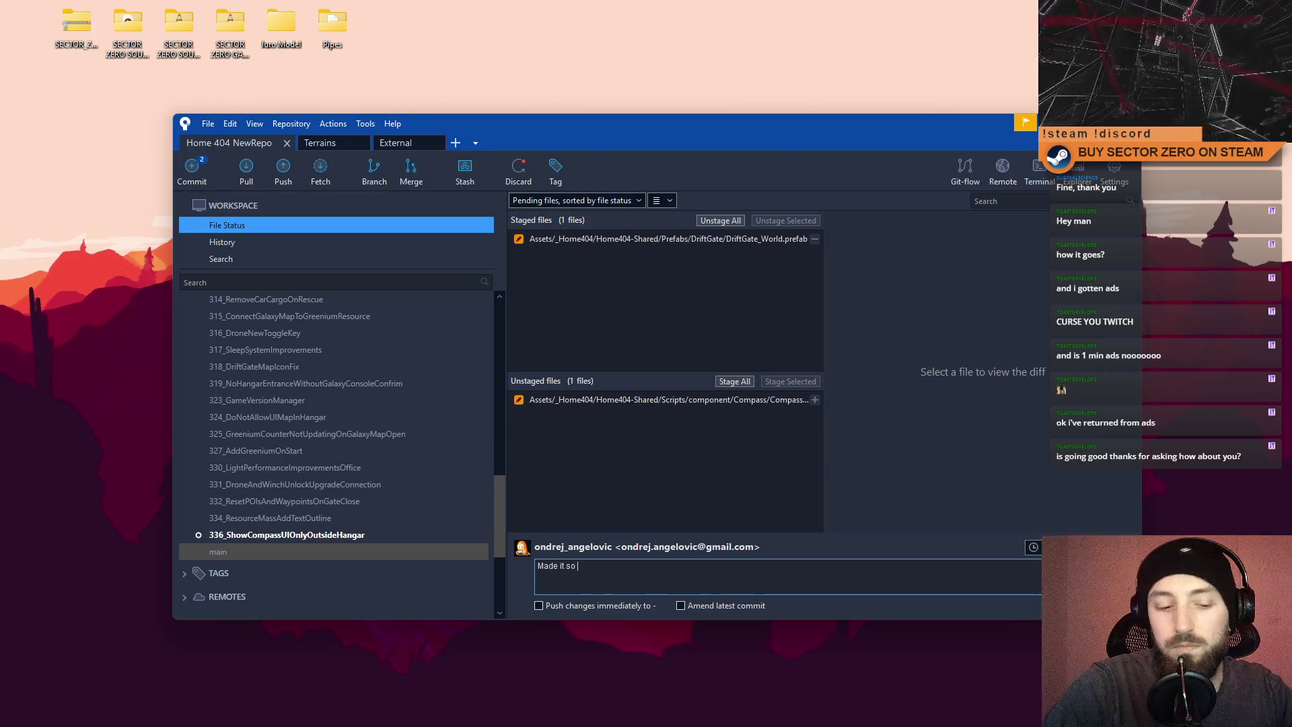
type("compa")
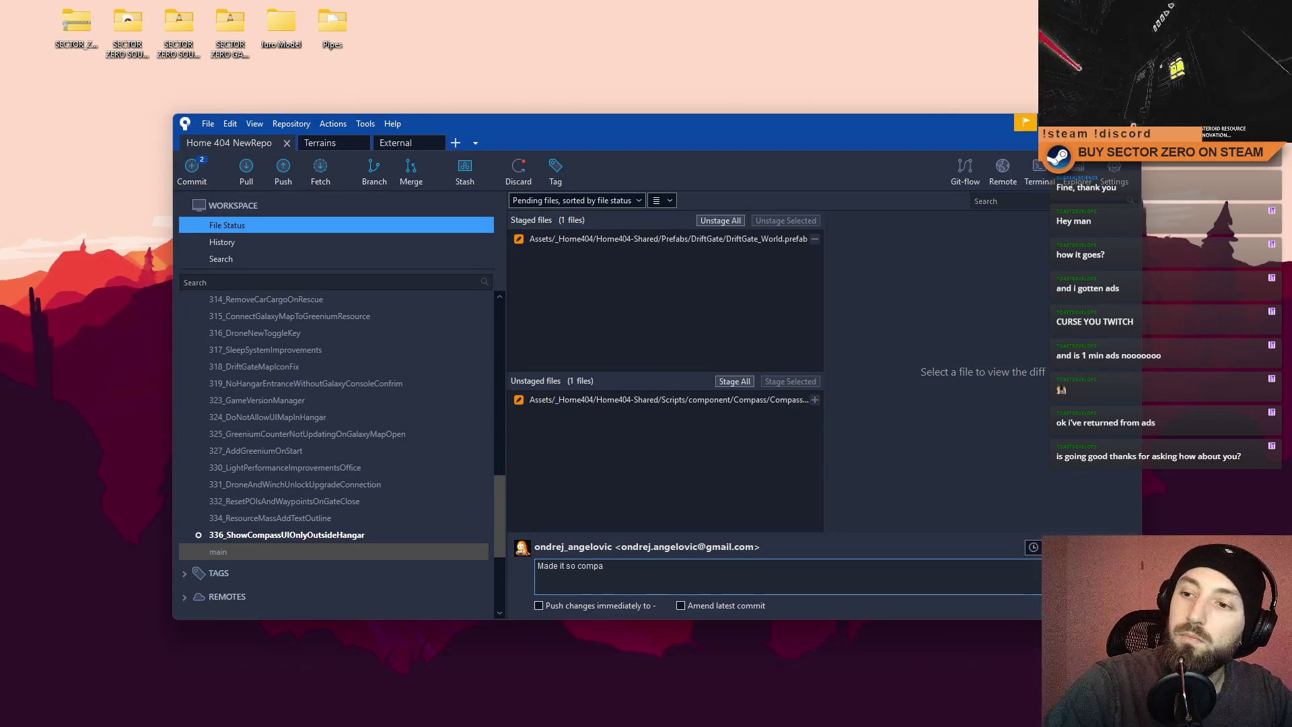
key("BackSpace")
key("BackSpace")
key("BackSpace")
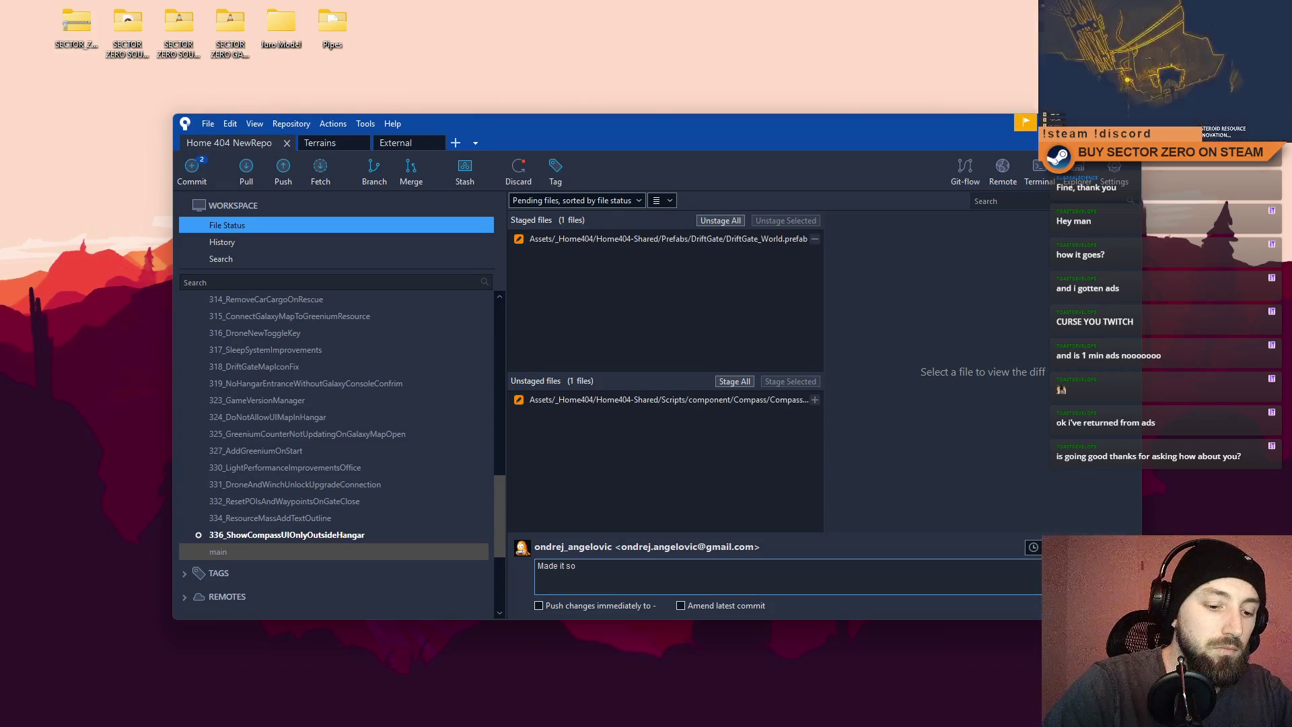
type(" gate com")
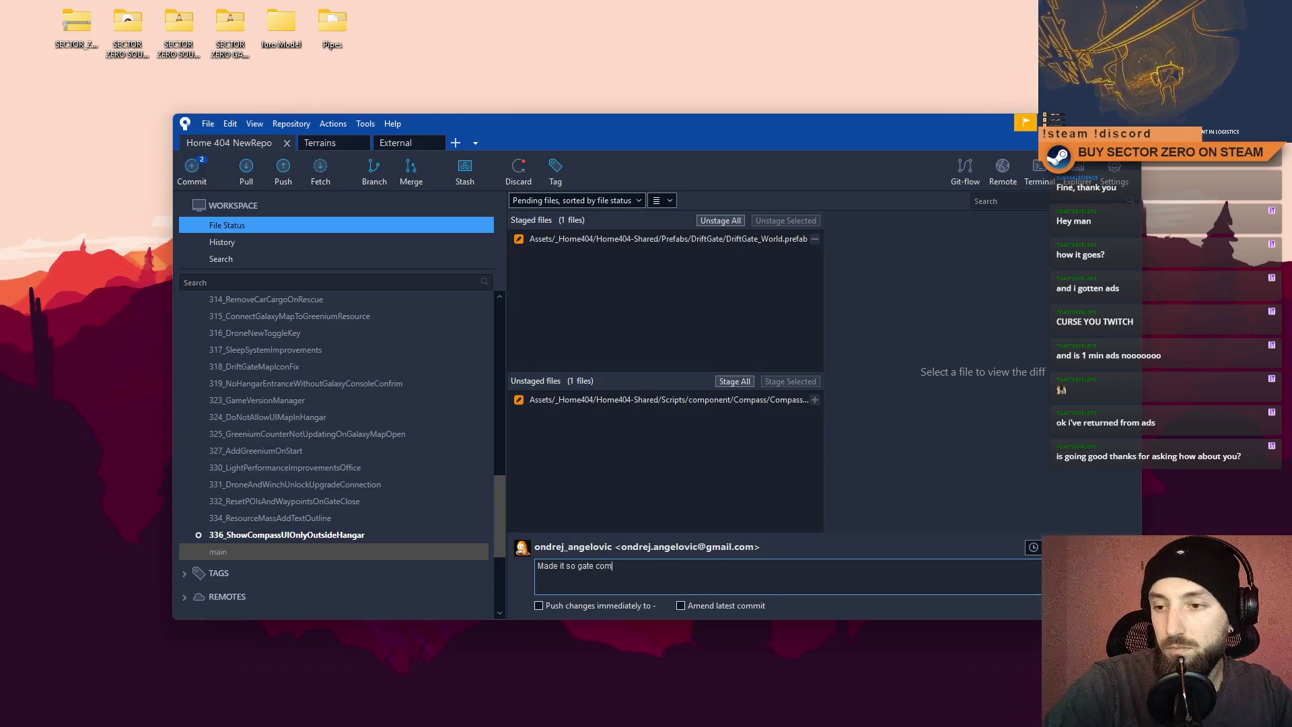
type("pass icon is ")
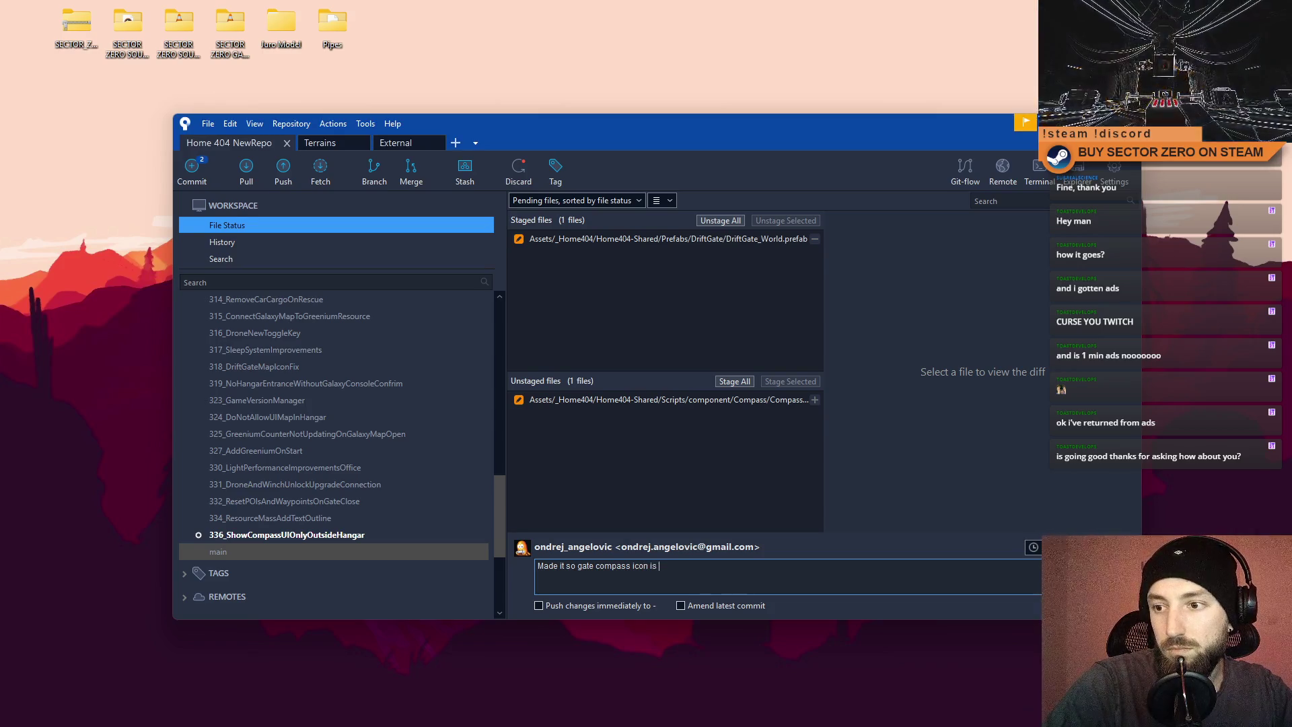
type("visible for much")
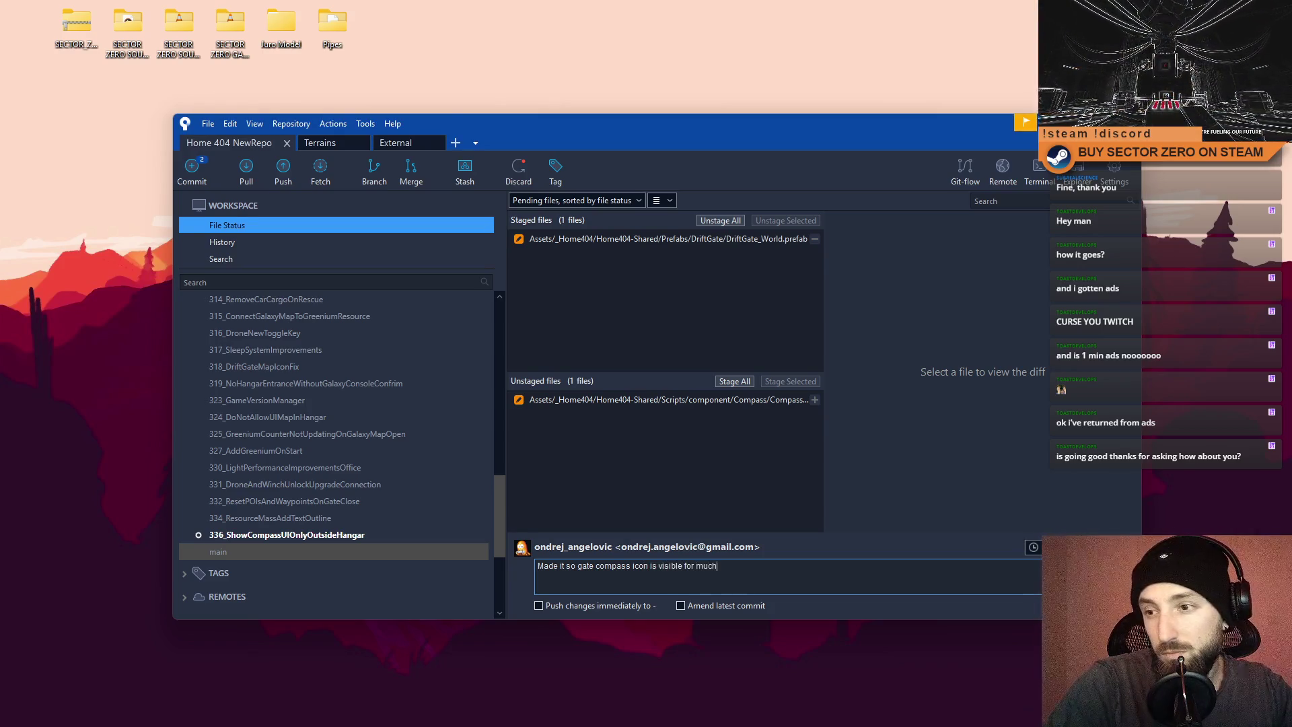
type(" larger dis")
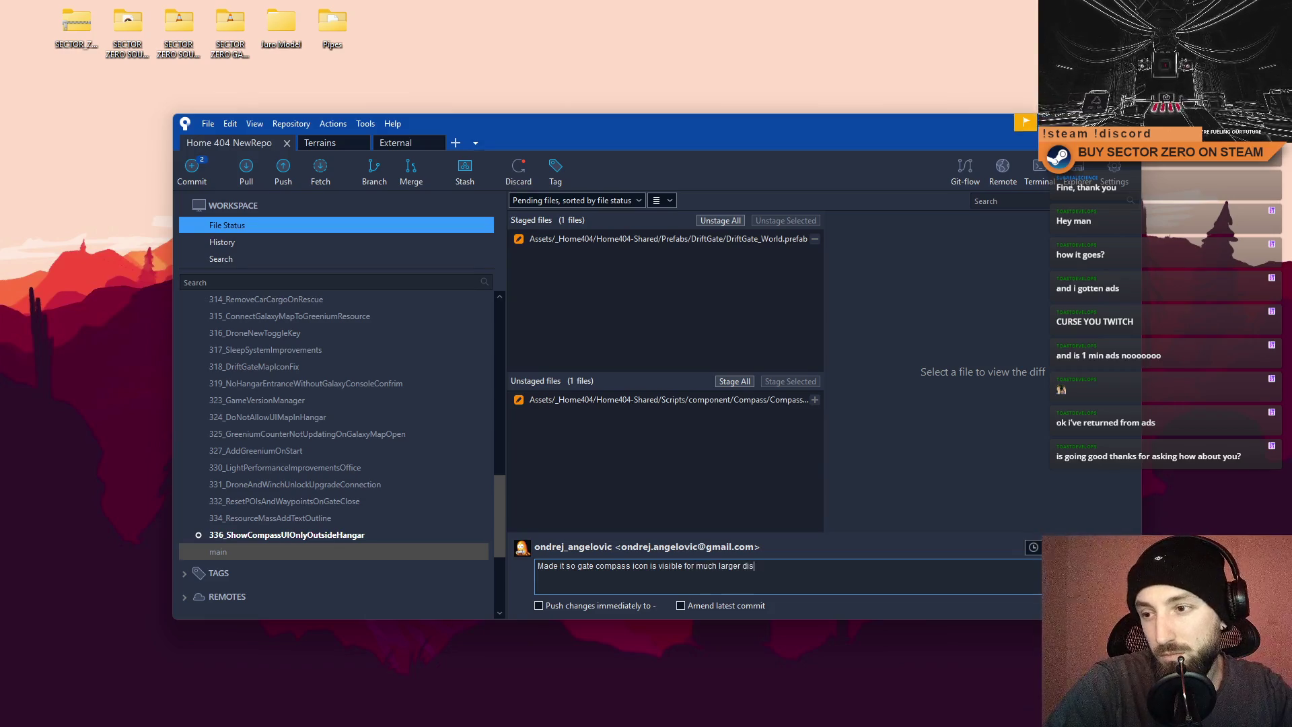
key("BackSpace")
key("BackSpace")
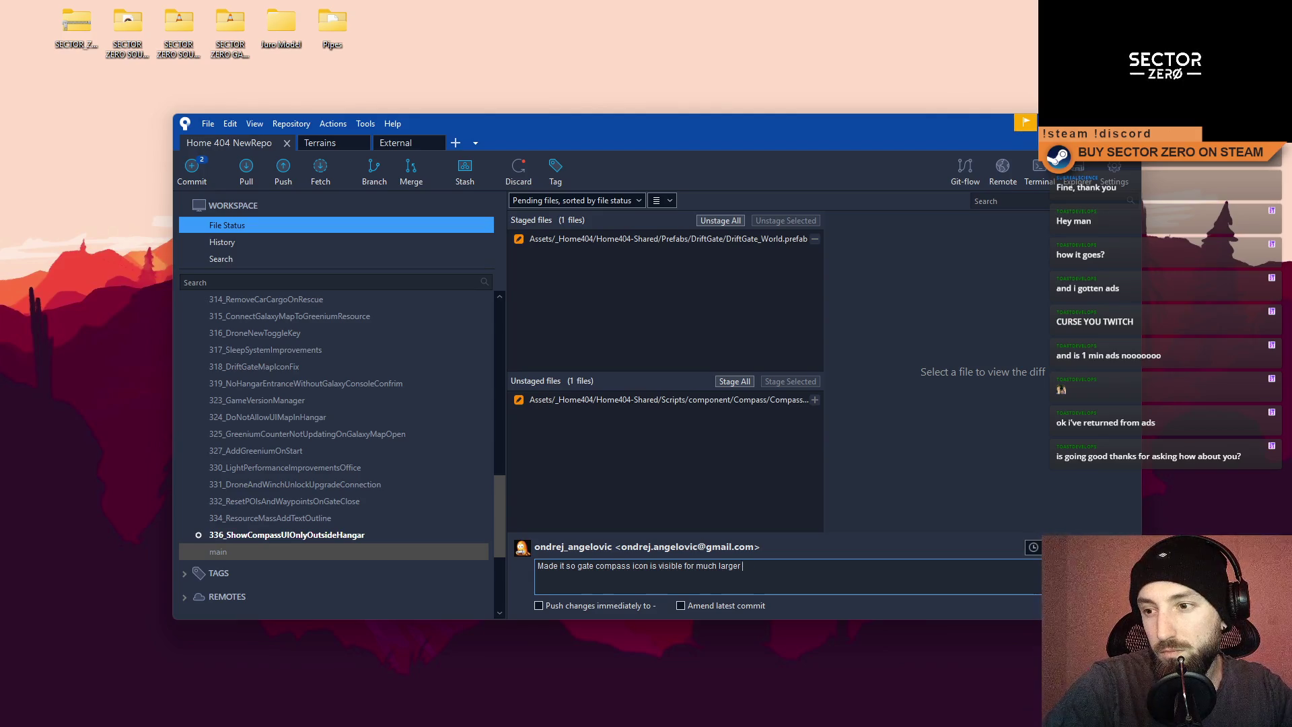
key("BackSpace")
key("BackSpace")
key("BackSpace")
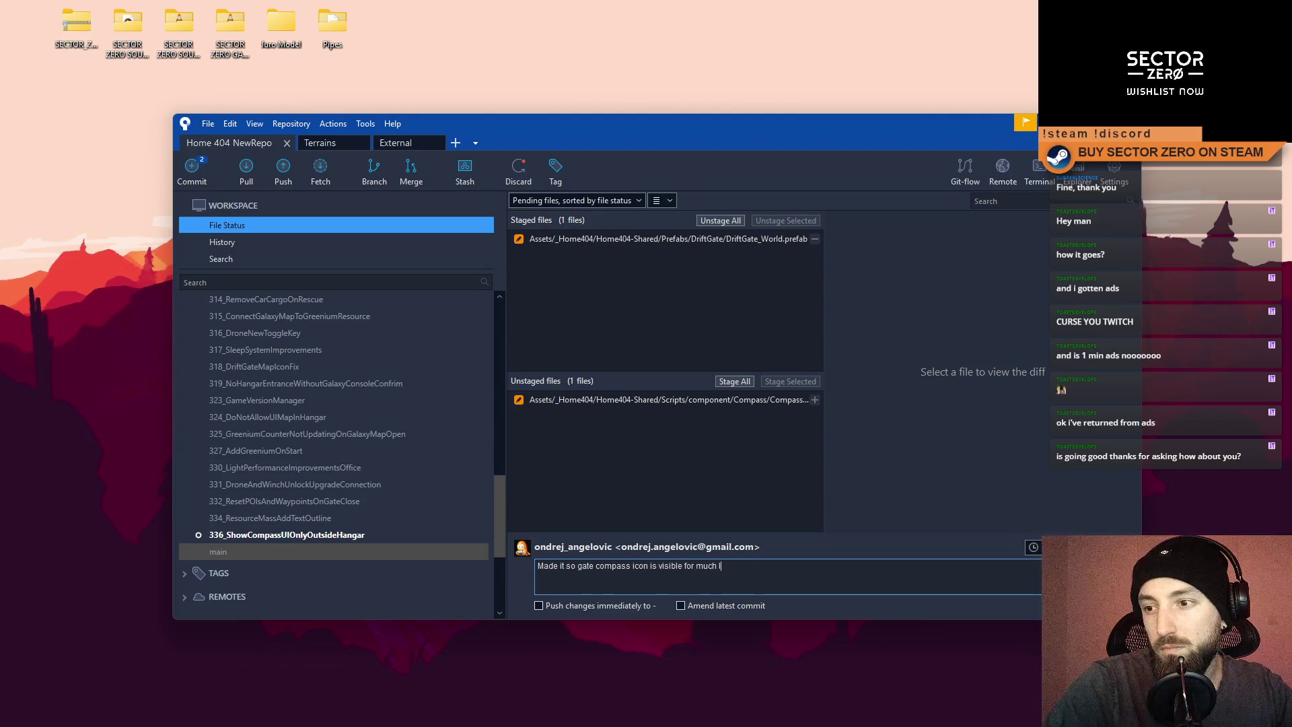
type("un. ")
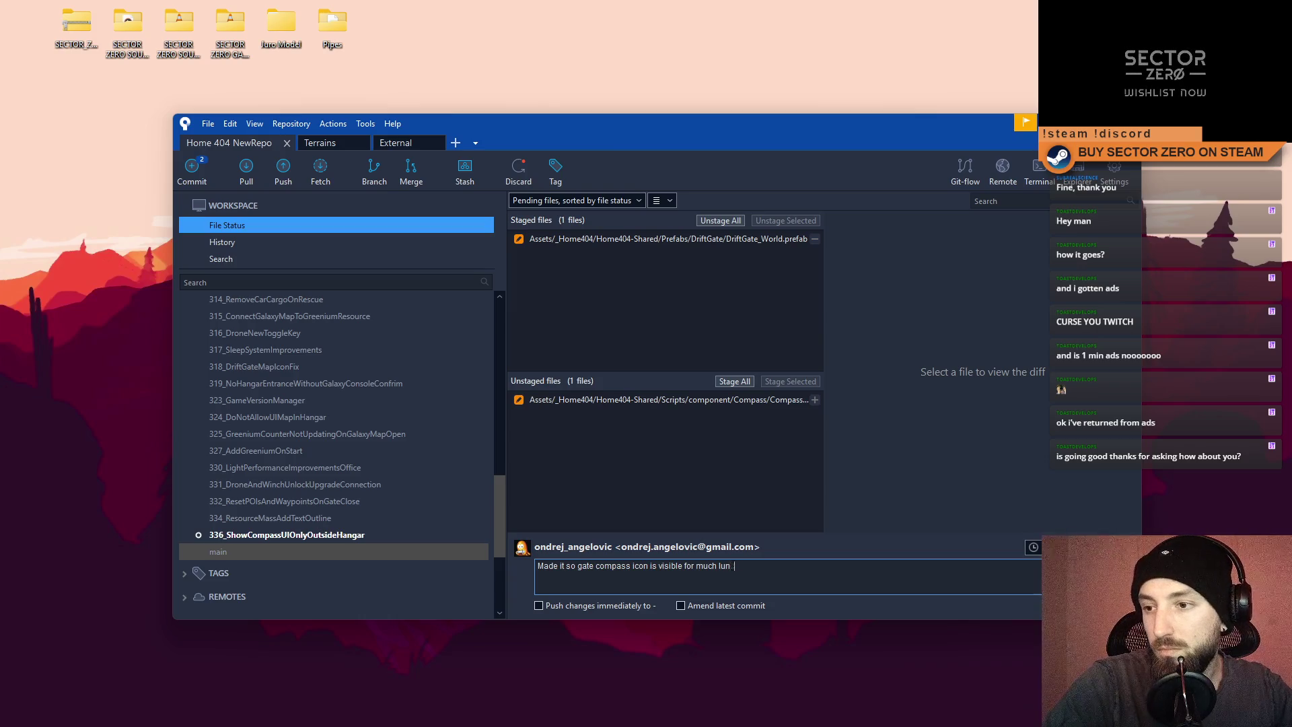
type("nger (")
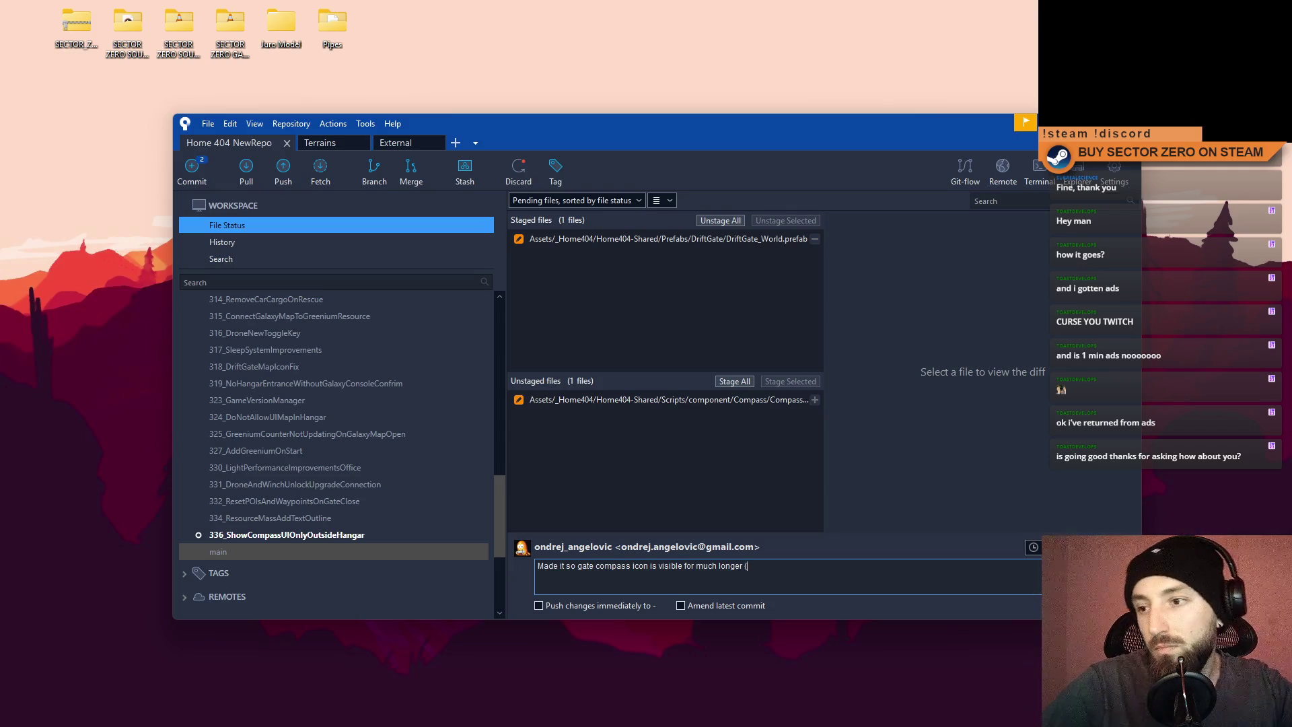
type("5000m, maps are 2500)")
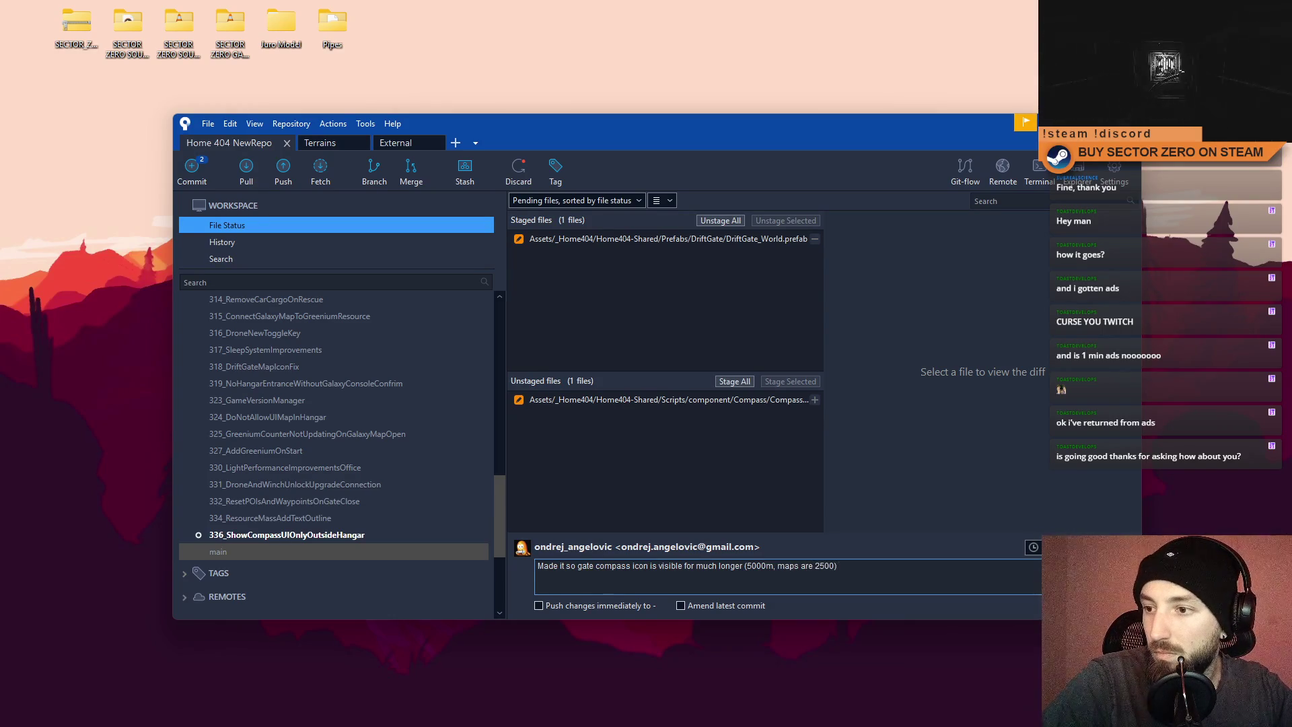
type("- so it g")
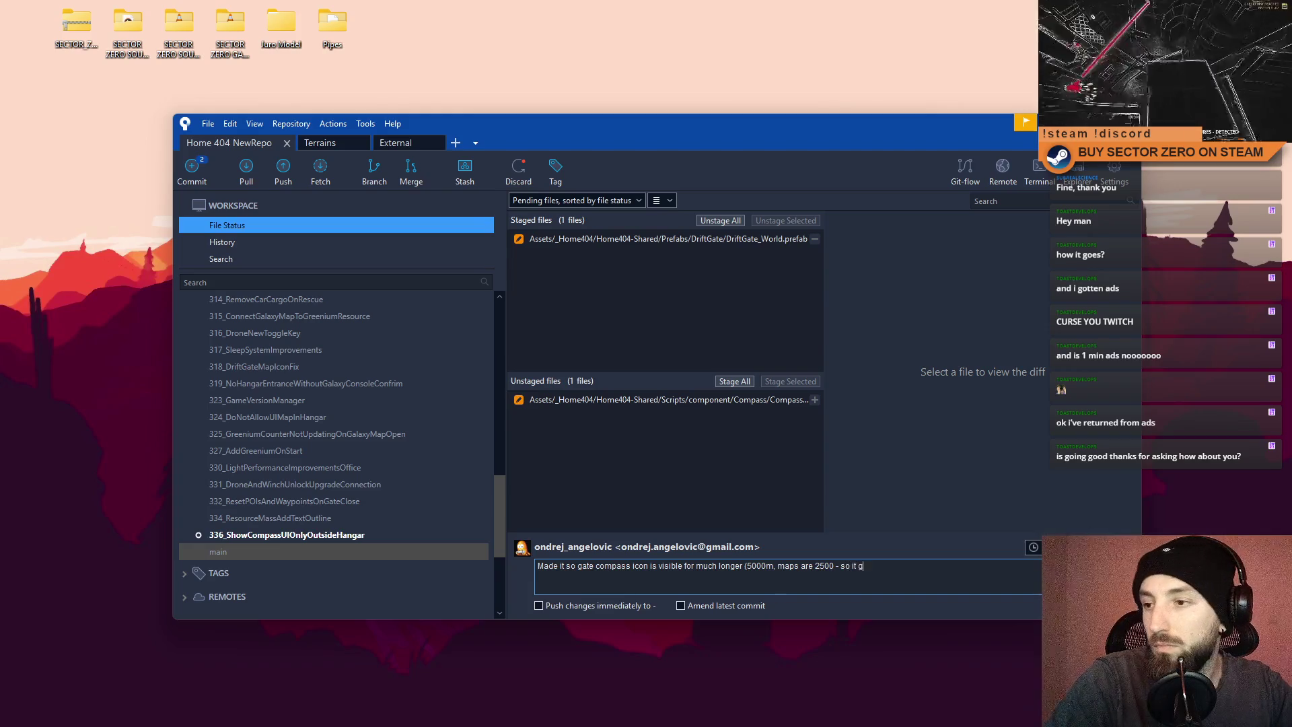
type("ets smaller but never ")
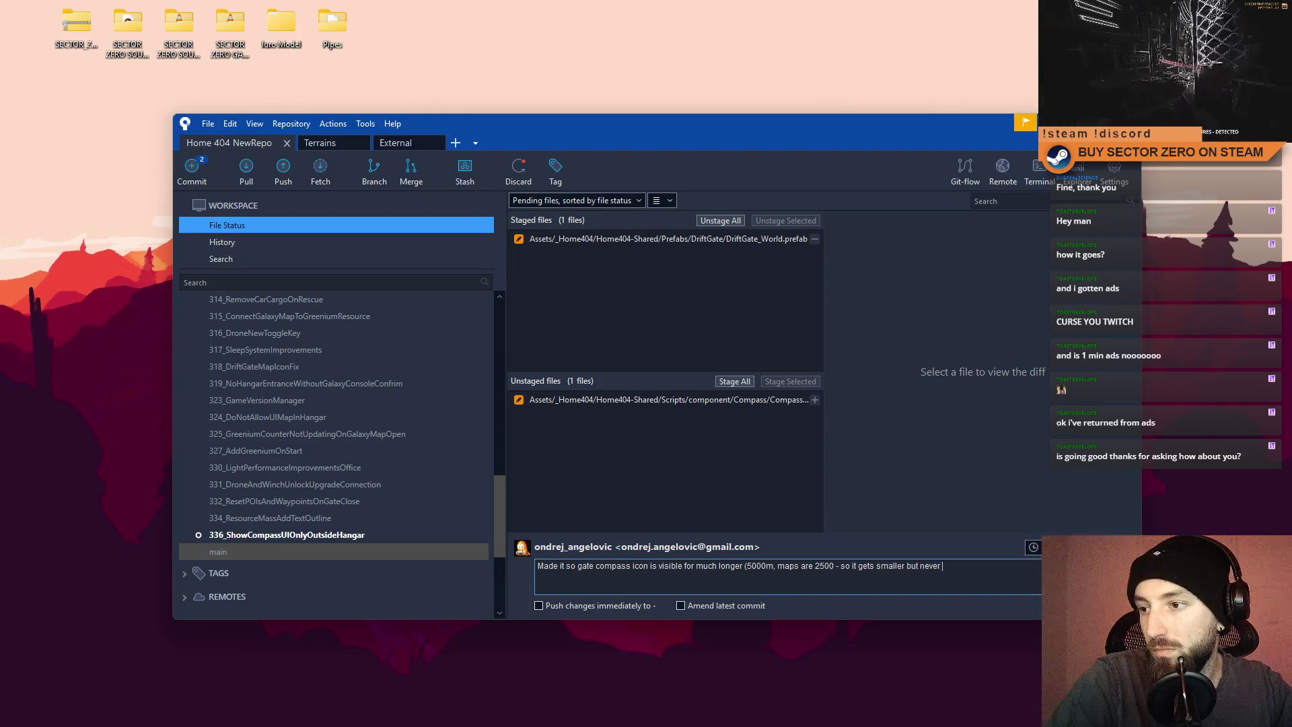
type("disappears")
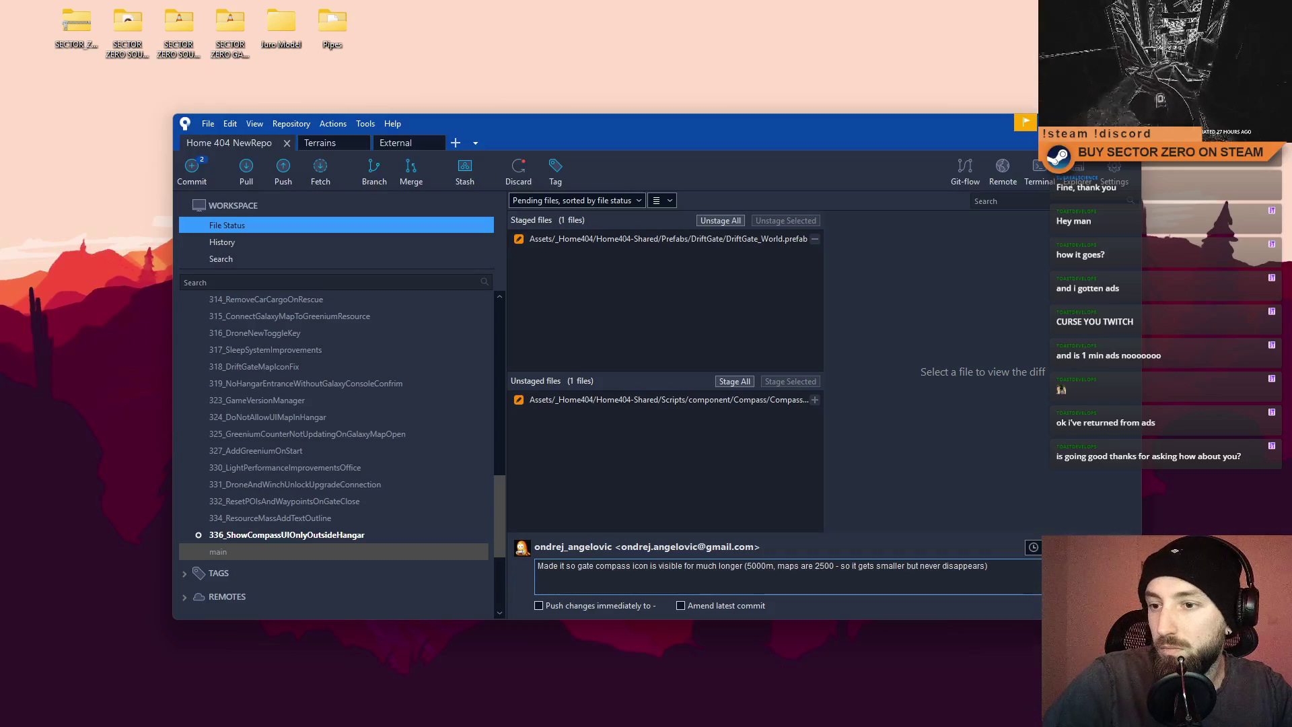
left_click(1104, 606)
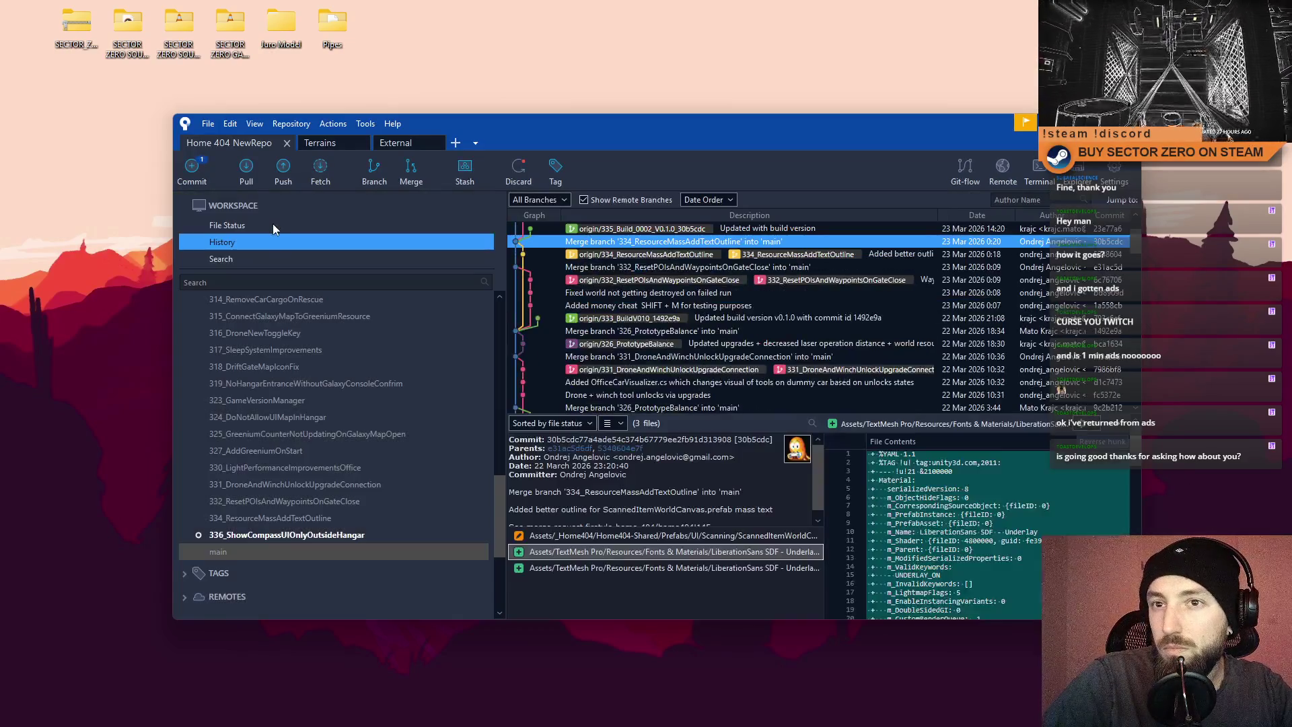
left_click(273, 226)
left_click(807, 397)
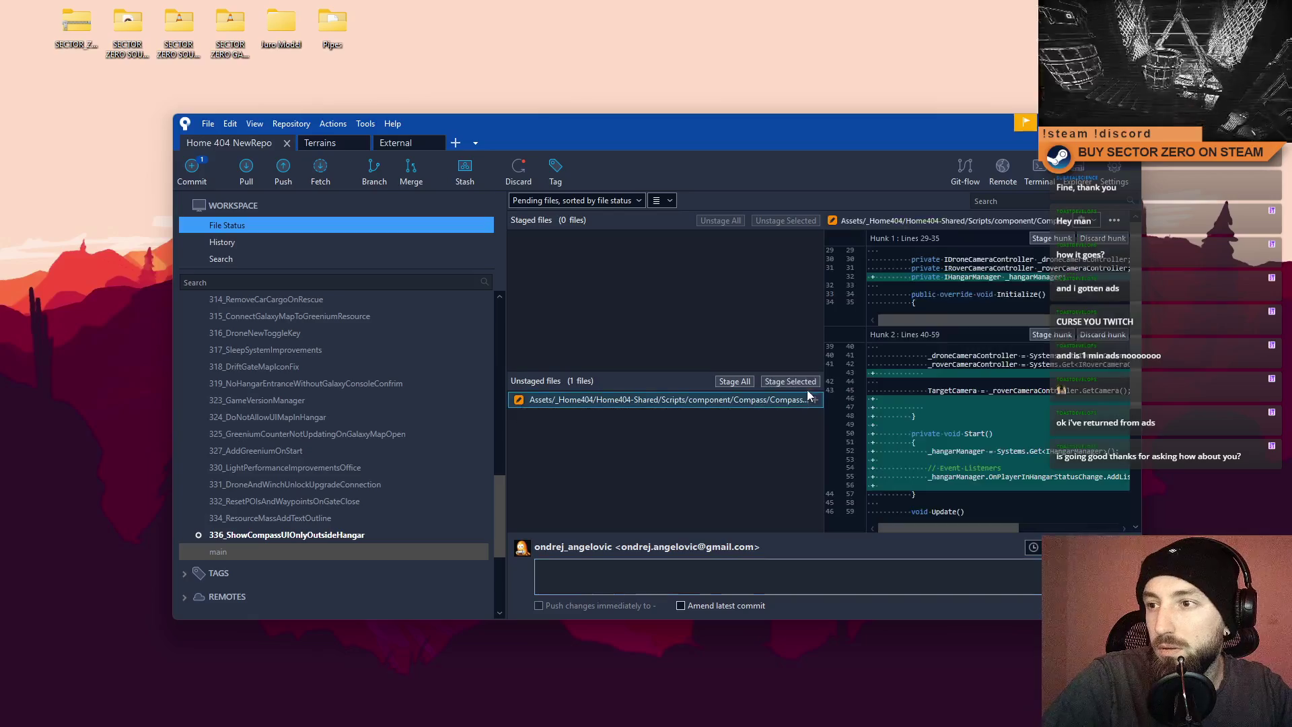